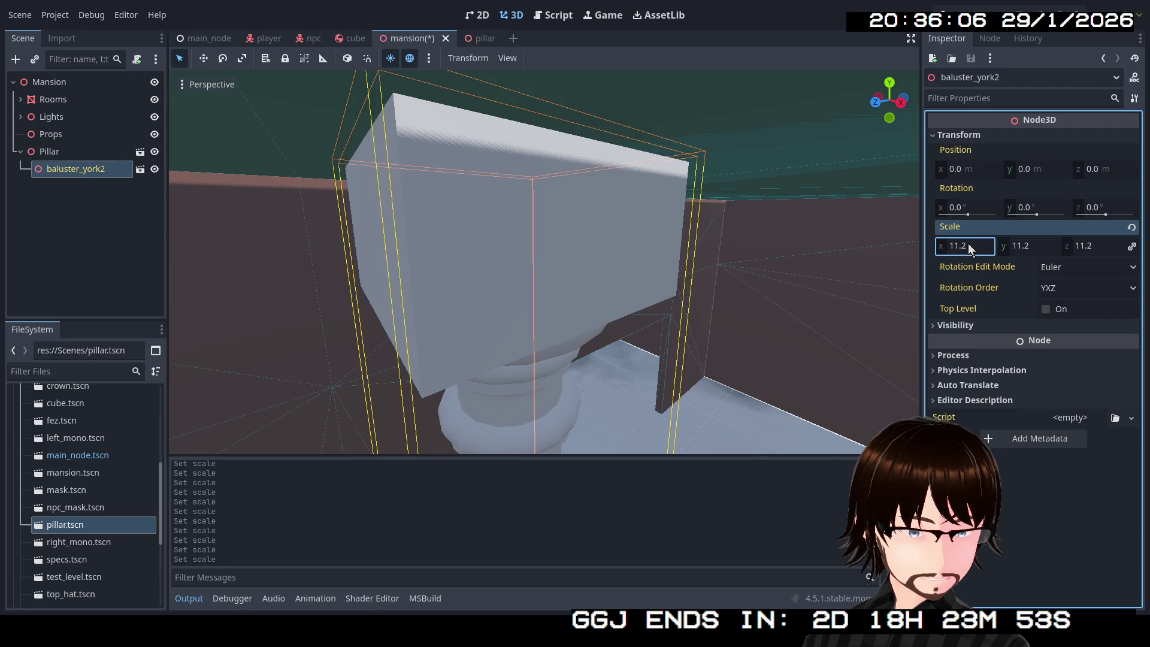
Commit the 11.2 baluster scale and fly around to inspect the column.
{"action": "key", "text": "Return"}
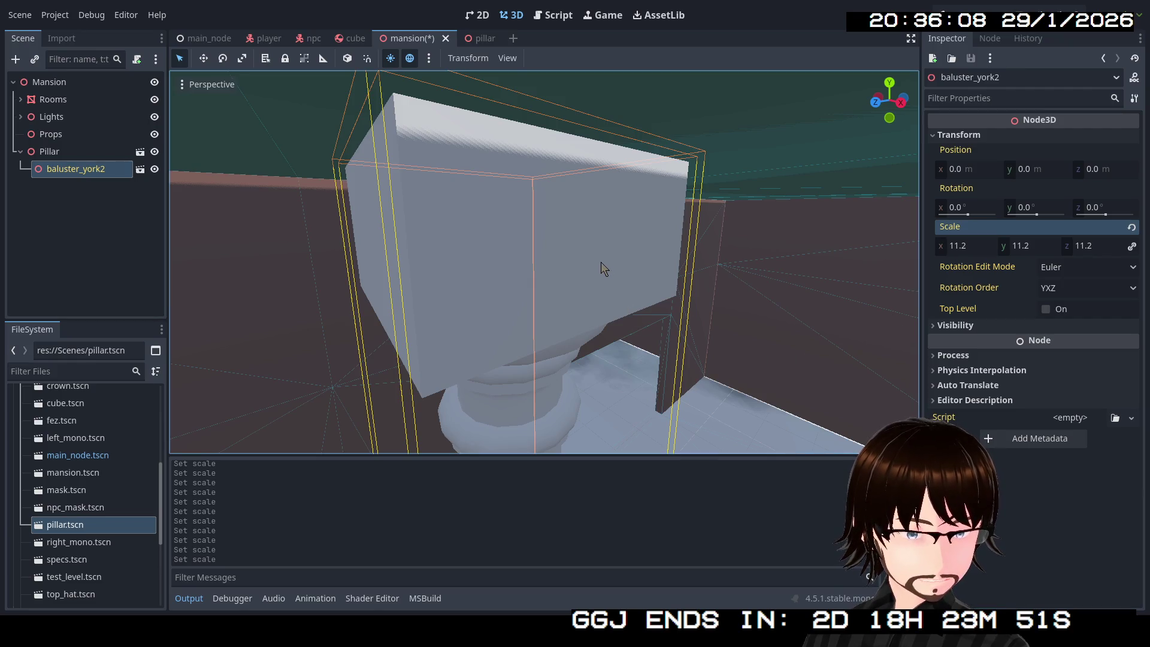
{"action": "key", "text": "w"}
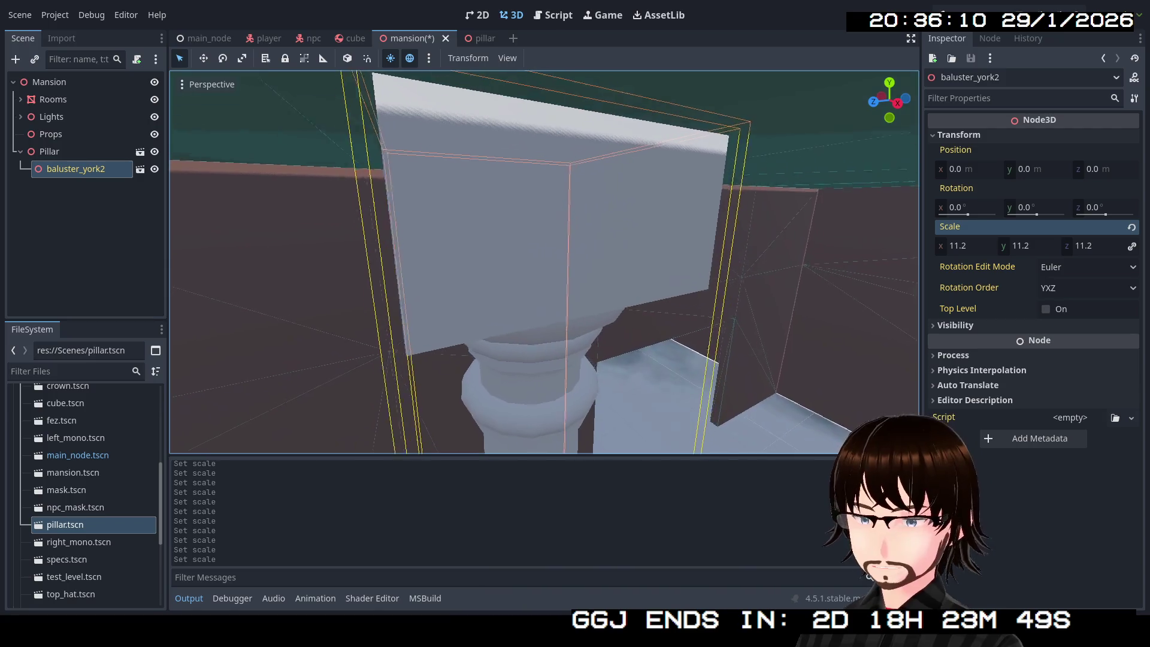
{"action": "key", "text": "s"}
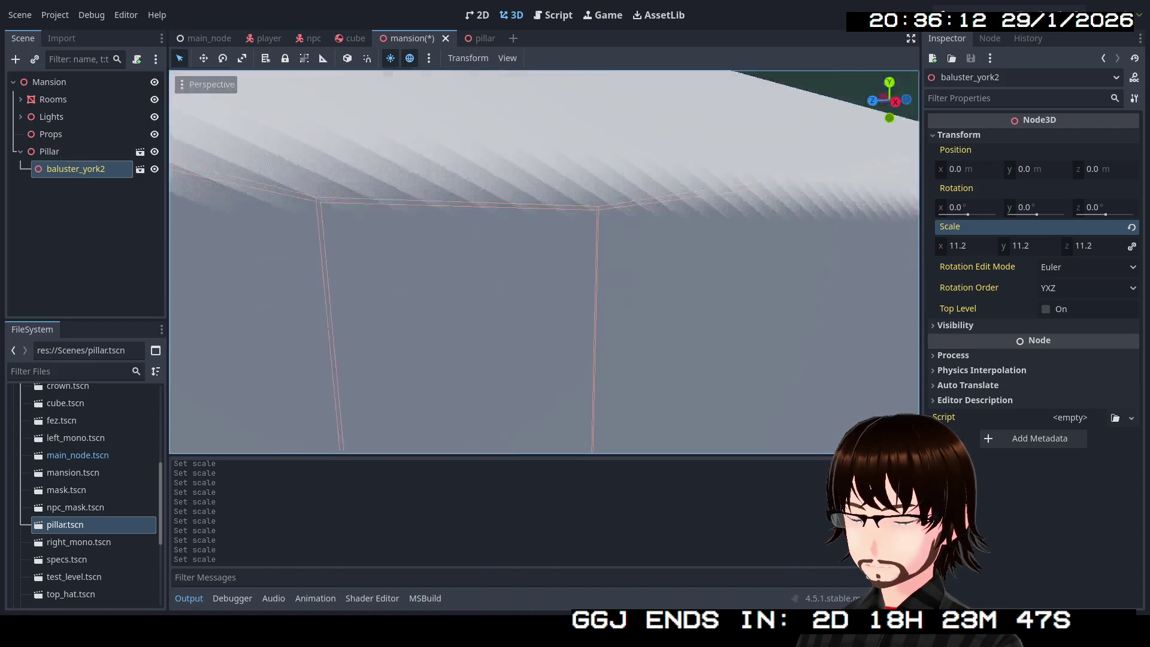
{"action": "key", "text": "s"}
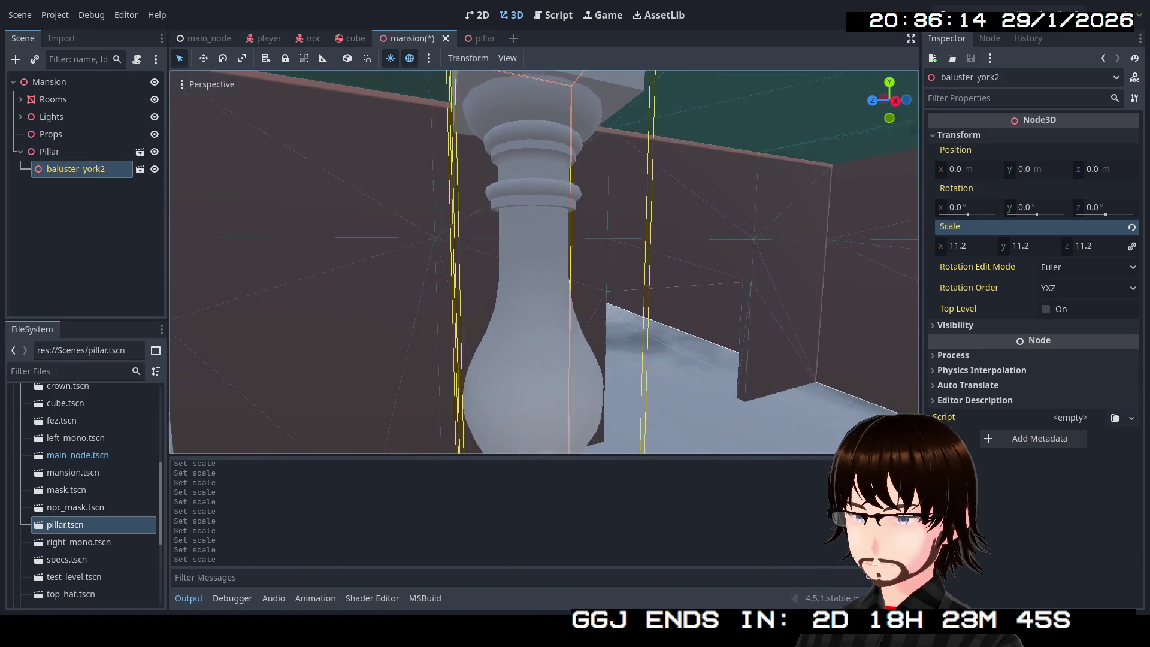
{"action": "key", "text": "s"}
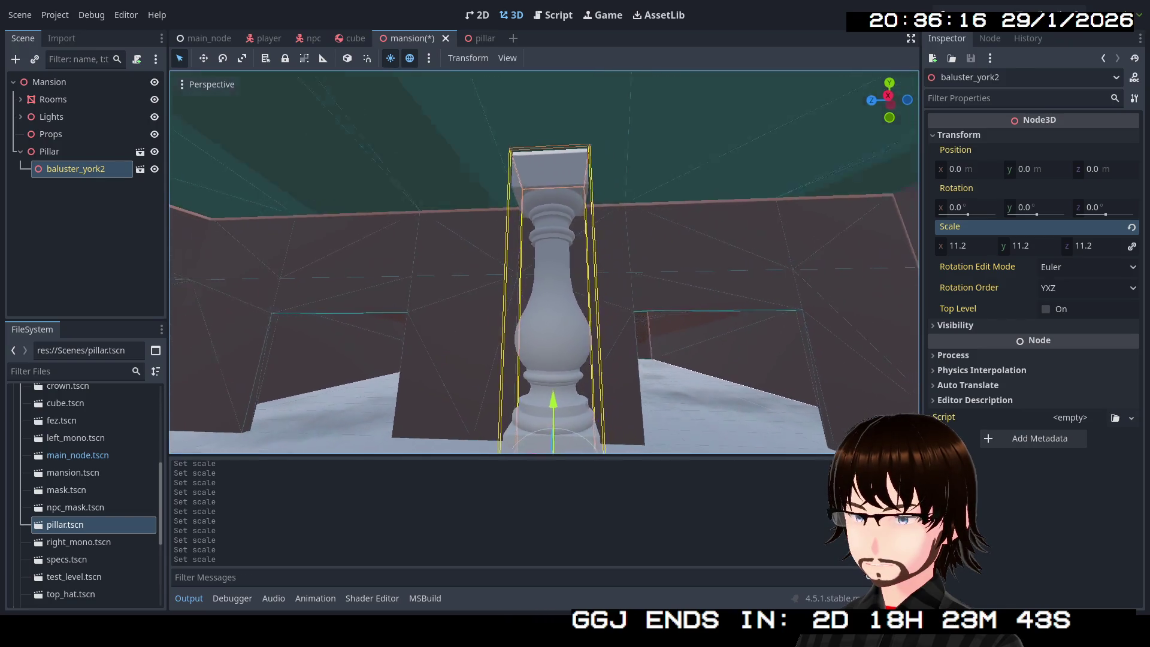
{"action": "key", "text": "s"}
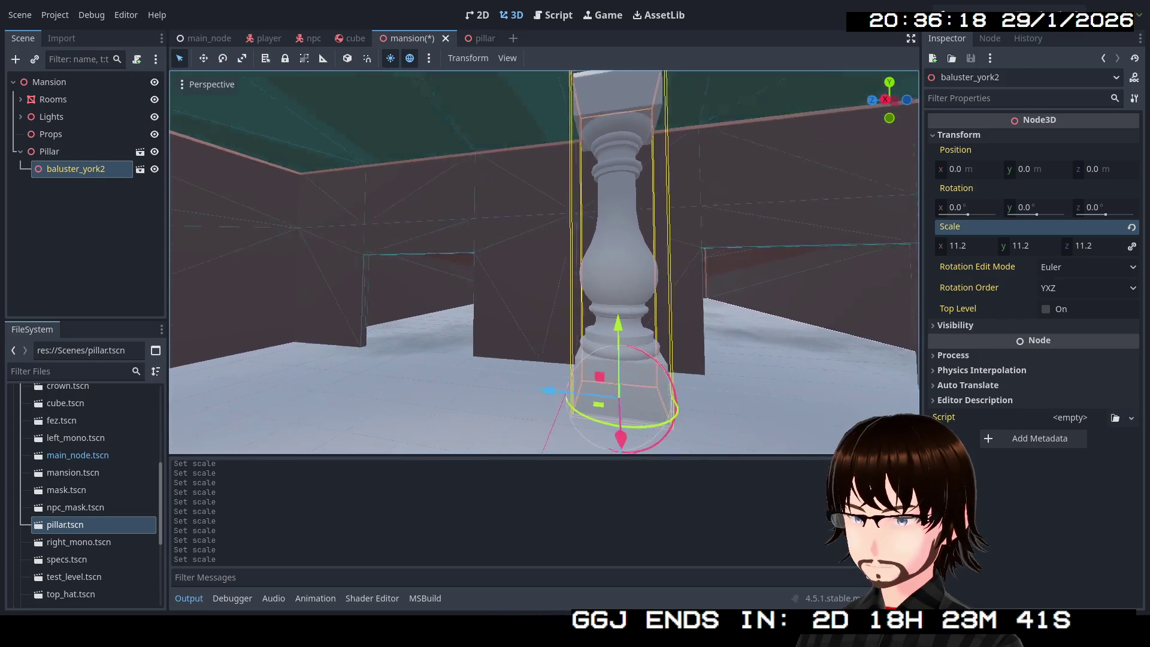
{"action": "key", "text": "a"}
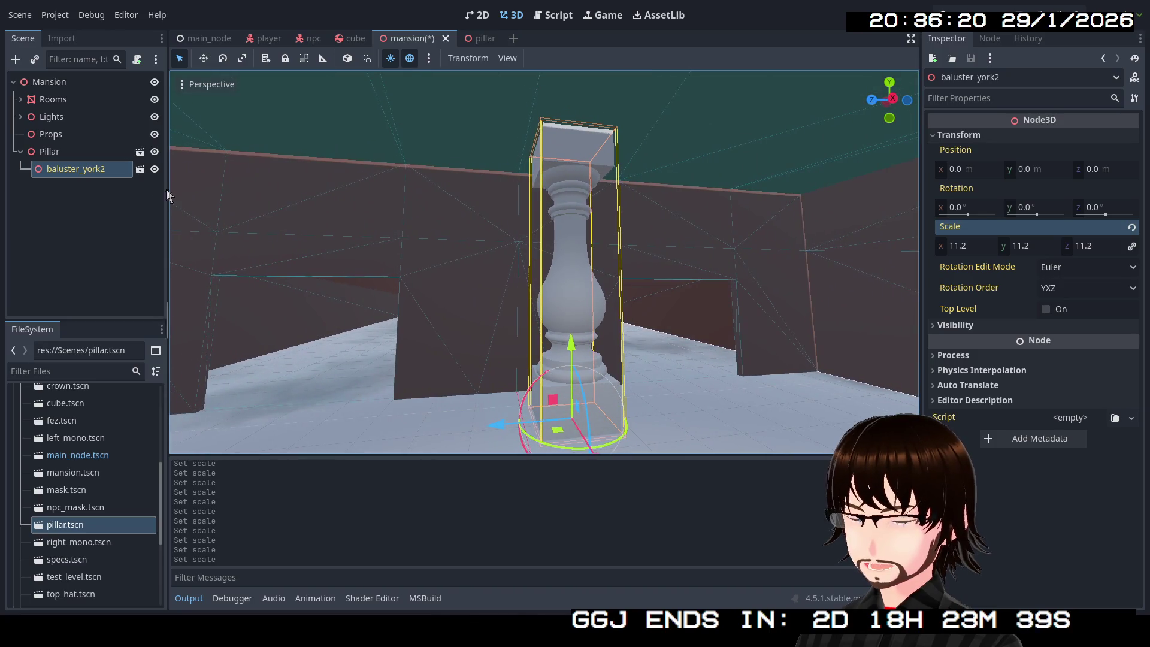
Delete the Pillar node from the mansion scene.
{"action": "left_click", "coordinate": [67, 156]}
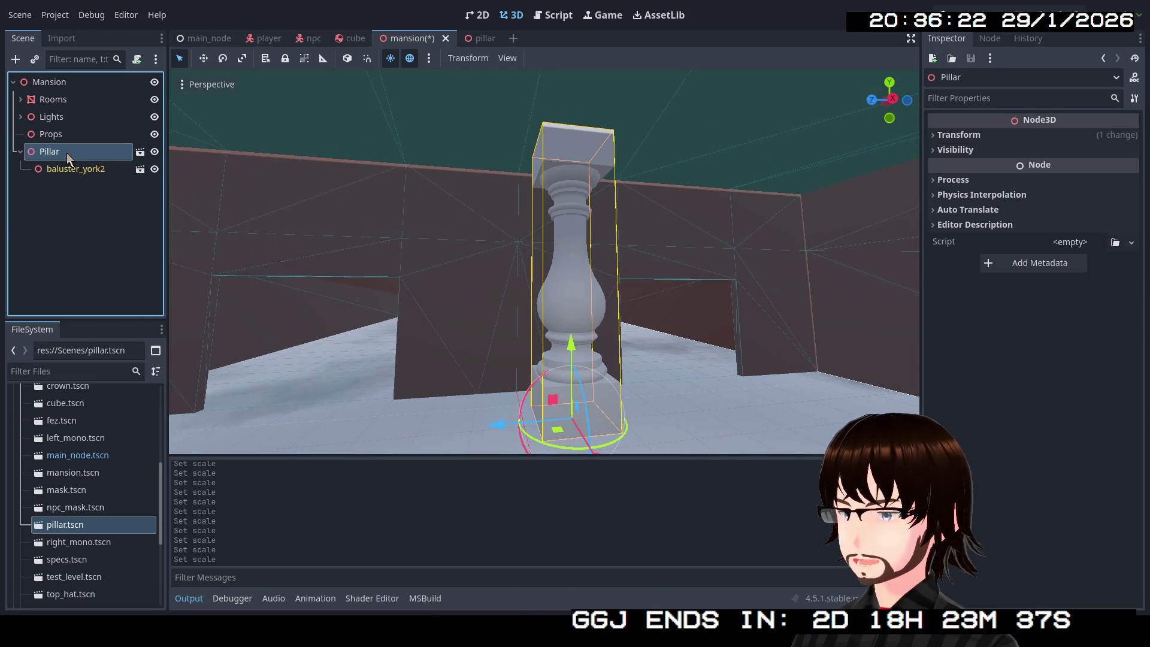
{"action": "key", "text": "Delete"}
{"action": "key", "text": "Return"}
In the pillar scene, scale the baluster_york2 model uniformly to 11.2.
{"action": "left_click", "coordinate": [480, 39]}
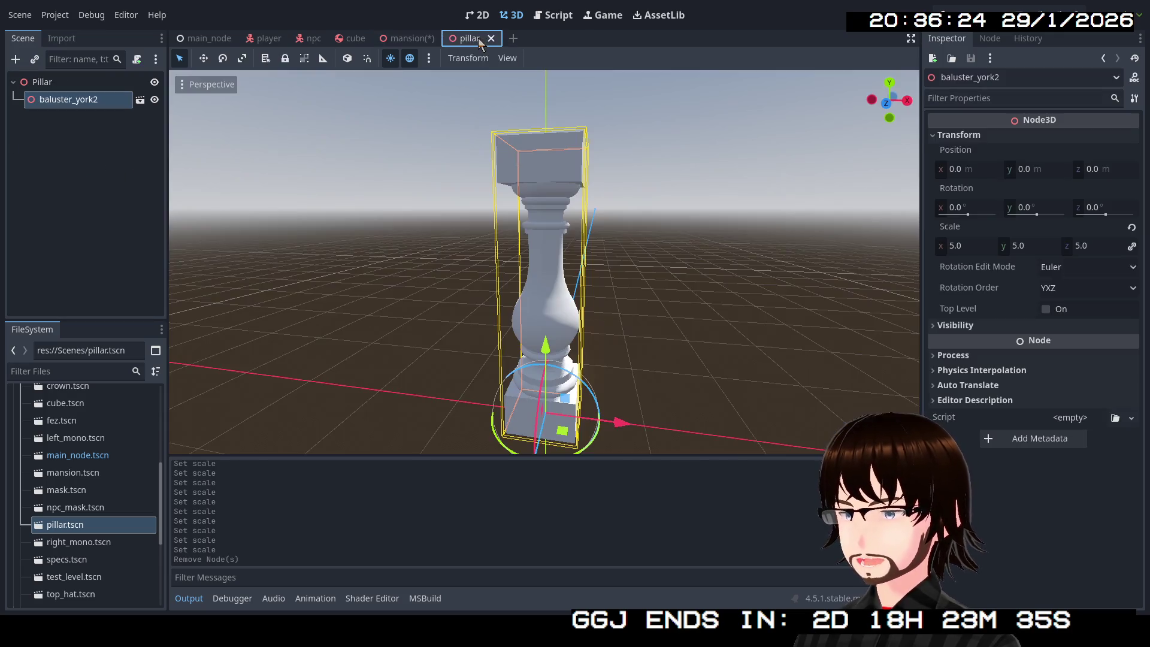
{"action": "left_click", "coordinate": [981, 248]}
{"action": "type", "text": "11.2"}
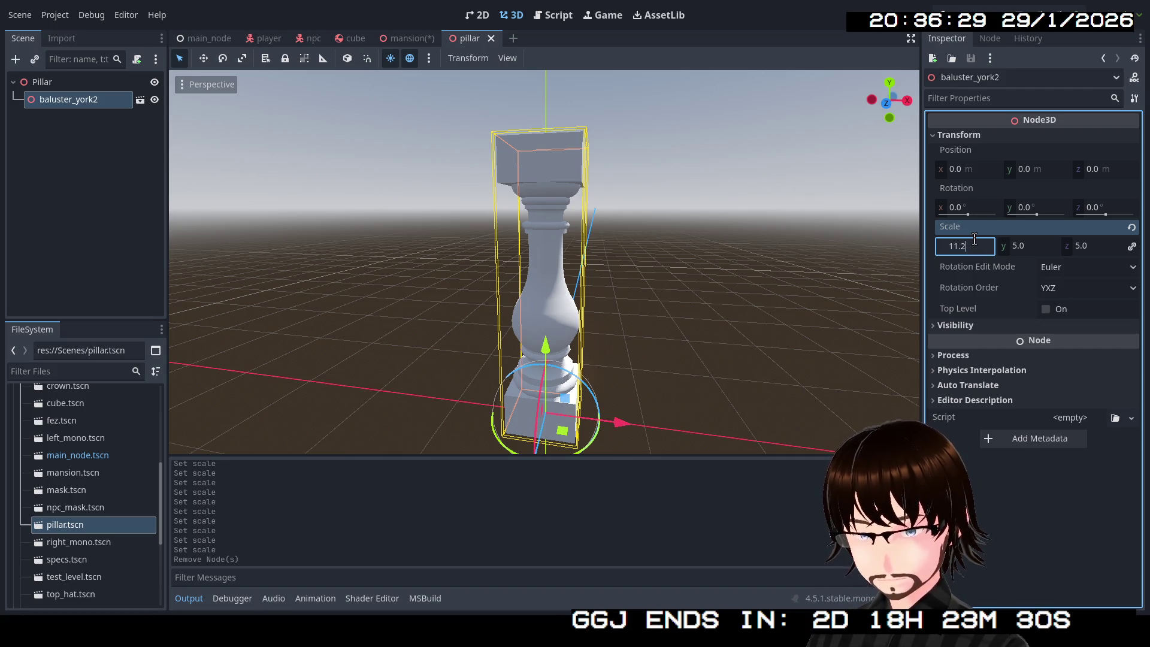
{"action": "key", "text": "Return"}
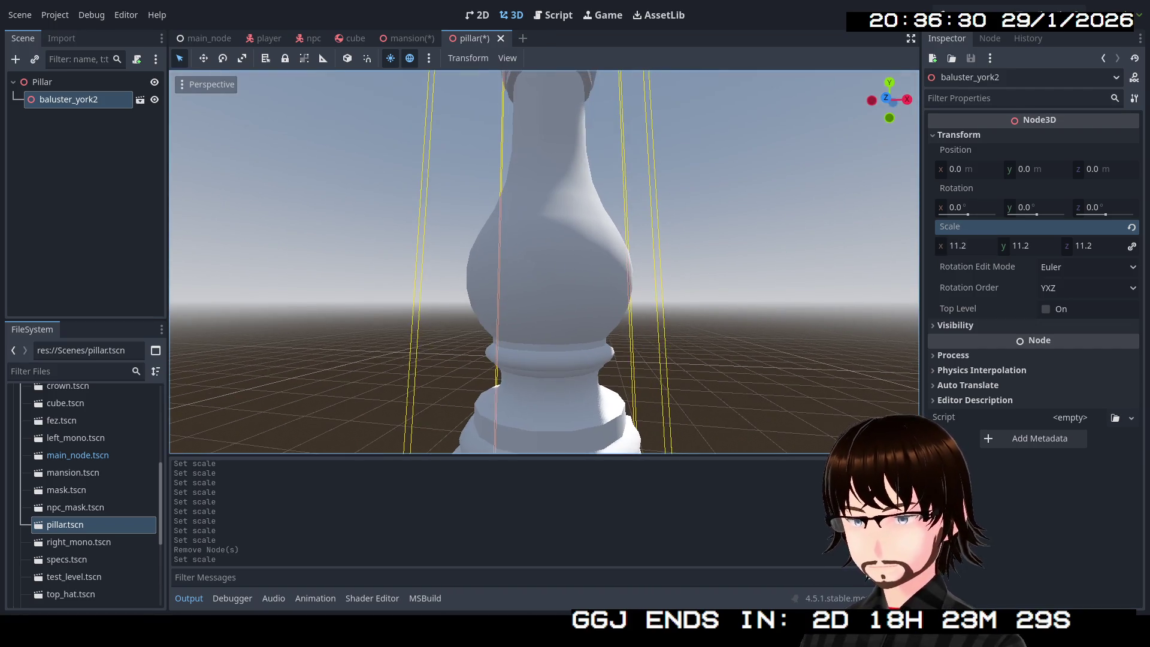
{"action": "key", "text": "s"}
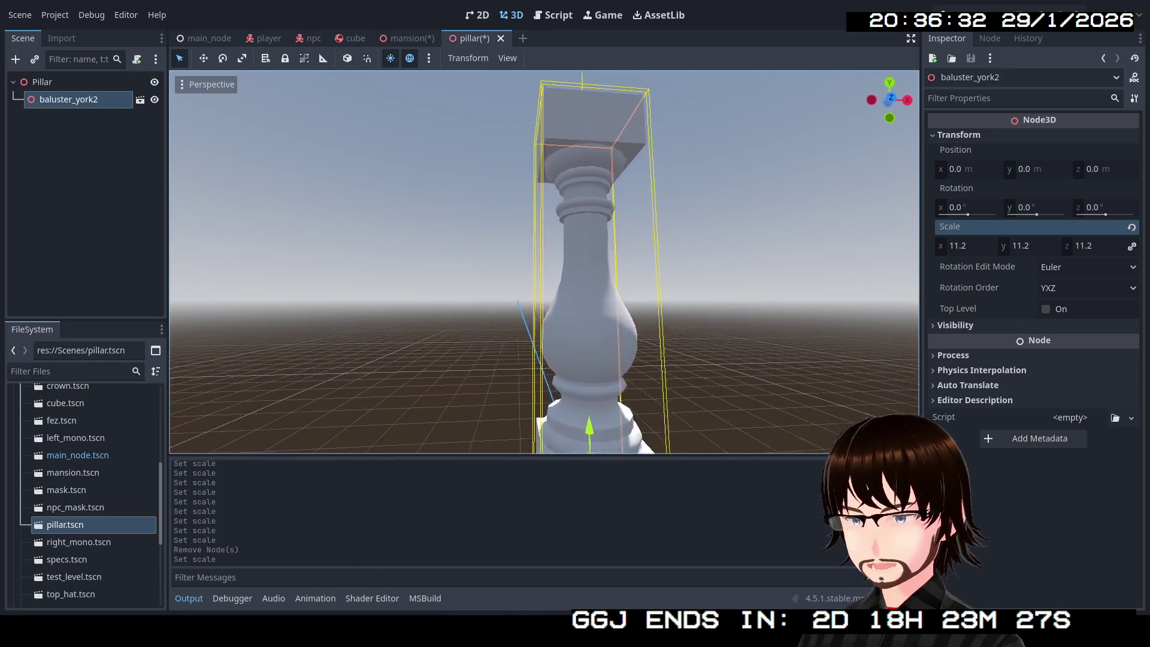
Enable Editable Children on baluster_york2 and copy its inner baluster_york mesh.
{"action": "right_click", "coordinate": [68, 100]}
{"action": "left_click", "coordinate": [118, 457]}
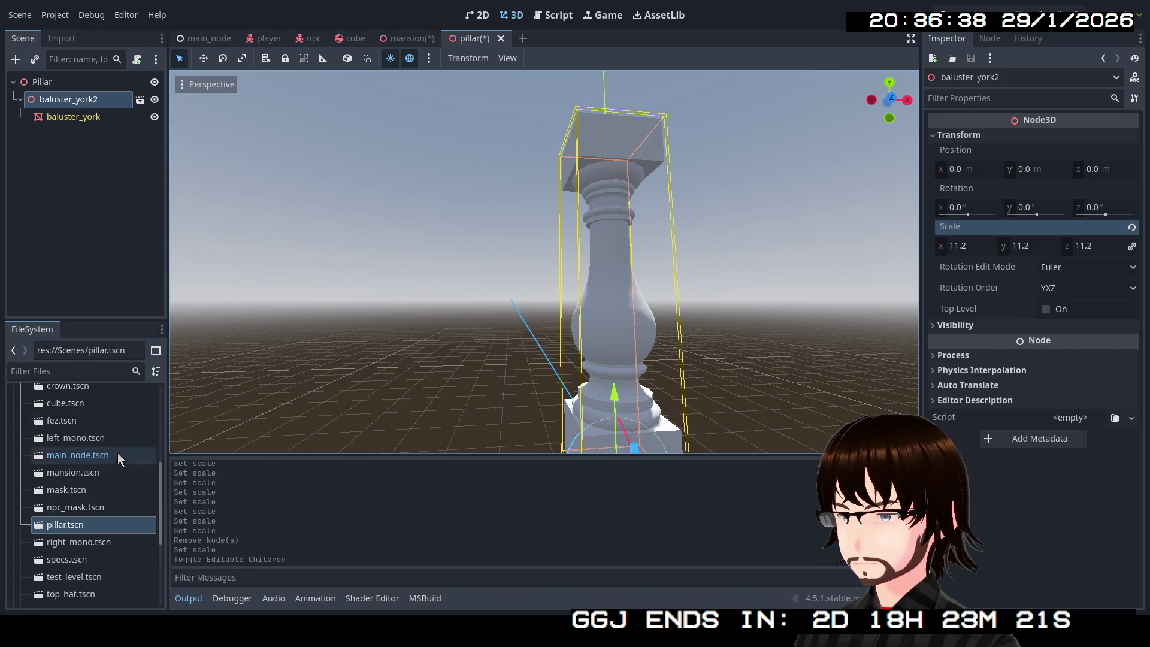
{"action": "left_click", "coordinate": [77, 118]}
{"action": "right_click", "coordinate": [76, 118]}
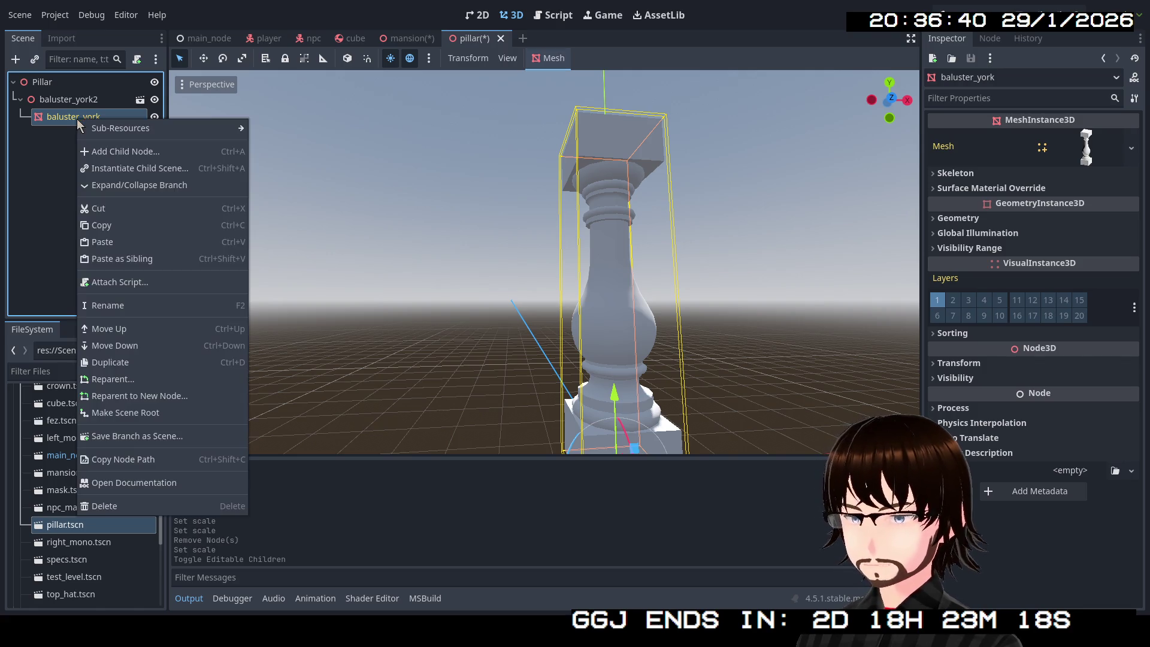
{"action": "left_click", "coordinate": [116, 232]}
Paste baluster_york under Pillar and delete the old baluster_york2 instance.
{"action": "right_click", "coordinate": [63, 83]}
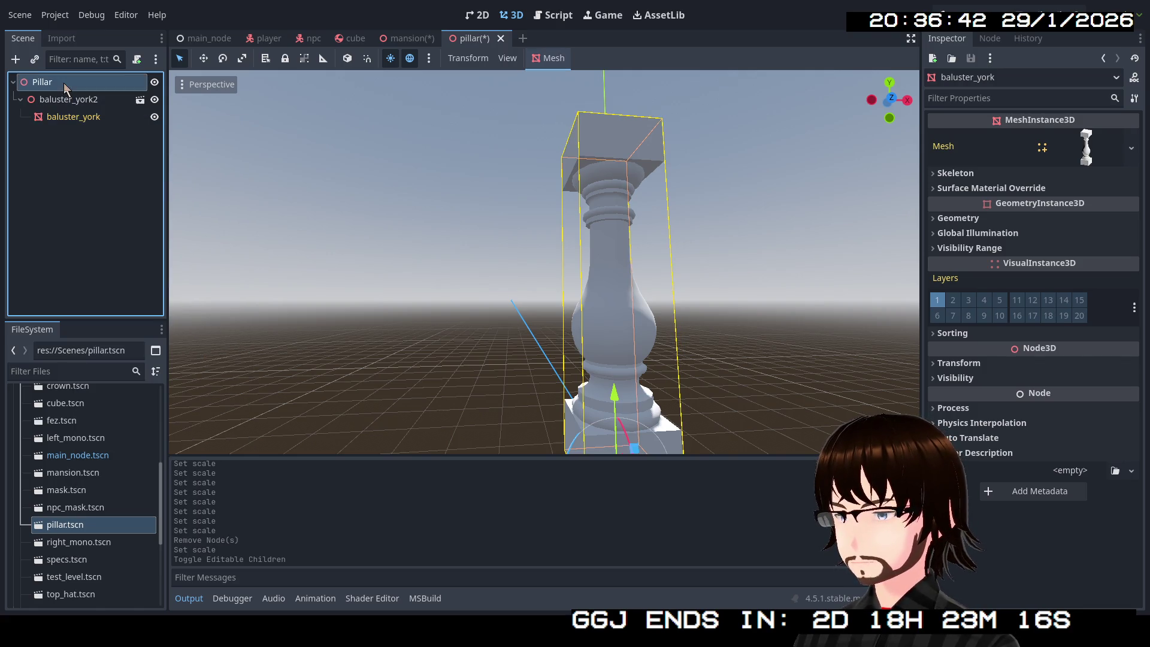
{"action": "left_click", "coordinate": [103, 182]}
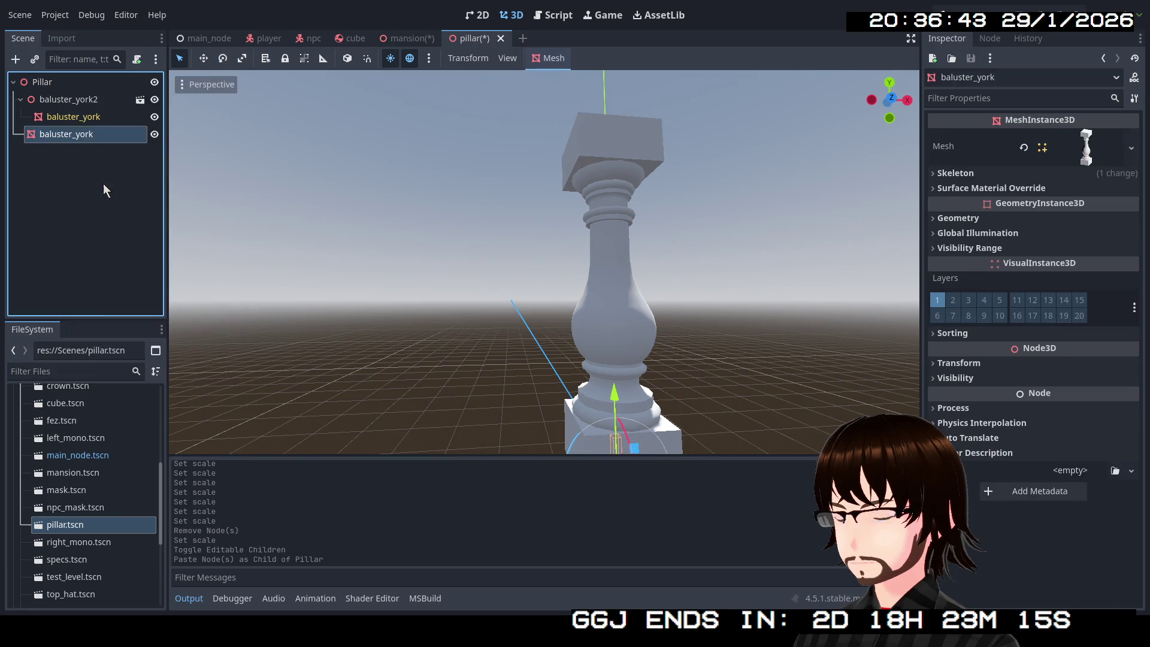
{"action": "left_click", "coordinate": [67, 102]}
{"action": "key", "text": "Delete"}
{"action": "left_click", "coordinate": [566, 320]}
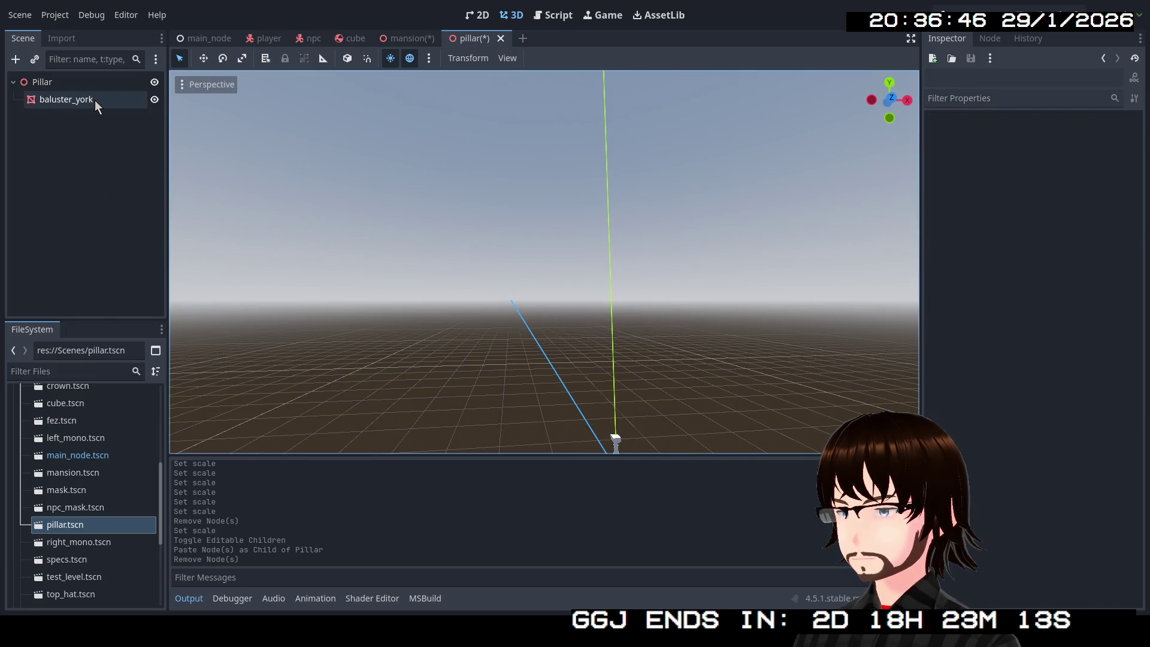
Change the x scale in the baluster_york mesh's Transform.
{"action": "left_click", "coordinate": [94, 99]}
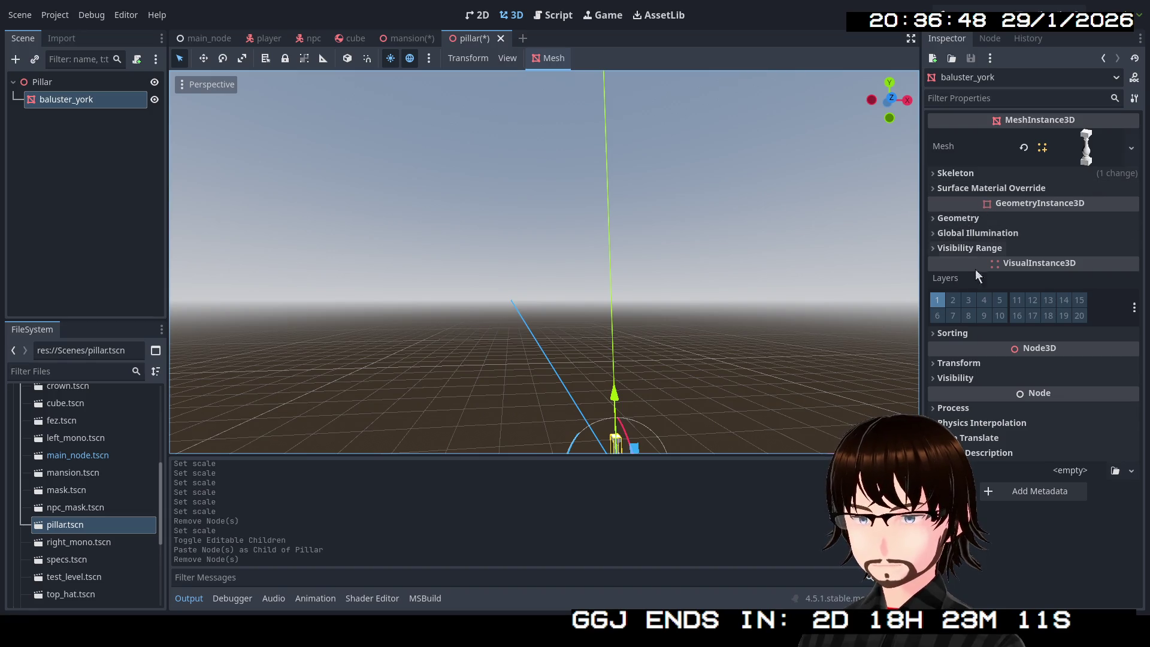
{"action": "left_click", "coordinate": [968, 364]}
{"action": "left_click", "coordinate": [971, 474]}
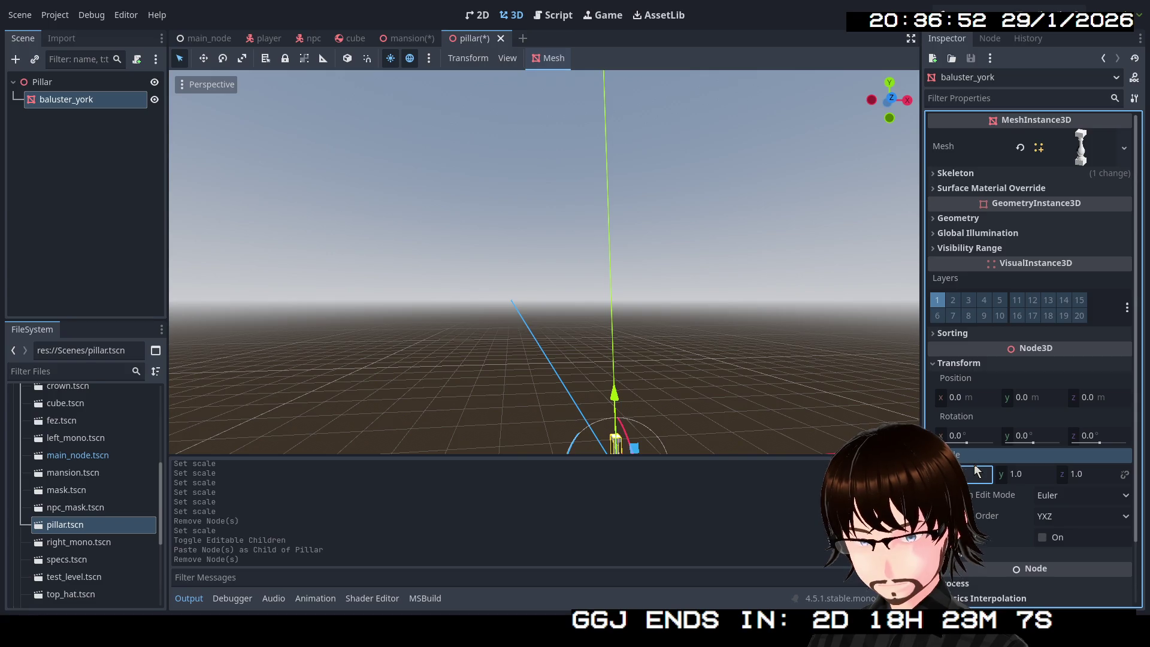
{"action": "key", "text": "Return"}
{"action": "key", "text": "f"}
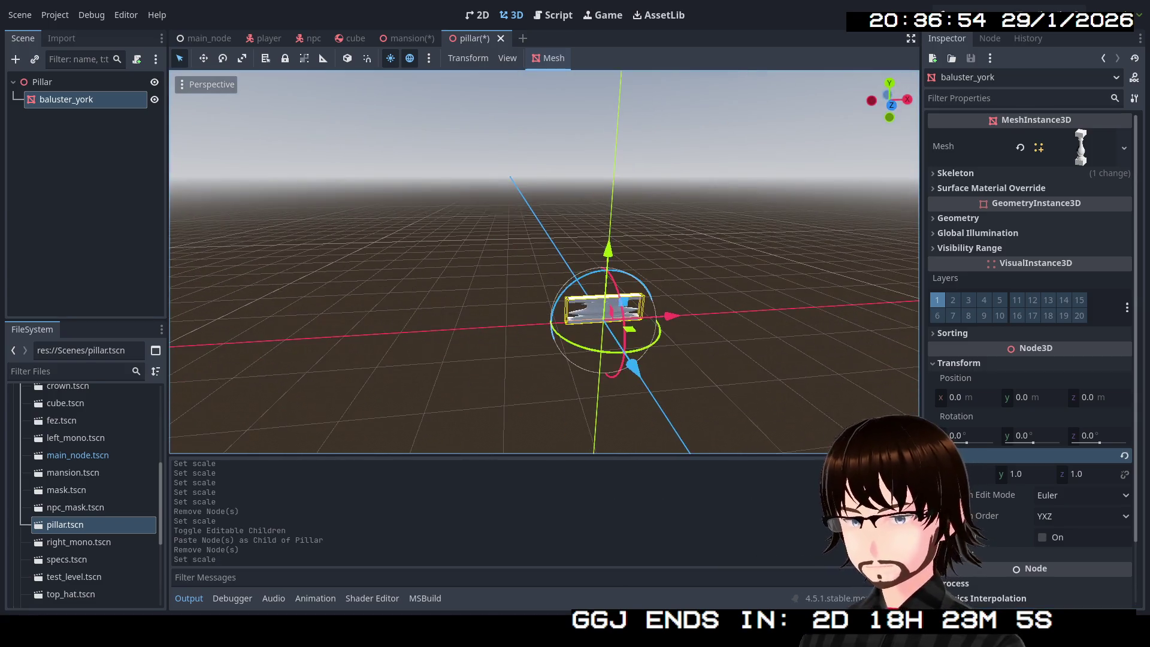
Link the scale axes and set the baluster_york mesh's scale to 11.2.
{"action": "left_click", "coordinate": [1125, 475]}
{"action": "left_click", "coordinate": [976, 474]}
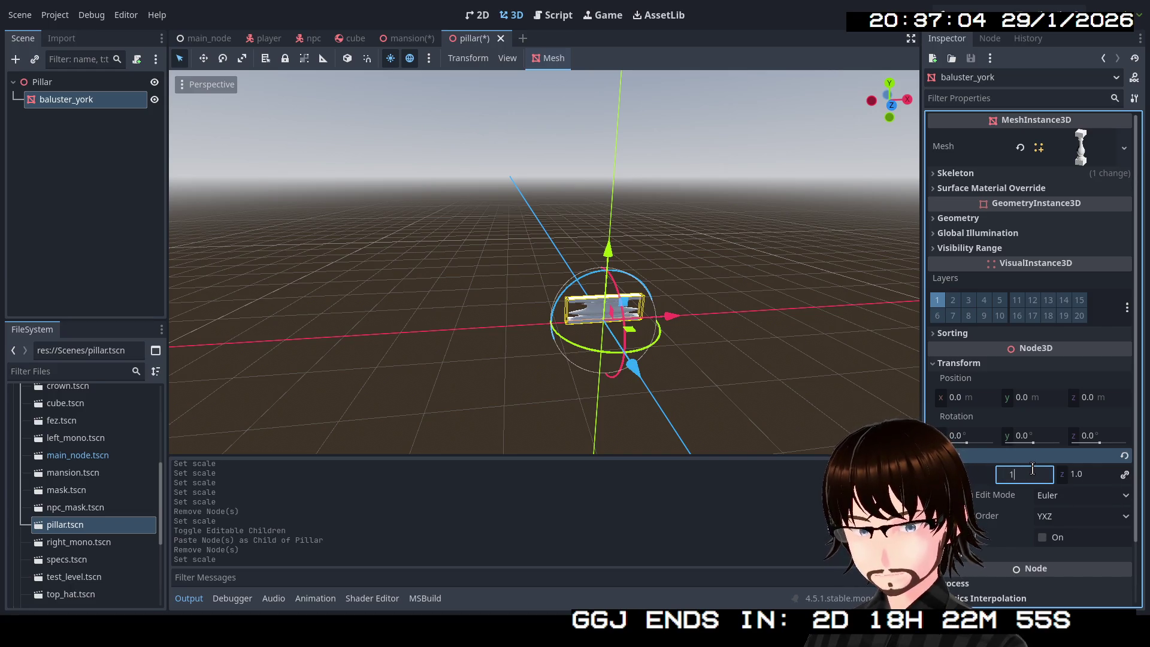
{"action": "type", "text": "1.2"}
{"action": "key", "text": "Return"}
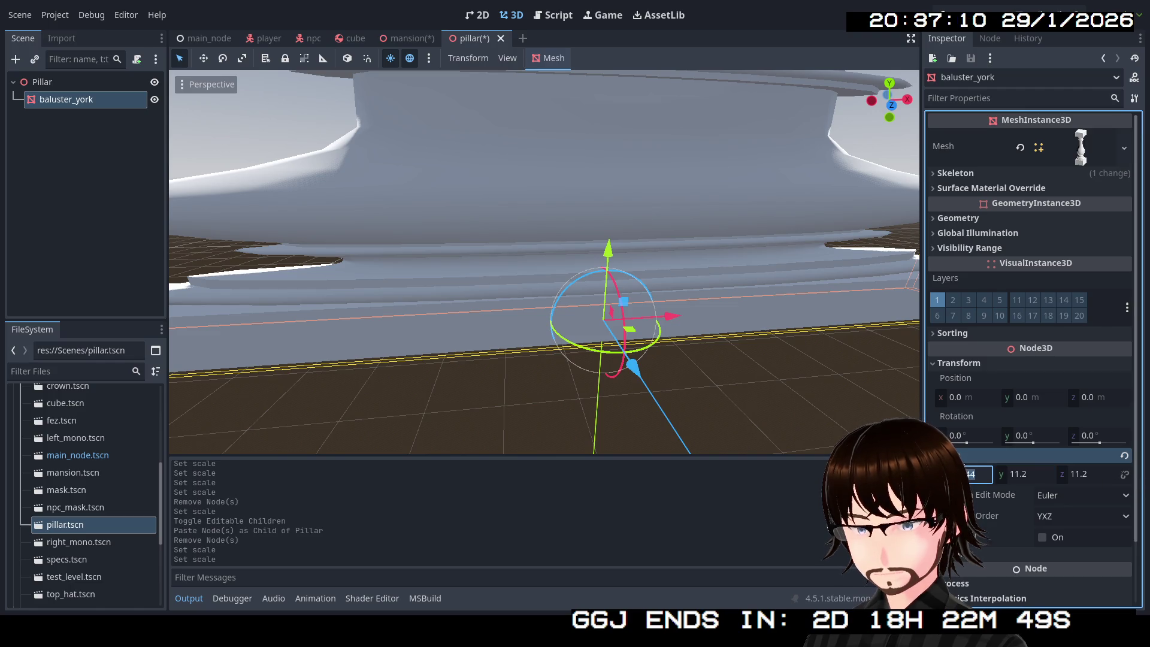
{"action": "key", "text": "f"}
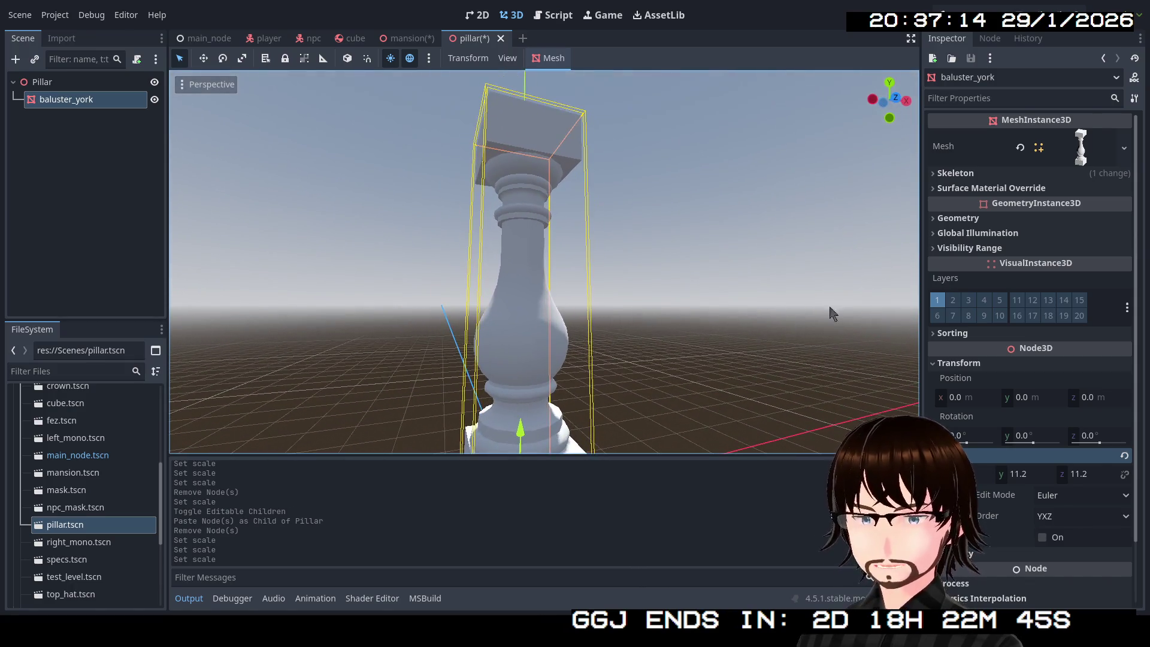
{"action": "left_click", "coordinate": [976, 219]}
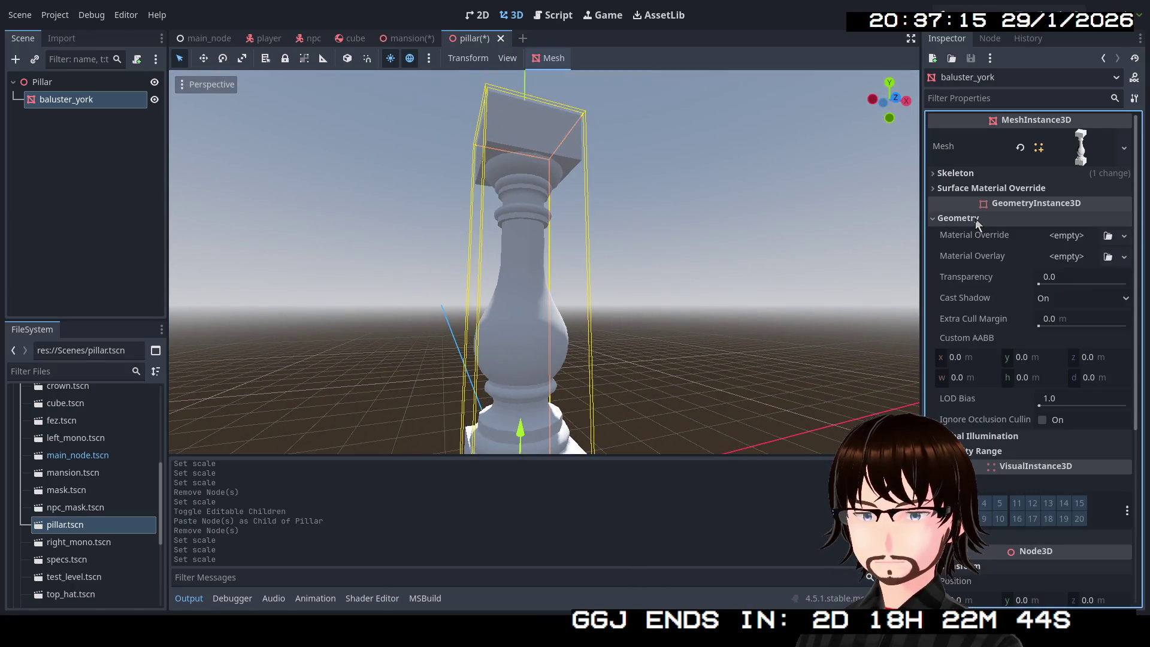
Give baluster_york a new StandardMaterial3D override with Marble.png as its albedo texture.
{"action": "left_click", "coordinate": [1123, 237]}
{"action": "left_click", "coordinate": [1085, 271]}
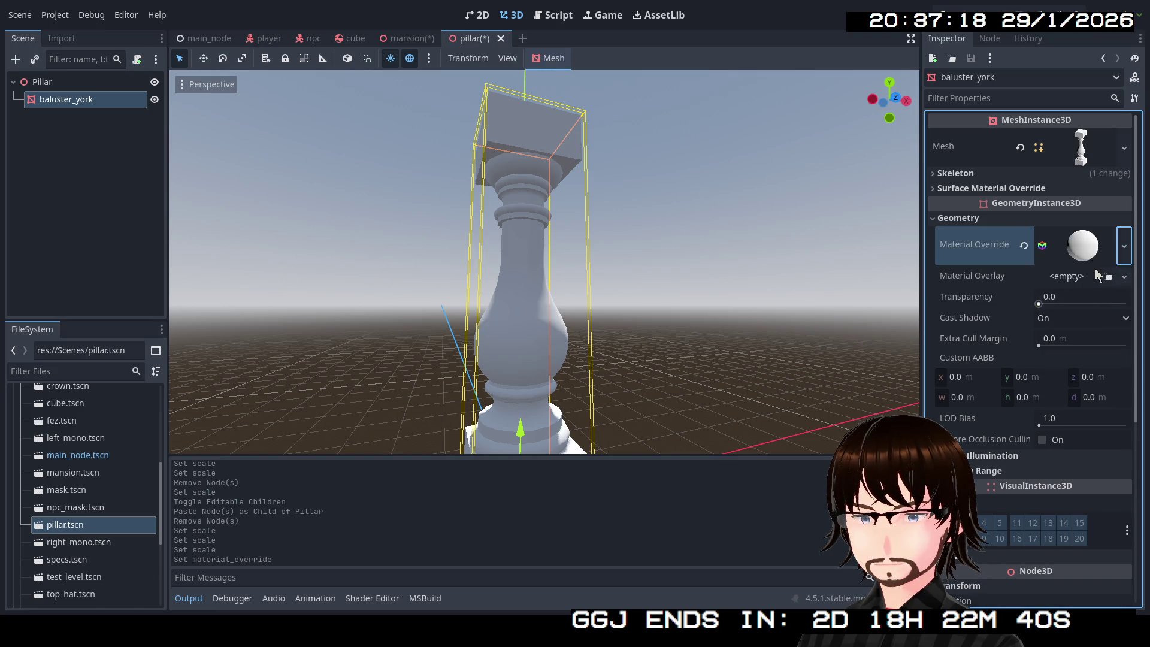
{"action": "left_click", "coordinate": [1088, 264]}
{"action": "left_click", "coordinate": [993, 447]}
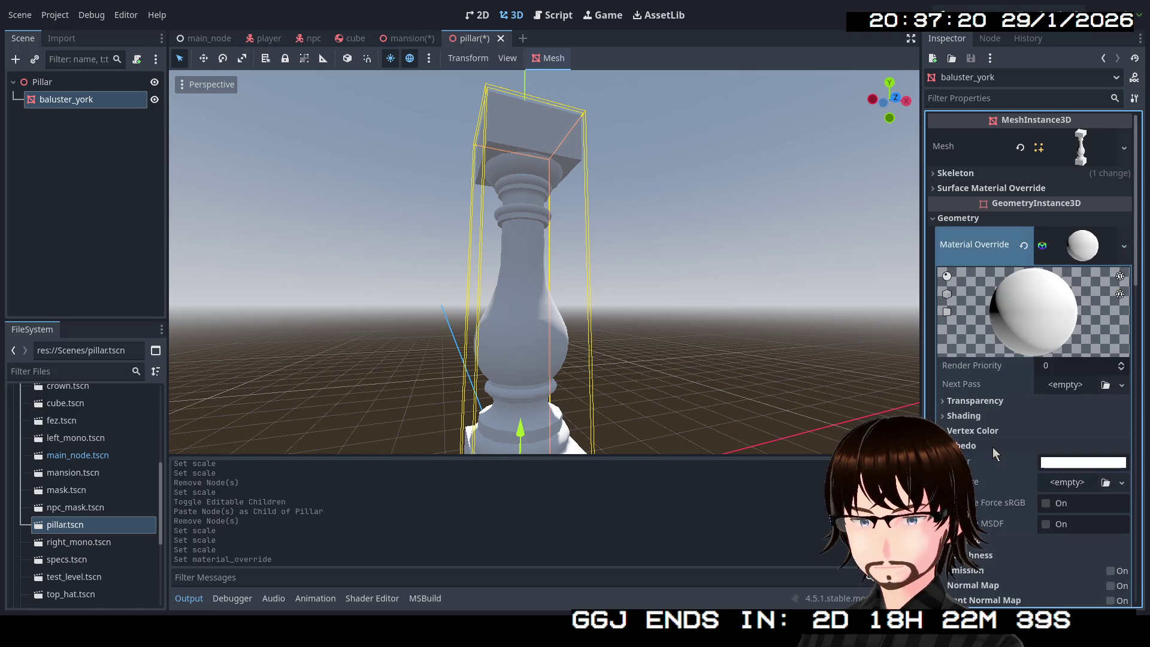
{"action": "left_click", "coordinate": [1063, 466]}
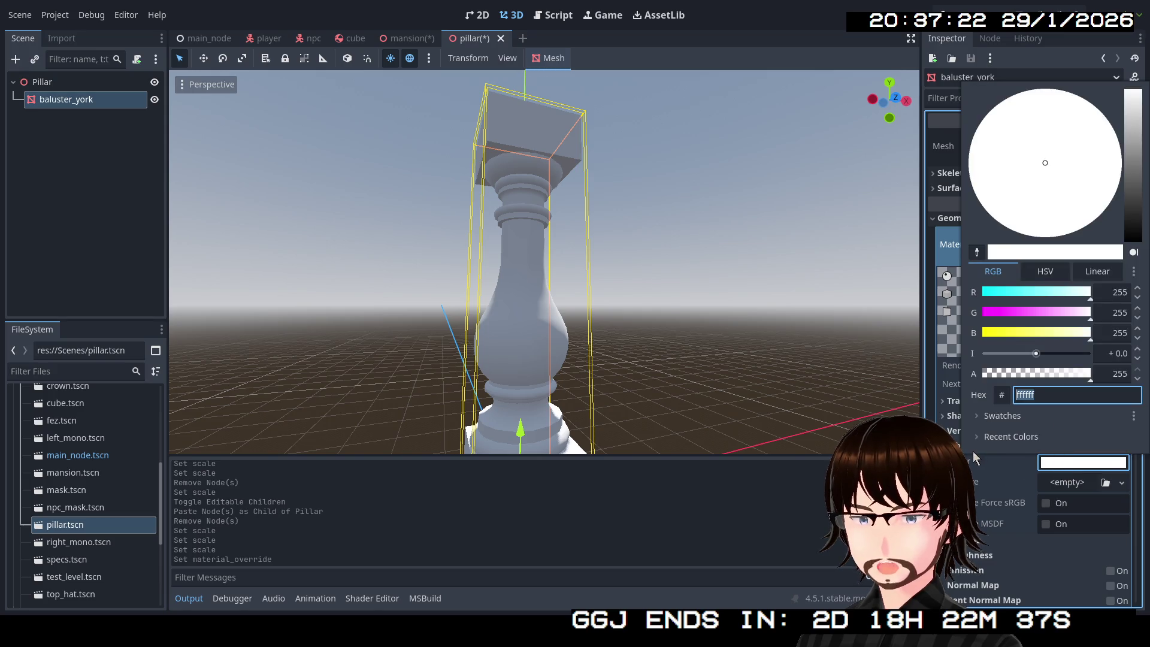
{"action": "left_click", "coordinate": [1077, 485]}
{"action": "left_click", "coordinate": [1122, 484]}
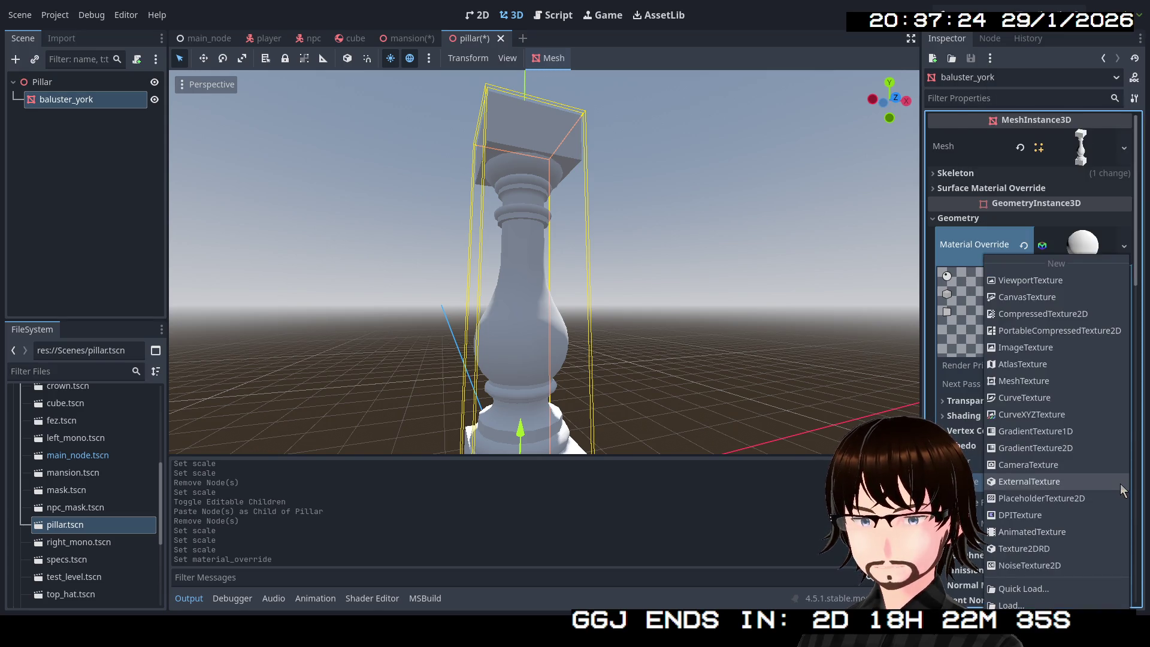
{"action": "left_click", "coordinate": [982, 481]}
{"action": "left_click", "coordinate": [1106, 482]}
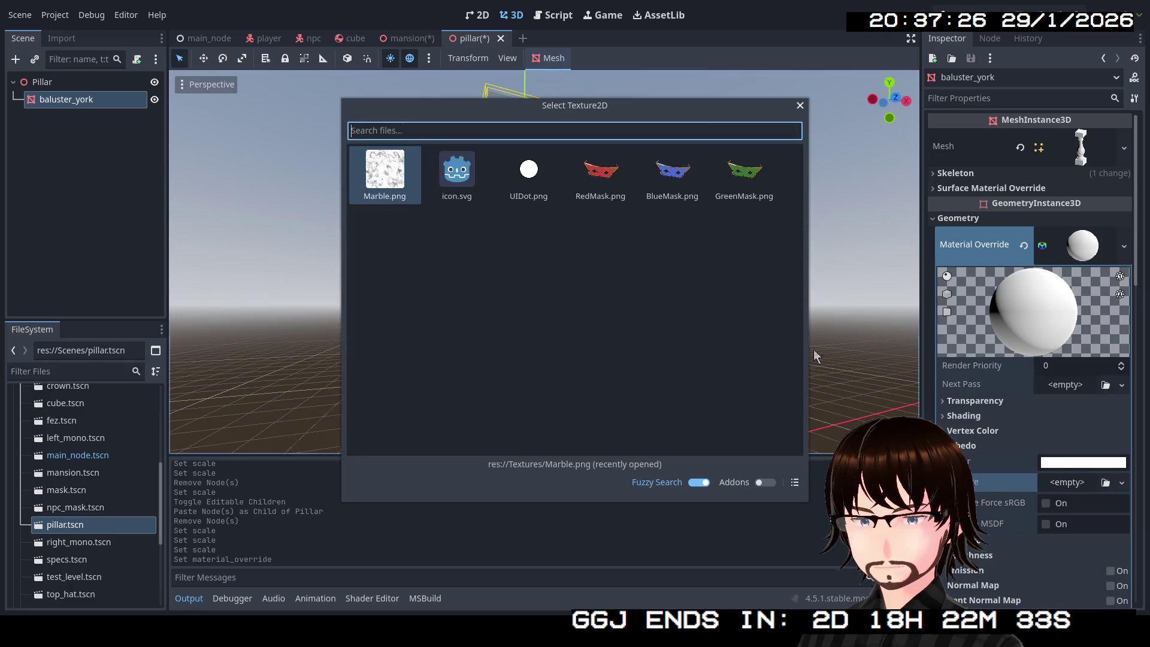
{"action": "double_click", "coordinate": [400, 190]}
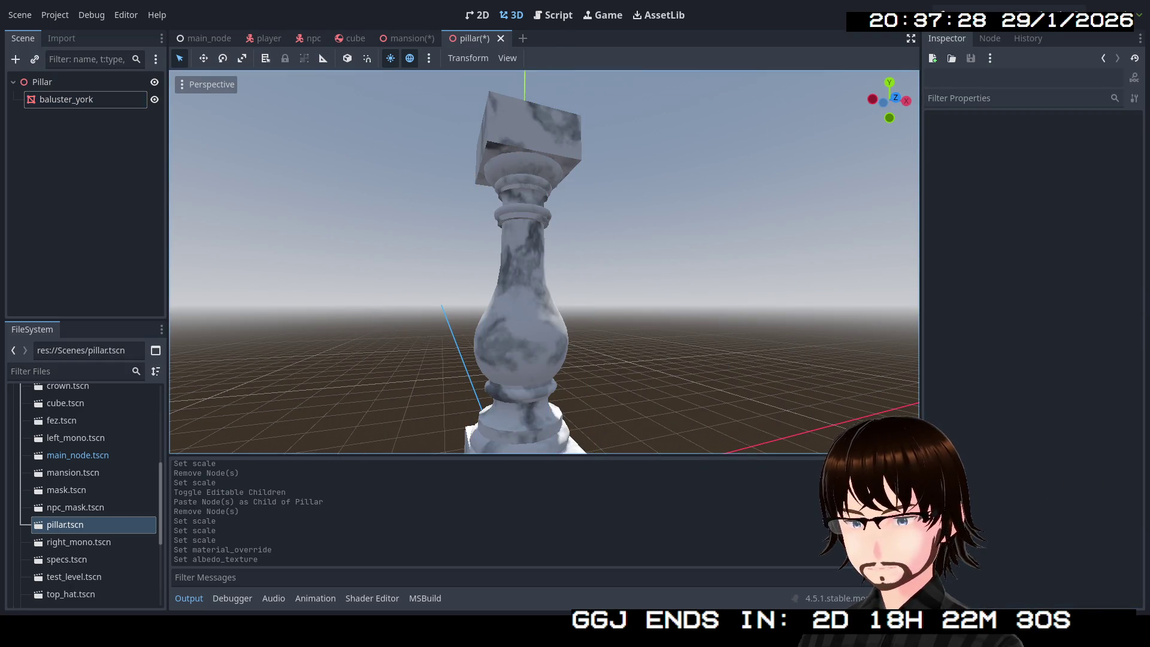
Circle the marble pillar from base to top, then reselect baluster_york.
{"action": "key", "text": "q"}
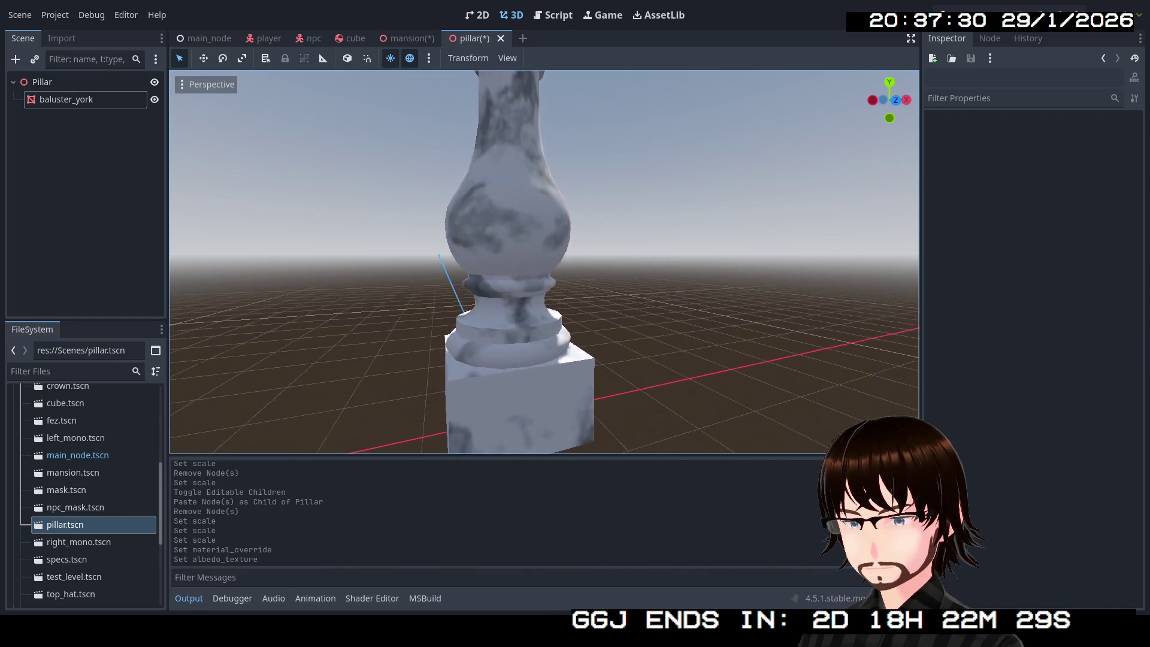
{"action": "key", "text": "q"}
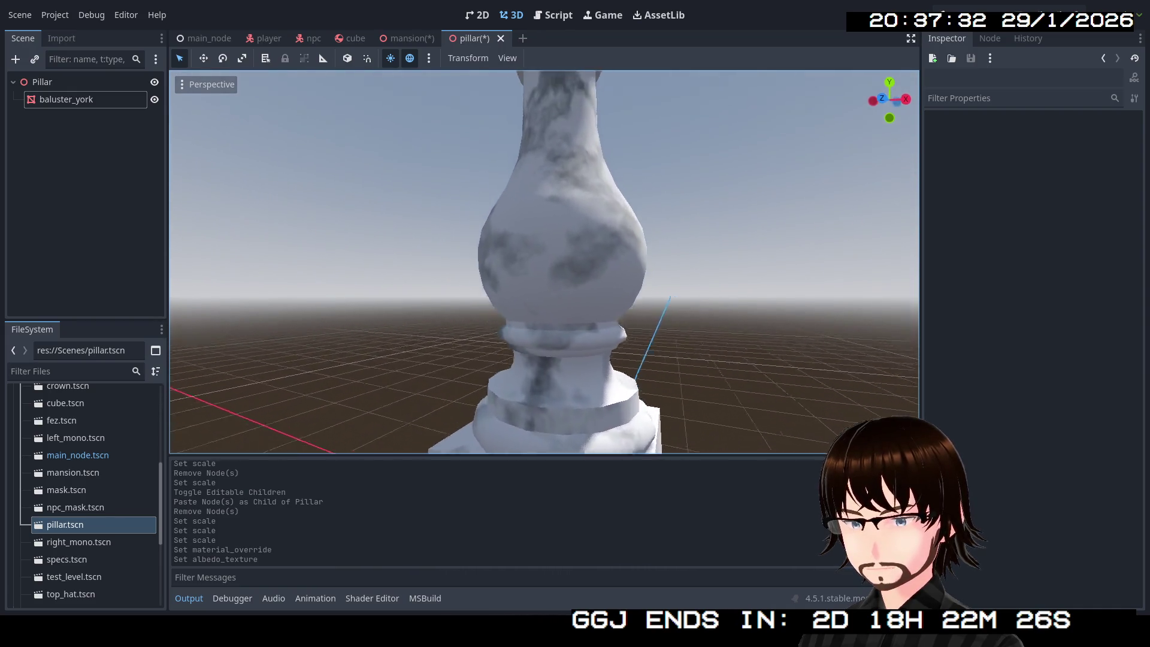
{"action": "key", "text": "e"}
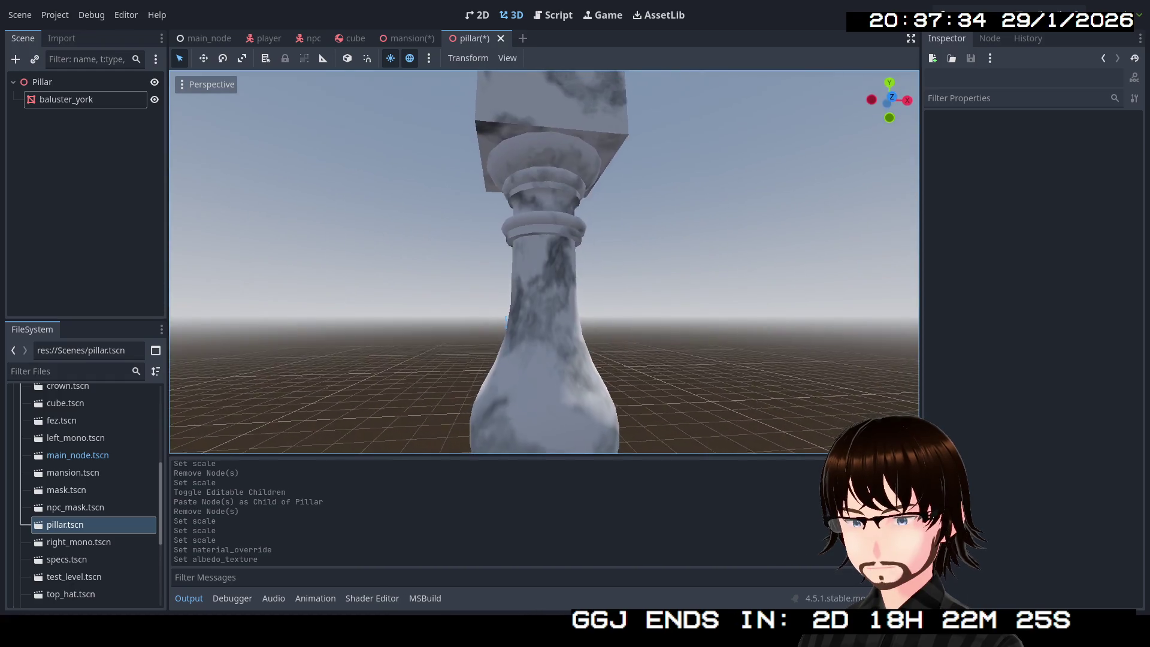
{"action": "key", "text": "s"}
{"action": "left_click", "coordinate": [62, 97]}
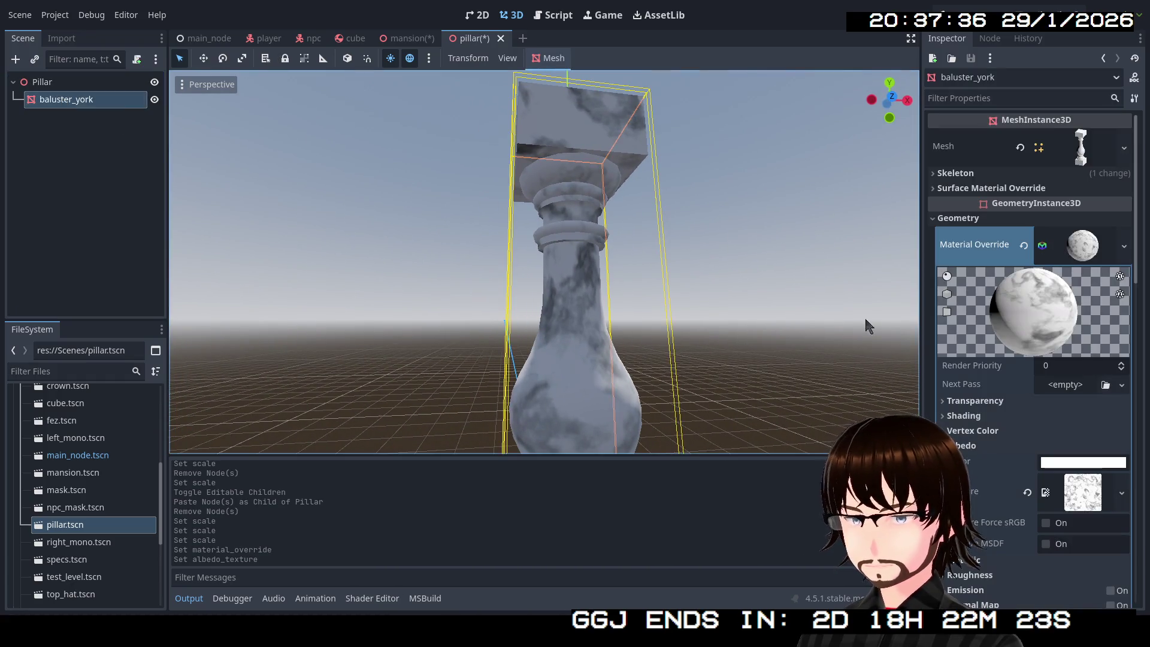
Set the marble material's roughness to 0.3.
{"action": "left_click", "coordinate": [1072, 255]}
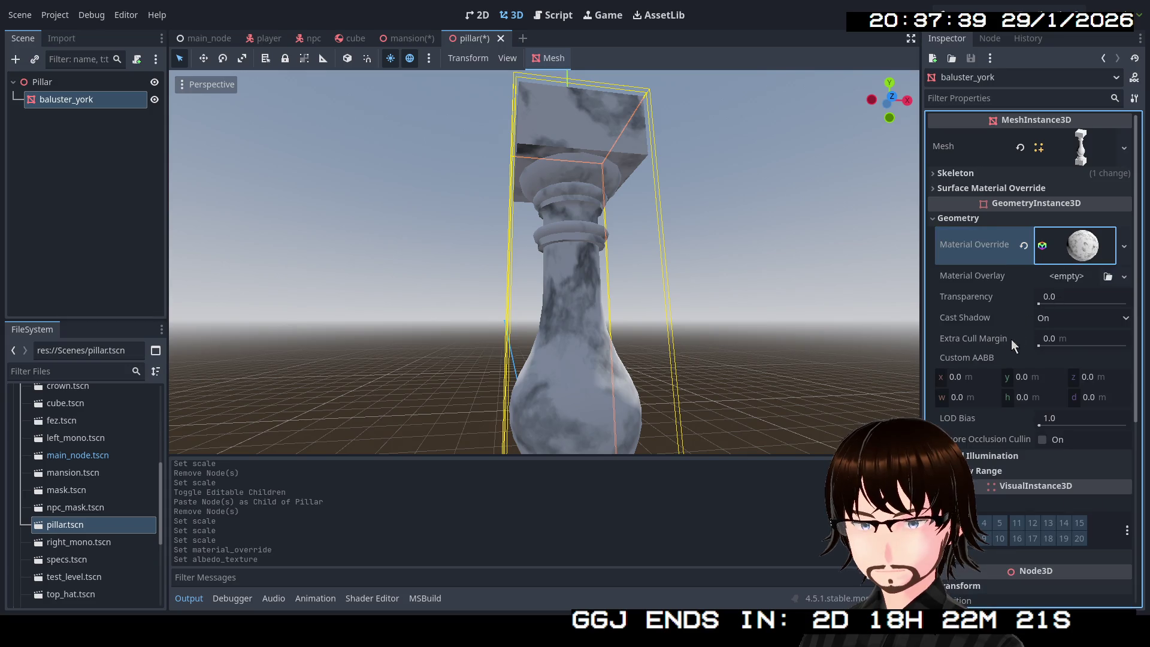
{"action": "left_click", "coordinate": [1079, 263]}
{"action": "scroll", "coordinate": [1036, 336], "scroll_direction": "down", "scroll_amount": 5}
{"action": "left_click", "coordinate": [966, 262]}
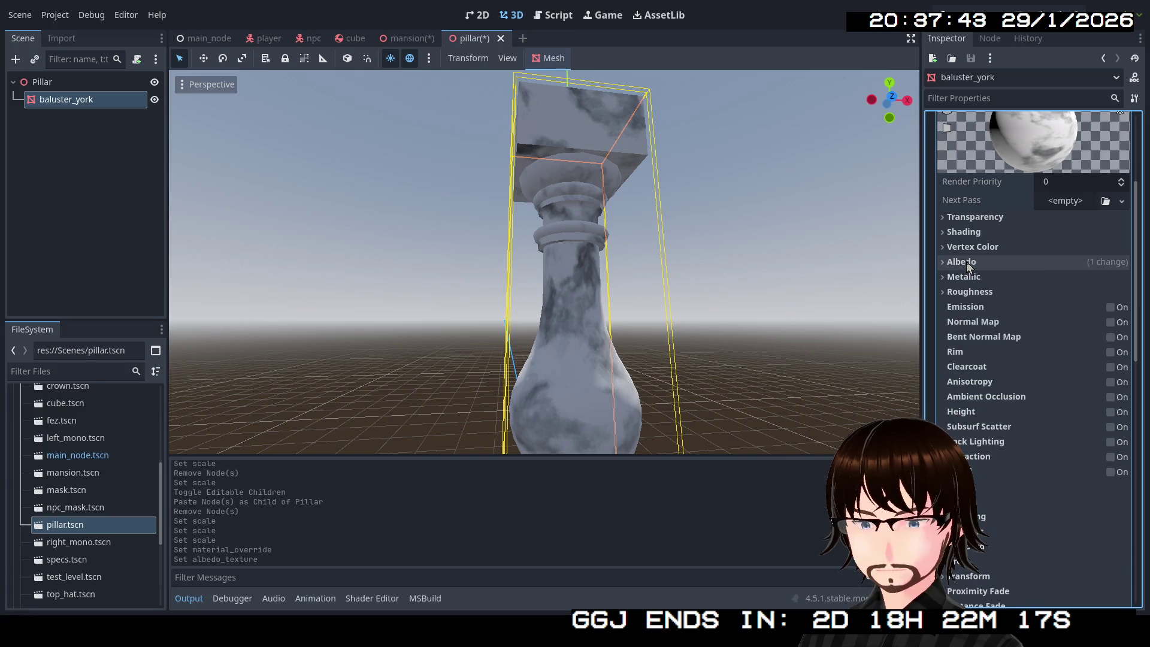
{"action": "left_click", "coordinate": [982, 292]}
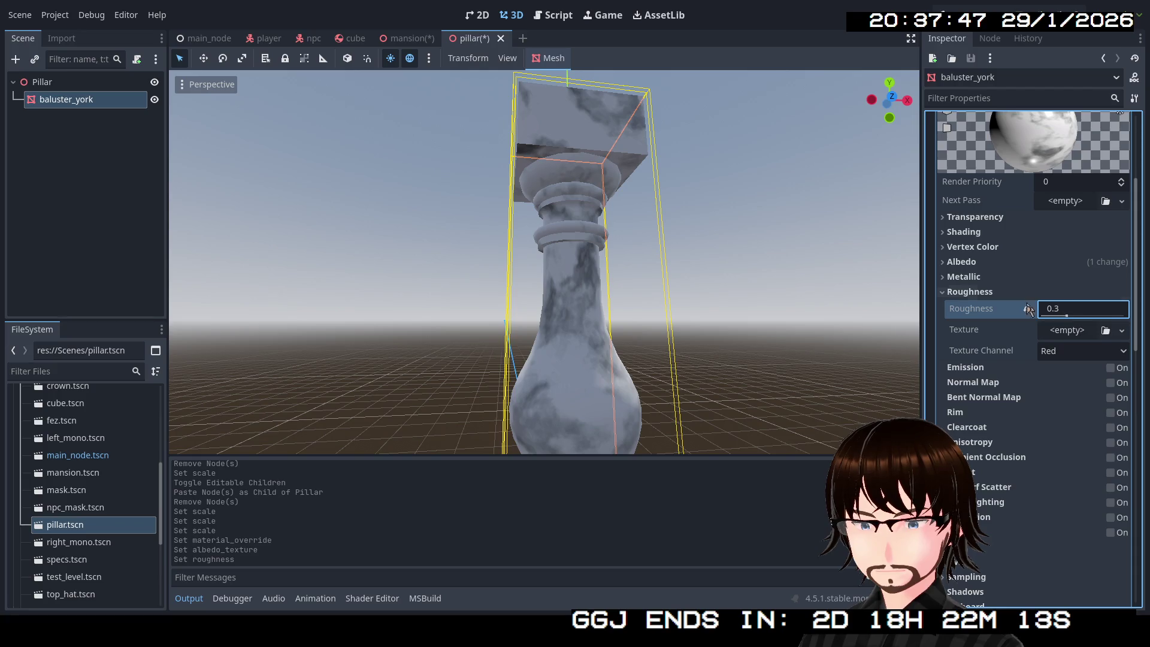
Fly along the pillar from cap to base to check its glossier marble.
{"action": "key", "text": "w"}
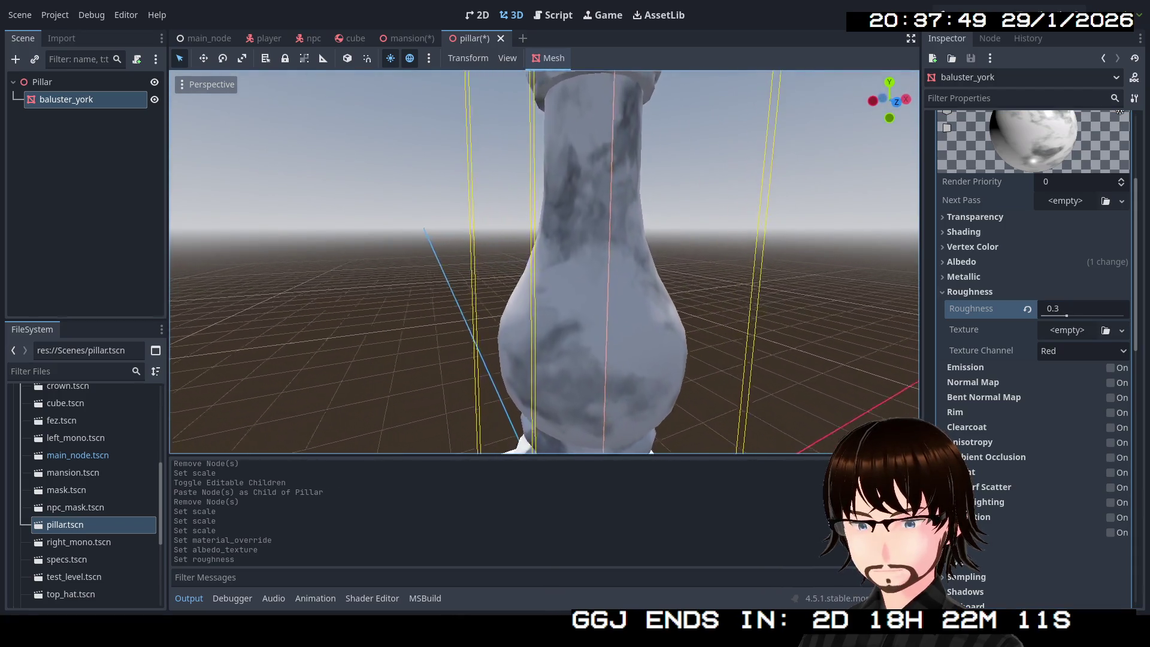
{"action": "key", "text": "w"}
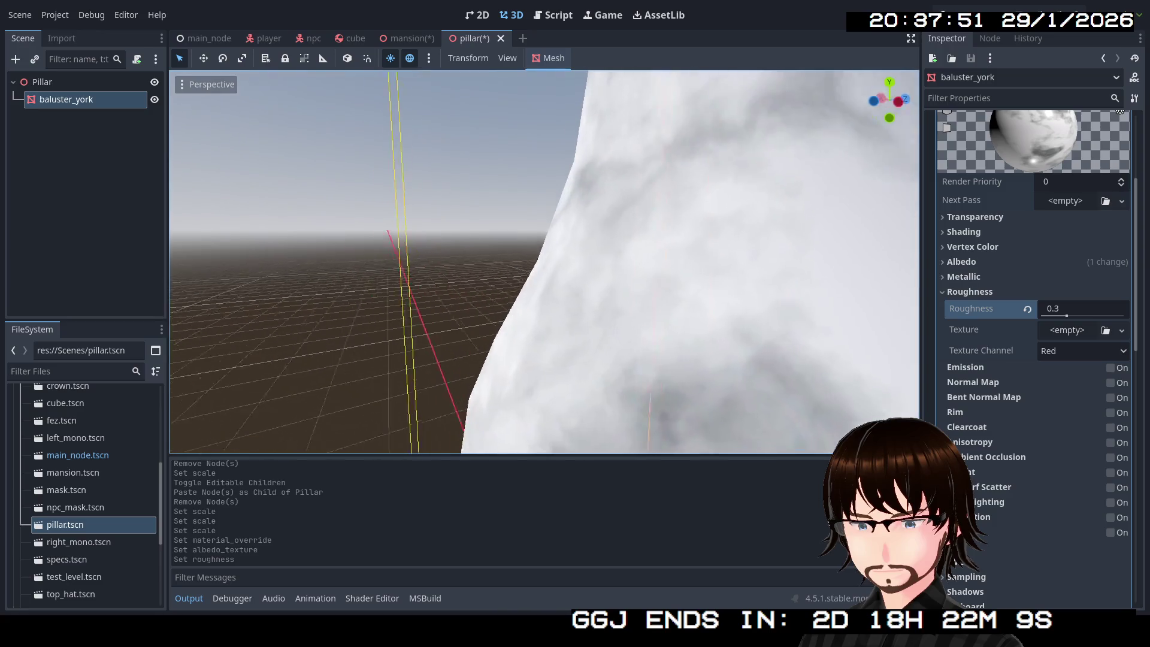
{"action": "key", "text": "s"}
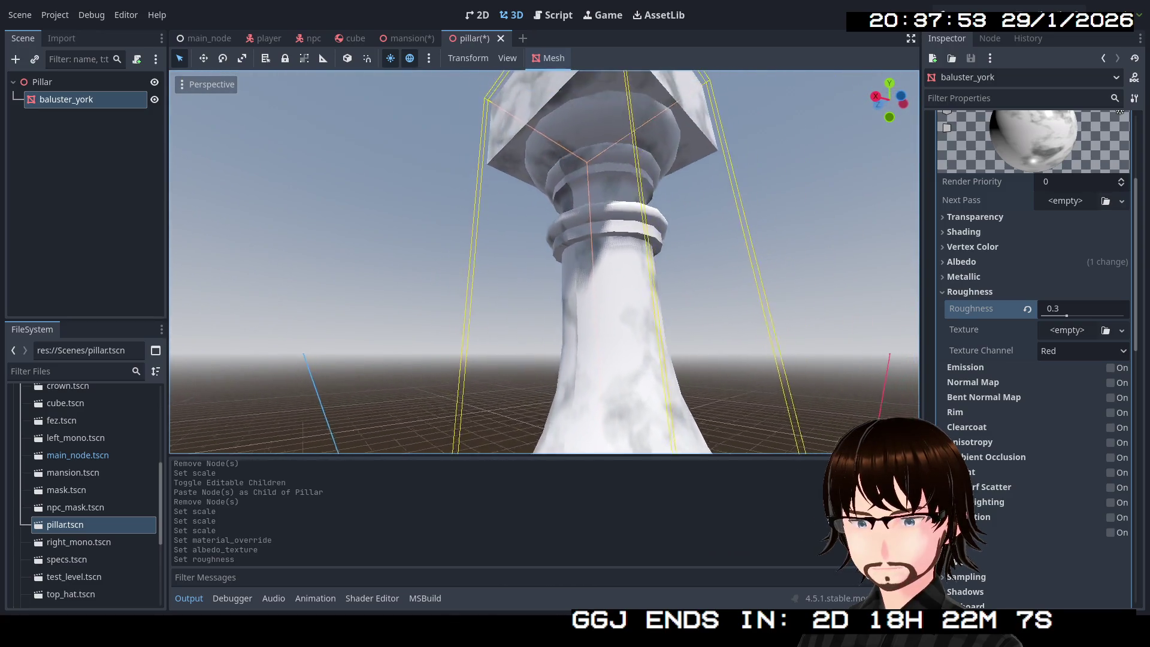
{"action": "key", "text": "e"}
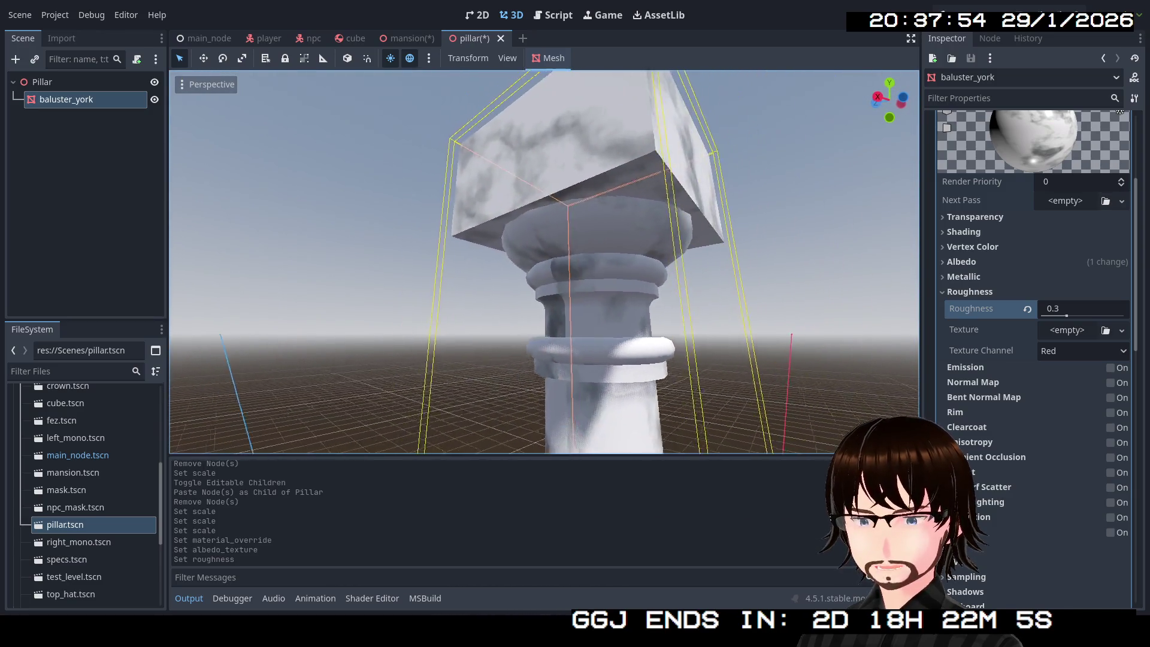
{"action": "key", "text": "w"}
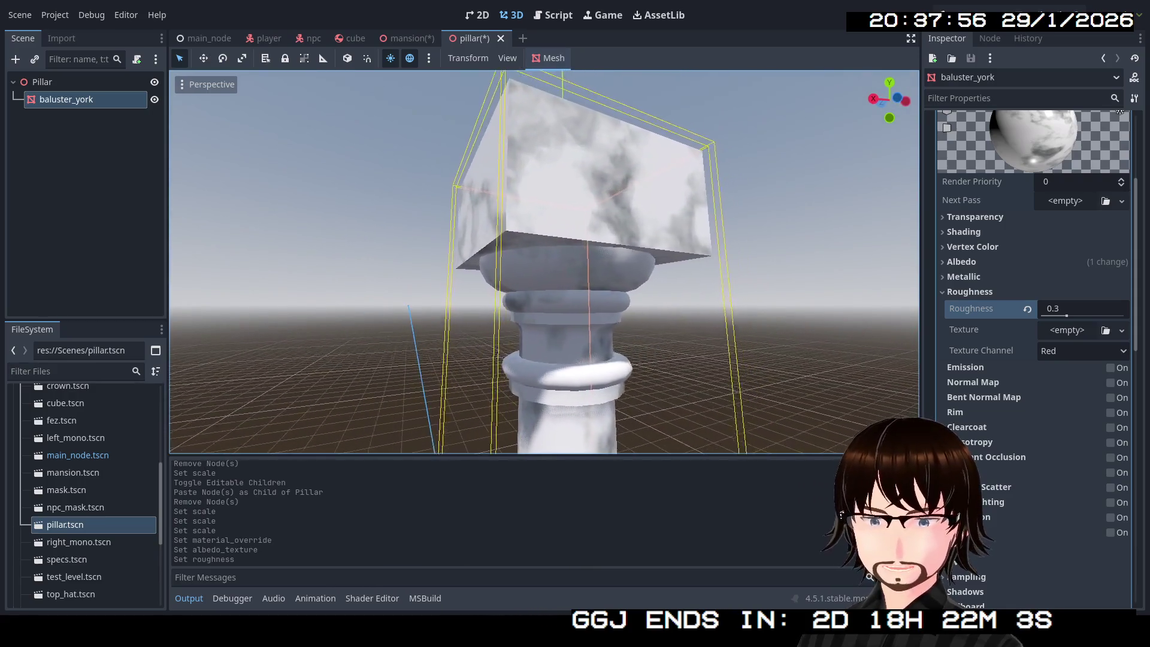
{"action": "key", "text": "a"}
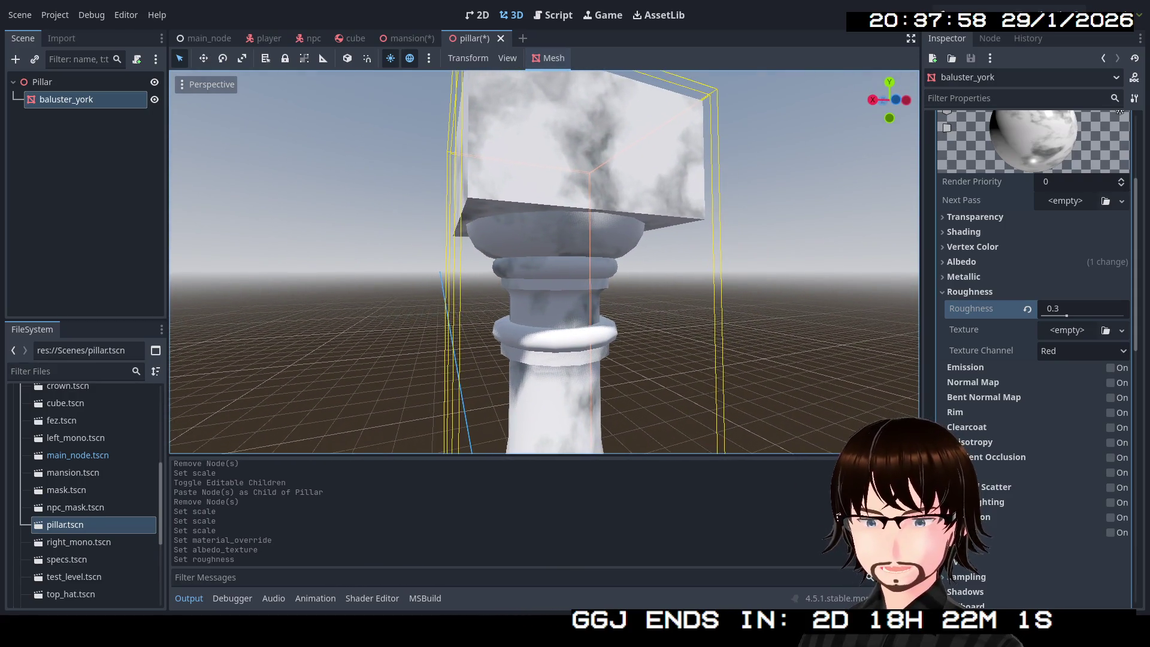
{"action": "key", "text": "w"}
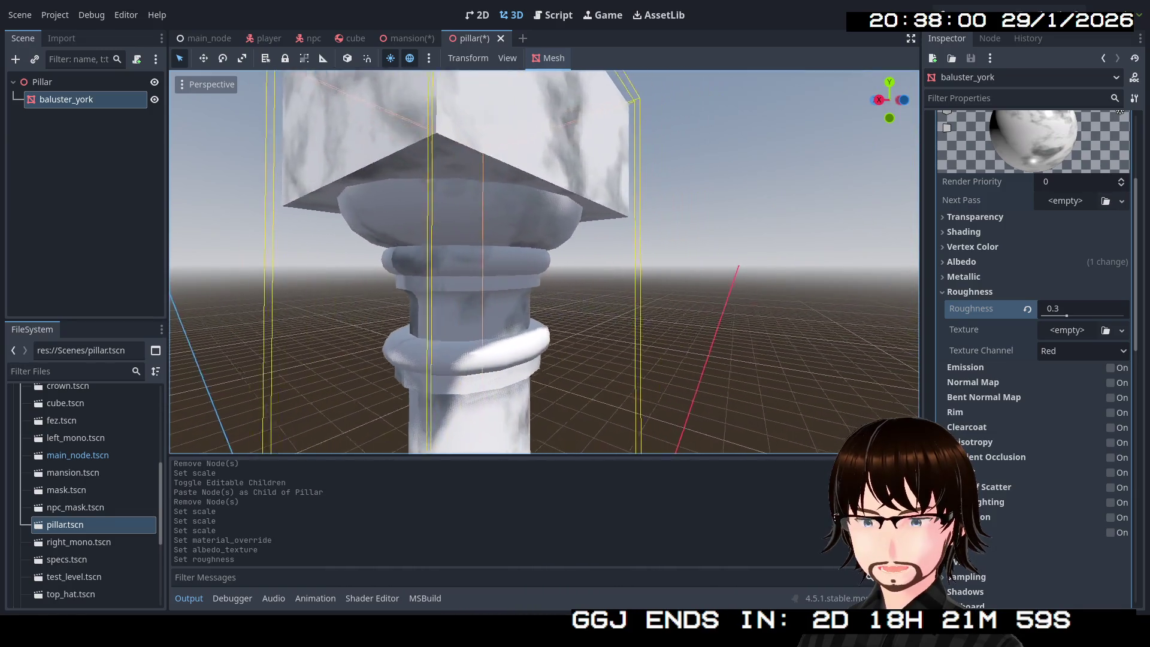
{"action": "key", "text": "s"}
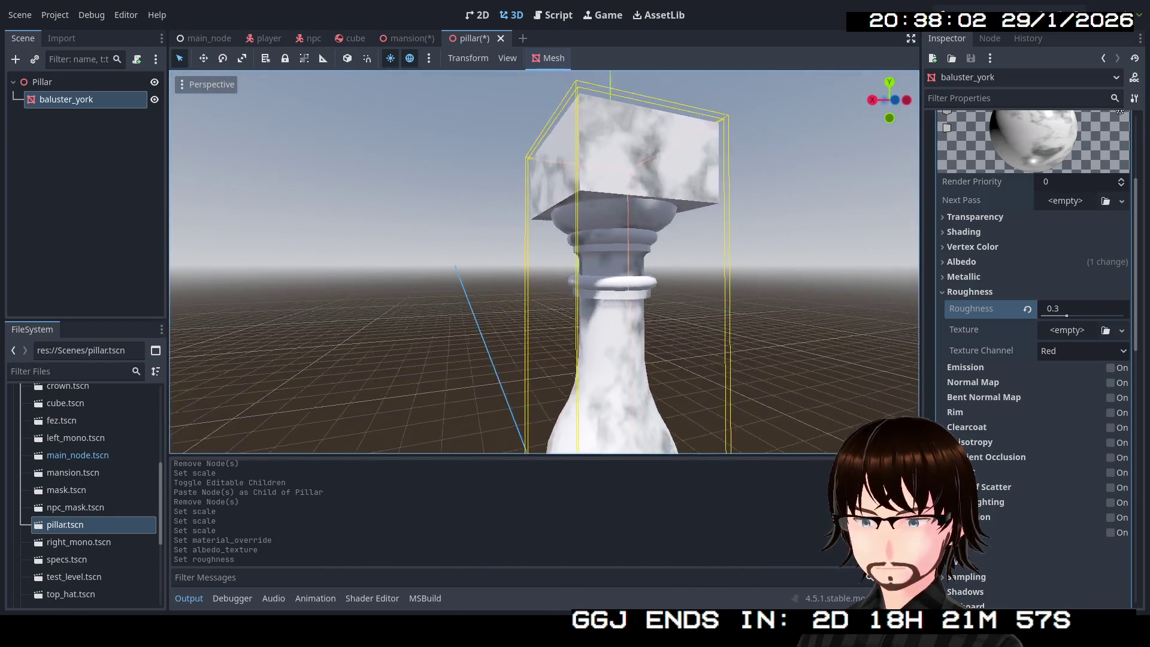
{"action": "key", "text": "q"}
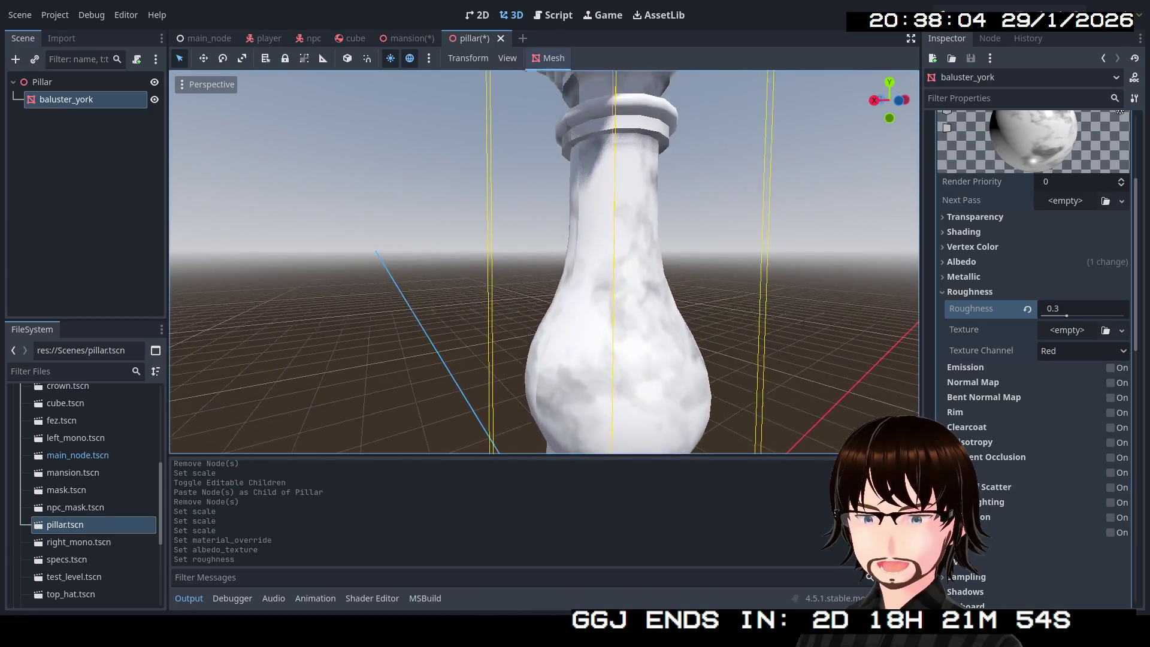
{"action": "key", "text": "q"}
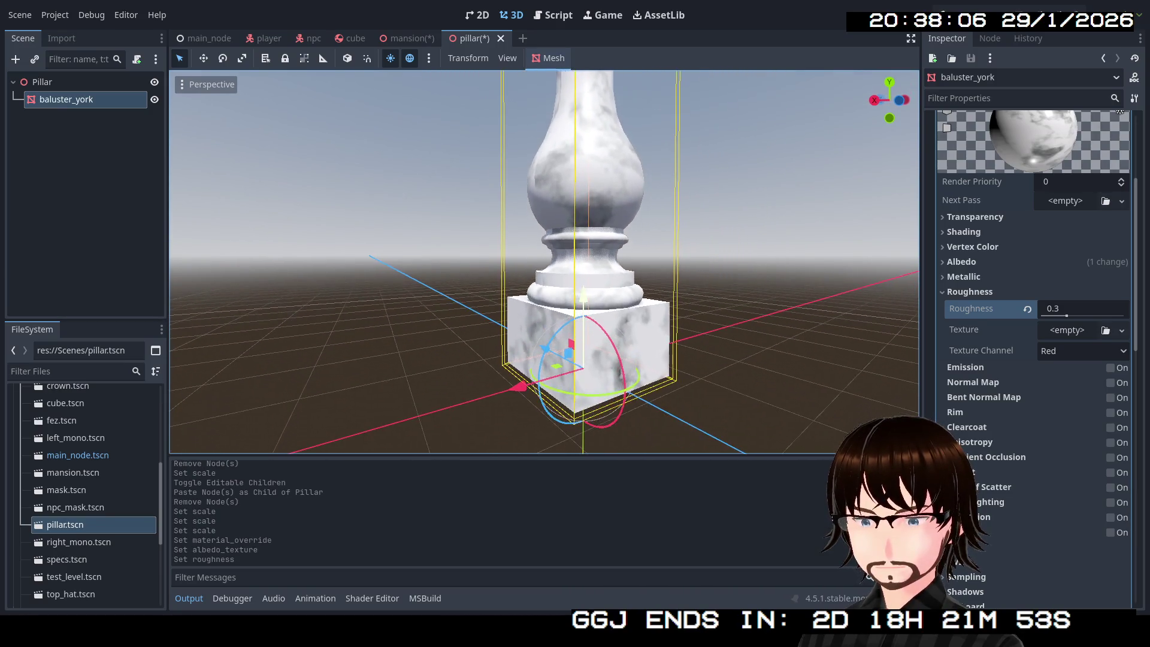
Save the pillar scene and return to the mansion scene.
{"action": "left_click", "coordinate": [103, 116]}
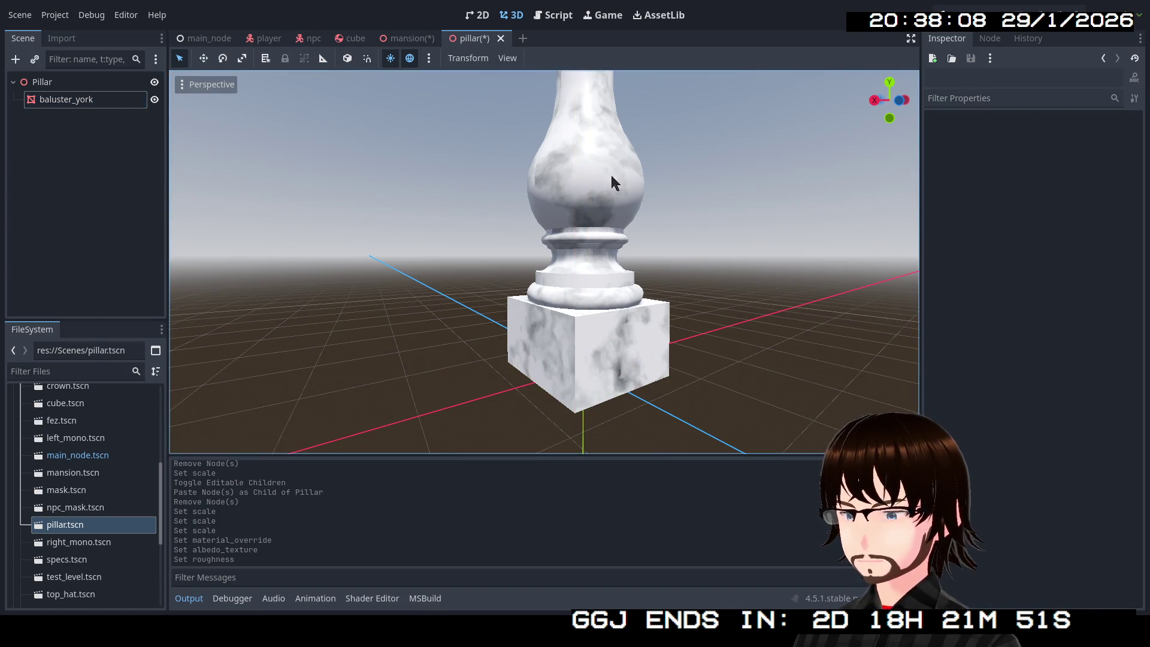
{"action": "key", "text": "e"}
{"action": "key", "text": "e"}
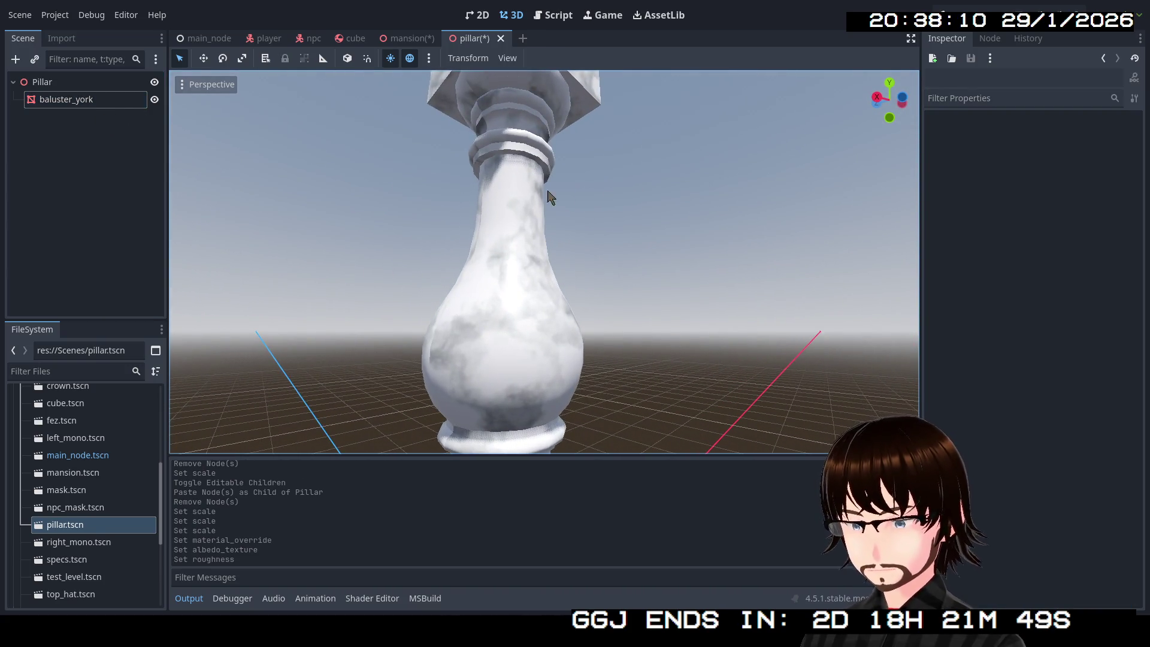
{"action": "key", "text": "ctrl+s"}
{"action": "left_click", "coordinate": [408, 39]}
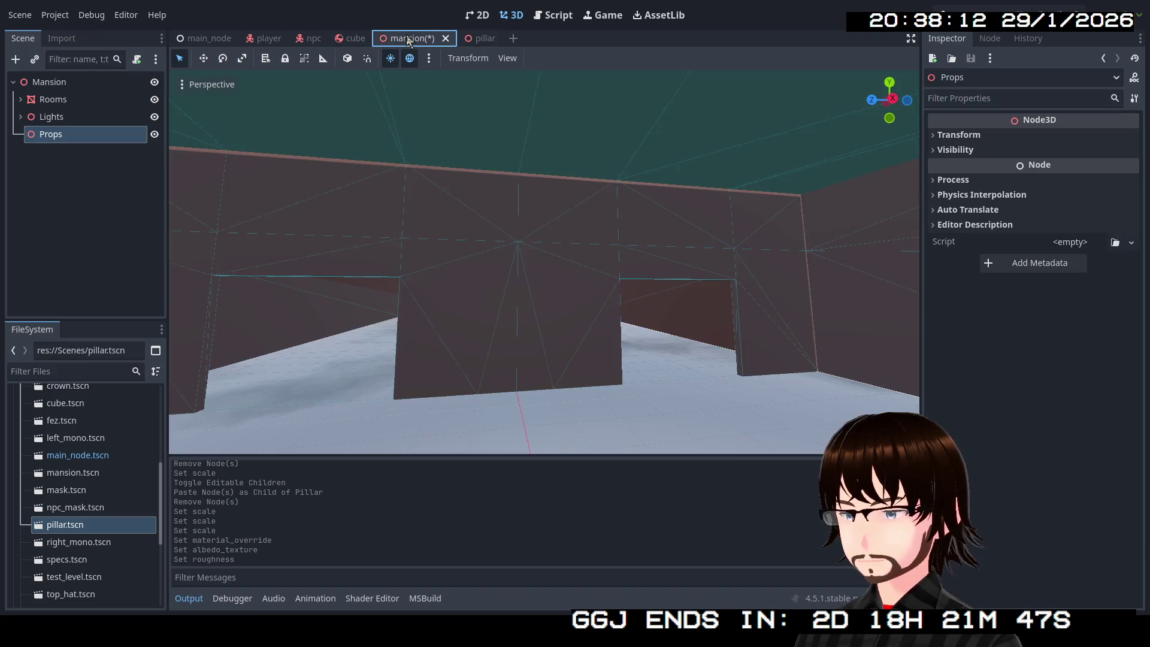
Instance pillar.tscn under the mansion's Props node.
{"action": "mouse_move", "coordinate": [63, 525]}
{"action": "left_mouse_down"}
{"action": "mouse_move", "coordinate": [110, 339]}
{"action": "mouse_move", "coordinate": [67, 139]}
{"action": "left_mouse_up"}
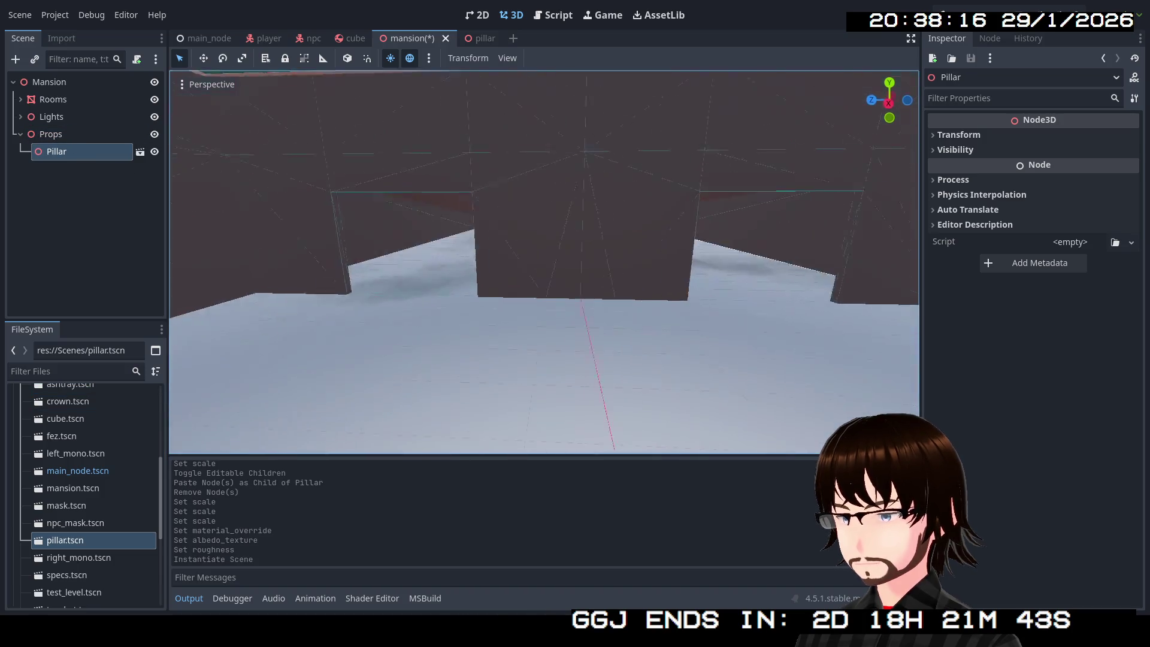
{"action": "key", "text": "w"}
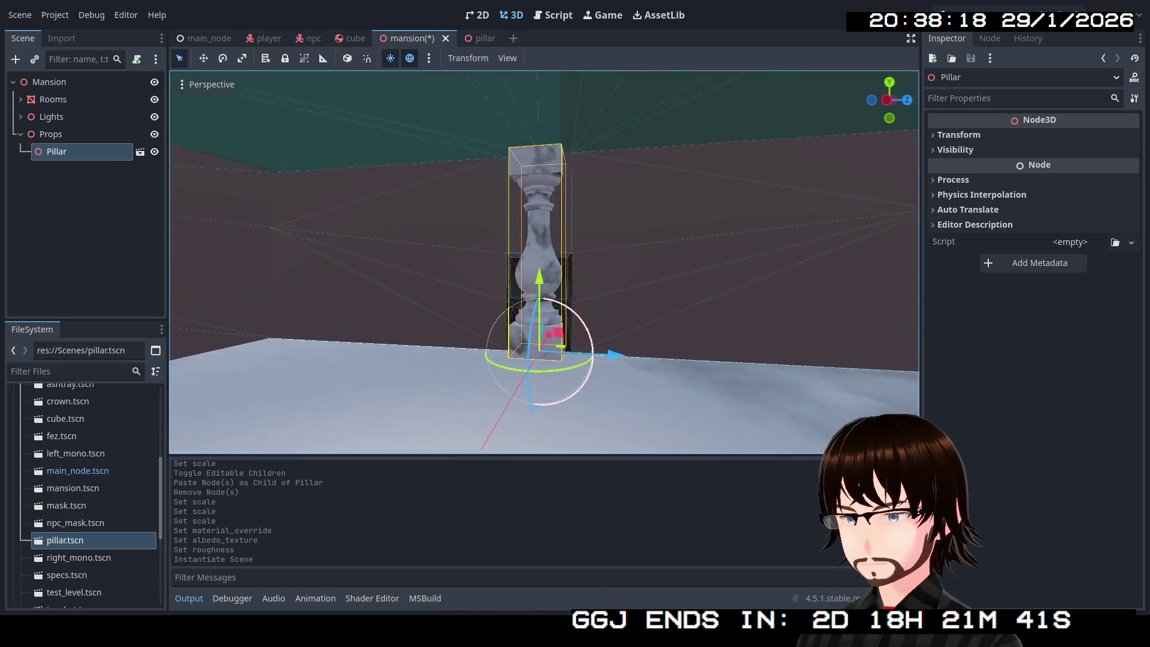
{"action": "key", "text": "w"}
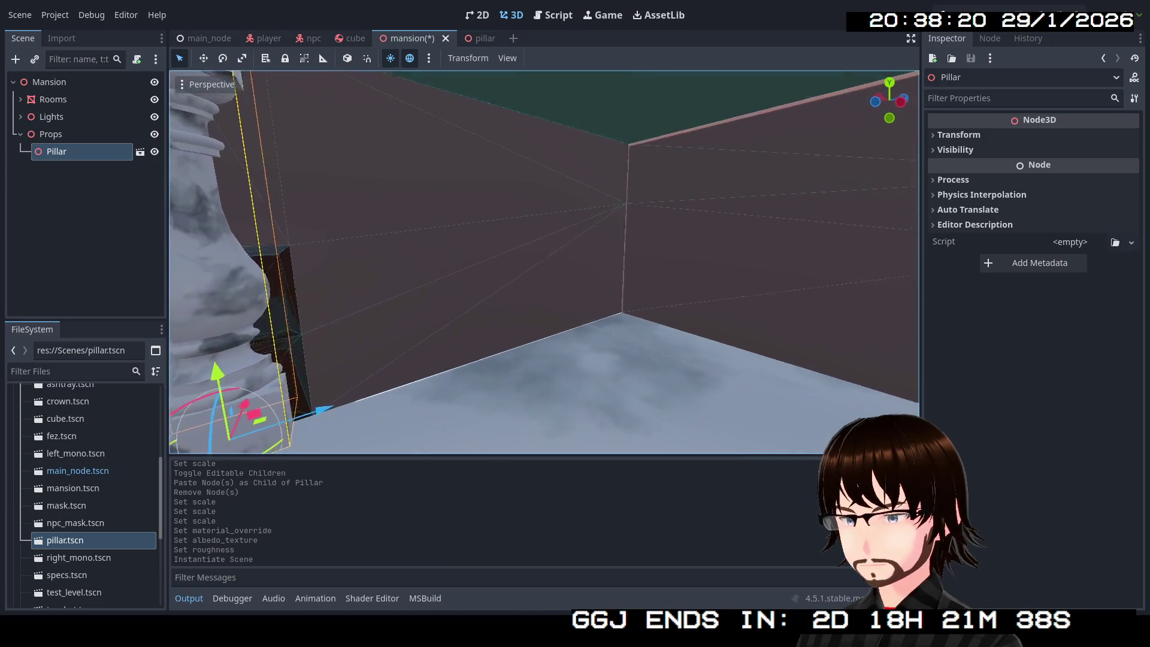
{"action": "key", "text": "w"}
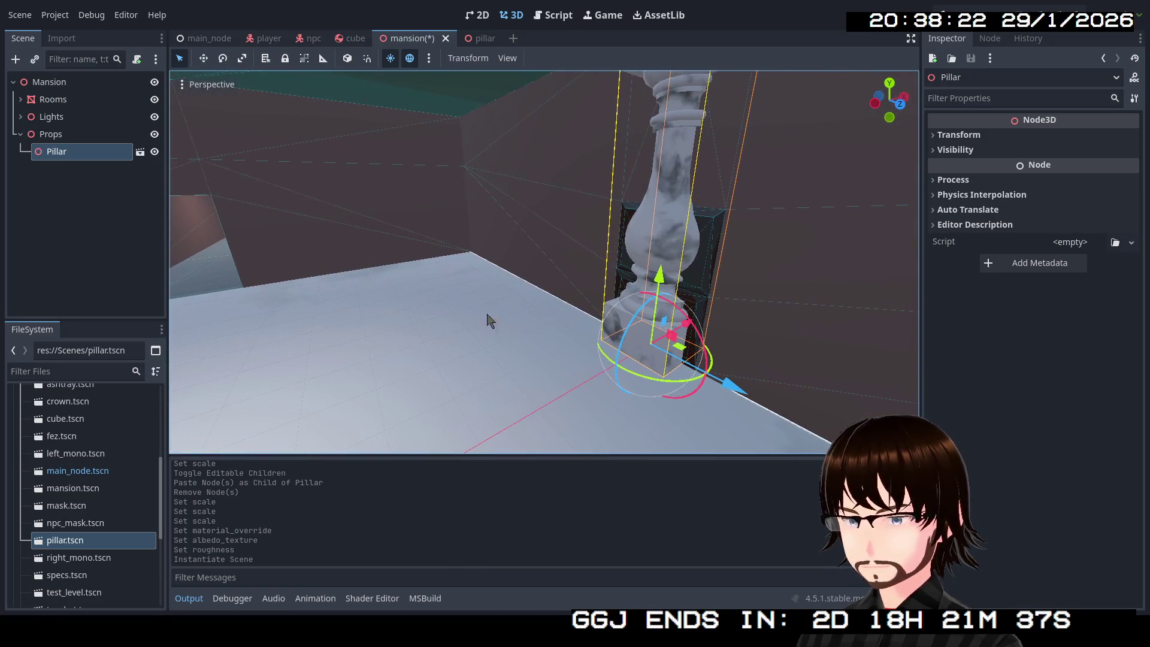
Move the pillar onto the floor slab's corner and duplicate it.
{"action": "left_click_drag", "start_coordinate": [682, 355], "coordinate": [516, 322]}
{"action": "key", "text": "ctrl+z"}
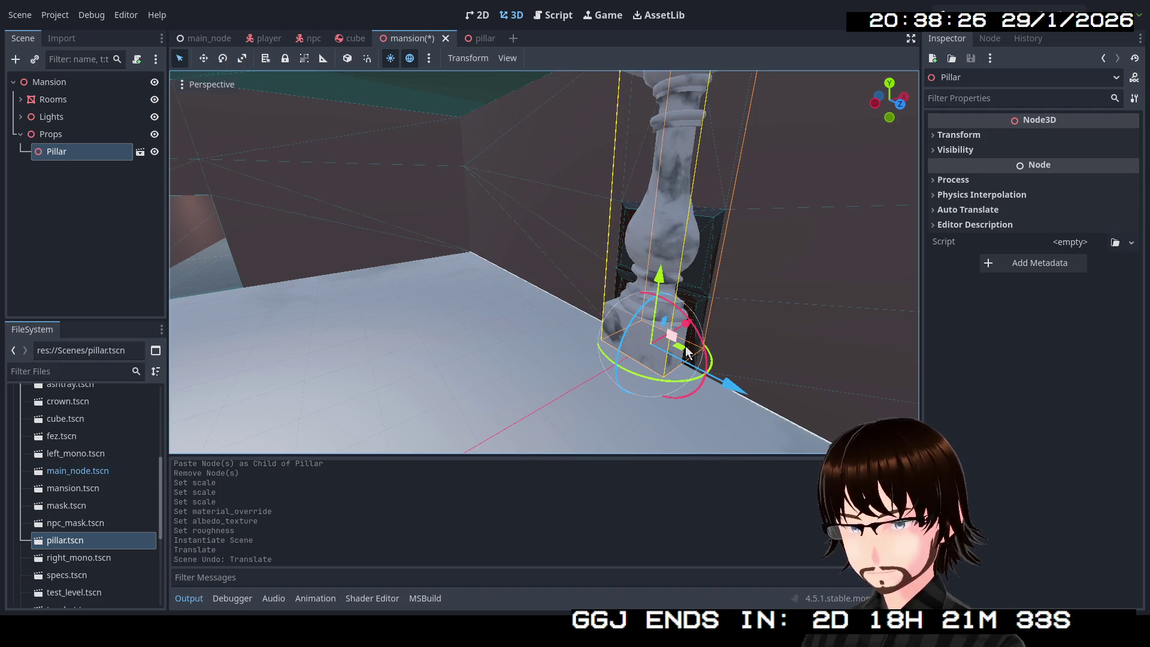
{"action": "mouse_move", "coordinate": [688, 354]}
{"action": "left_mouse_down"}
{"action": "mouse_move", "coordinate": [514, 303]}
{"action": "mouse_move", "coordinate": [479, 264]}
{"action": "mouse_move", "coordinate": [575, 301]}
{"action": "left_mouse_up"}
{"action": "scroll", "coordinate": [576, 299], "scroll_direction": "up", "scroll_amount": 5}
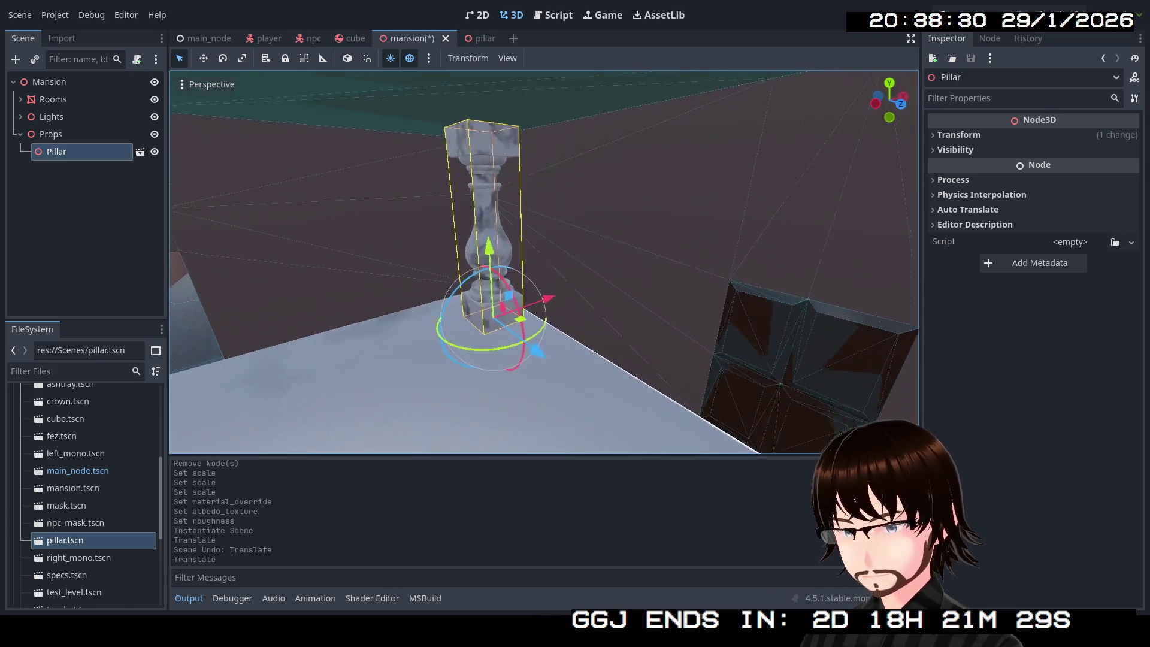
{"action": "scroll", "coordinate": [539, 315], "scroll_direction": "up", "scroll_amount": 3}
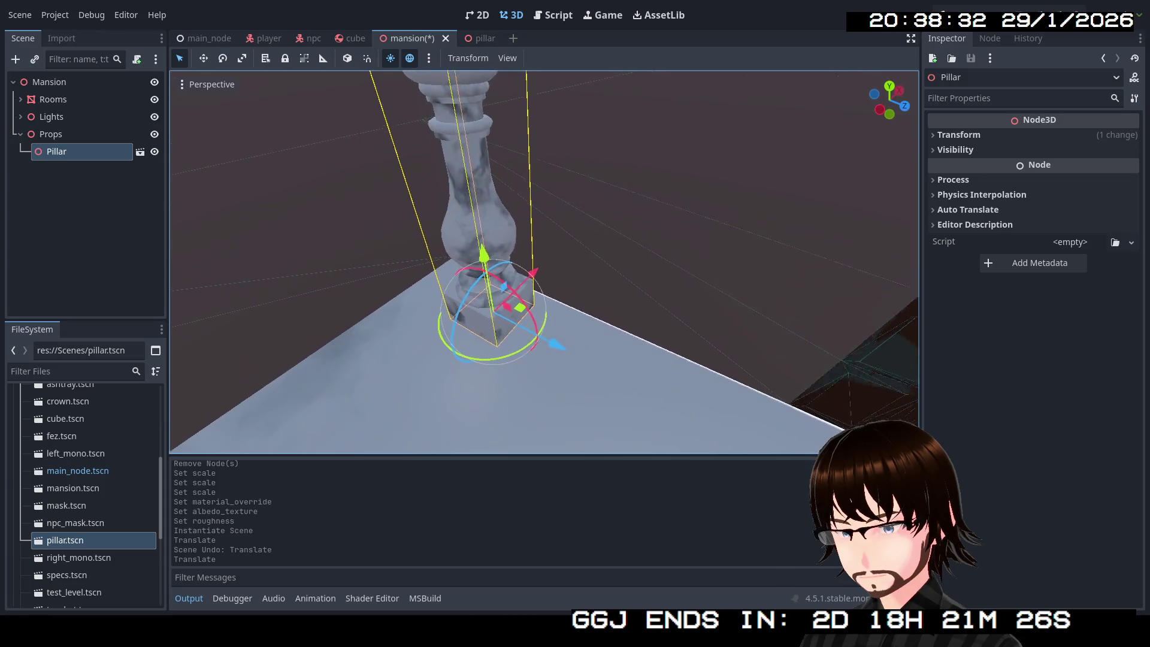
{"action": "left_click_drag", "start_coordinate": [533, 314], "coordinate": [492, 284]}
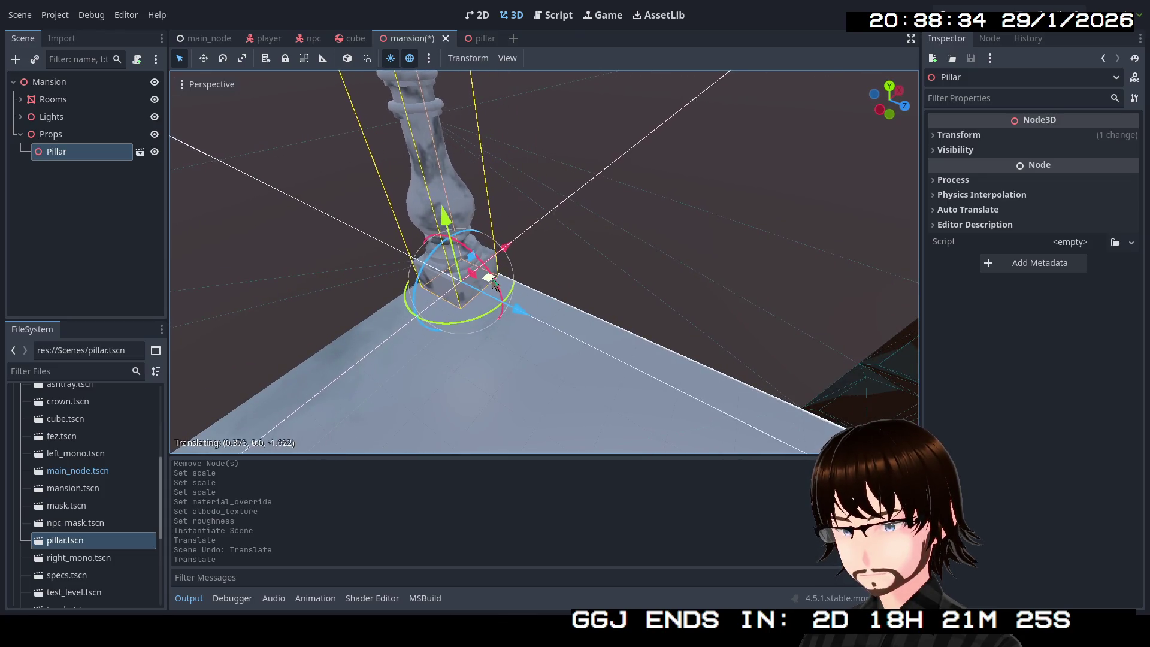
{"action": "key", "text": "Escape"}
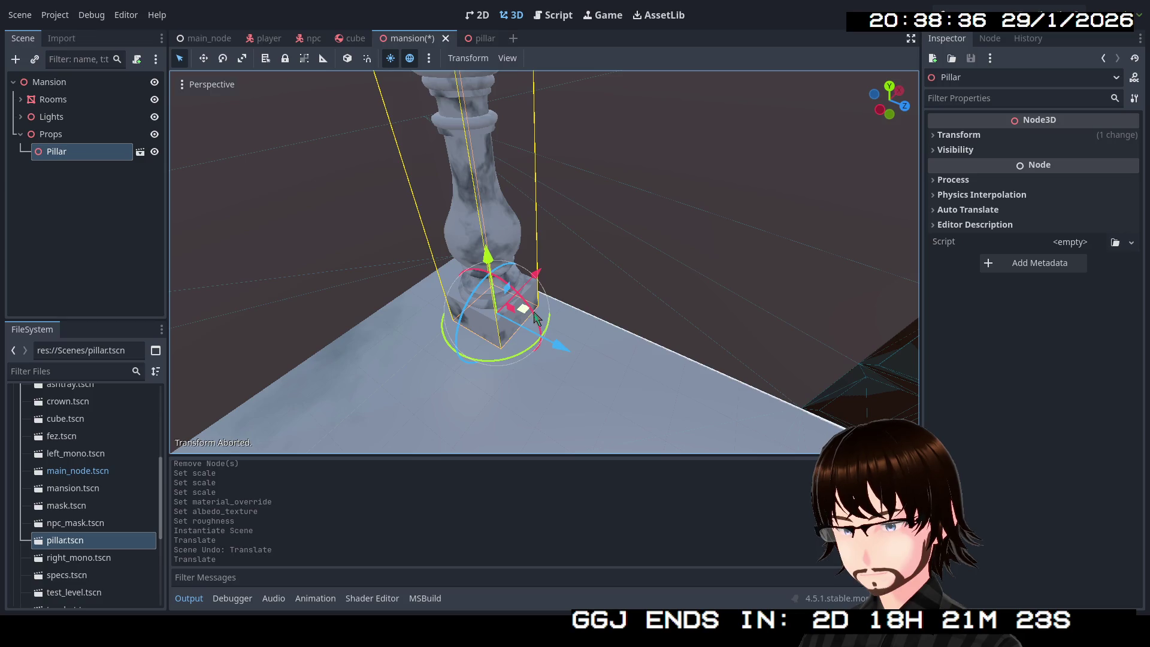
{"action": "left_click_drag", "start_coordinate": [531, 317], "coordinate": [487, 282]}
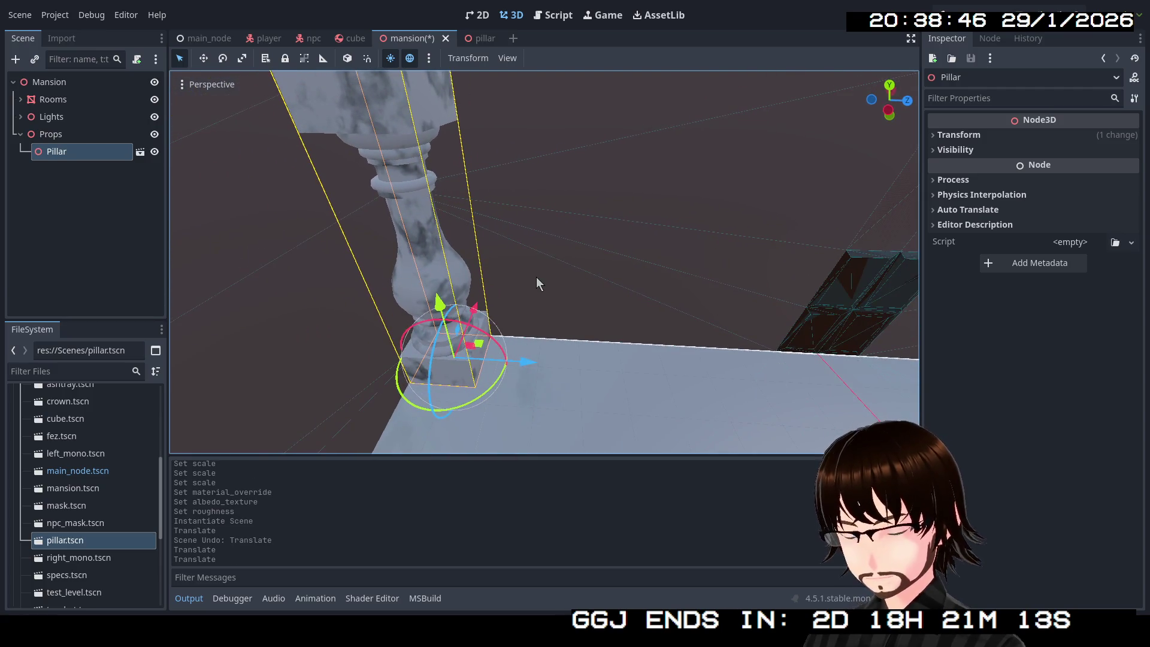
{"action": "key", "text": "ctrl+d"}
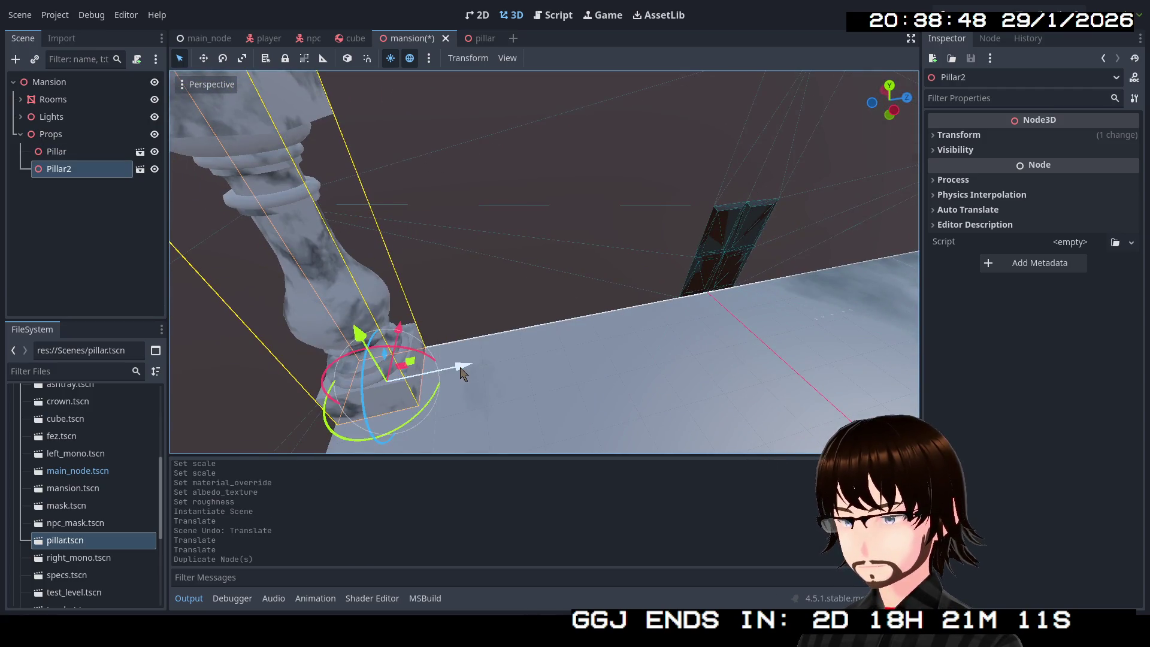
Move Pillar2 along X and Z across the room.
{"action": "left_click_drag", "start_coordinate": [462, 373], "coordinate": [749, 306]}
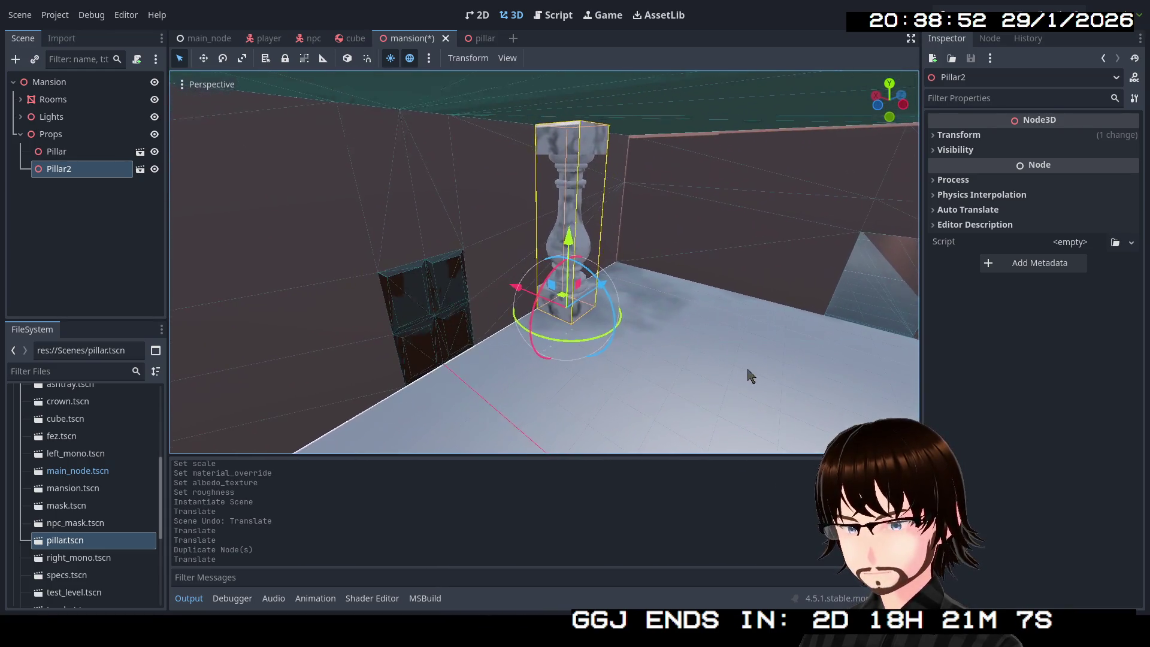
{"action": "left_click_drag", "start_coordinate": [612, 289], "coordinate": [659, 272]}
{"action": "key", "text": "w"}
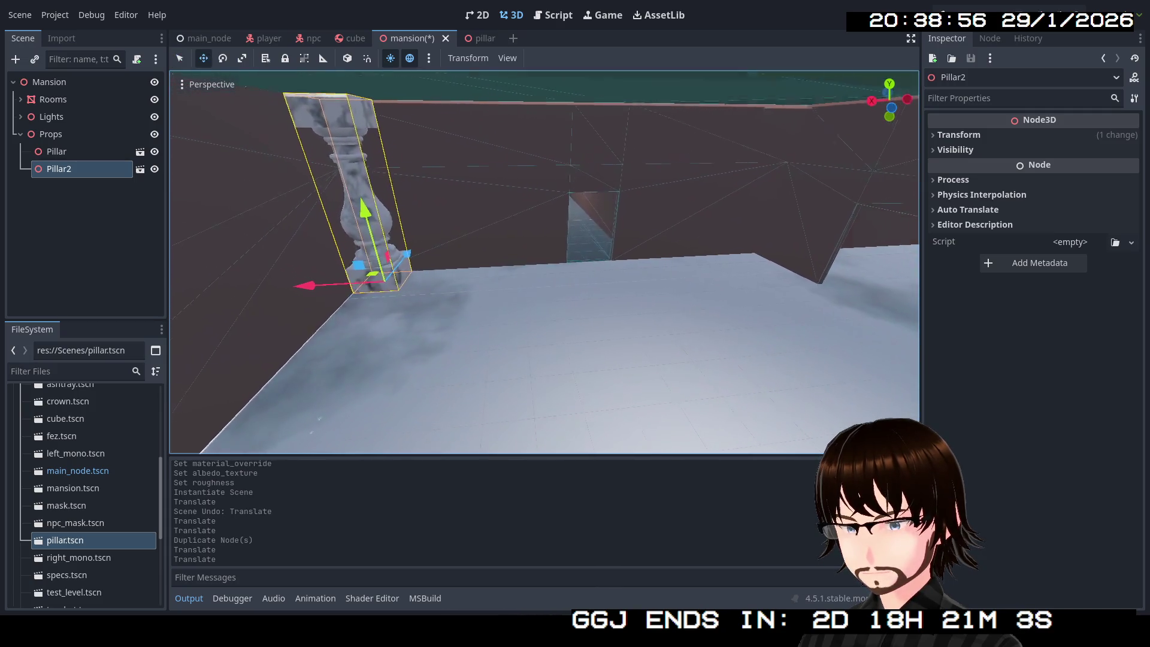
{"action": "key", "text": "w"}
{"action": "scroll", "coordinate": [544, 262], "scroll_direction": "up", "scroll_amount": 1}
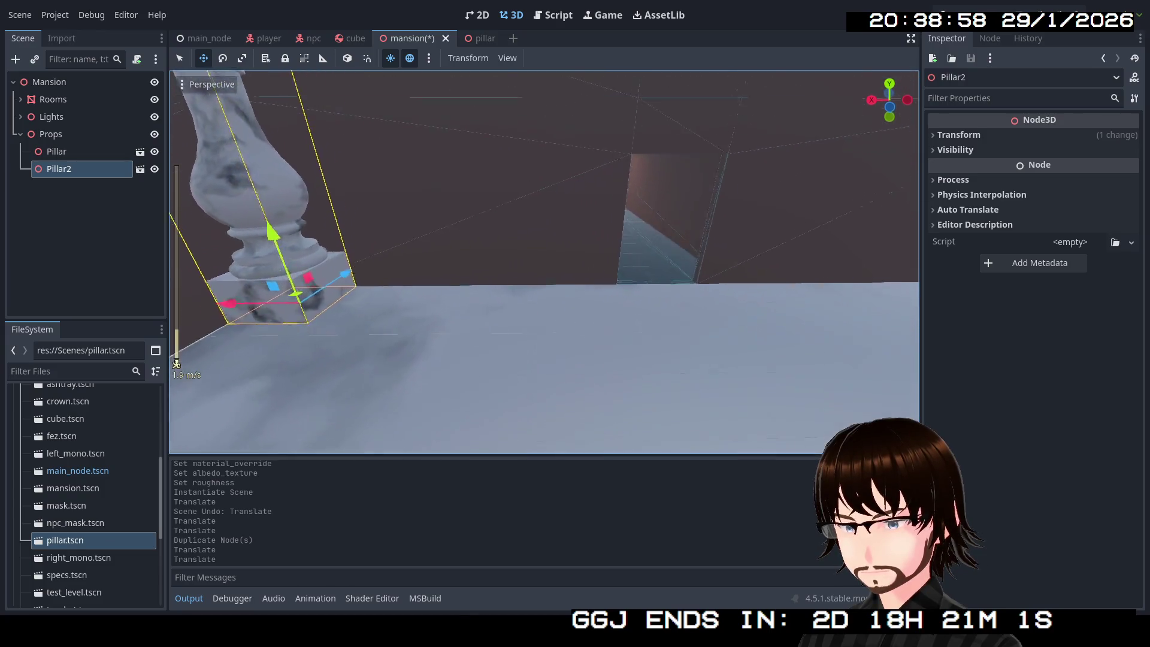
{"action": "key", "text": "w"}
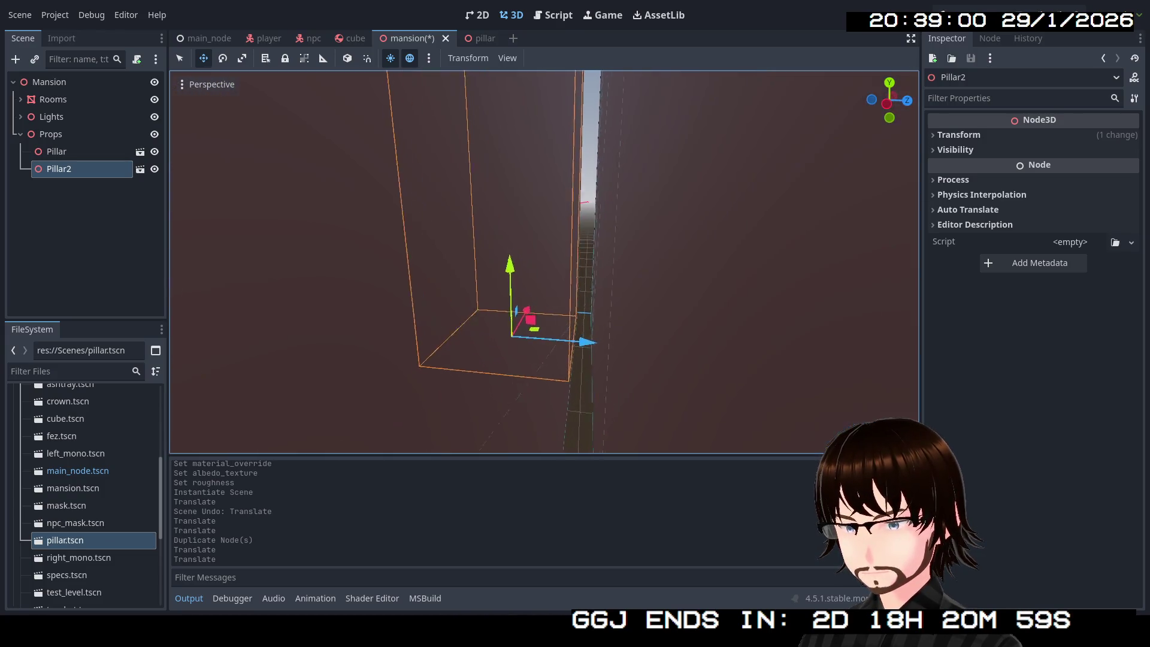
{"action": "key", "text": "s"}
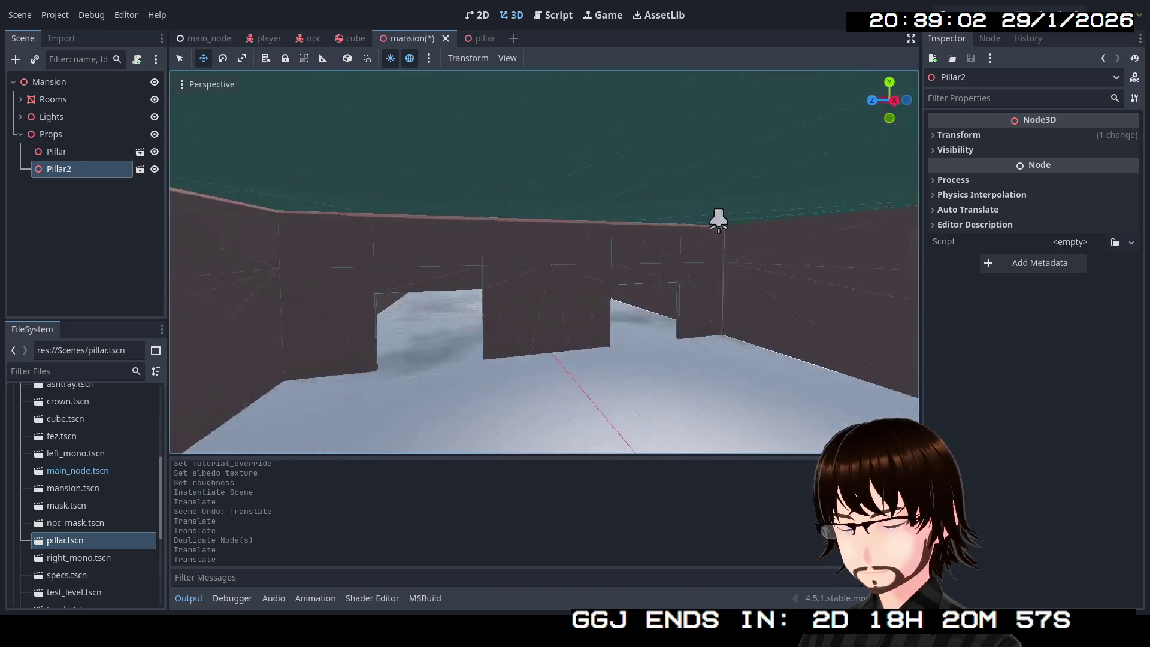
{"action": "key", "text": "w"}
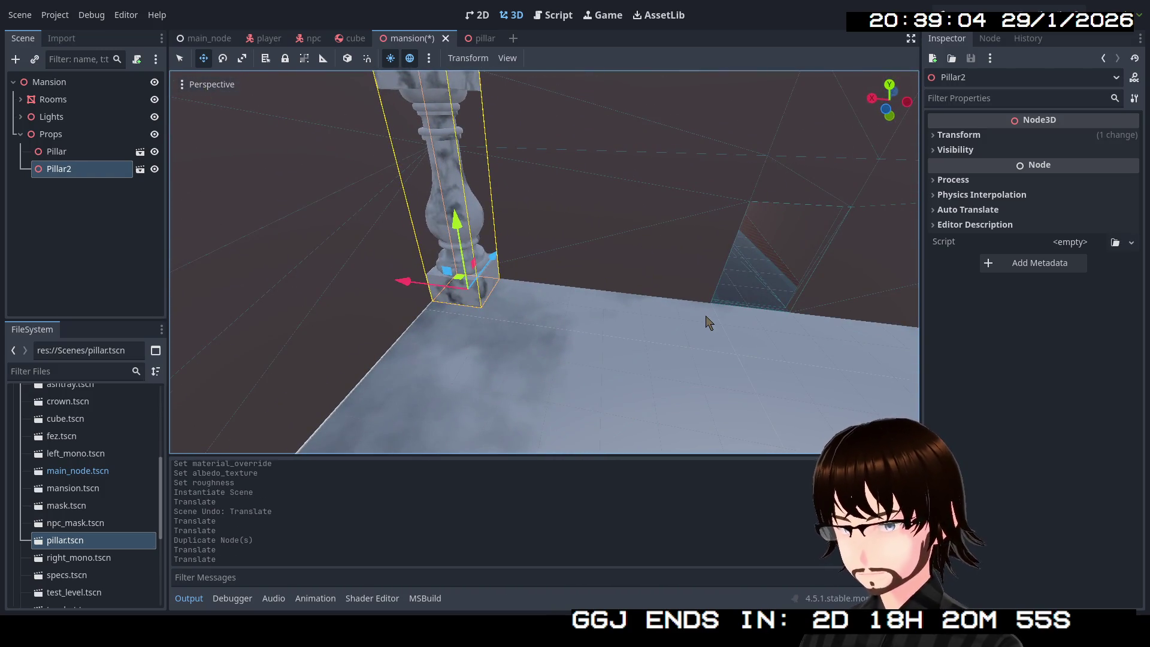
Duplicate into Pillar3 and position it along its X axis.
{"action": "key", "text": "ctrl+d"}
{"action": "key", "text": "w"}
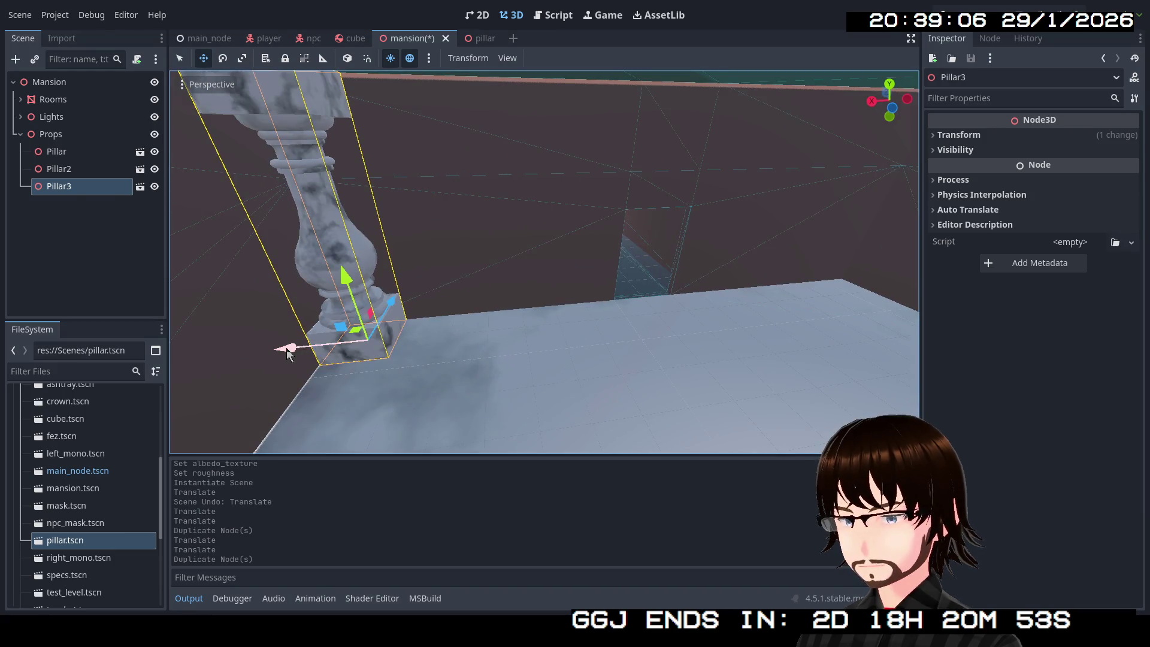
{"action": "left_click_drag", "start_coordinate": [287, 354], "coordinate": [755, 274]}
{"action": "key", "text": "s"}
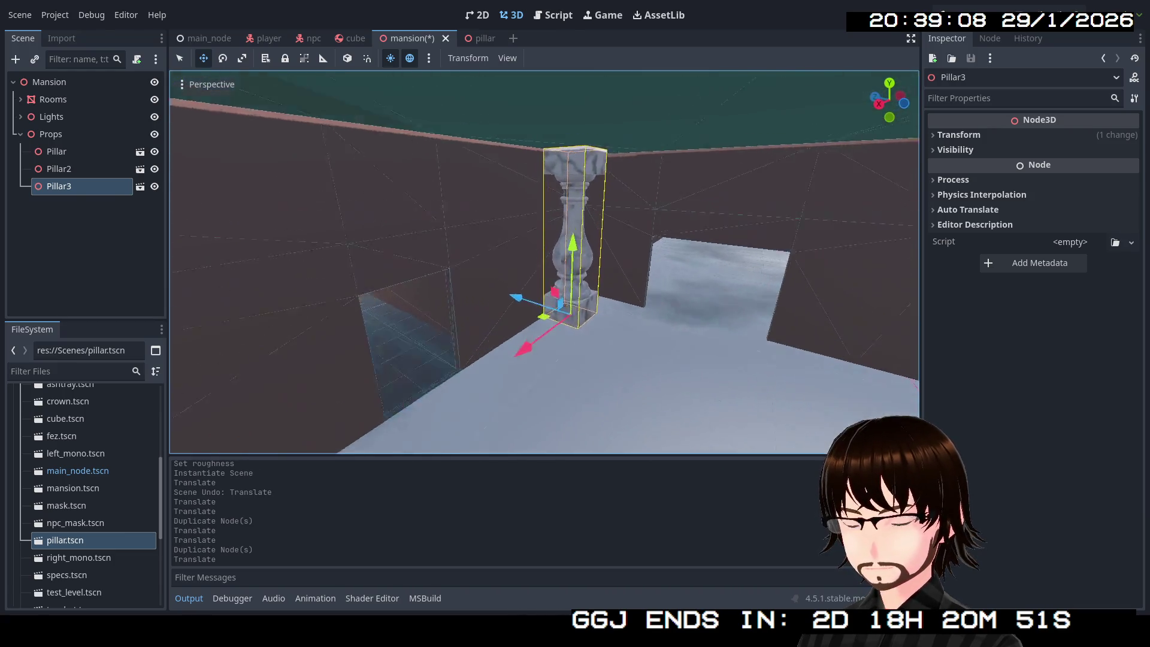
{"action": "key", "text": "w"}
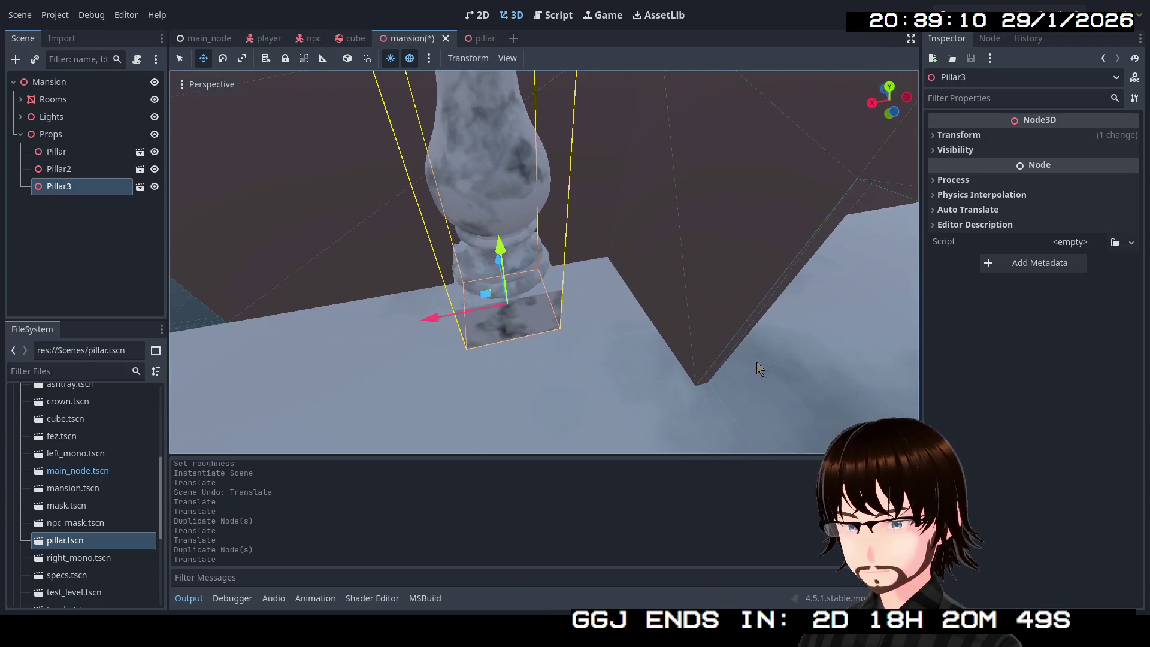
{"action": "left_click_drag", "start_coordinate": [438, 322], "coordinate": [523, 330]}
{"action": "key", "text": "w"}
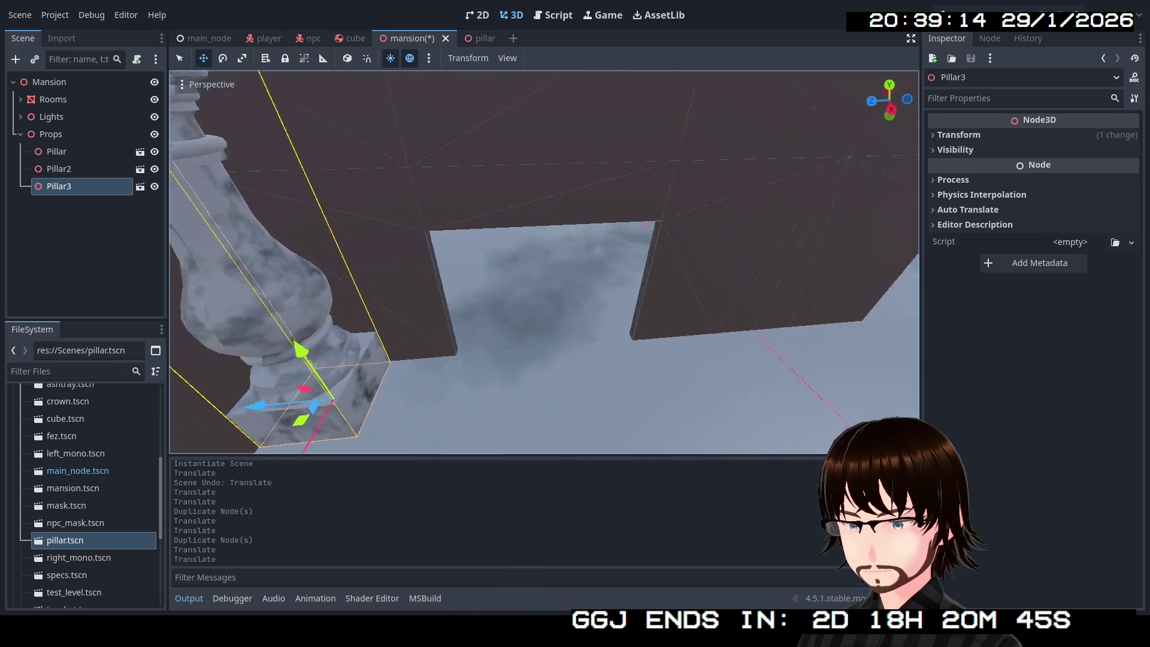
{"action": "key", "text": "s"}
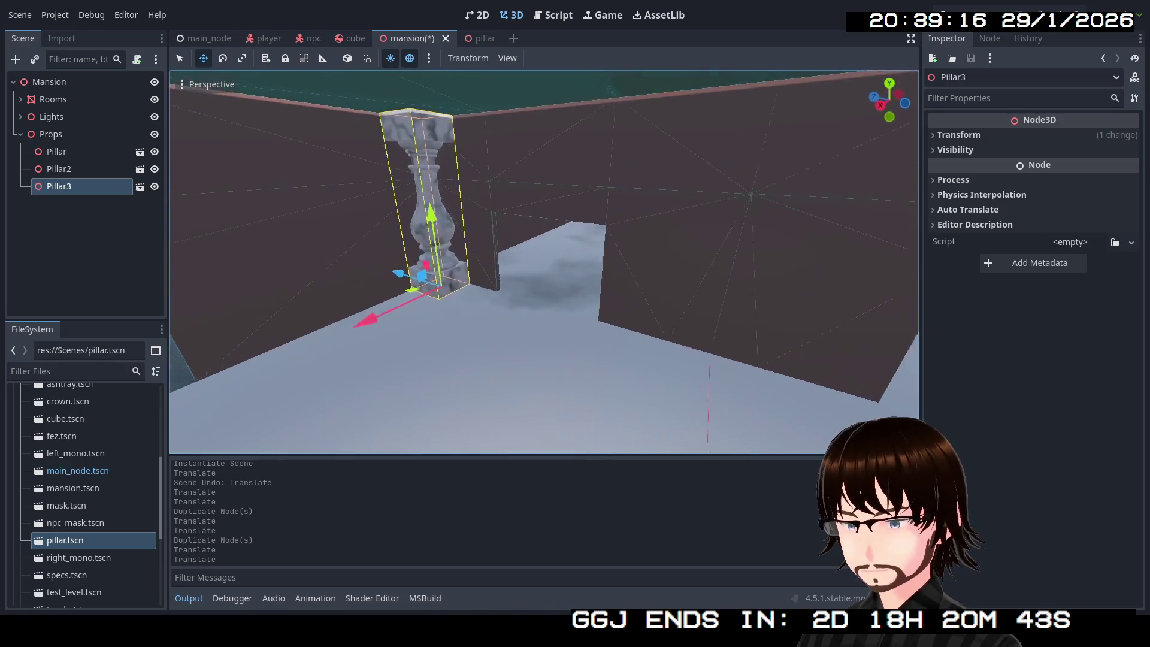
Add Pillar4 and Pillar5 along the Z axis, then save the mansion scene.
{"action": "key", "text": "ctrl+d"}
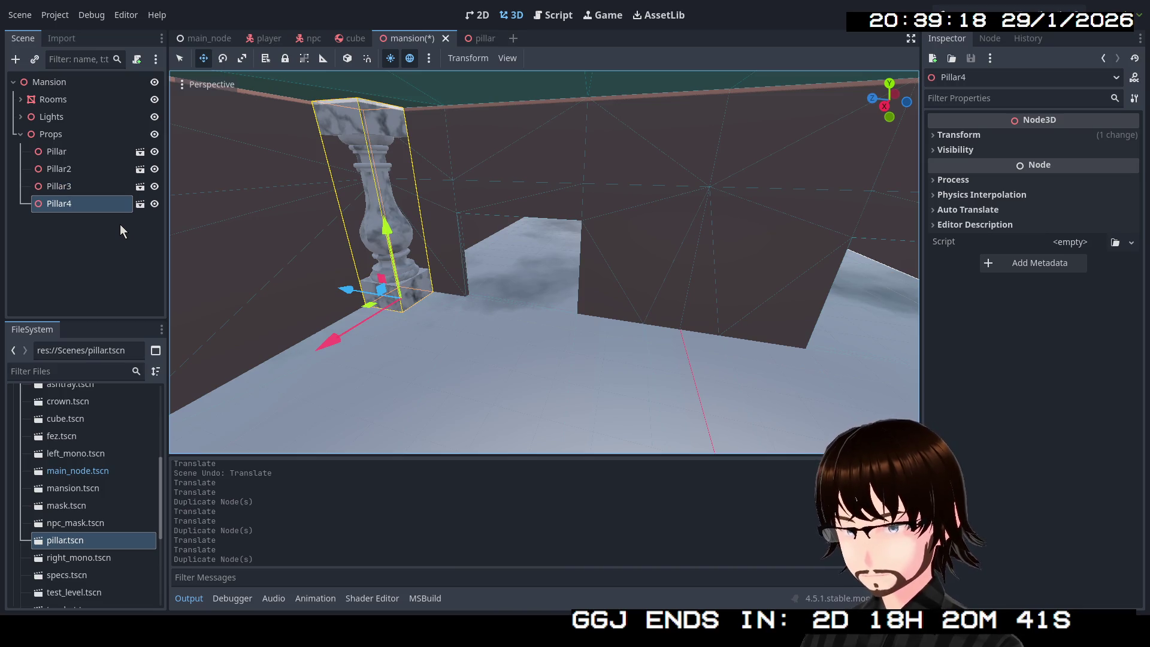
{"action": "left_click_drag", "start_coordinate": [347, 294], "coordinate": [589, 355]}
{"action": "left_click_drag", "start_coordinate": [489, 393], "coordinate": [489, 392]}
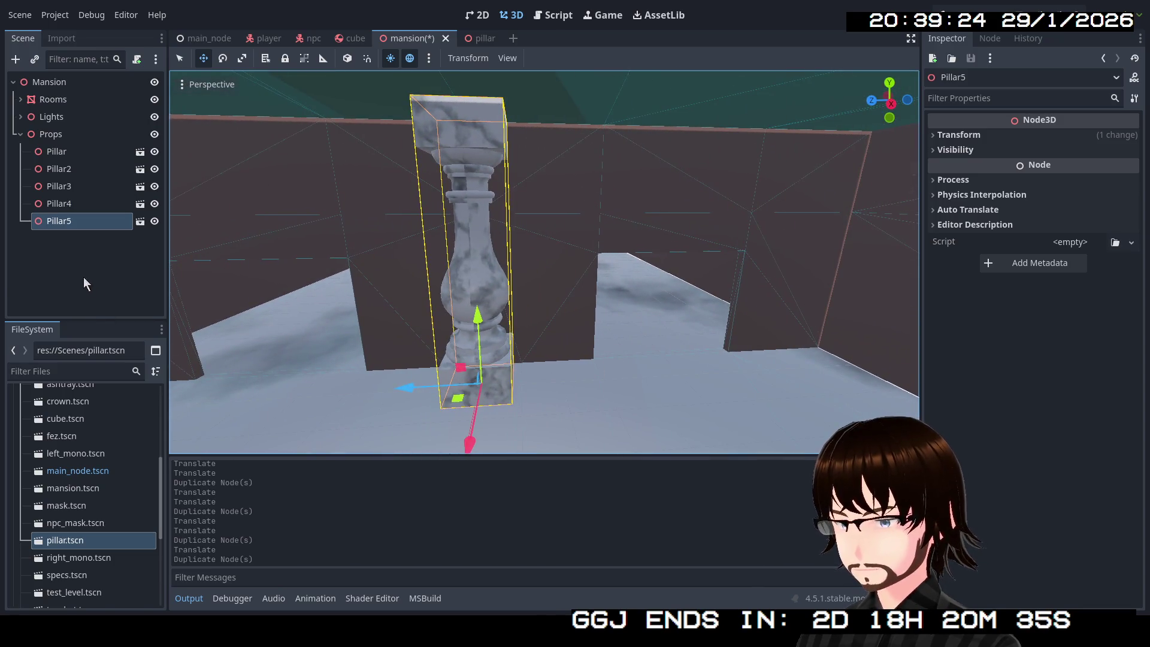
{"action": "mouse_move", "coordinate": [417, 392]}
{"action": "left_mouse_down"}
{"action": "mouse_move", "coordinate": [542, 380]}
{"action": "mouse_move", "coordinate": [767, 415]}
{"action": "mouse_move", "coordinate": [742, 418]}
{"action": "mouse_move", "coordinate": [606, 102]}
{"action": "left_mouse_up"}
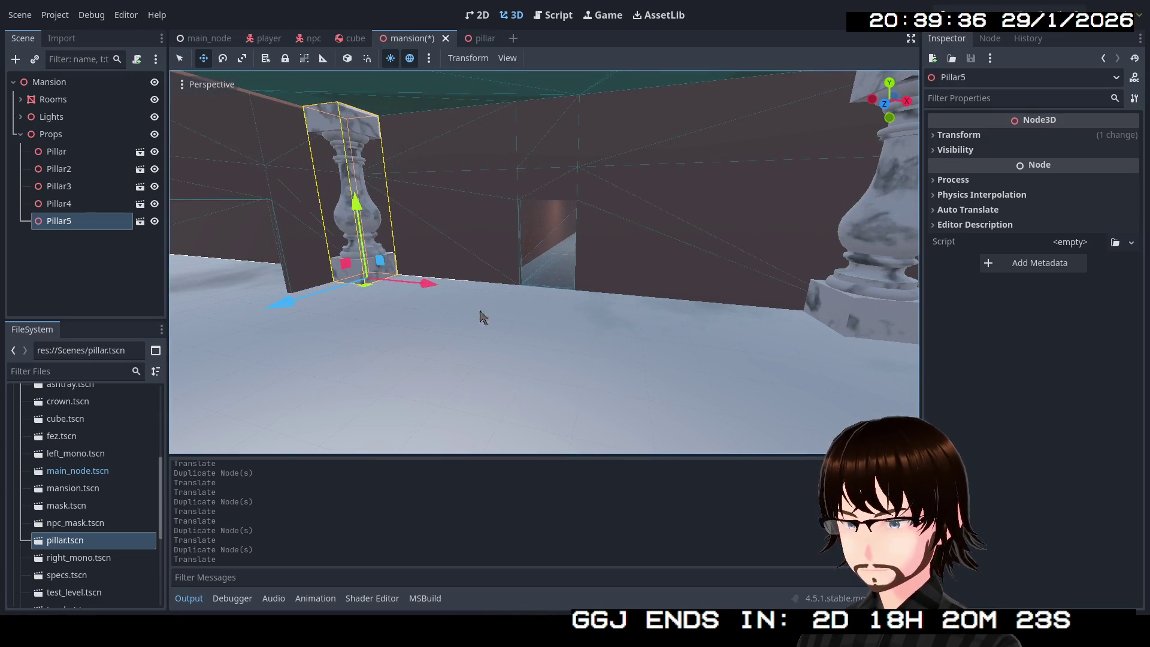
{"action": "left_click", "coordinate": [128, 272]}
{"action": "key", "text": "ctrl+s"}
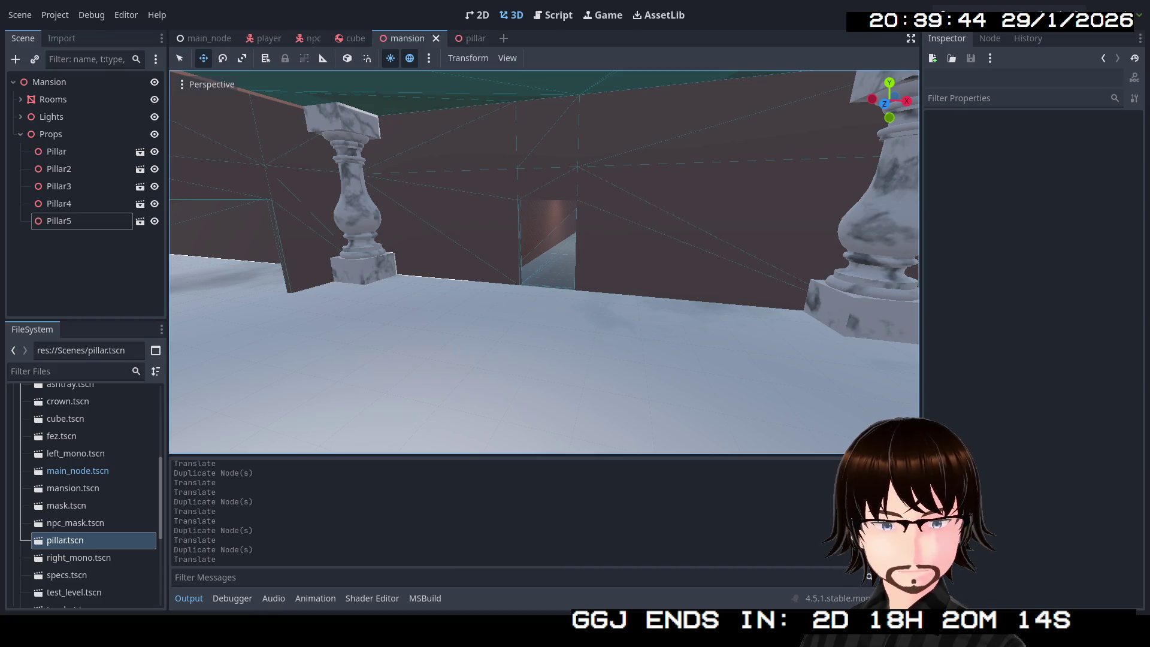
Move duplicate Pillar6 into the yellow room, save the mansion, and open main_node.
{"action": "left_click_drag", "start_coordinate": [544, 261], "coordinate": [192, 261]}
{"action": "left_click_drag", "start_coordinate": [513, 268], "coordinate": [513, 268]}
{"action": "left_click", "coordinate": [75, 223]}
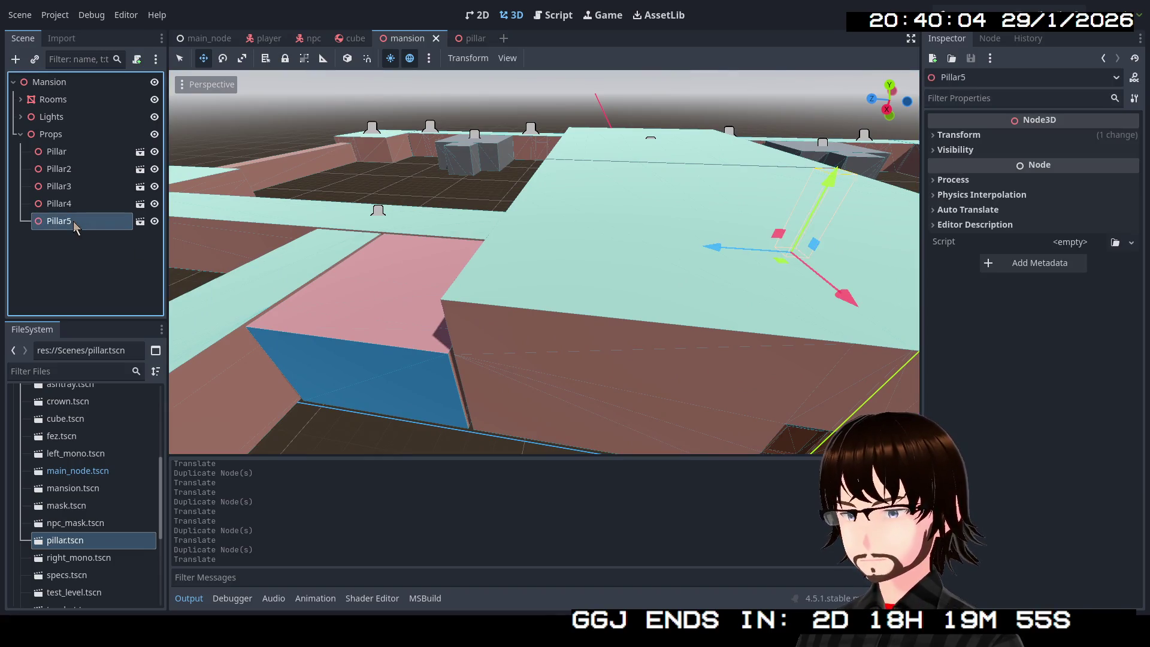
{"action": "left_click_drag", "start_coordinate": [293, 238], "coordinate": [292, 238]}
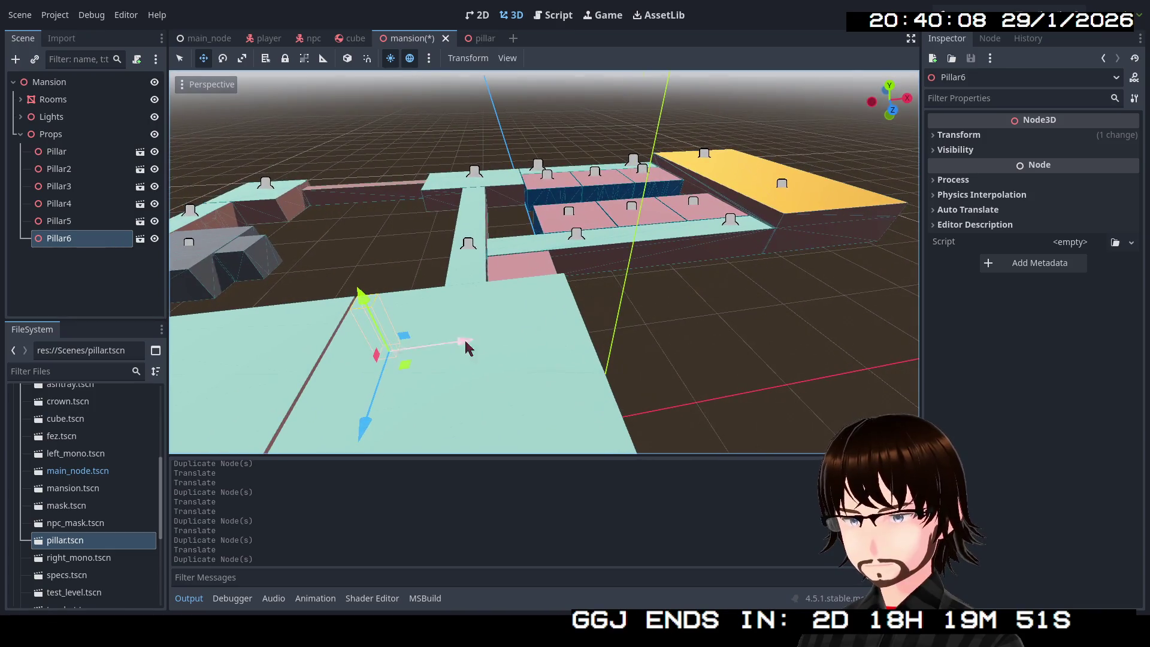
{"action": "mouse_move", "coordinate": [412, 365]}
{"action": "left_mouse_down"}
{"action": "mouse_move", "coordinate": [542, 358]}
{"action": "mouse_move", "coordinate": [792, 254]}
{"action": "mouse_move", "coordinate": [795, 267]}
{"action": "left_mouse_up"}
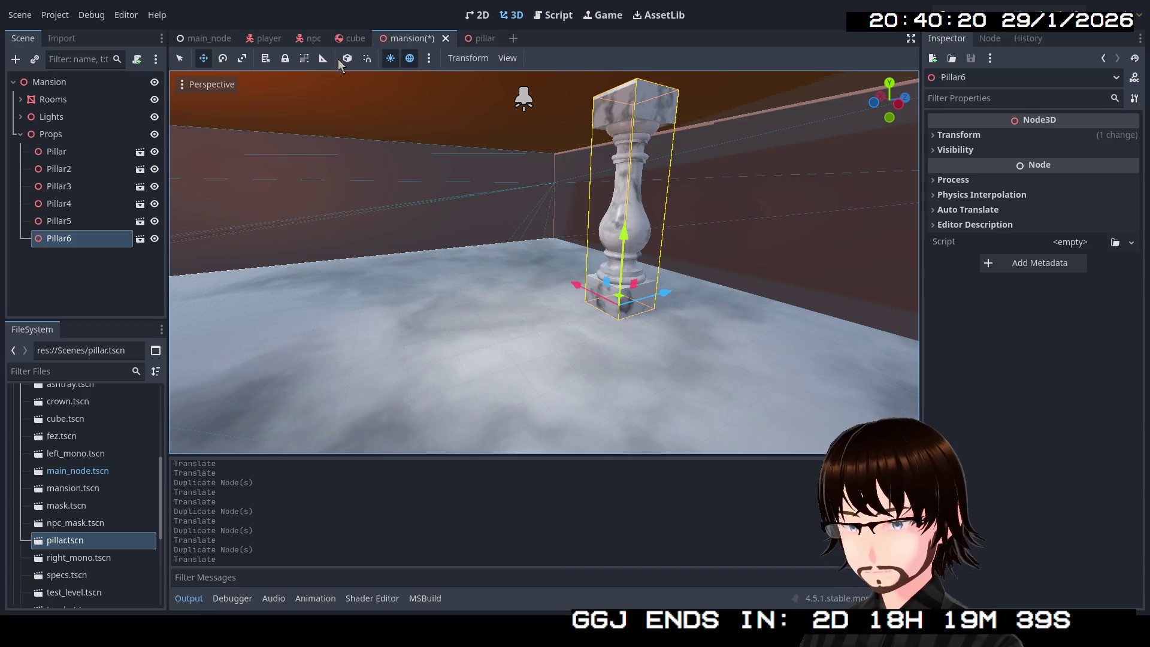
{"action": "key", "text": "ctrl+s"}
{"action": "left_click", "coordinate": [214, 38]}
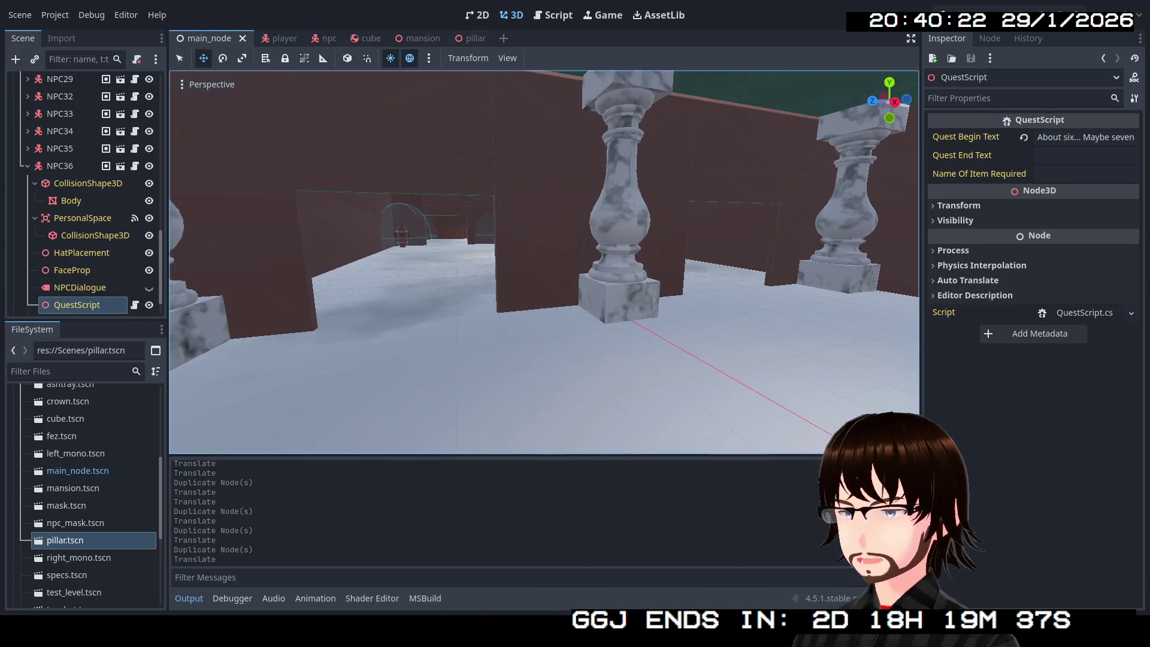
Fly up for an overview of the main_node level, then return to the mansion.
{"action": "left_click_drag", "start_coordinate": [795, 267], "coordinate": [795, 267]}
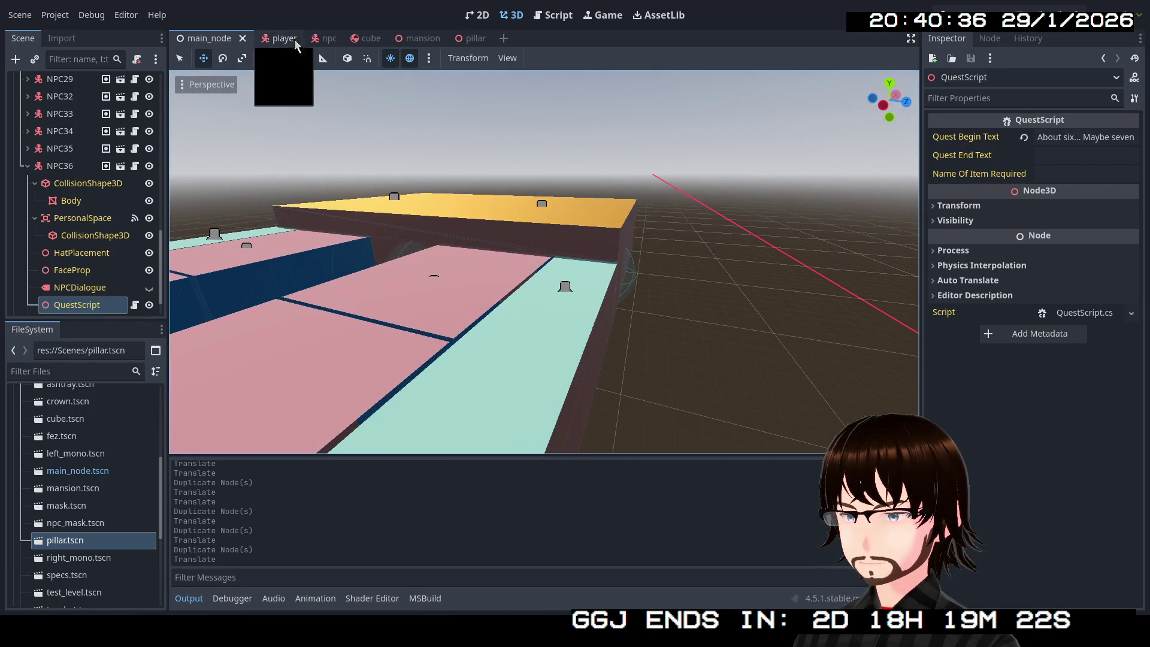
{"action": "left_click", "coordinate": [420, 38]}
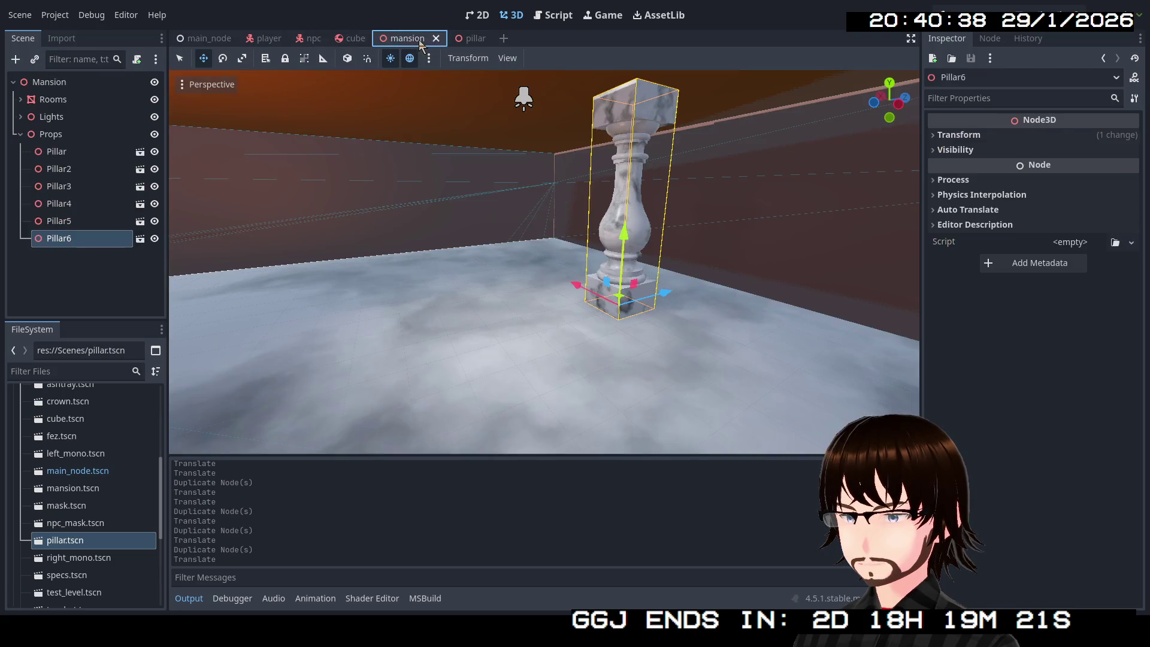
Reposition Pillar6 on its floor and slide Pillar7 along the Z axis.
{"action": "key", "text": "f"}
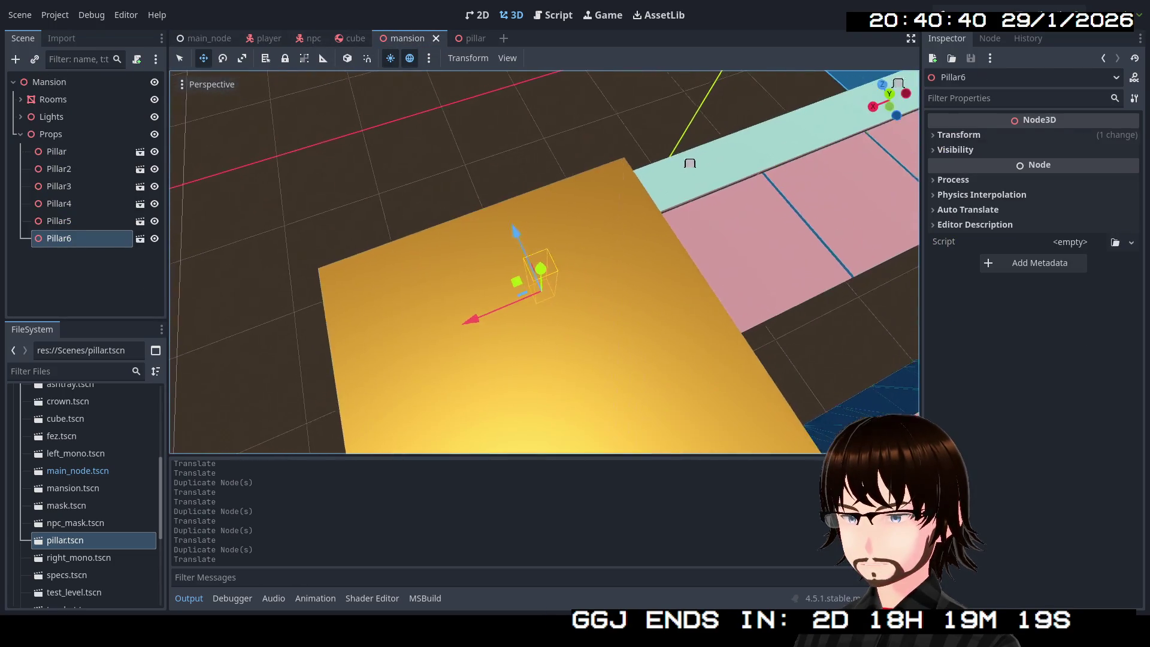
{"action": "key", "text": "Return"}
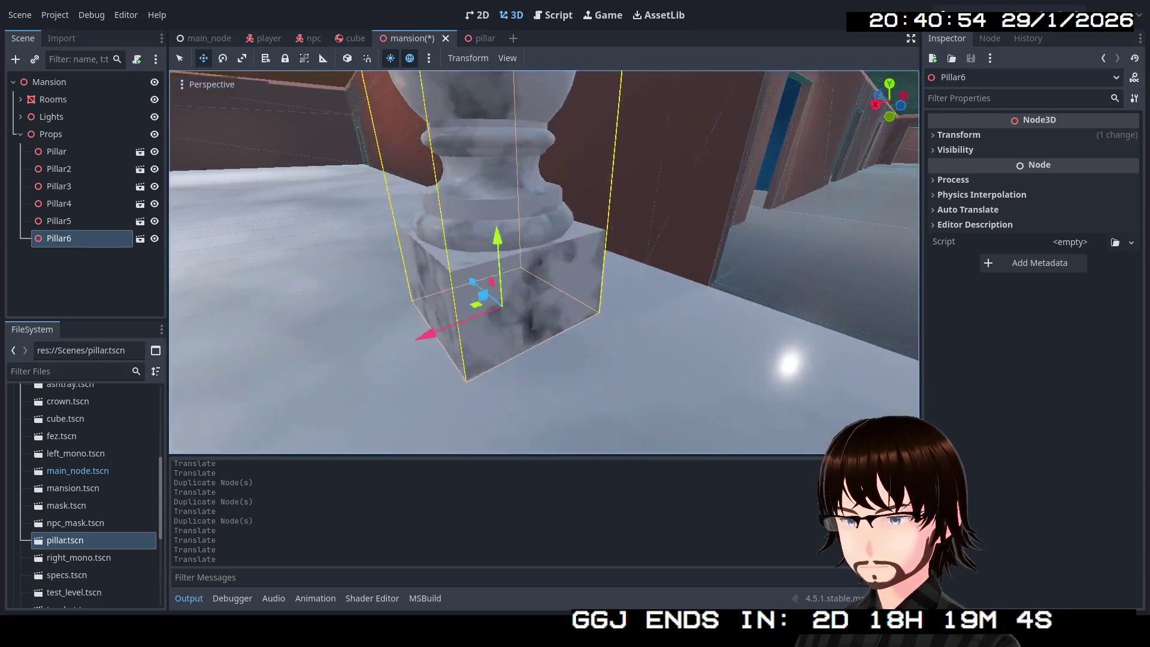
{"action": "mouse_move", "coordinate": [543, 319]}
{"action": "left_mouse_down"}
{"action": "mouse_move", "coordinate": [570, 296]}
{"action": "mouse_move", "coordinate": [661, 269]}
{"action": "left_mouse_up"}
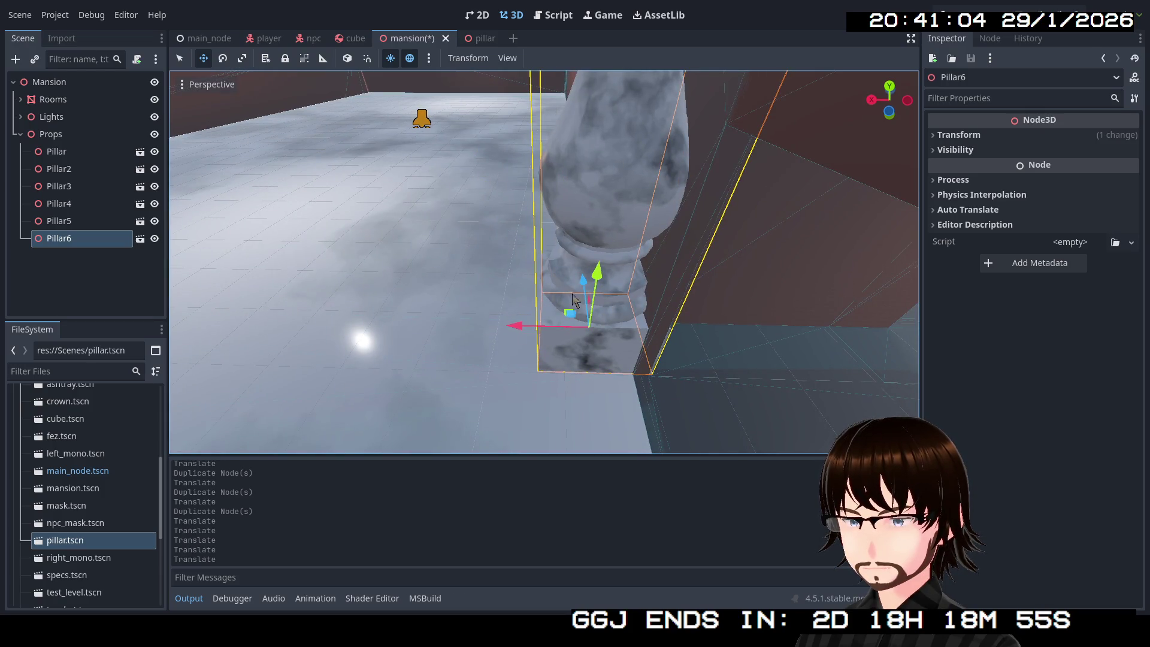
{"action": "scroll", "coordinate": [557, 303], "scroll_direction": "down", "scroll_amount": 3}
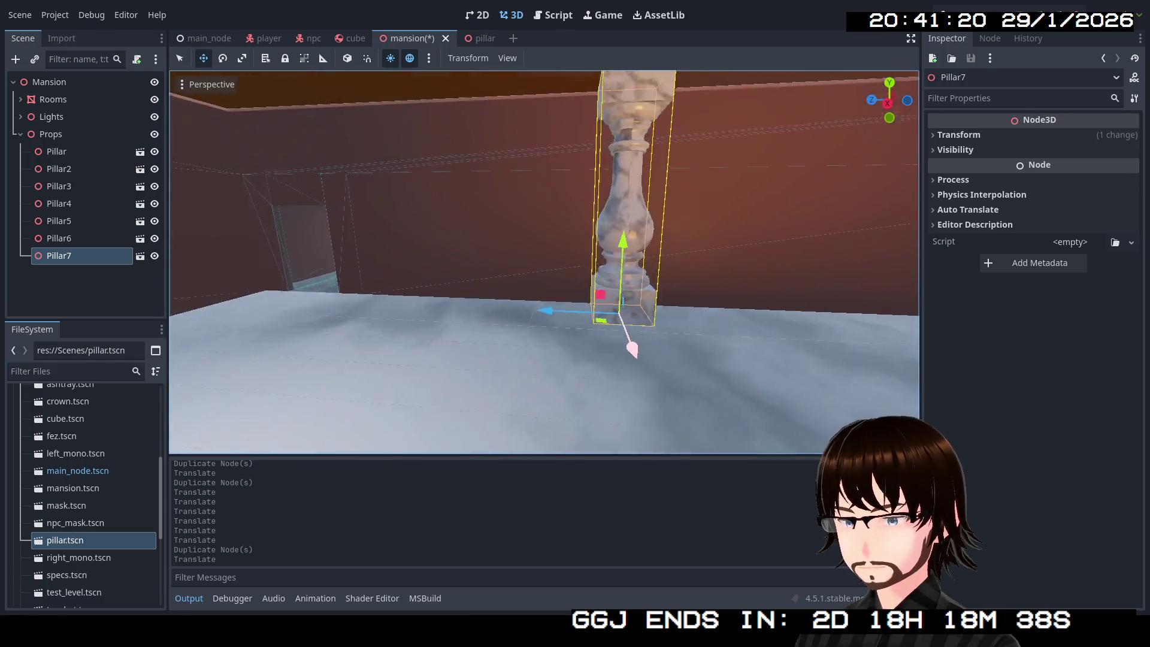
{"action": "left_click_drag", "start_coordinate": [683, 336], "coordinate": [387, 317]}
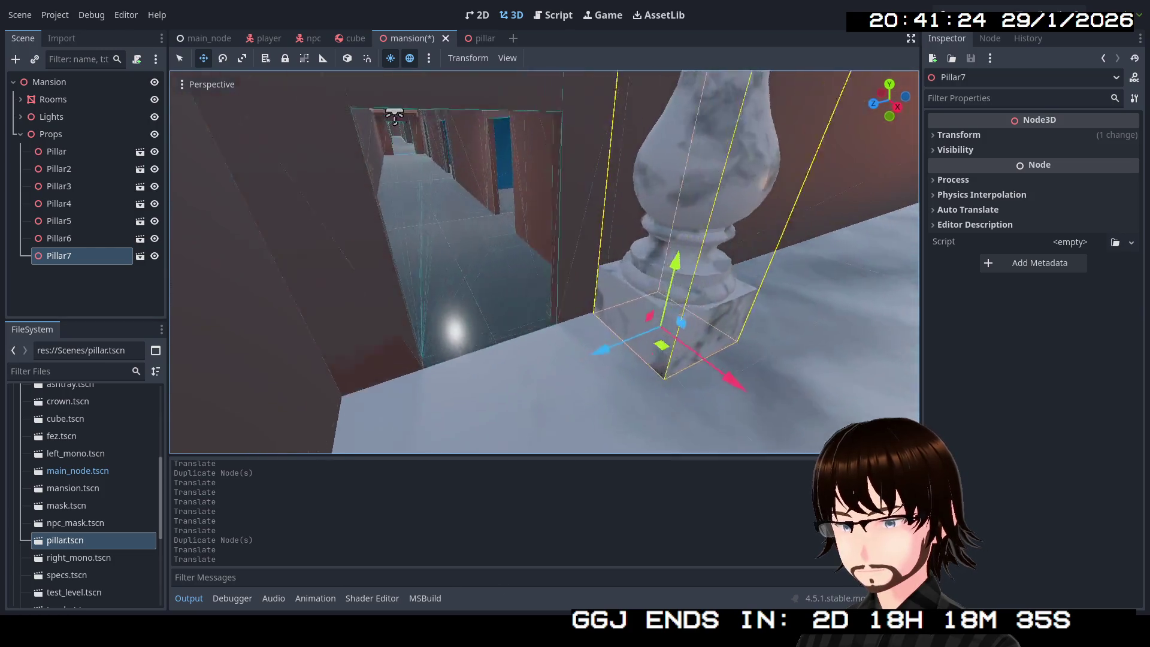
{"action": "left_click_drag", "start_coordinate": [607, 347], "coordinate": [575, 367]}
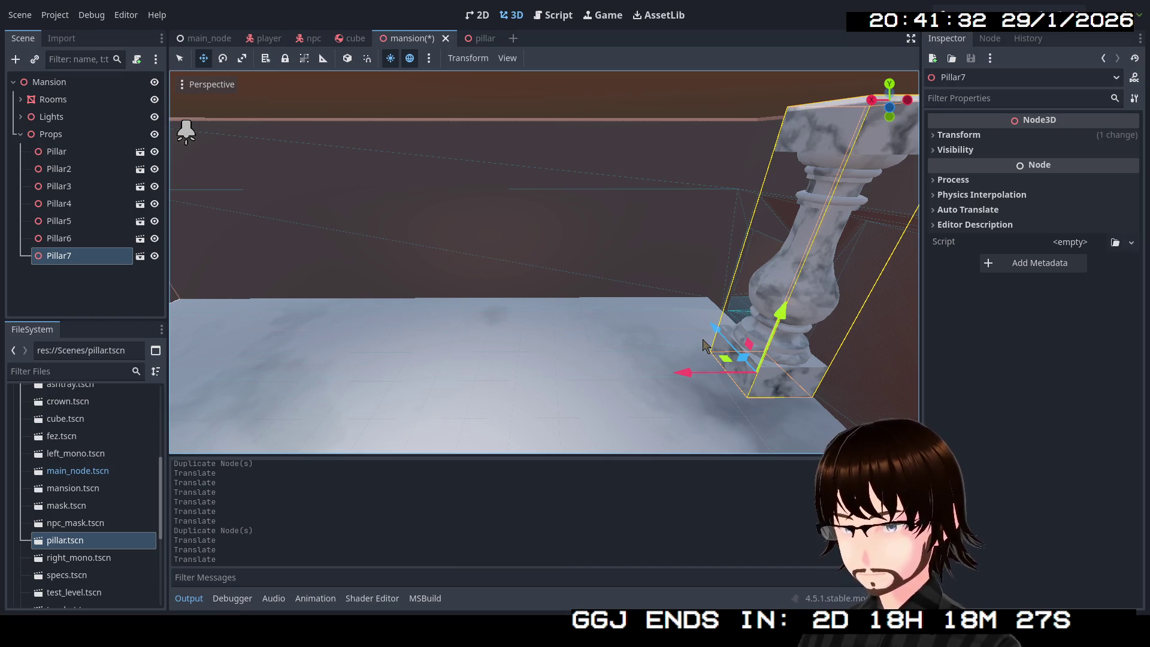
Place Pillar8 and Pillar9 along the wall, then open the main_node scene.
{"action": "left_click_drag", "start_coordinate": [723, 364], "coordinate": [642, 349]}
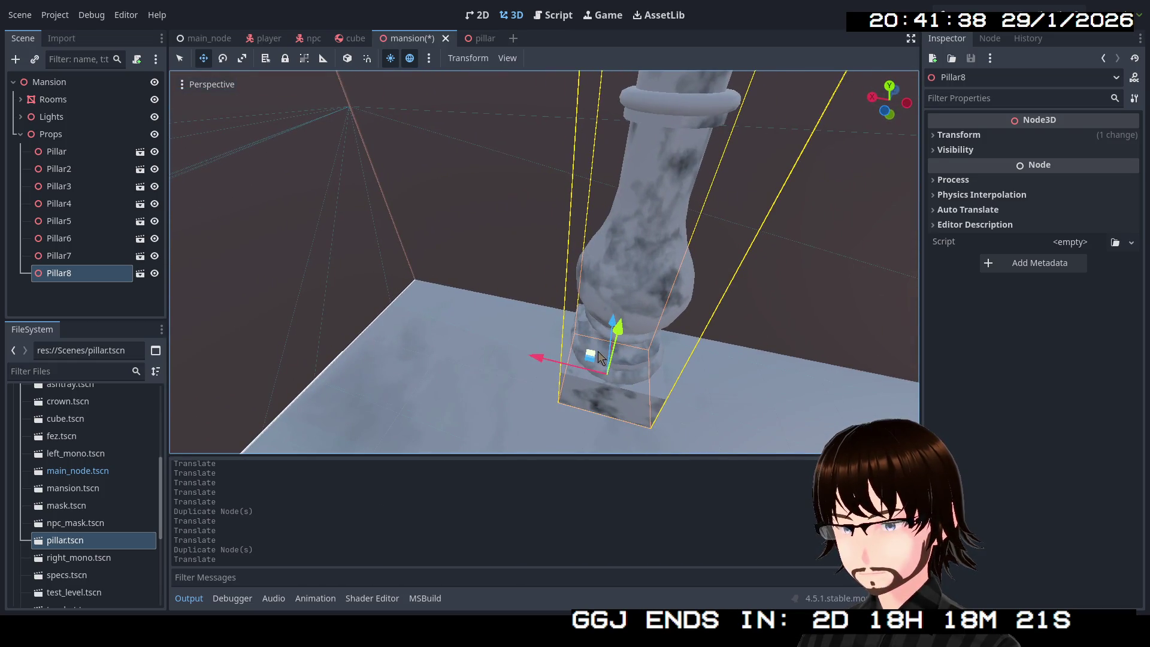
{"action": "mouse_move", "coordinate": [601, 358]}
{"action": "left_mouse_down"}
{"action": "mouse_move", "coordinate": [442, 328]}
{"action": "mouse_move", "coordinate": [432, 306]}
{"action": "left_mouse_up"}
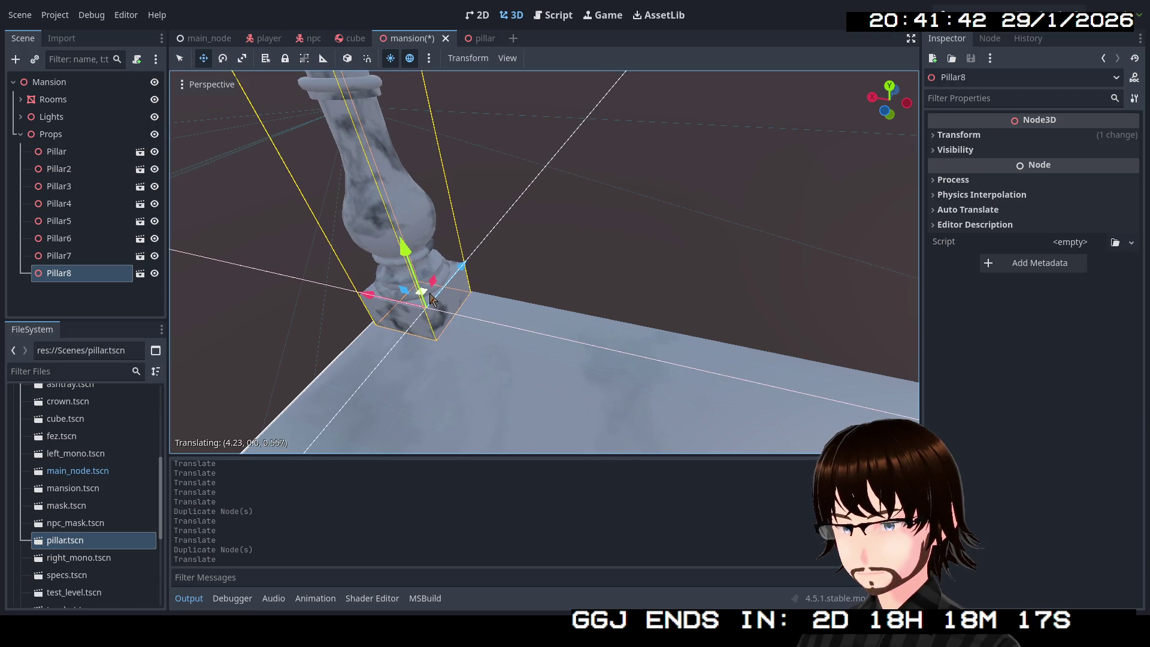
{"action": "left_click_drag", "start_coordinate": [433, 300], "coordinate": [433, 300]}
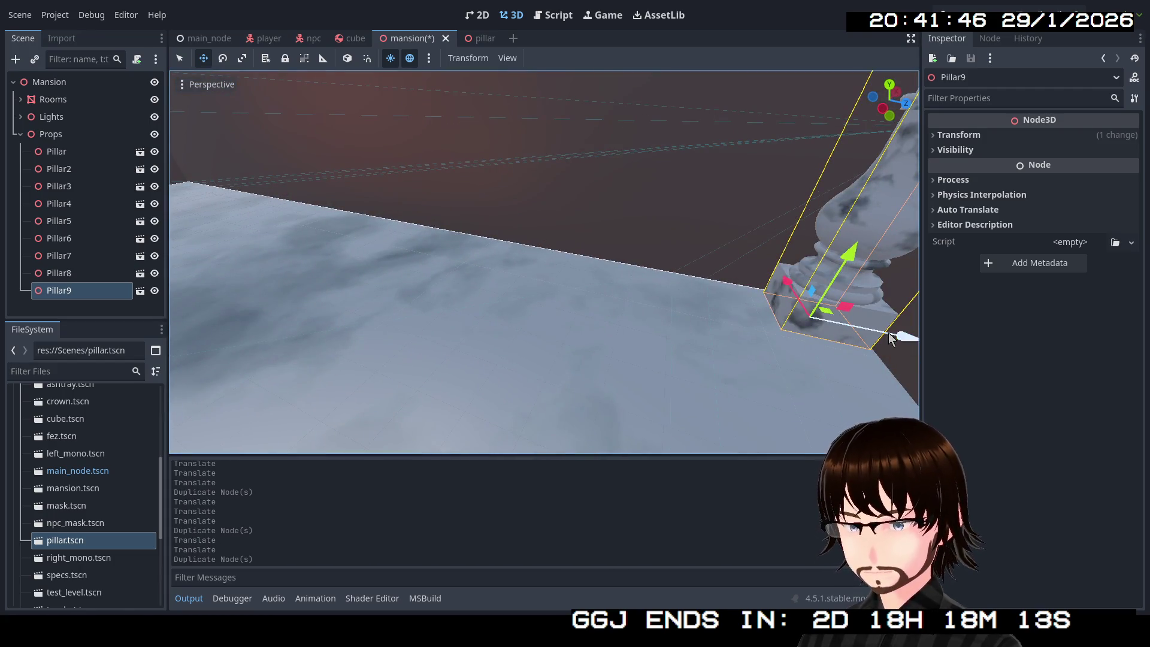
{"action": "left_click_drag", "start_coordinate": [897, 338], "coordinate": [897, 339]}
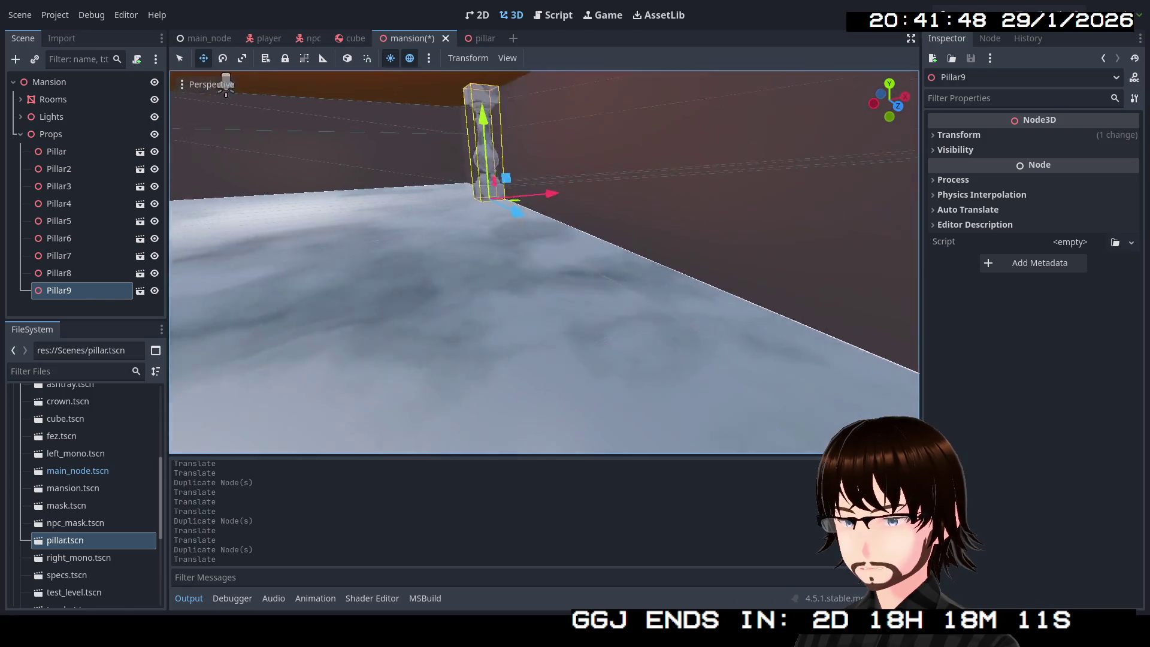
{"action": "mouse_move", "coordinate": [698, 292]}
{"action": "left_mouse_down"}
{"action": "mouse_move", "coordinate": [473, 245]}
{"action": "mouse_move", "coordinate": [448, 260]}
{"action": "left_mouse_up"}
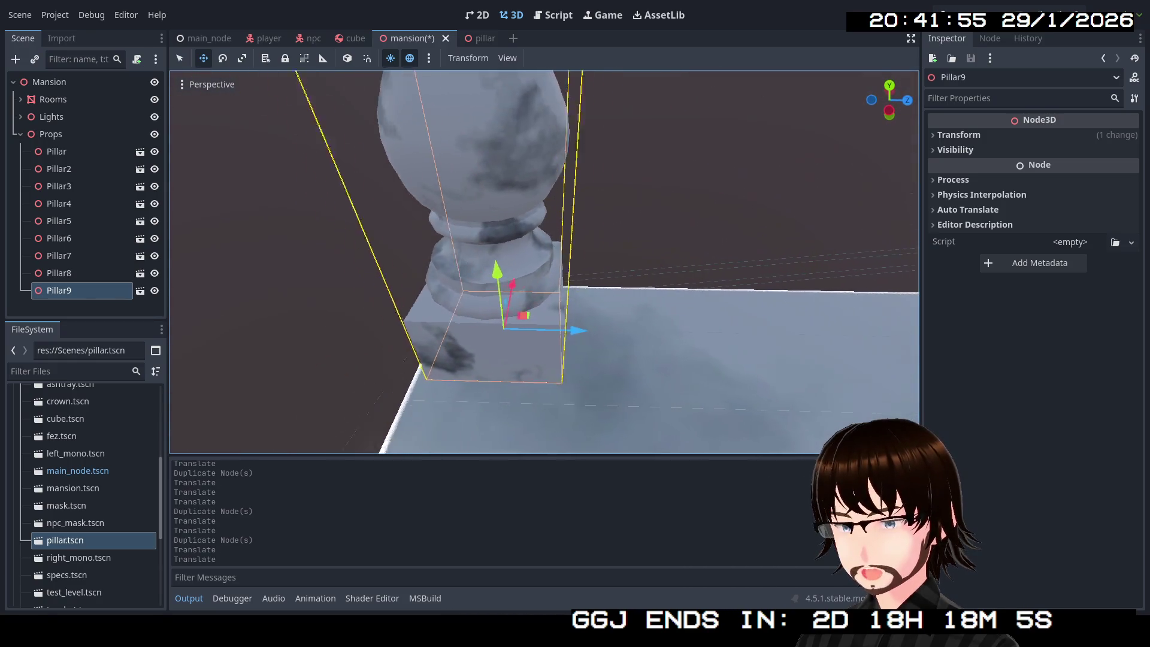
{"action": "left_click_drag", "start_coordinate": [602, 325], "coordinate": [574, 293]}
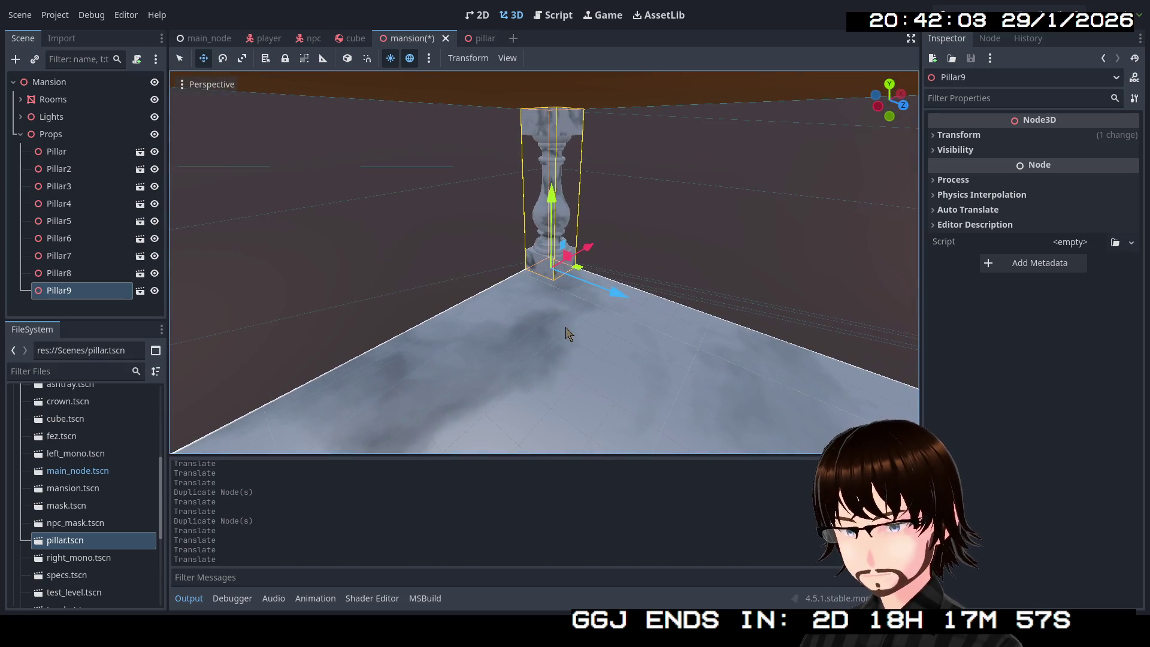
{"action": "left_click", "coordinate": [184, 38]}
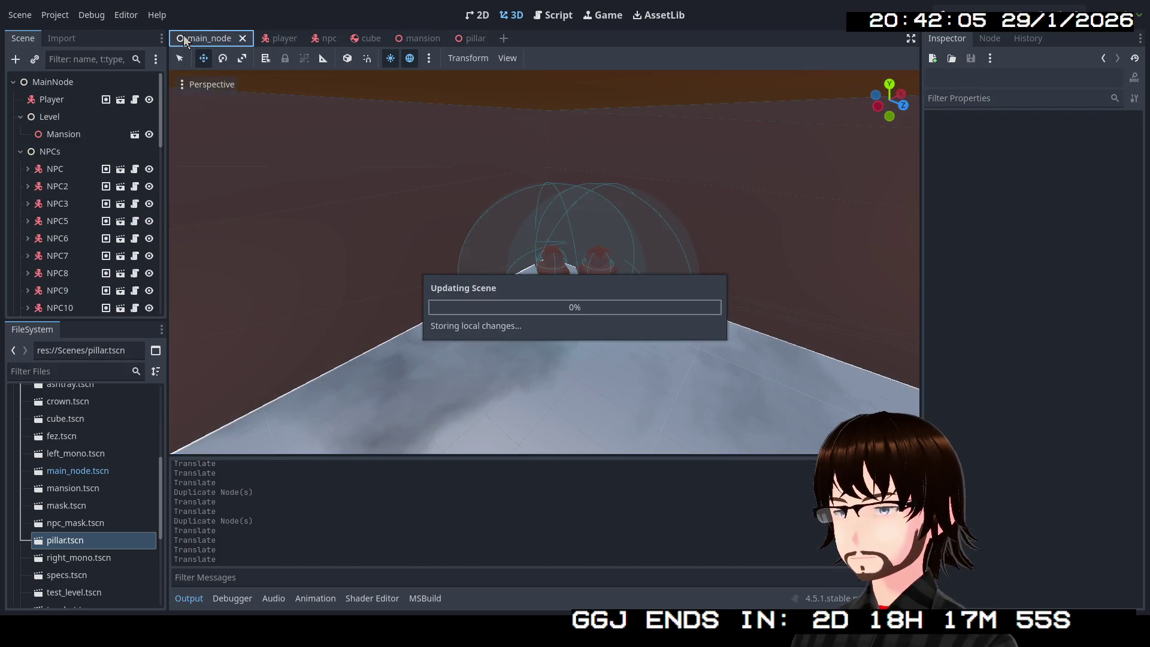
{"action": "key", "text": "w"}
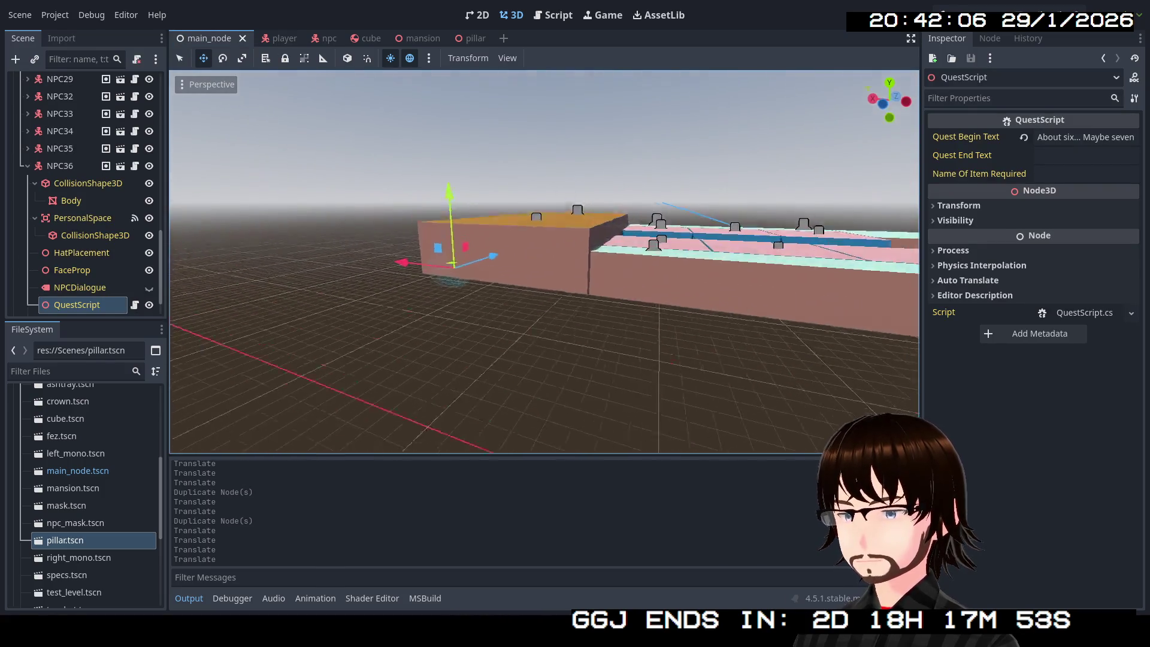
{"action": "key", "text": "w"}
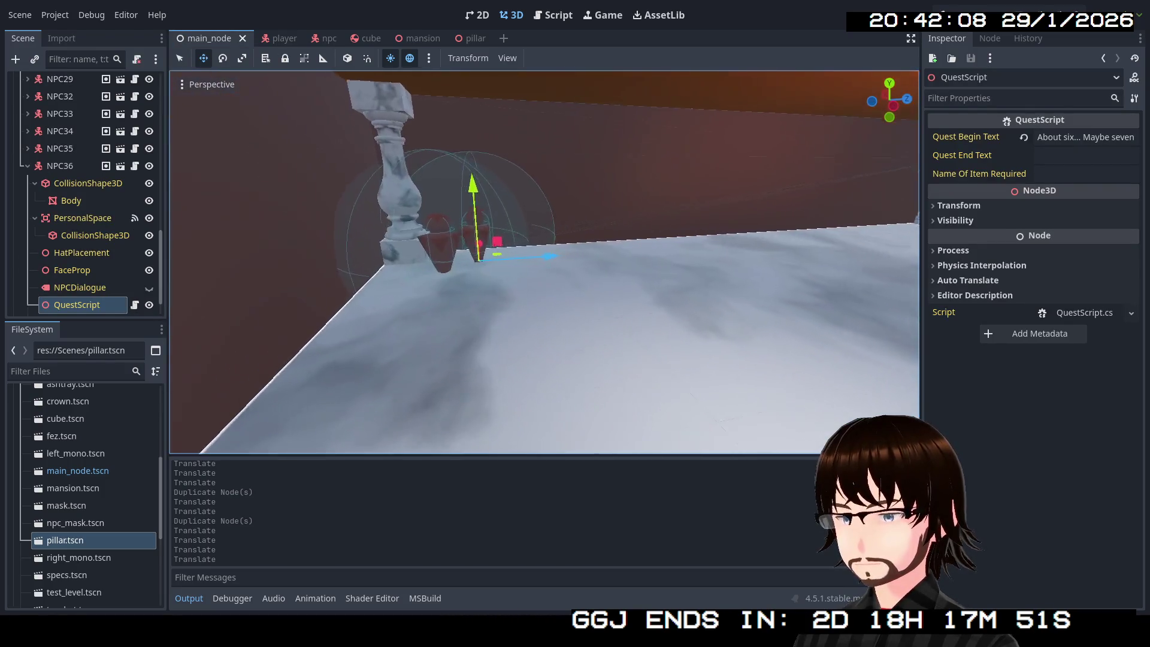
{"action": "key", "text": "s"}
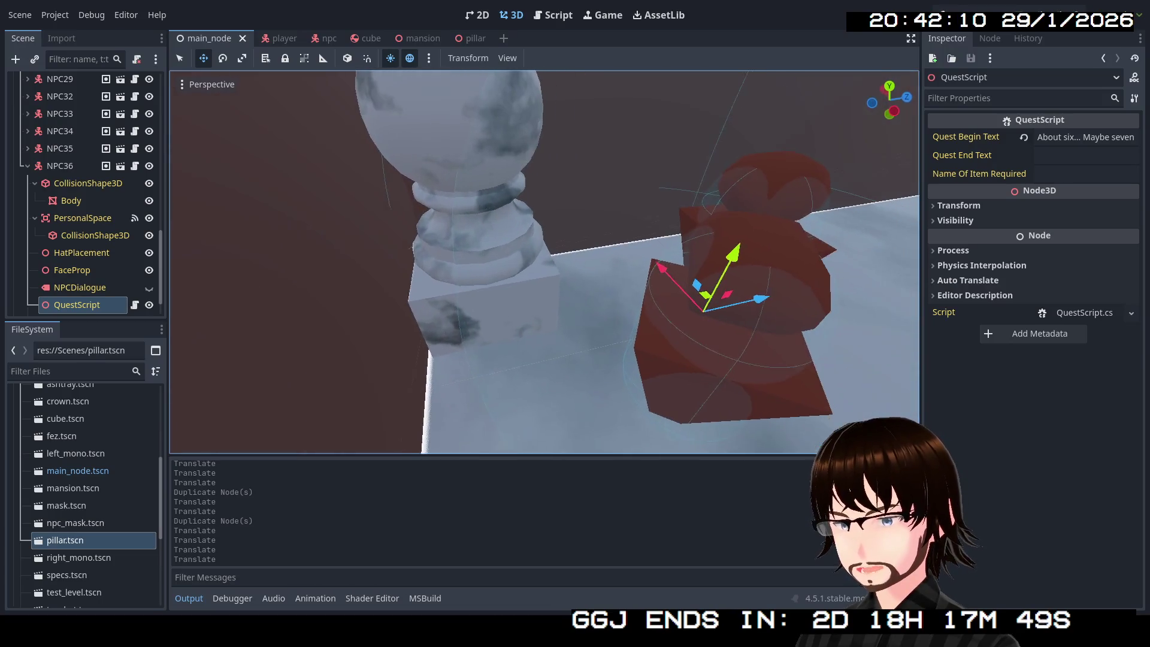
{"action": "key", "text": "w"}
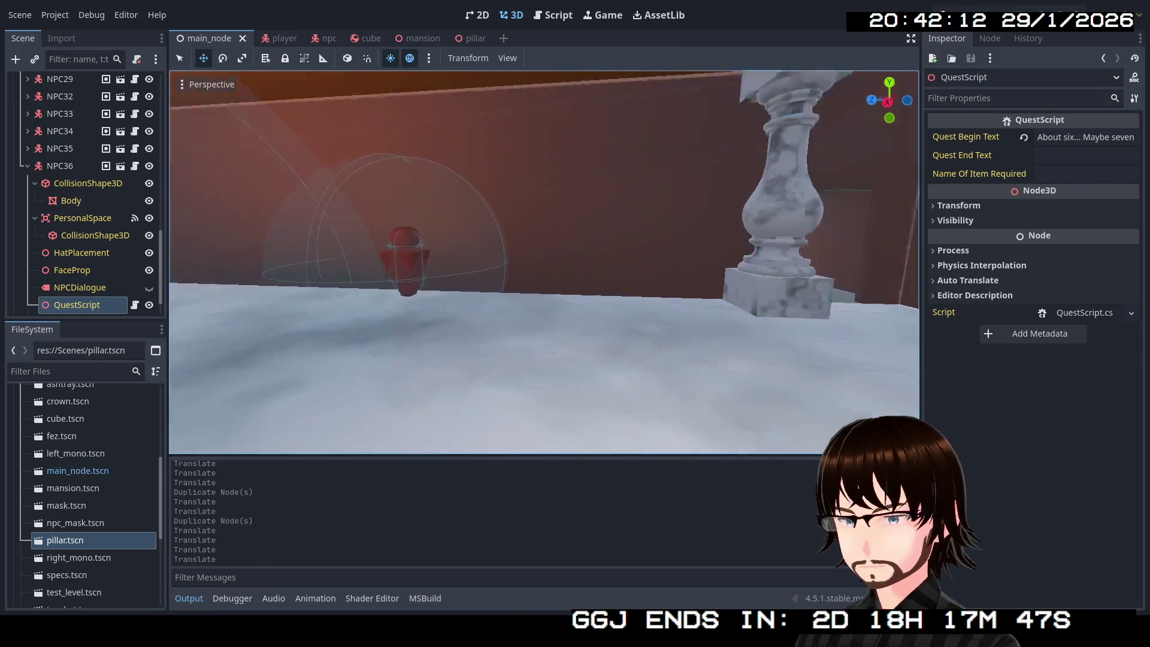
{"action": "key", "text": "w"}
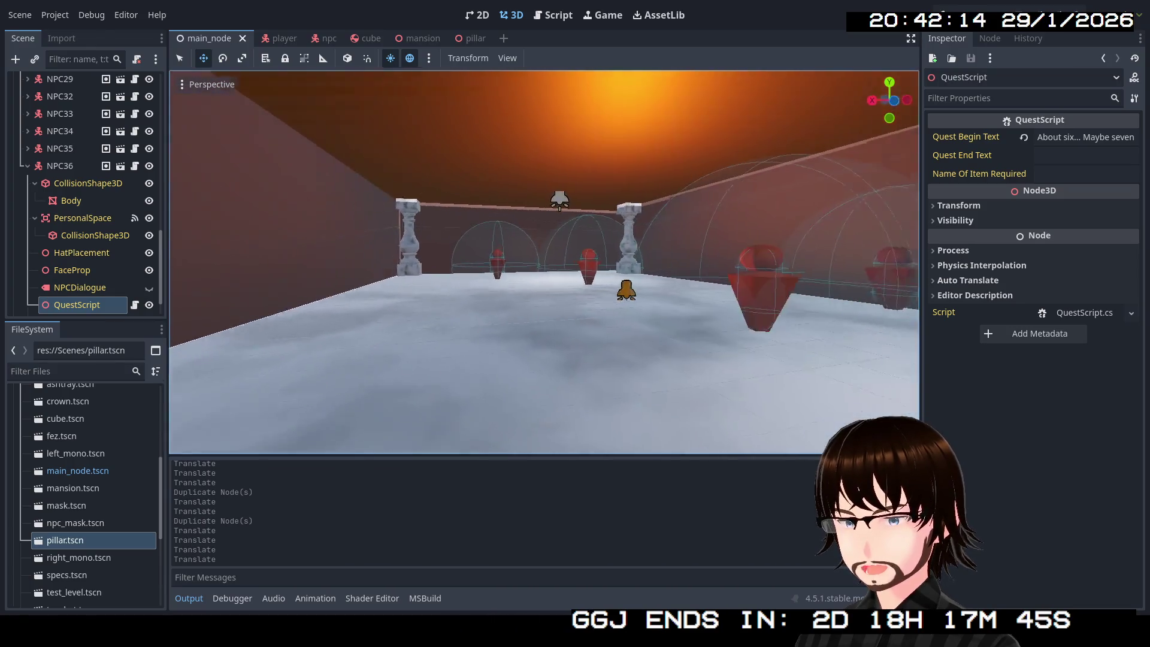
{"action": "key", "text": "w"}
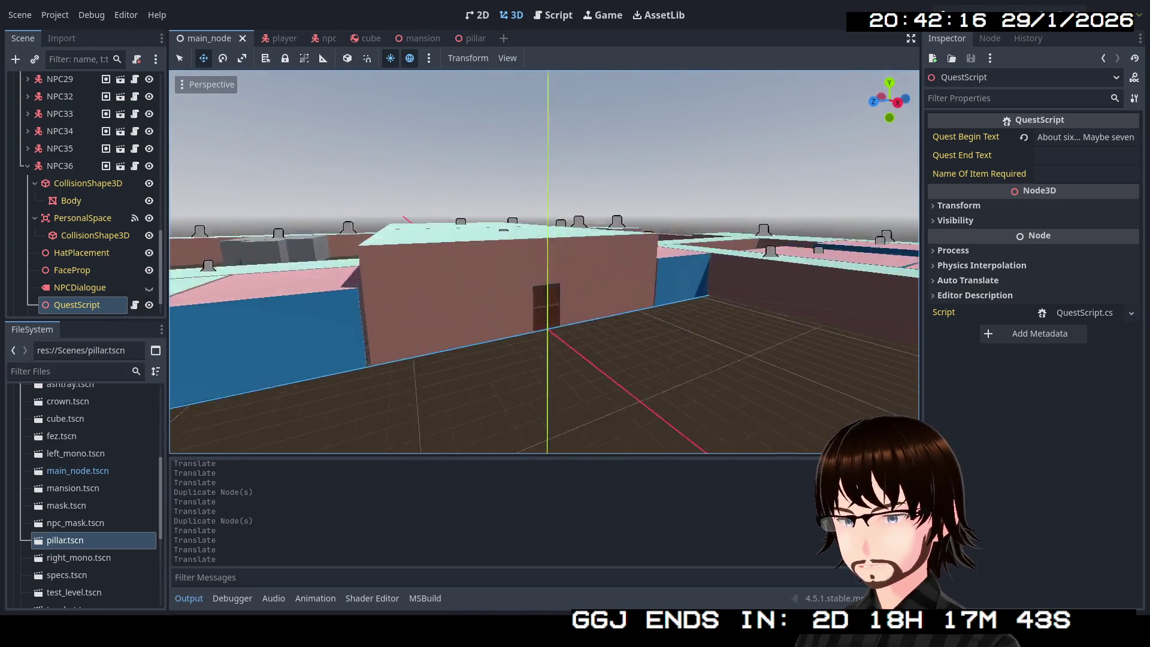
{"action": "key", "text": "s"}
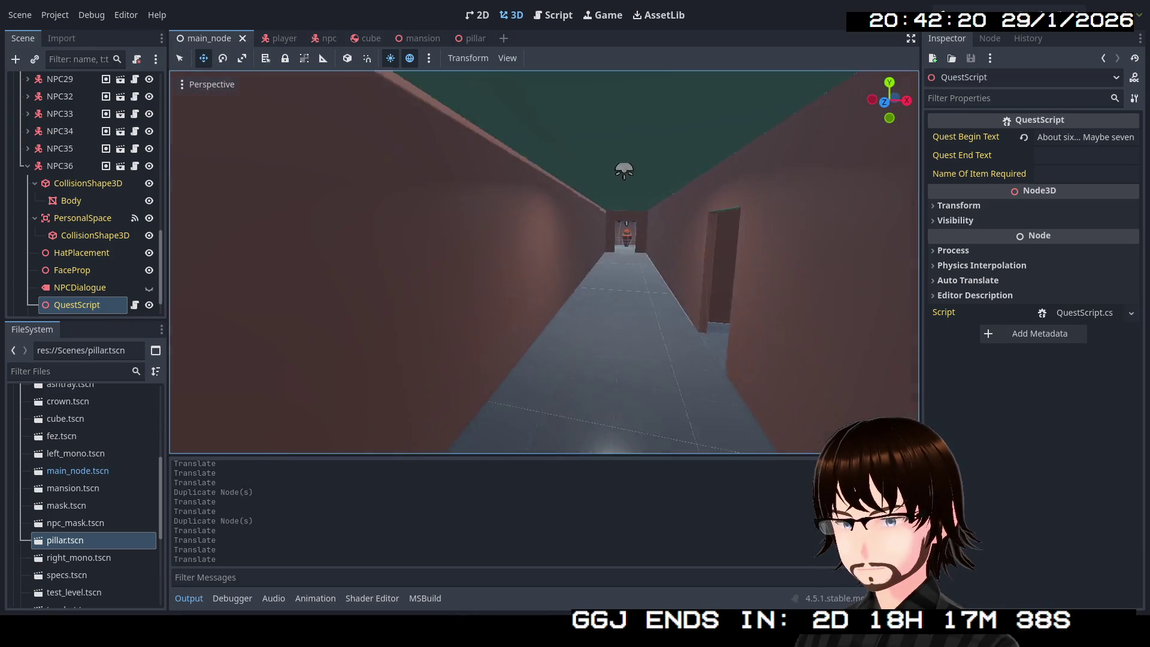
{"action": "key", "text": "e"}
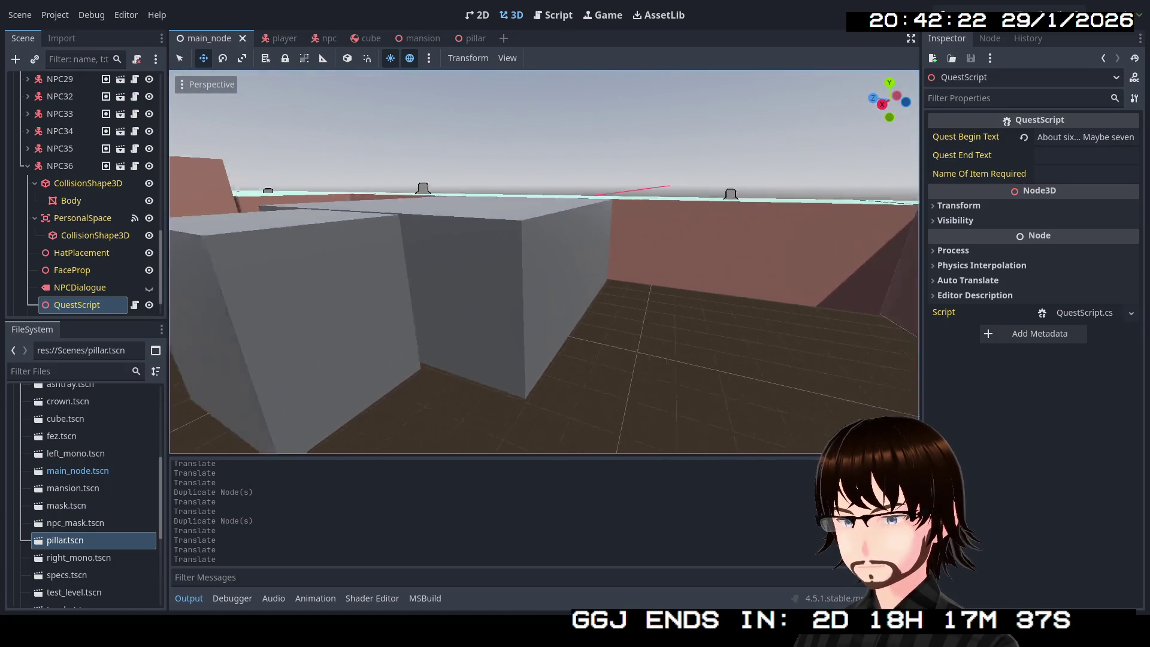
{"action": "key", "text": "q"}
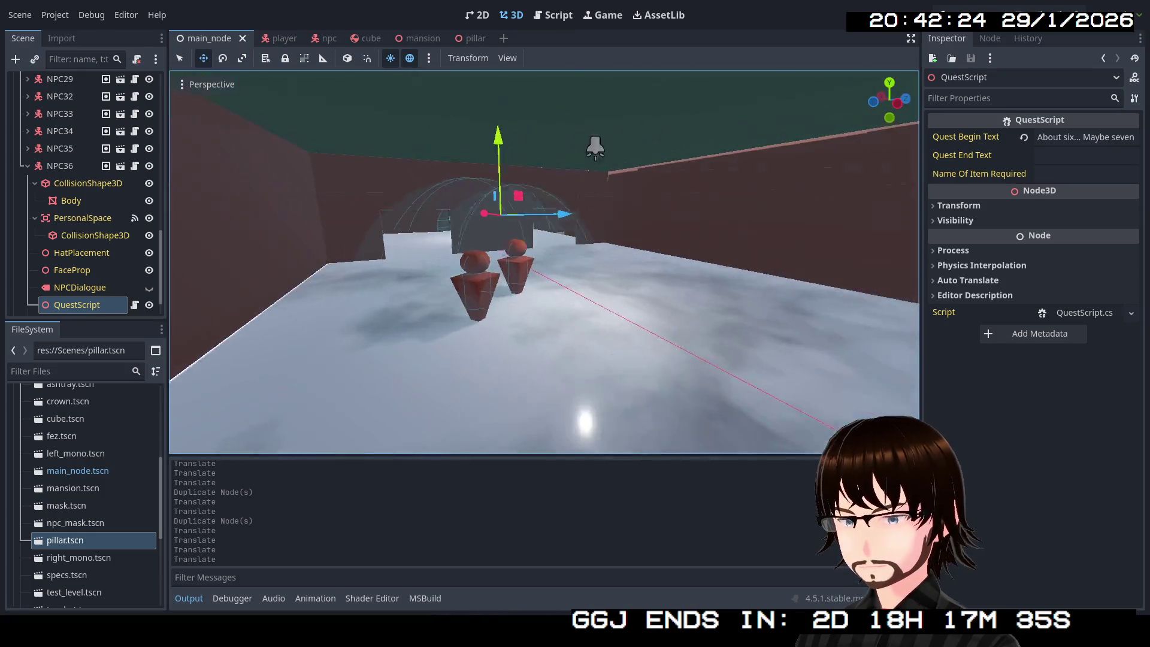
{"action": "key", "text": "w"}
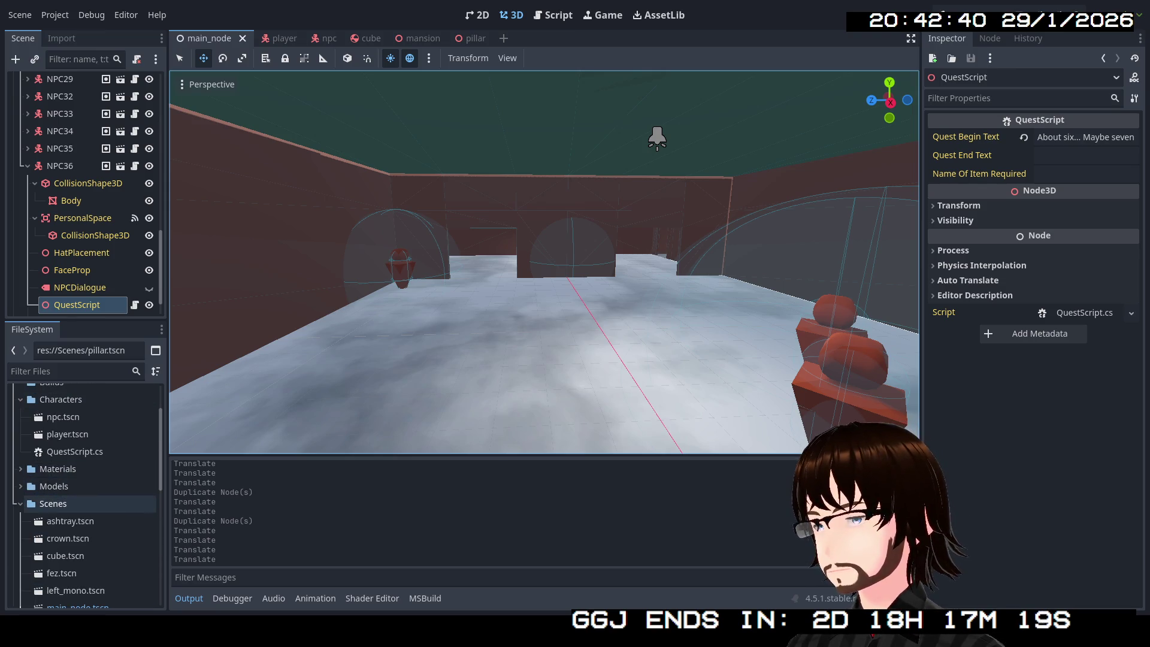
Scroll the FileSystem dock to the Models folder and start a new, empty scene tab.
{"action": "scroll", "coordinate": [60, 484], "scroll_direction": "down", "scroll_amount": 5}
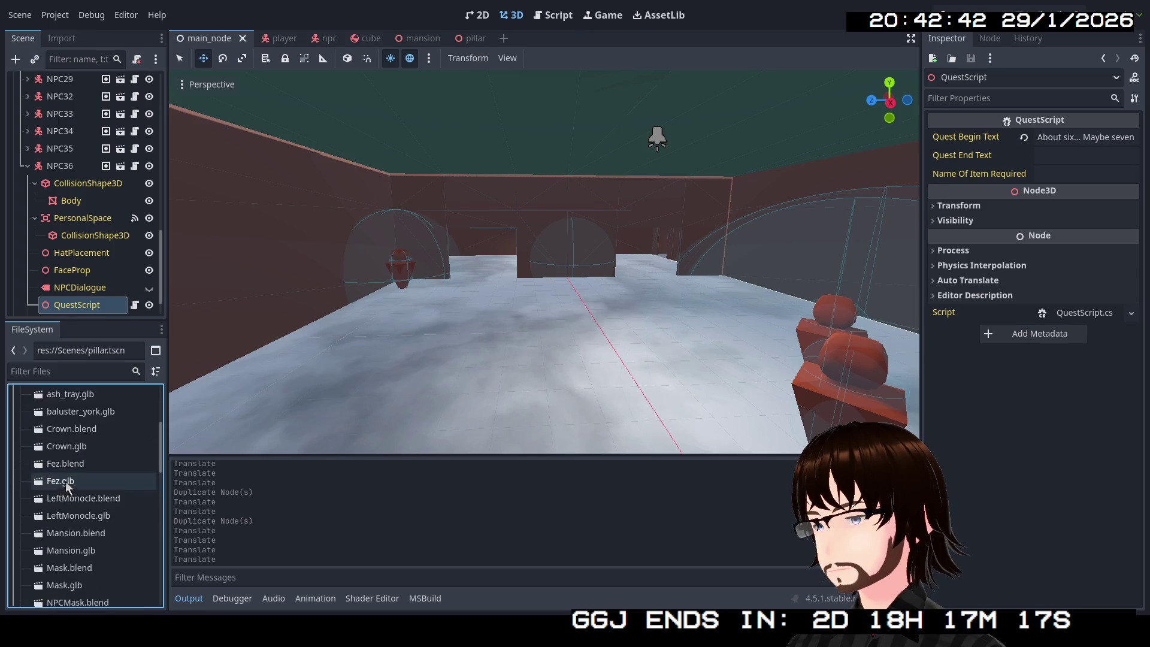
{"action": "scroll", "coordinate": [96, 471], "scroll_direction": "up", "scroll_amount": 1}
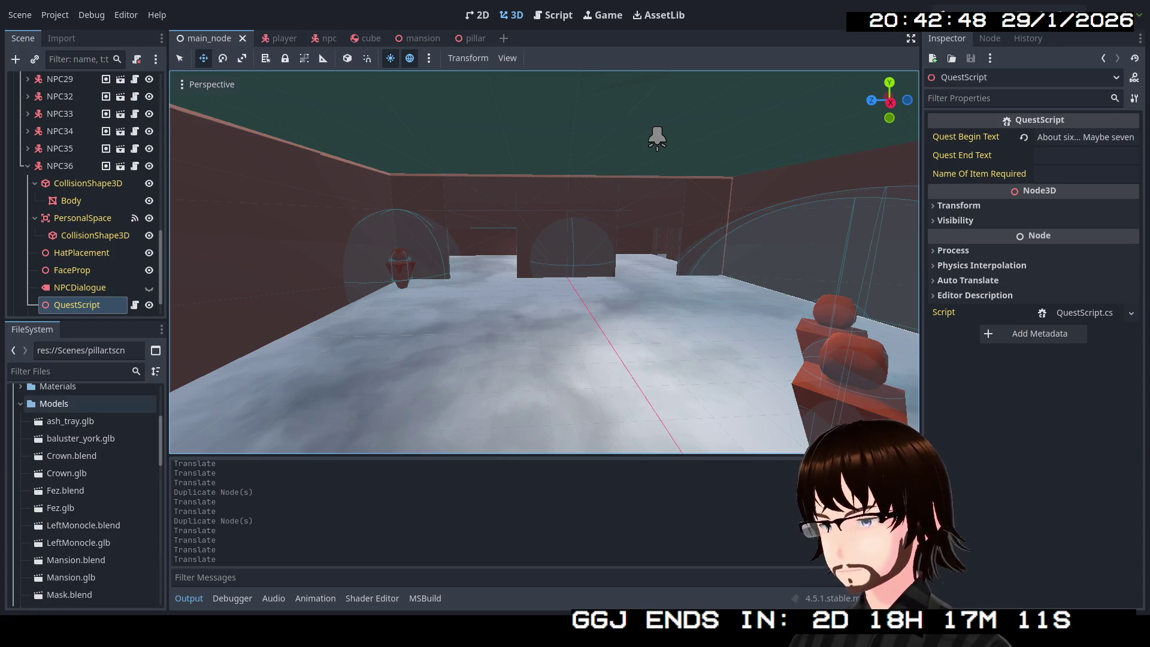
{"action": "scroll", "coordinate": [60, 407], "scroll_direction": "down", "scroll_amount": 6}
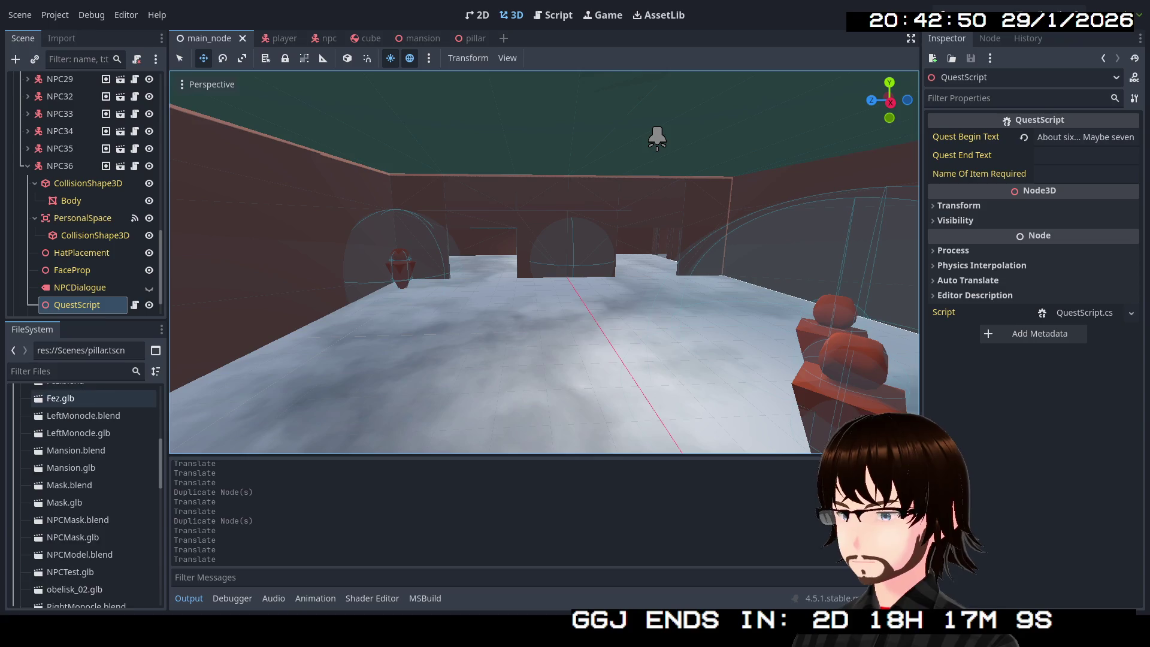
{"action": "scroll", "coordinate": [90, 532], "scroll_direction": "down", "scroll_amount": 3}
{"action": "scroll", "coordinate": [90, 531], "scroll_direction": "up", "scroll_amount": 5}
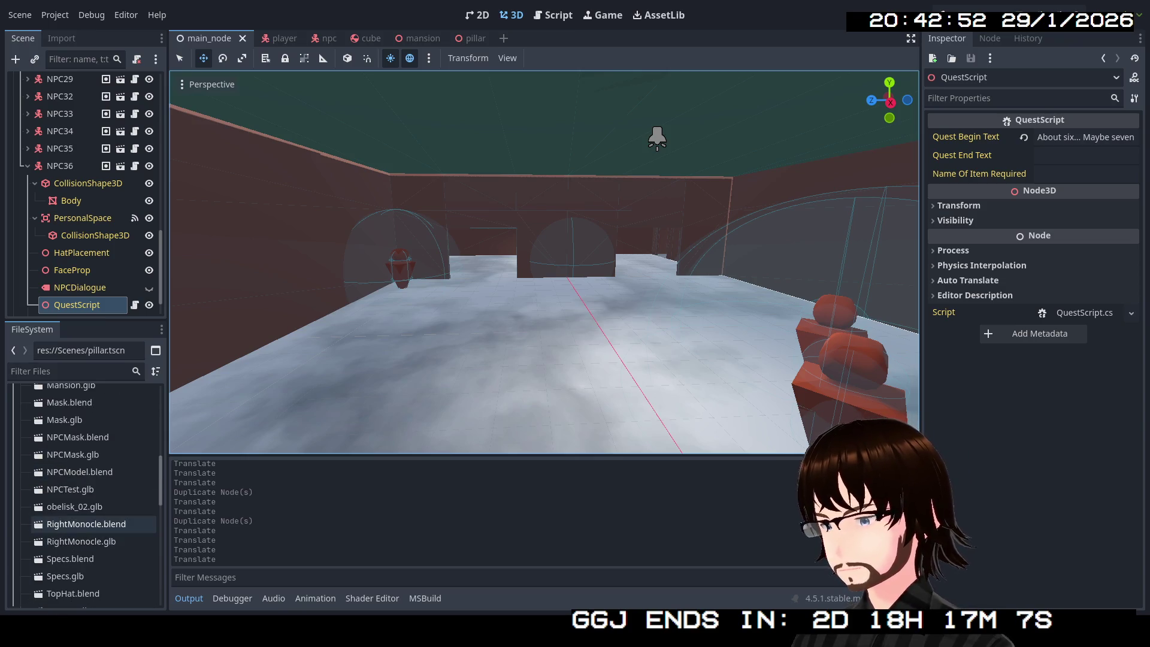
{"action": "scroll", "coordinate": [90, 515], "scroll_direction": "up", "scroll_amount": 1}
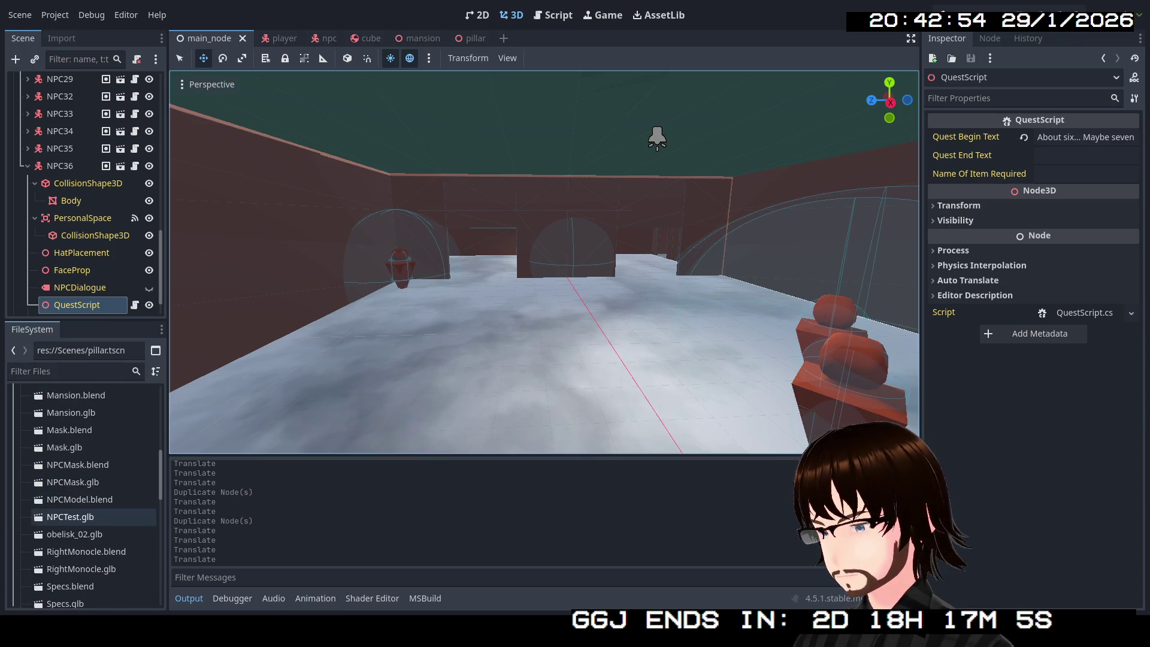
{"action": "left_click", "coordinate": [504, 38]}
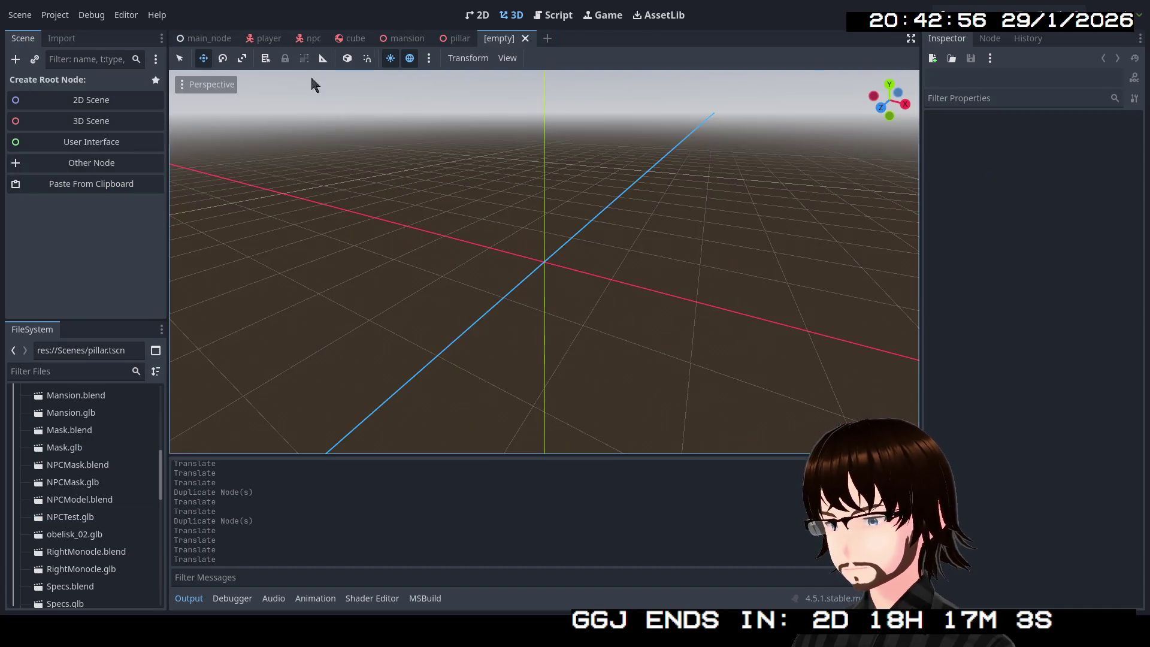
Give the new scene a 3D root node renamed Obelisk.
{"action": "left_click", "coordinate": [73, 122]}
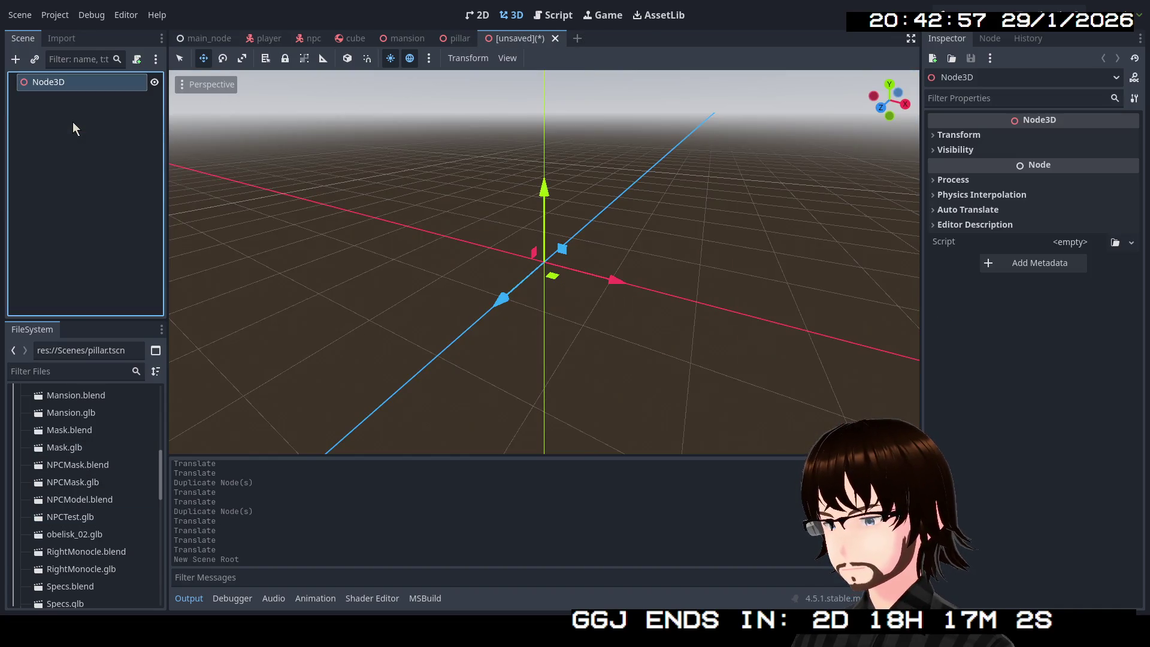
{"action": "double_click", "coordinate": [82, 88]}
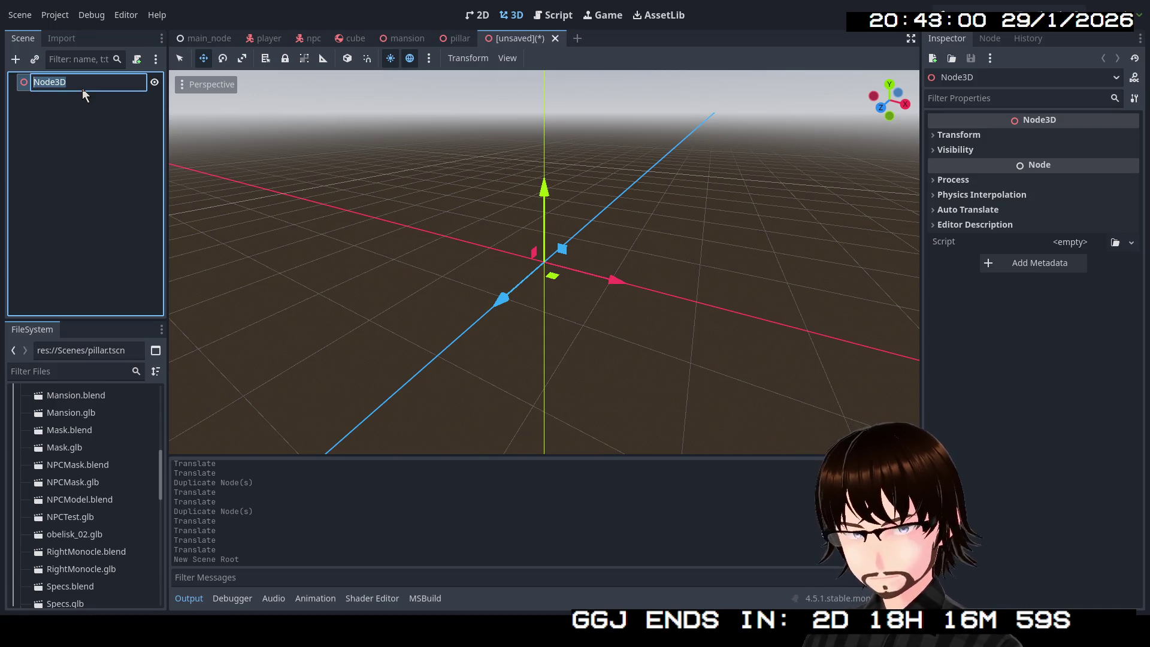
{"action": "type", "text": "Obelisk"}
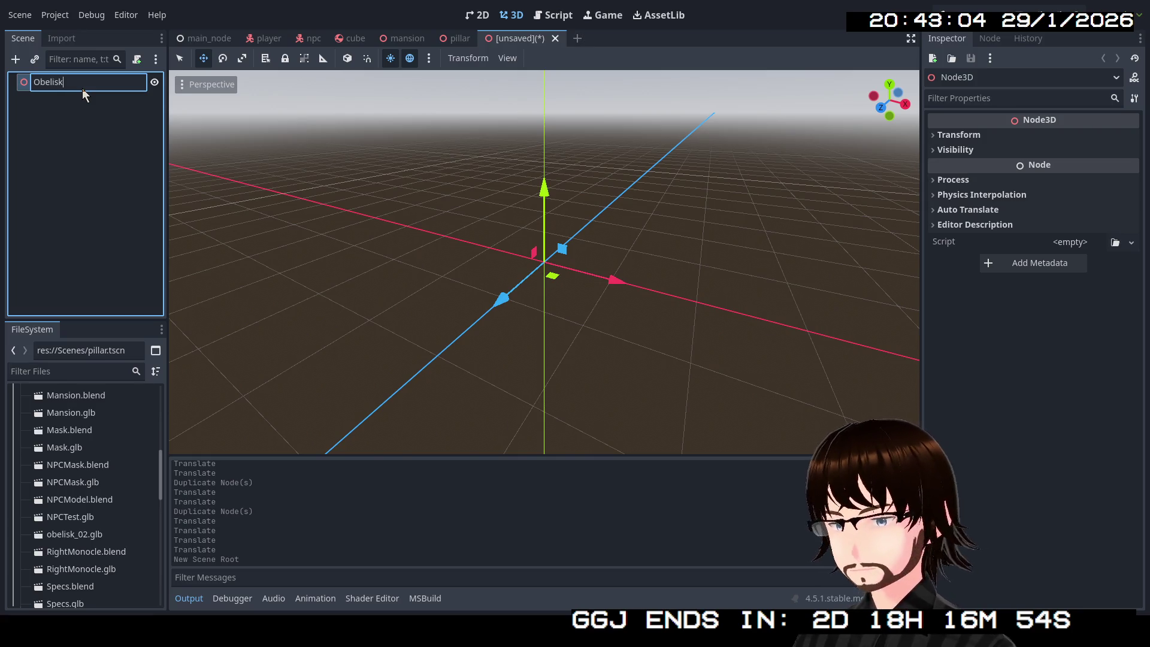
{"action": "key", "text": "Return"}
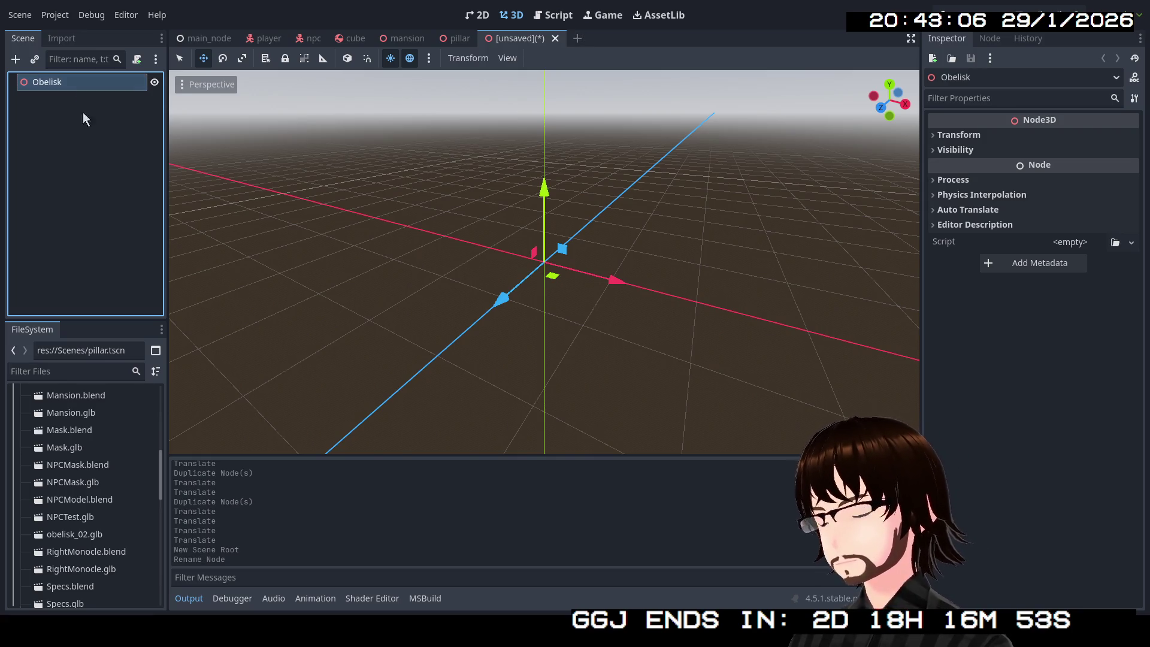
Instance the obelisk_02.glb model as a child of Obelisk.
{"action": "scroll", "coordinate": [124, 562], "scroll_direction": "up", "scroll_amount": 1}
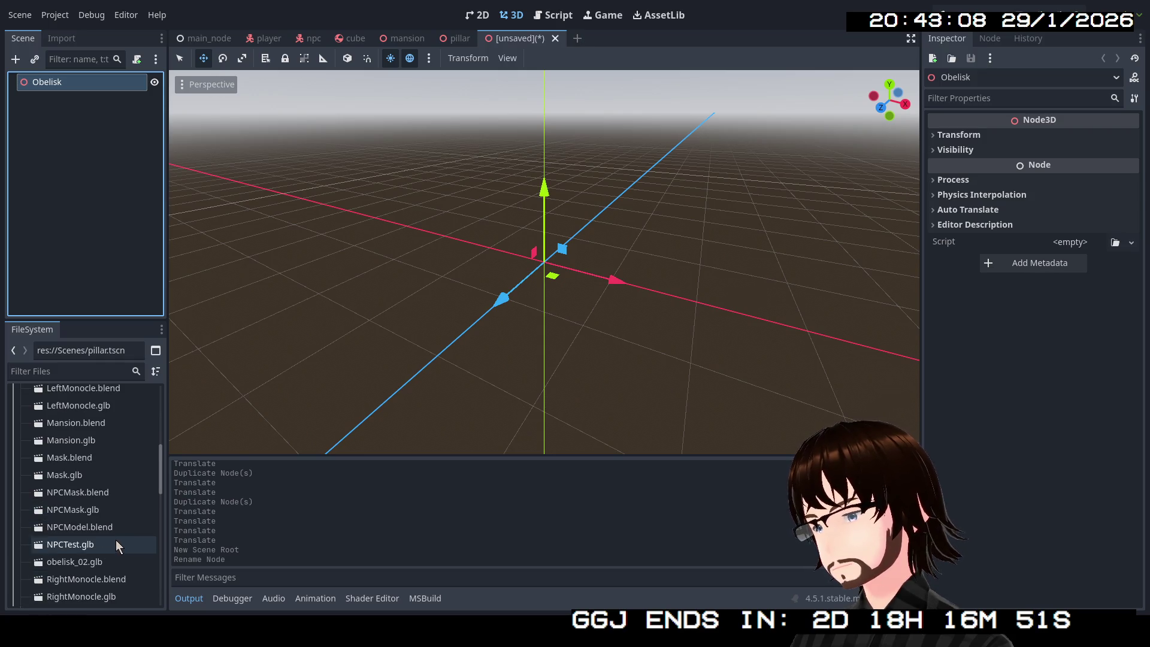
{"action": "left_click_drag", "start_coordinate": [71, 562], "coordinate": [60, 132]}
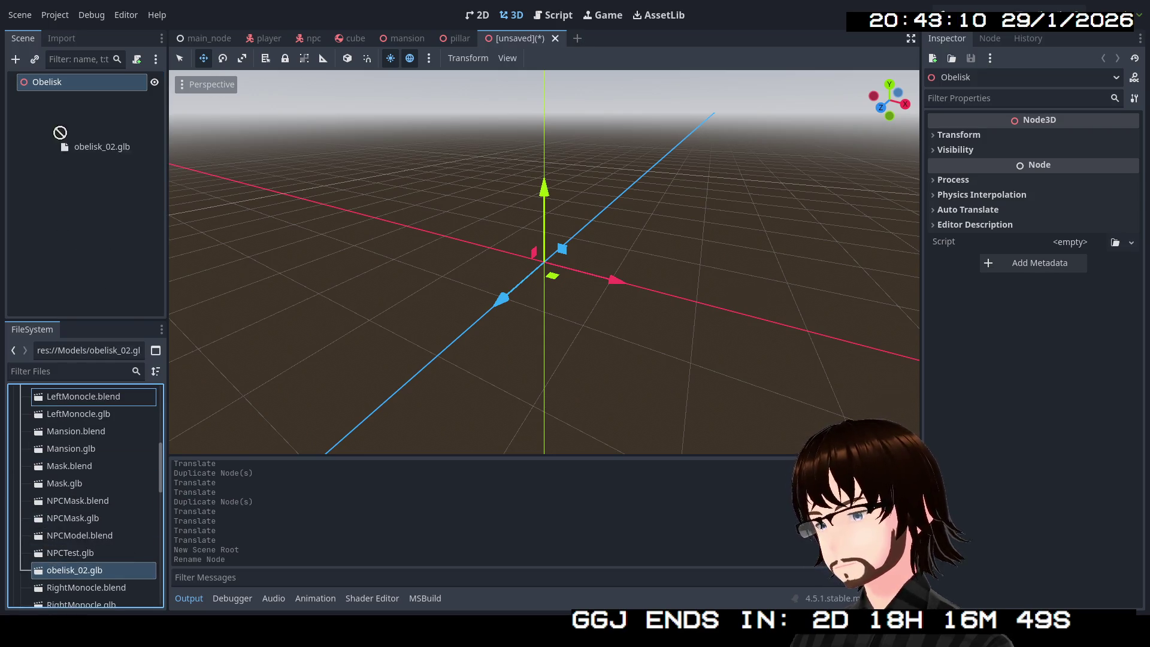
{"action": "left_click_drag", "start_coordinate": [59, 87], "coordinate": [57, 86]}
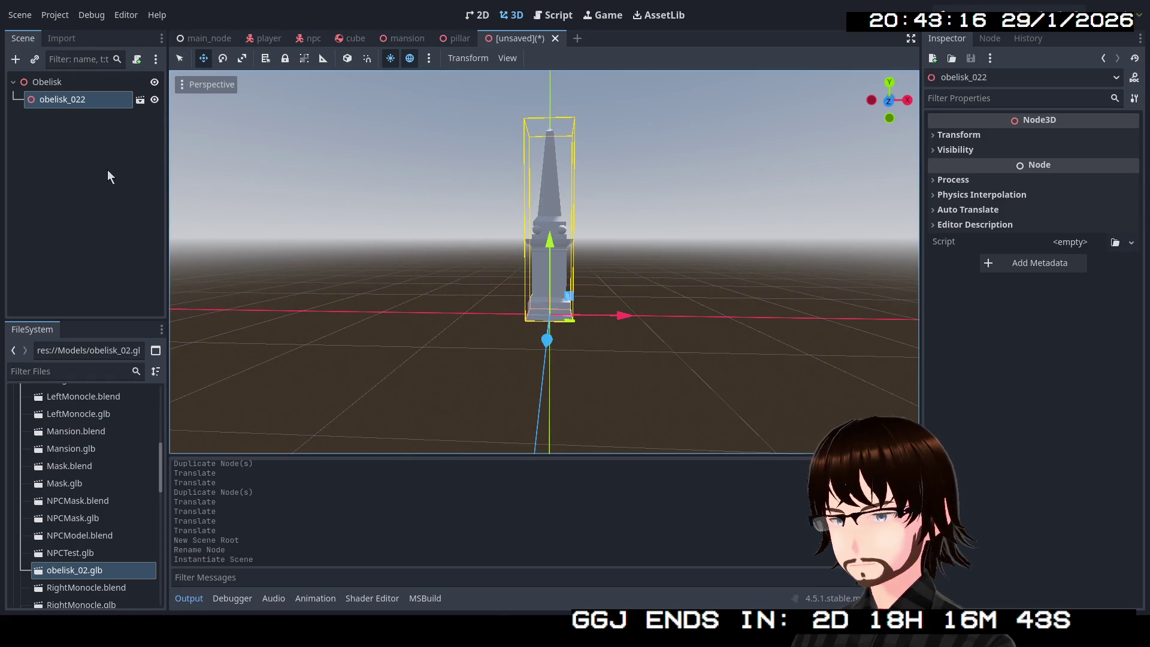
Add a MeshInstance3D child with a new BoxMesh at Position y 0.5 and frame it.
{"action": "right_click", "coordinate": [66, 88]}
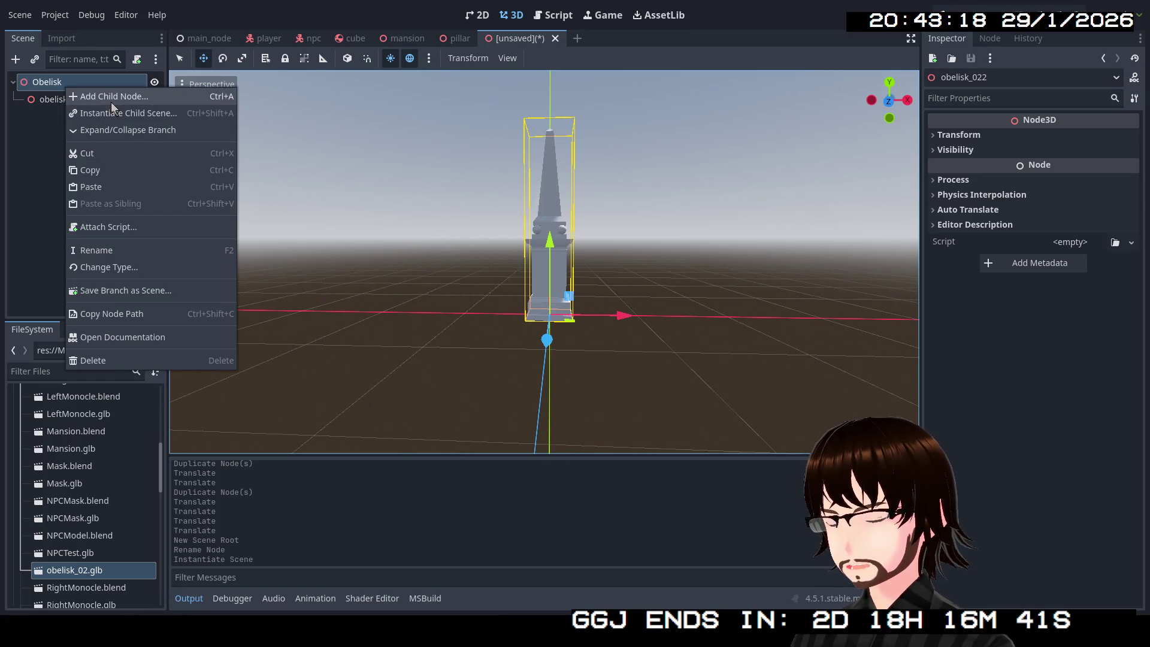
{"action": "left_click", "coordinate": [110, 101]}
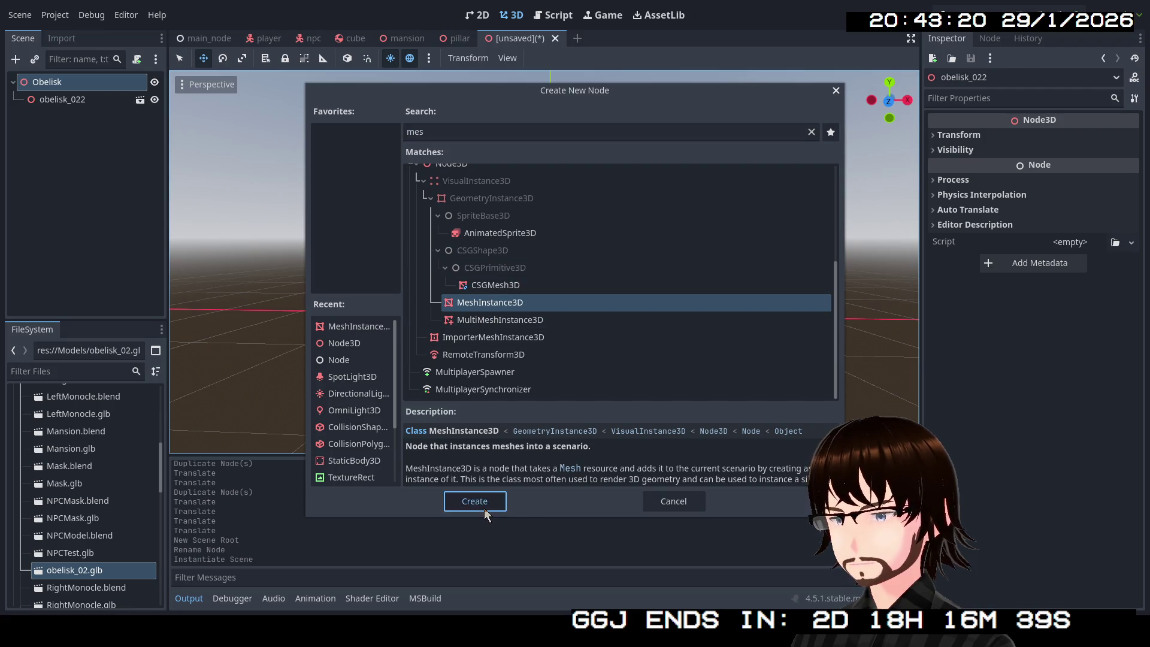
{"action": "left_click", "coordinate": [483, 506]}
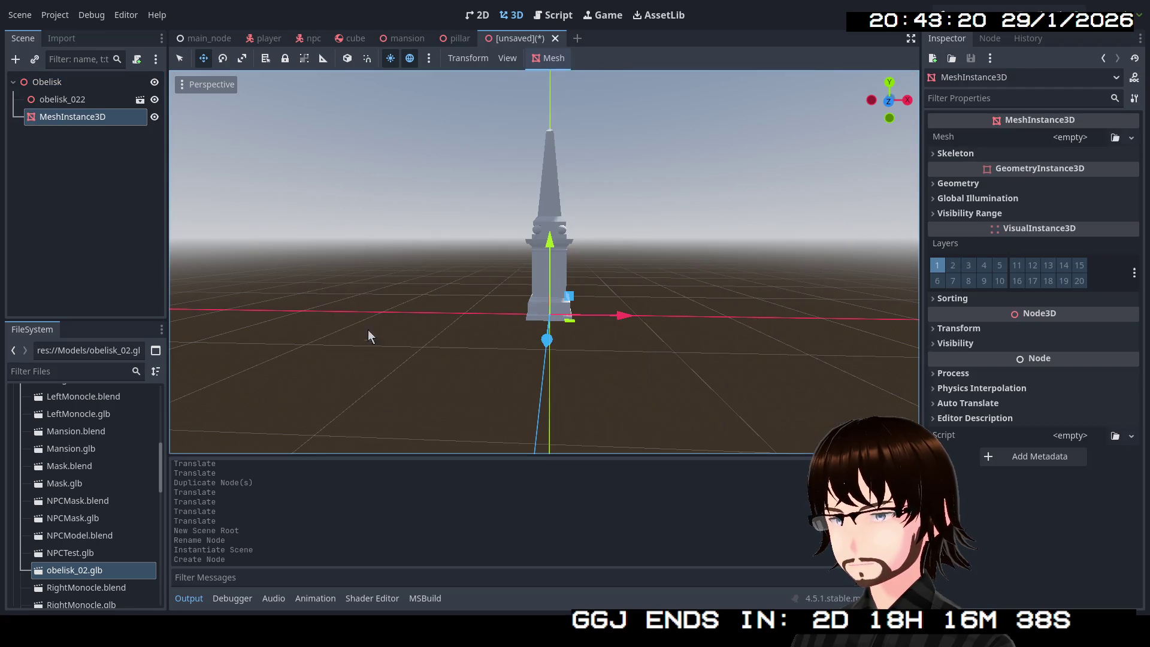
{"action": "left_click", "coordinate": [1131, 138]}
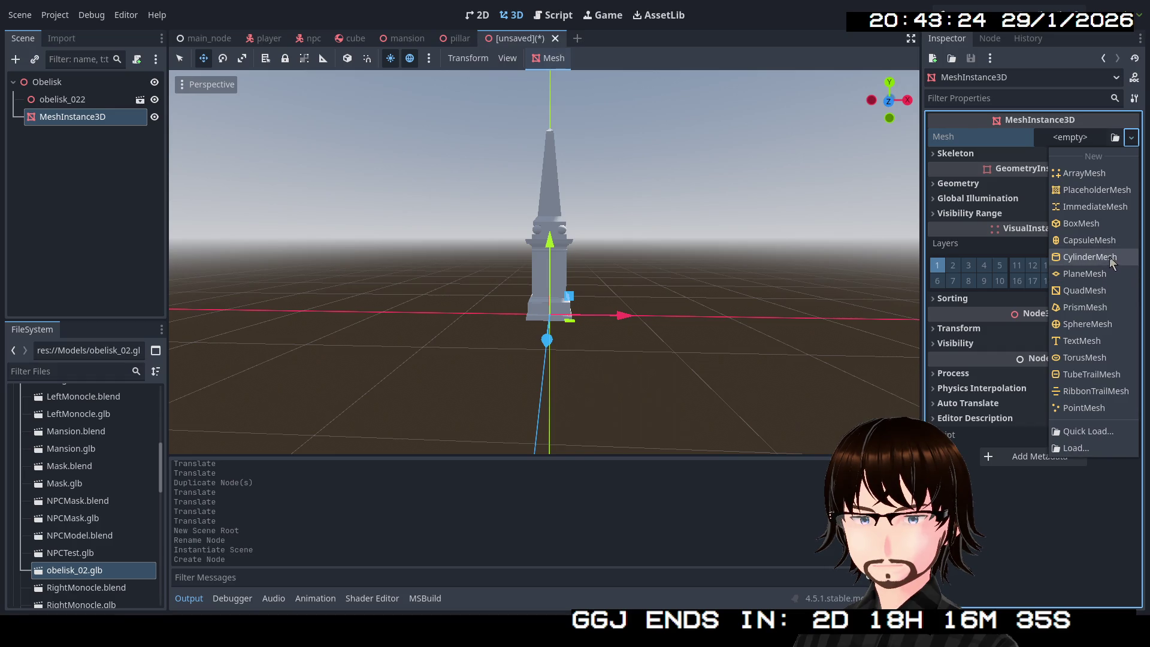
{"action": "left_click", "coordinate": [1092, 225]}
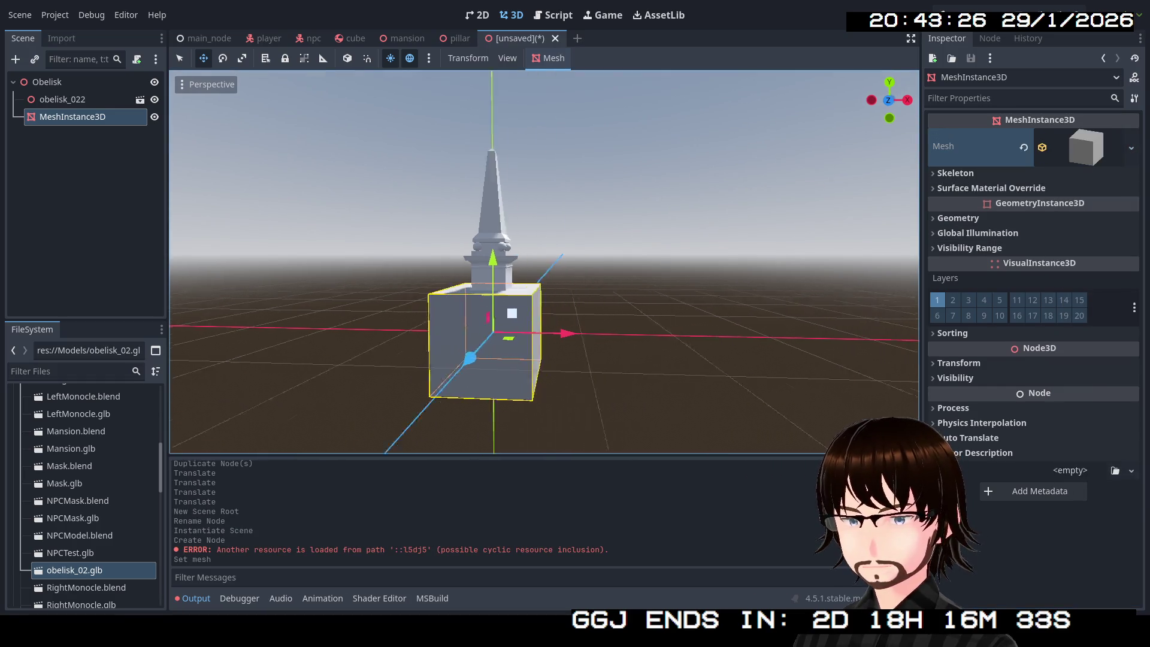
{"action": "left_click", "coordinate": [998, 364]}
{"action": "left_click", "coordinate": [1044, 398]}
{"action": "type", "text": ".5"}
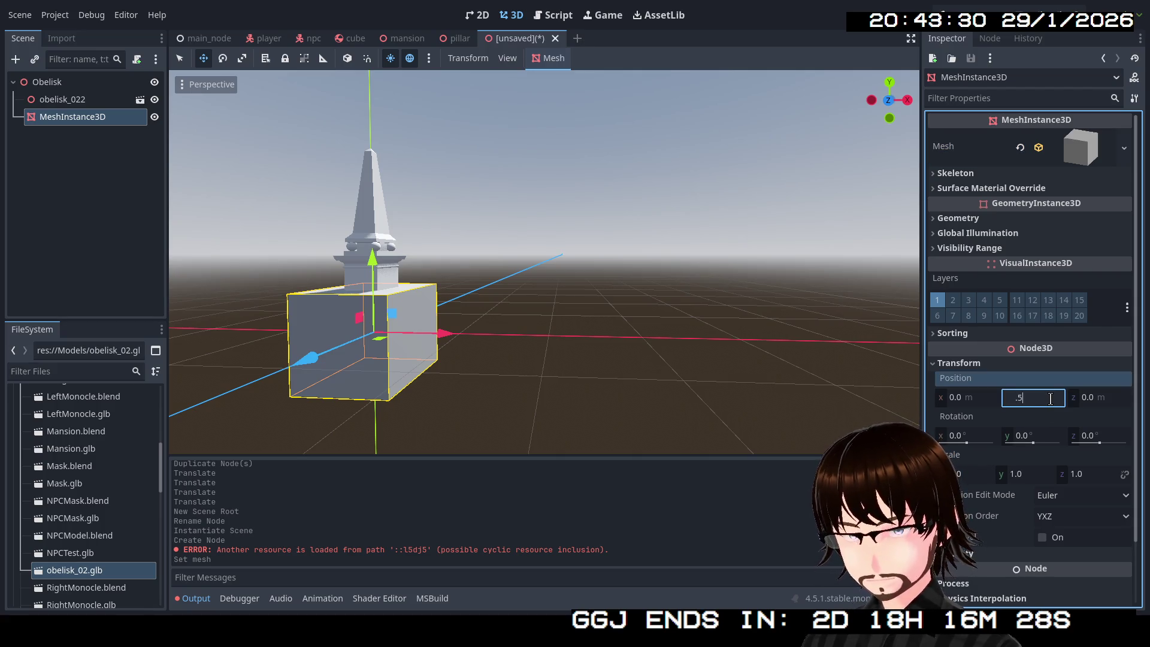
{"action": "key", "text": "Return"}
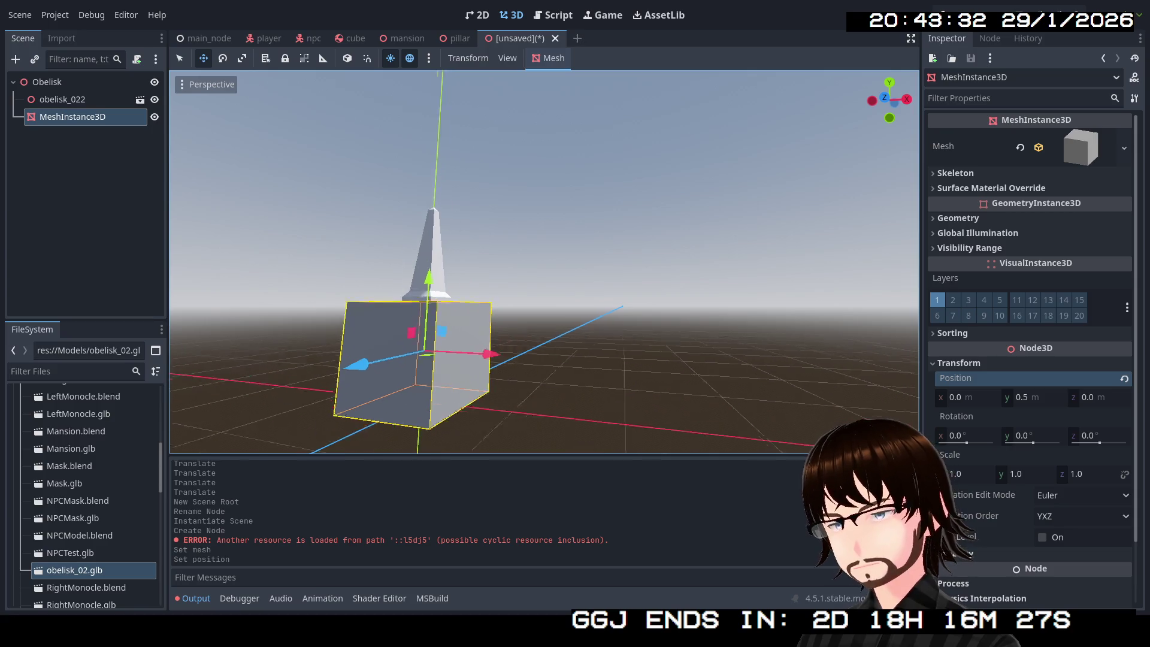
{"action": "key", "text": "f"}
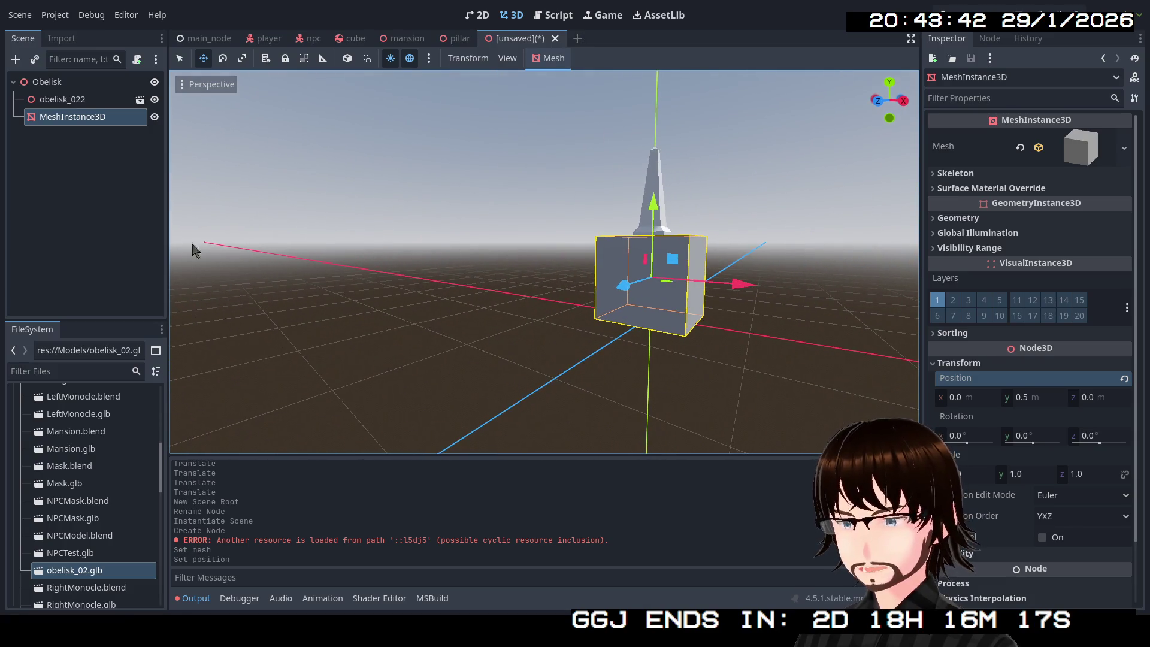
Delete the placeholder box MeshInstance3D, confirming the removal.
{"action": "key", "text": "Delete"}
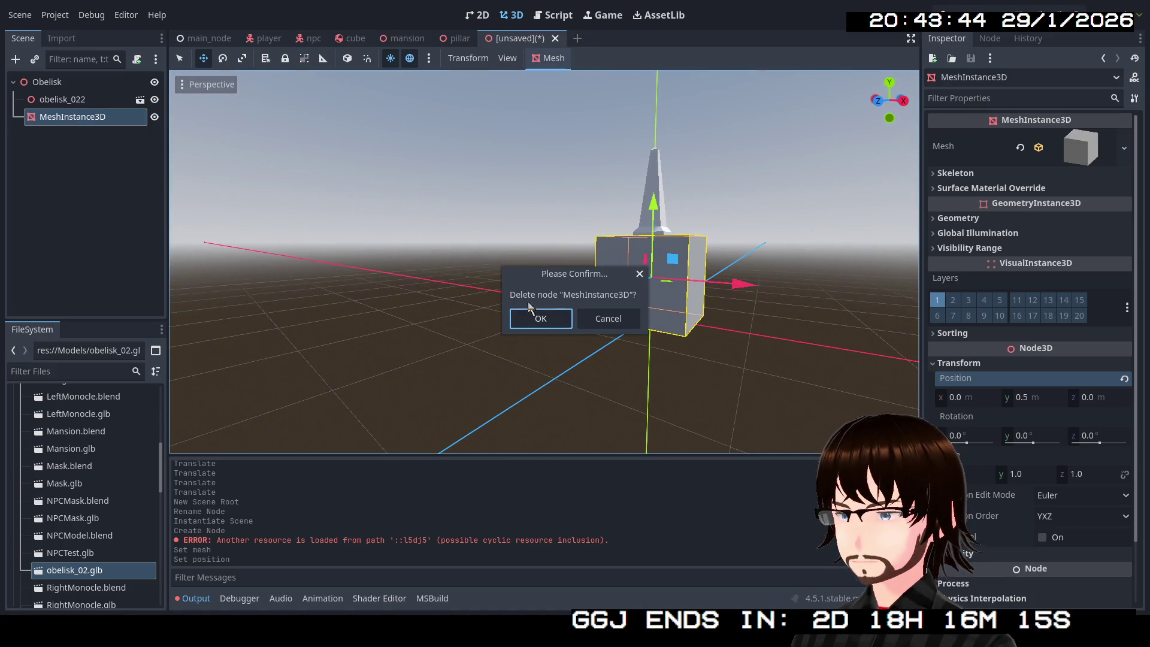
{"action": "left_click", "coordinate": [532, 317]}
{"action": "right_click", "coordinate": [69, 107]}
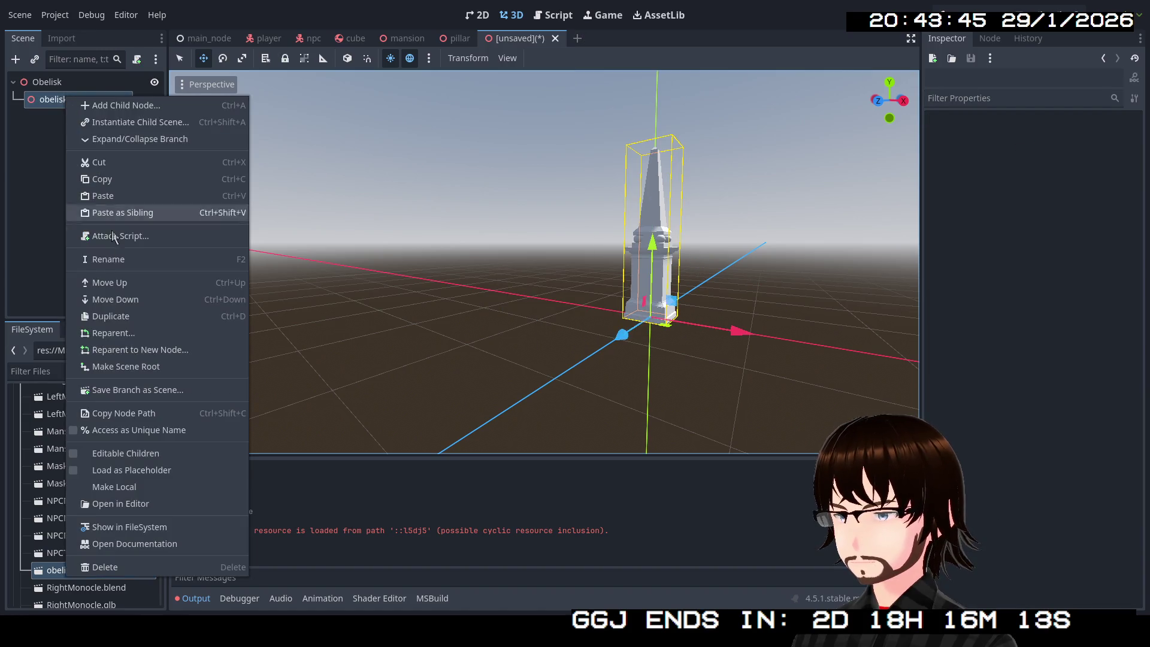
Enable Editable Children on obelisk_022 and paste a copy of obelisk_02 under Obelisk.
{"action": "left_click", "coordinate": [116, 453]}
{"action": "right_click", "coordinate": [66, 117]}
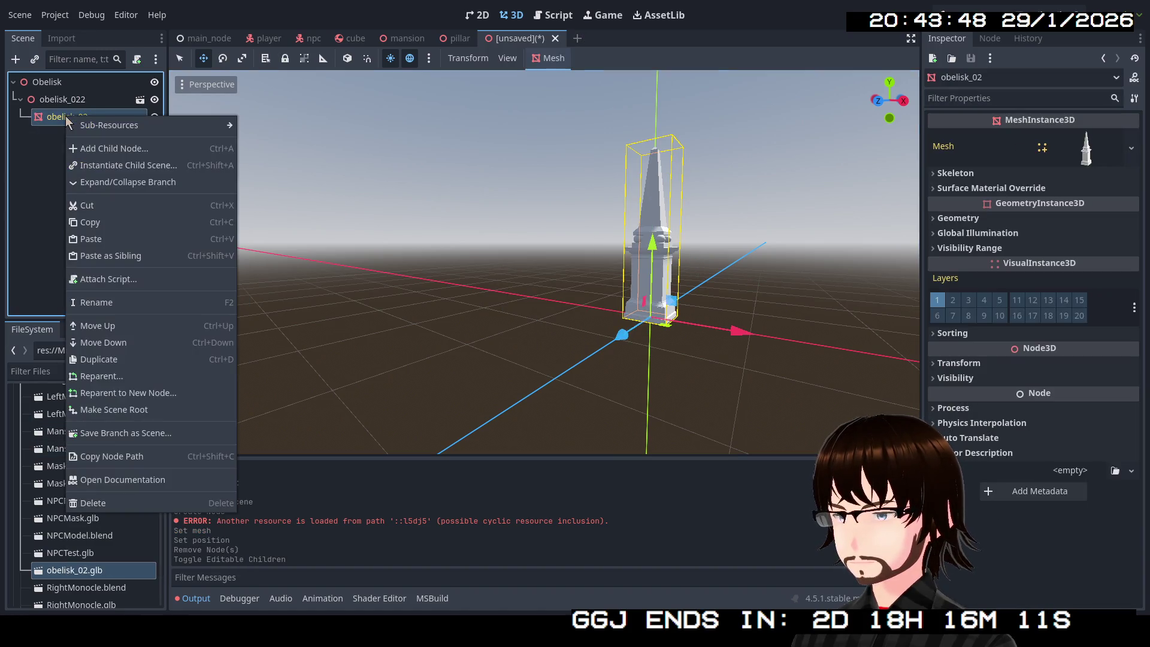
{"action": "left_click", "coordinate": [110, 222]}
{"action": "left_click", "coordinate": [59, 84]}
{"action": "right_click", "coordinate": [58, 84]}
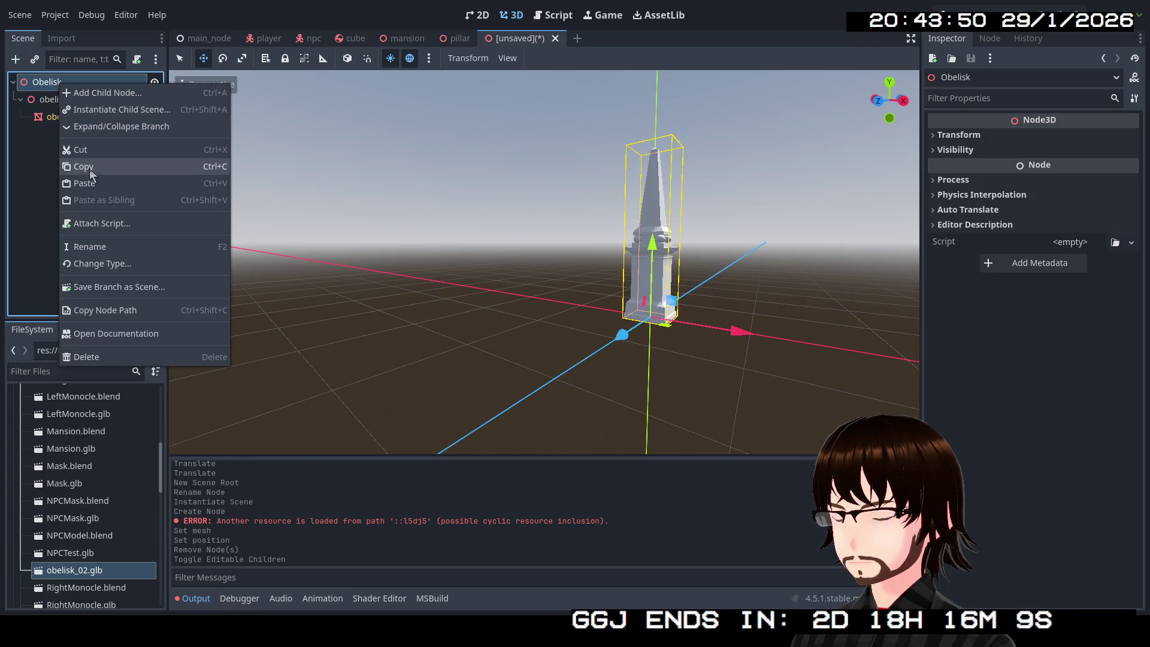
{"action": "left_click", "coordinate": [90, 183]}
Delete the obelisk_022 instance and select the pasted obelisk_02 mesh's transform.
{"action": "left_click", "coordinate": [56, 101]}
{"action": "key", "text": "Delete"}
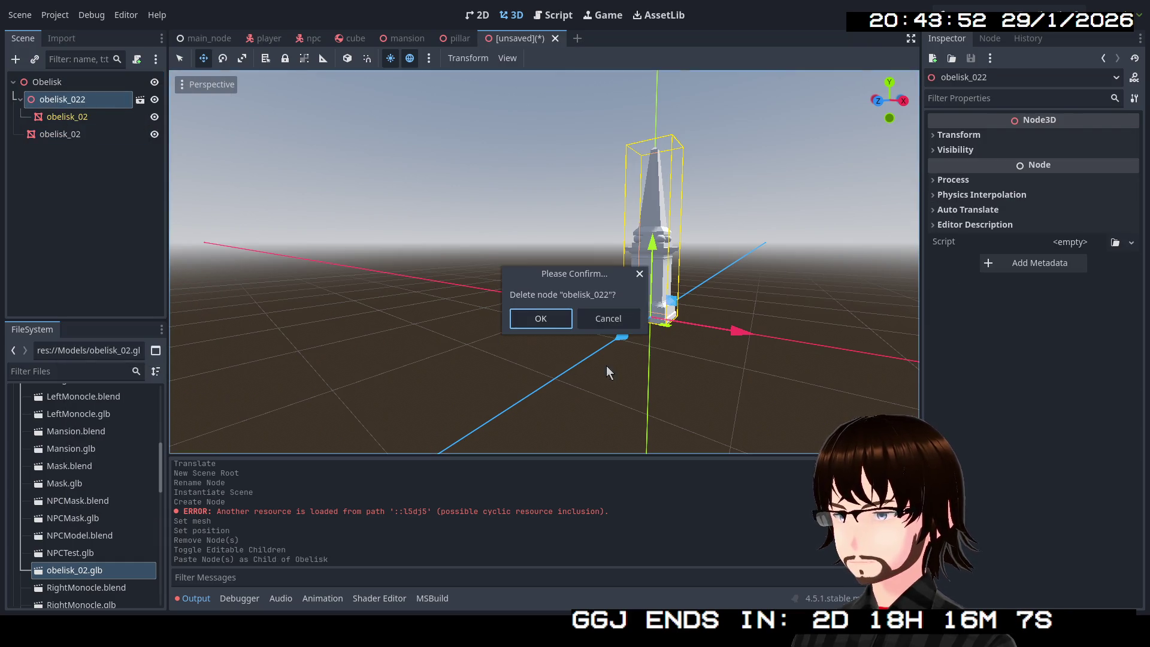
{"action": "left_click", "coordinate": [541, 319]}
{"action": "left_click", "coordinate": [57, 100]}
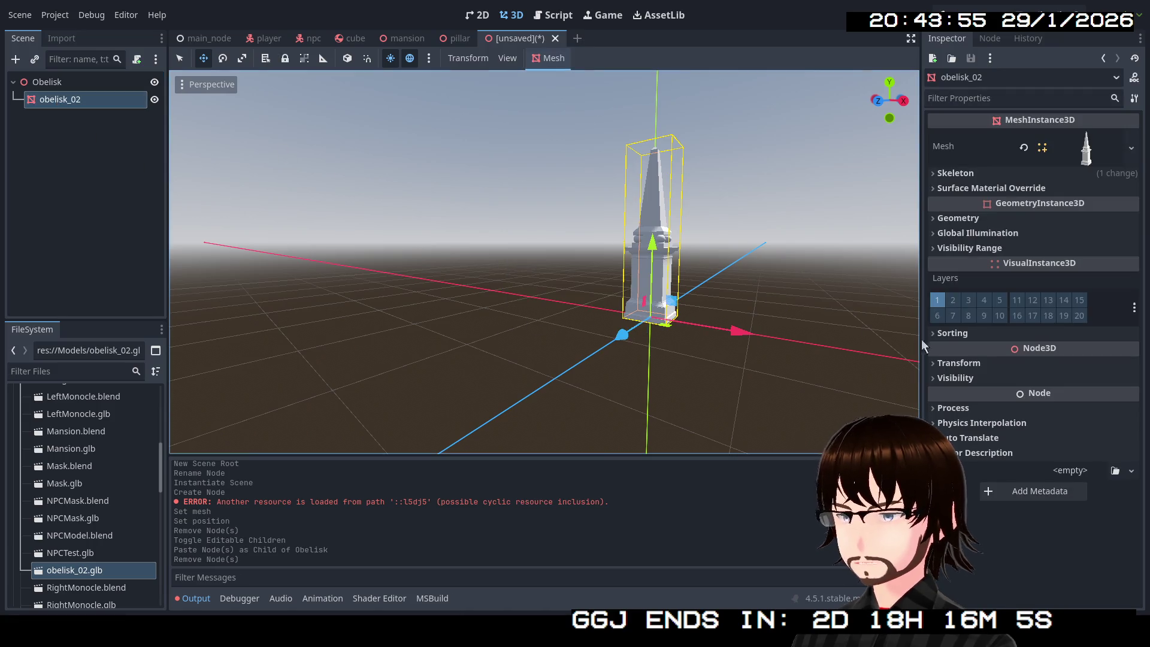
{"action": "left_click", "coordinate": [971, 362]}
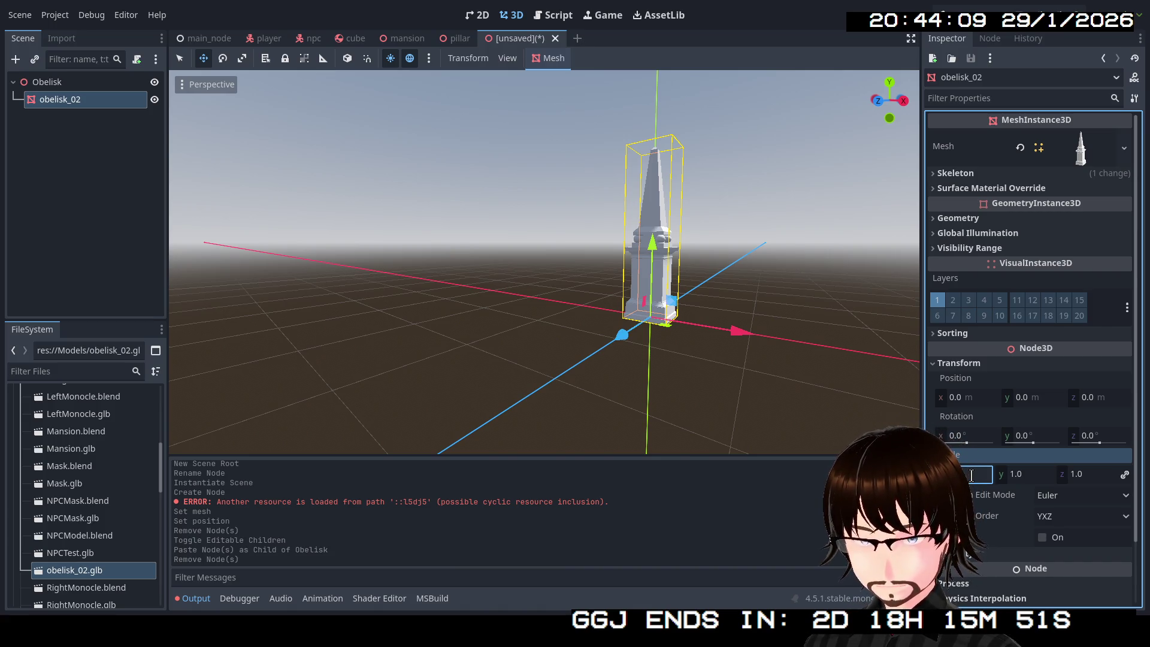
Set obelisk_02's linked Scale to 3 and orbit the viewport to inspect the taller obelisk.
{"action": "type", "text": "3"}
{"action": "key", "text": "Return"}
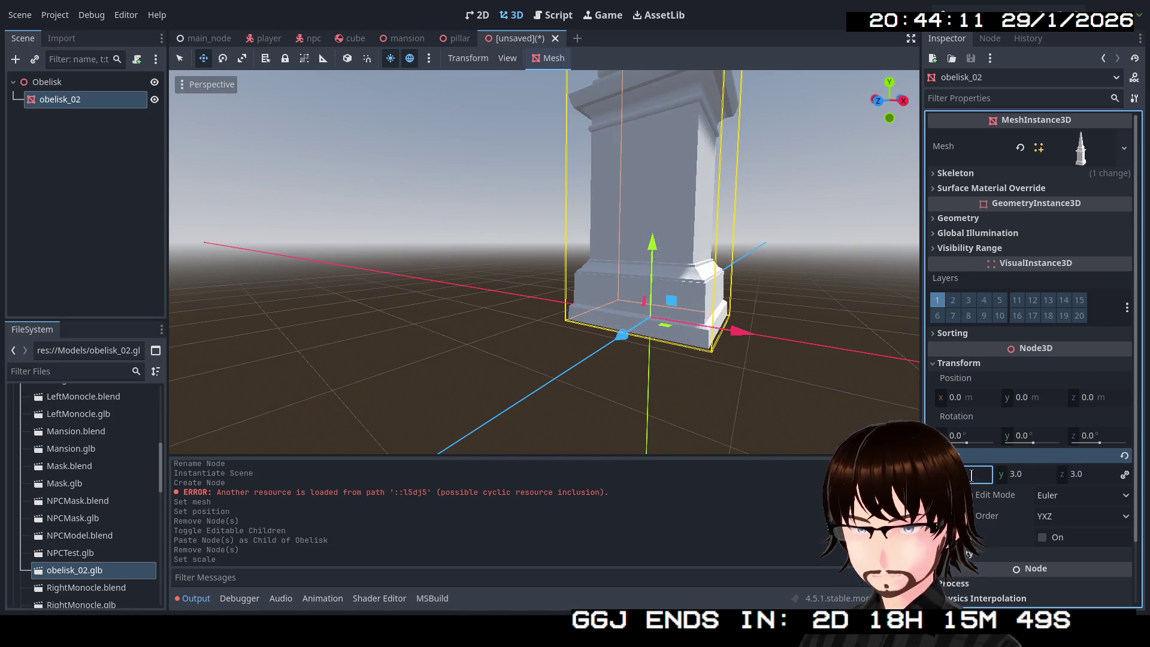
{"action": "key", "text": "KP_1"}
{"action": "key", "text": "KP_8"}
{"action": "key", "text": "KP_4"}
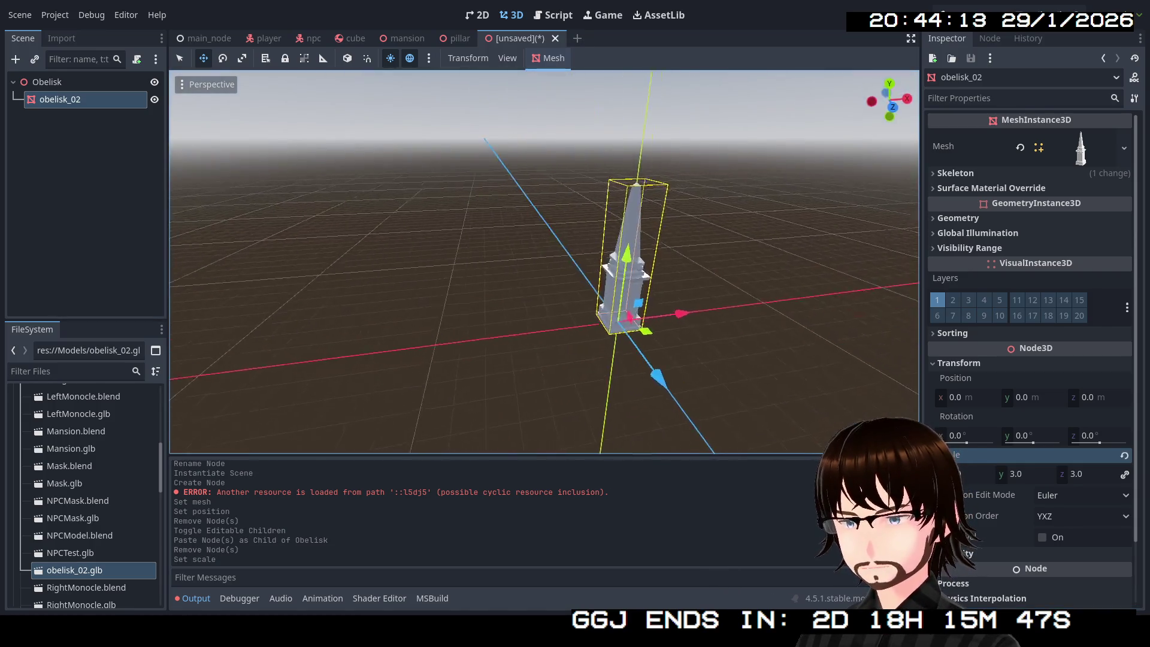
{"action": "scroll", "coordinate": [544, 262], "scroll_direction": "up", "scroll_amount": 3}
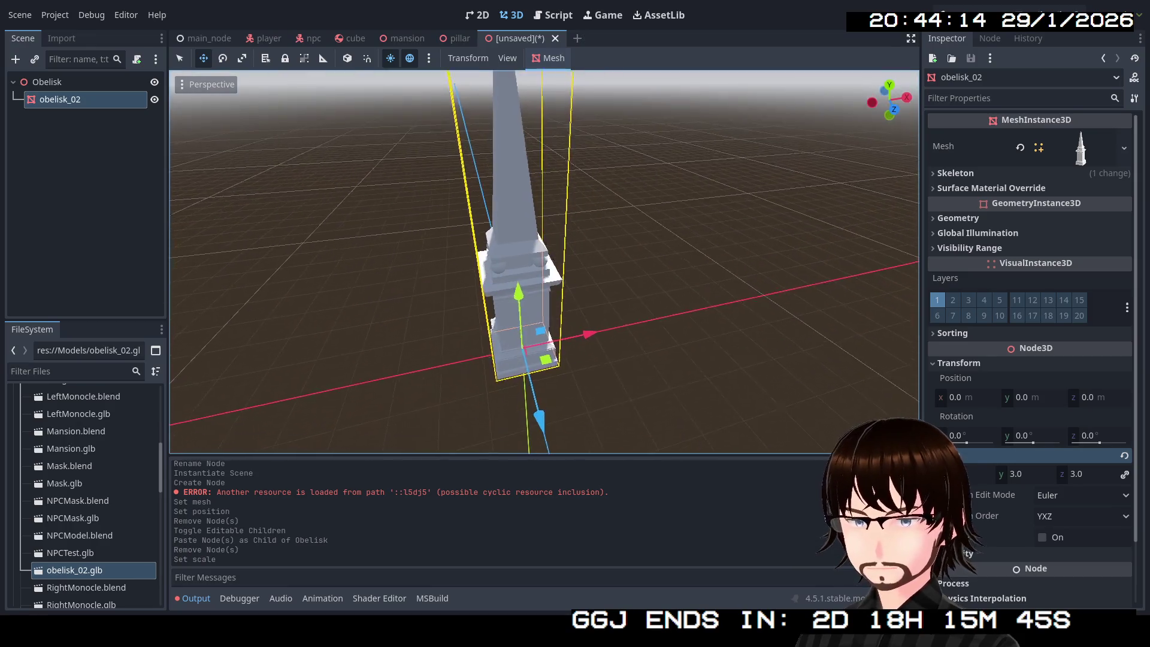
{"action": "key", "text": "KP_2"}
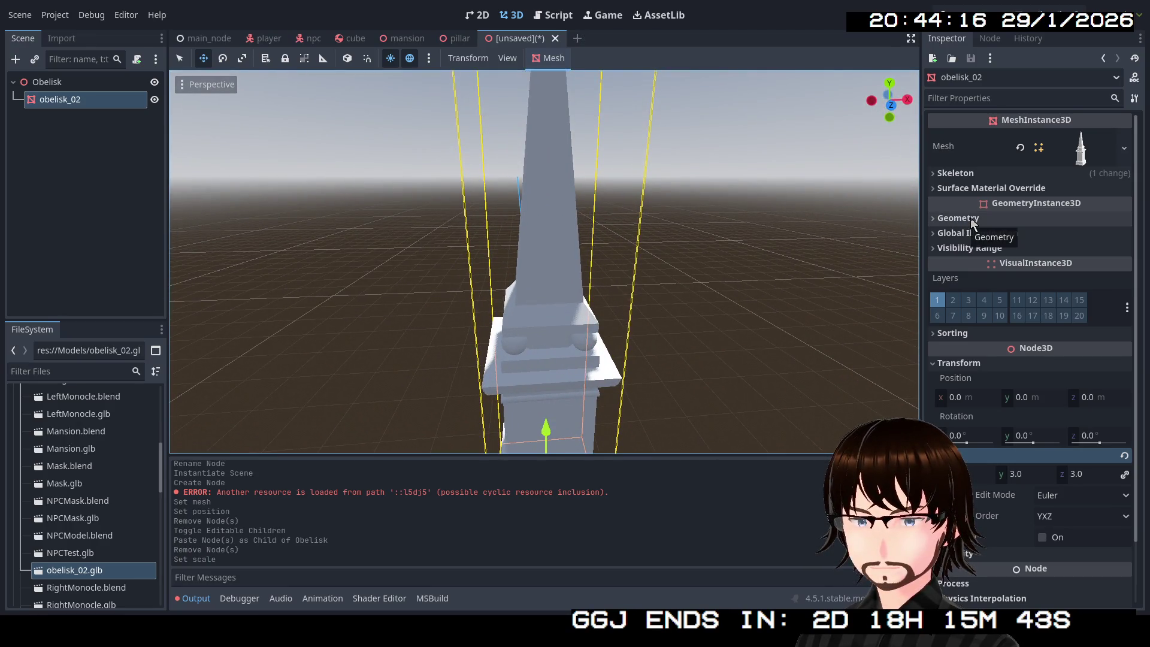
{"action": "left_click", "coordinate": [1006, 190]}
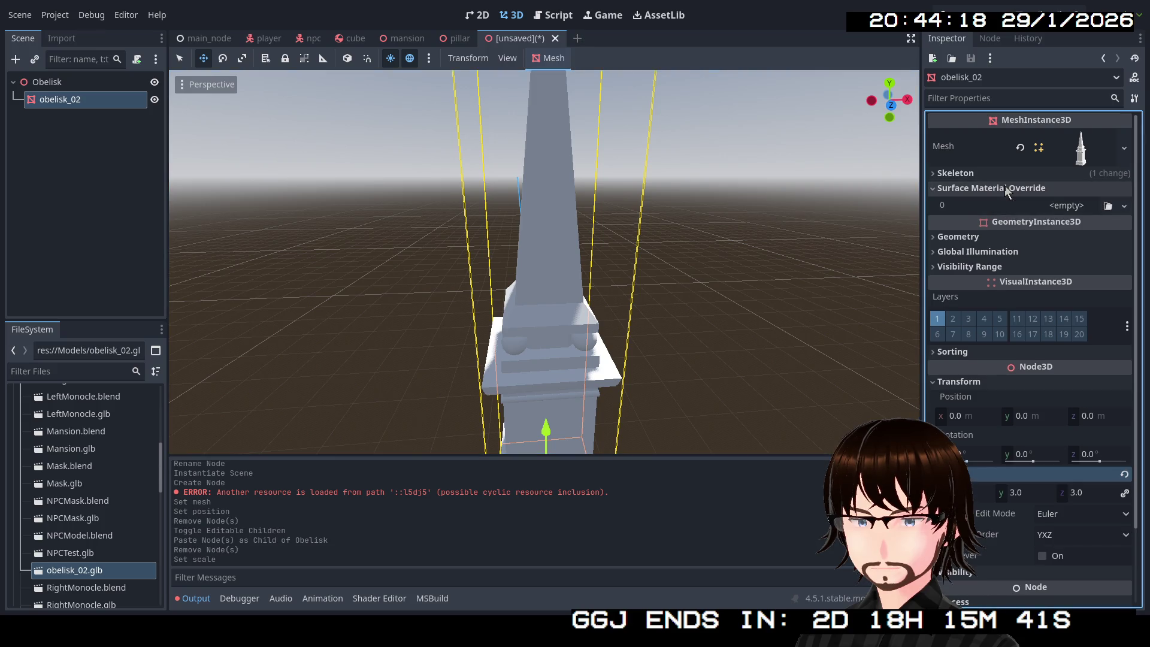
Create a new StandardMaterial3D in surface override slot 0 with a dark grey albedo.
{"action": "left_click", "coordinate": [1124, 206]}
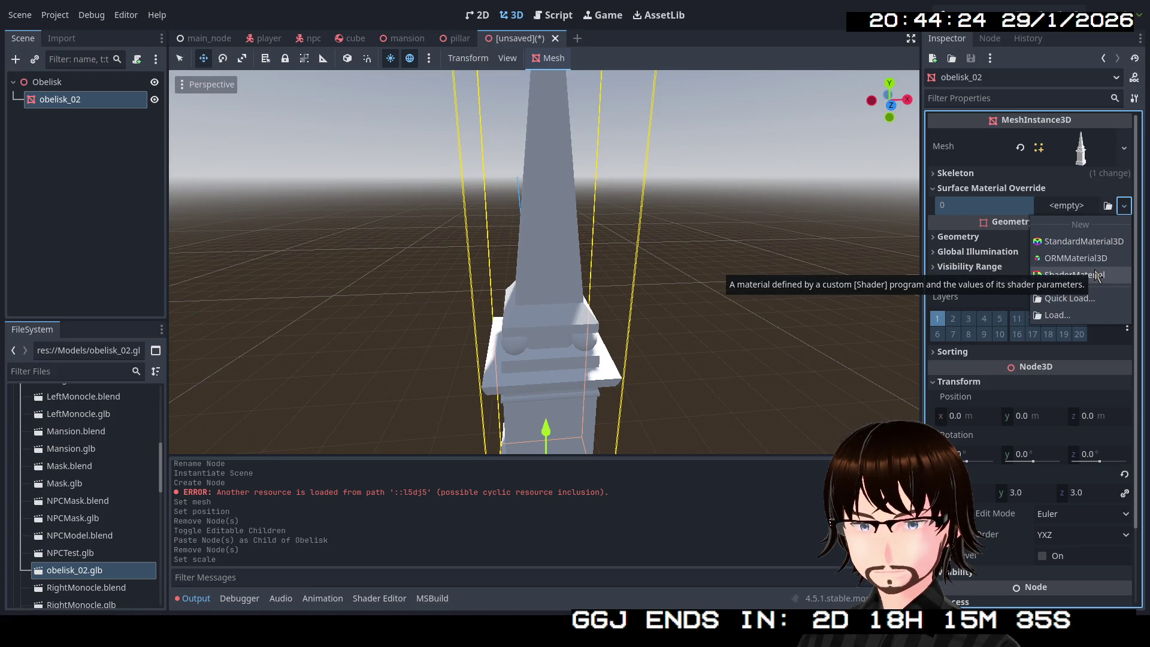
{"action": "left_click", "coordinate": [1077, 244]}
{"action": "left_click", "coordinate": [1078, 217]}
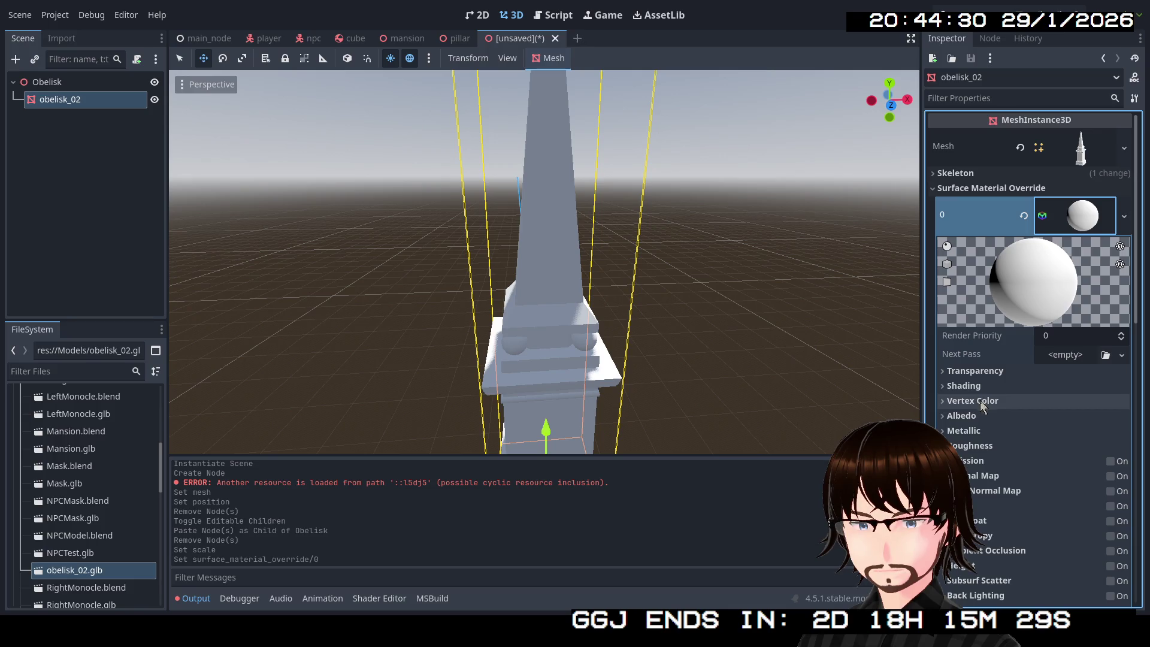
{"action": "left_click", "coordinate": [973, 416]}
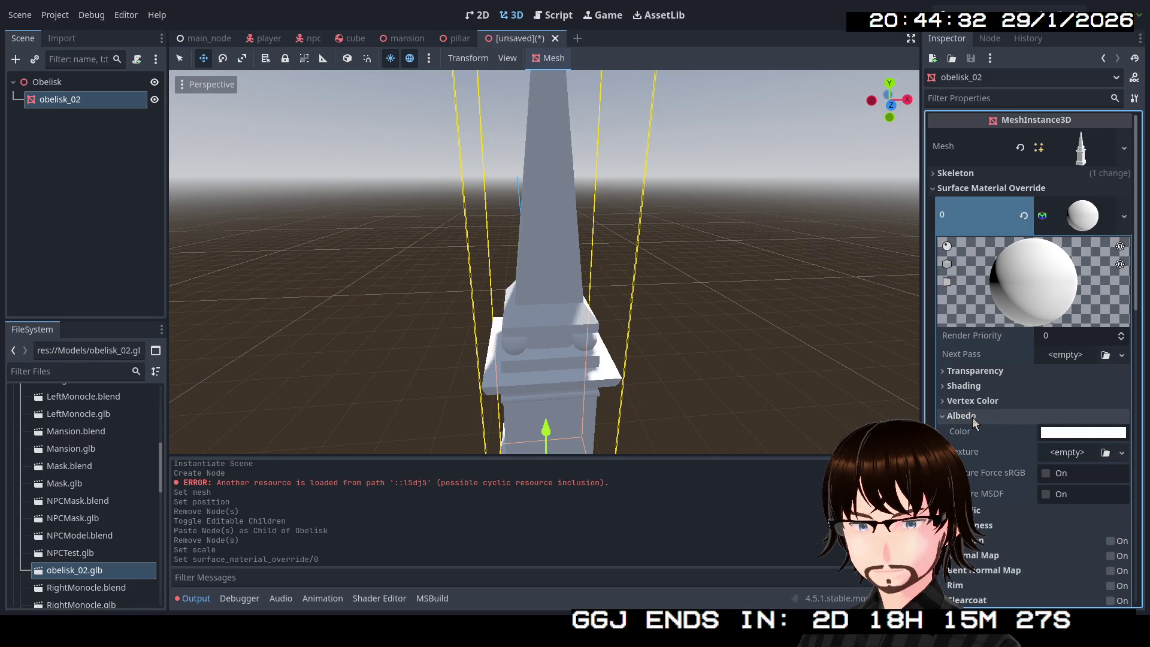
{"action": "left_click", "coordinate": [1072, 433]}
{"action": "mouse_move", "coordinate": [1134, 137]}
{"action": "left_mouse_down"}
{"action": "mouse_move", "coordinate": [1138, 173]}
{"action": "mouse_move", "coordinate": [1145, 158]}
{"action": "left_mouse_up"}
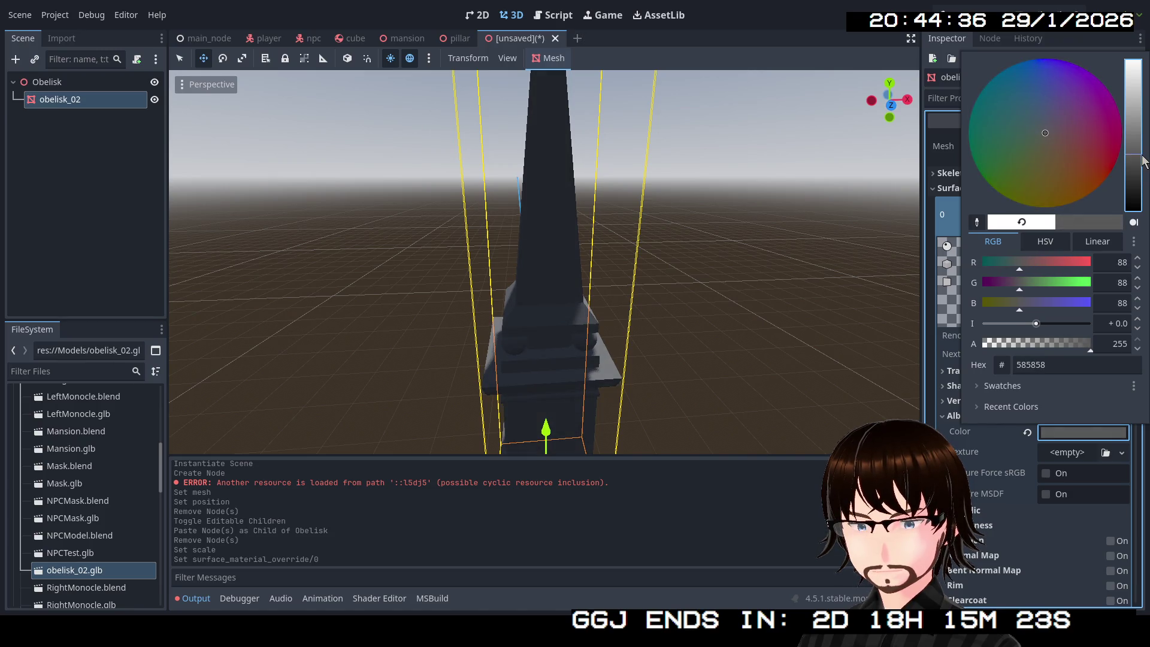
{"action": "left_click", "coordinate": [950, 416]}
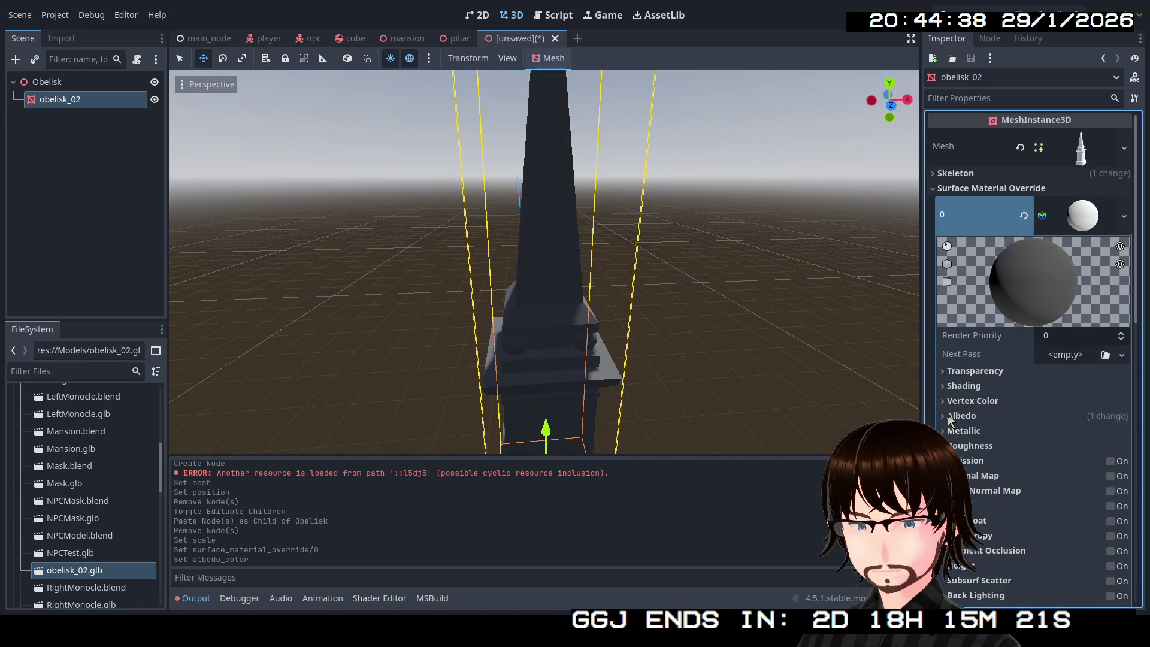
Review the material's roughness settings, then start Save Scene As for the obelisk scene.
{"action": "left_click", "coordinate": [998, 446]}
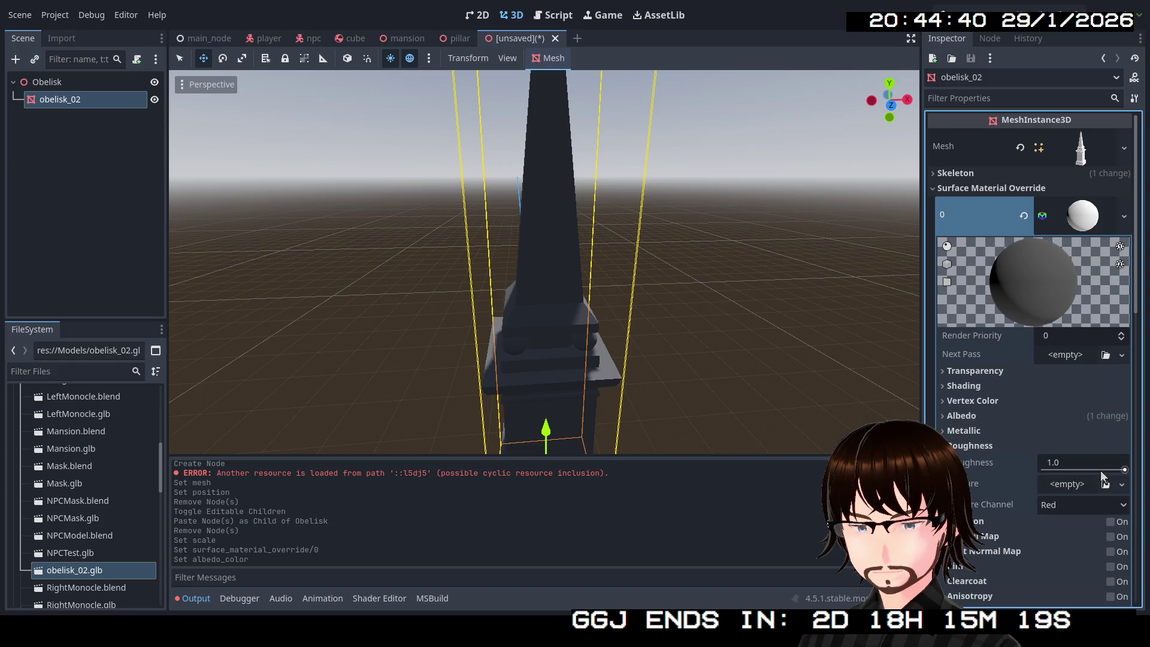
{"action": "left_click", "coordinate": [993, 445]}
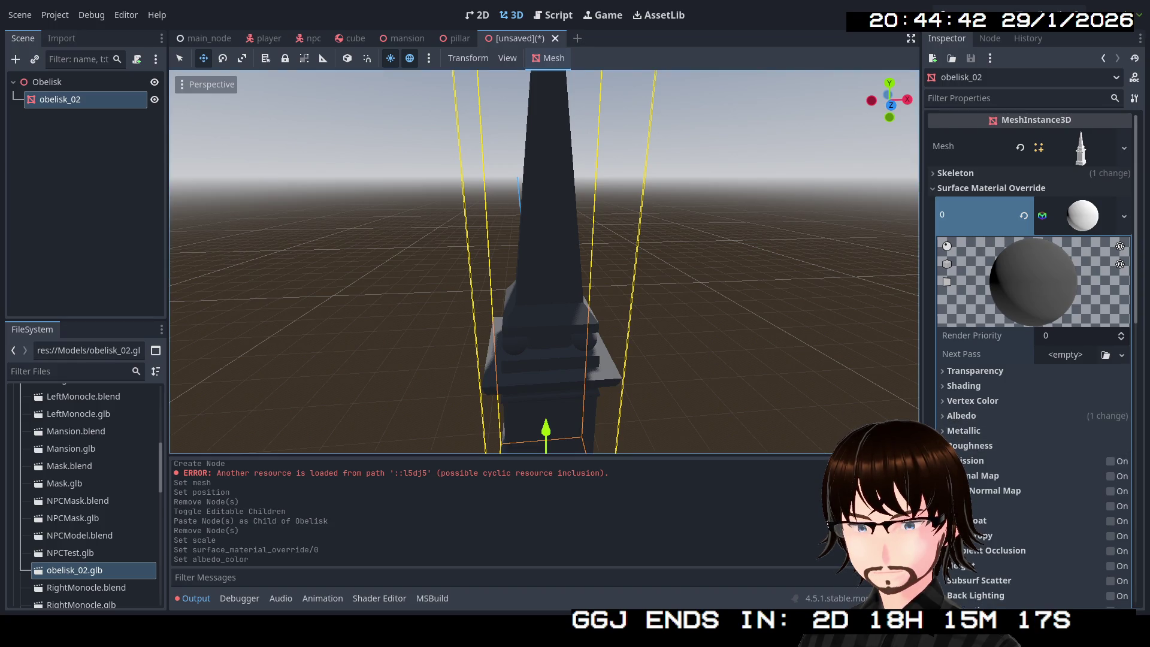
{"action": "scroll", "coordinate": [695, 352], "scroll_direction": "down", "scroll_amount": 5}
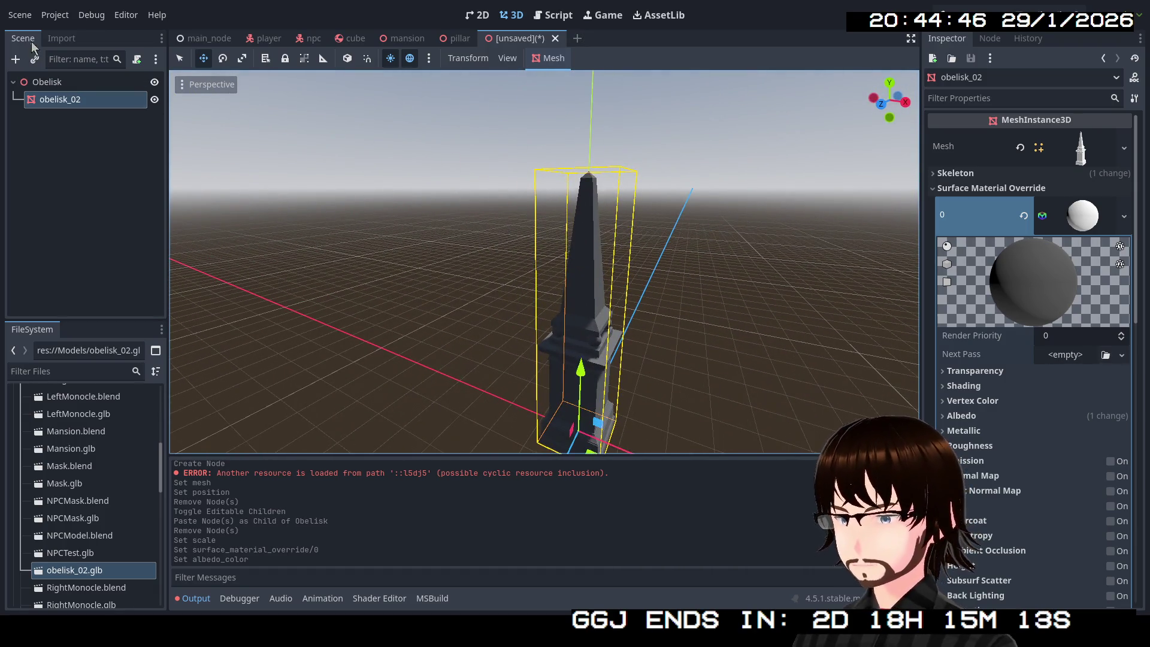
{"action": "left_click", "coordinate": [22, 15]}
{"action": "left_click", "coordinate": [49, 144]}
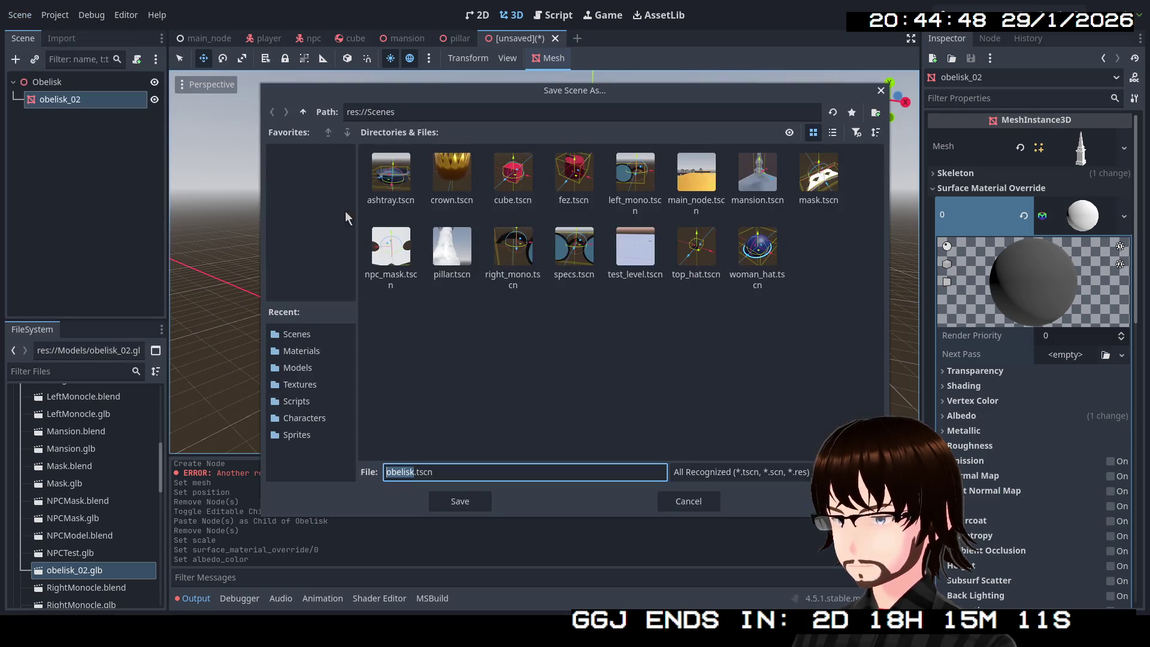
Save the scene as obelisk.tscn and instance it under Props in the mansion scene.
{"action": "left_click", "coordinate": [460, 501]}
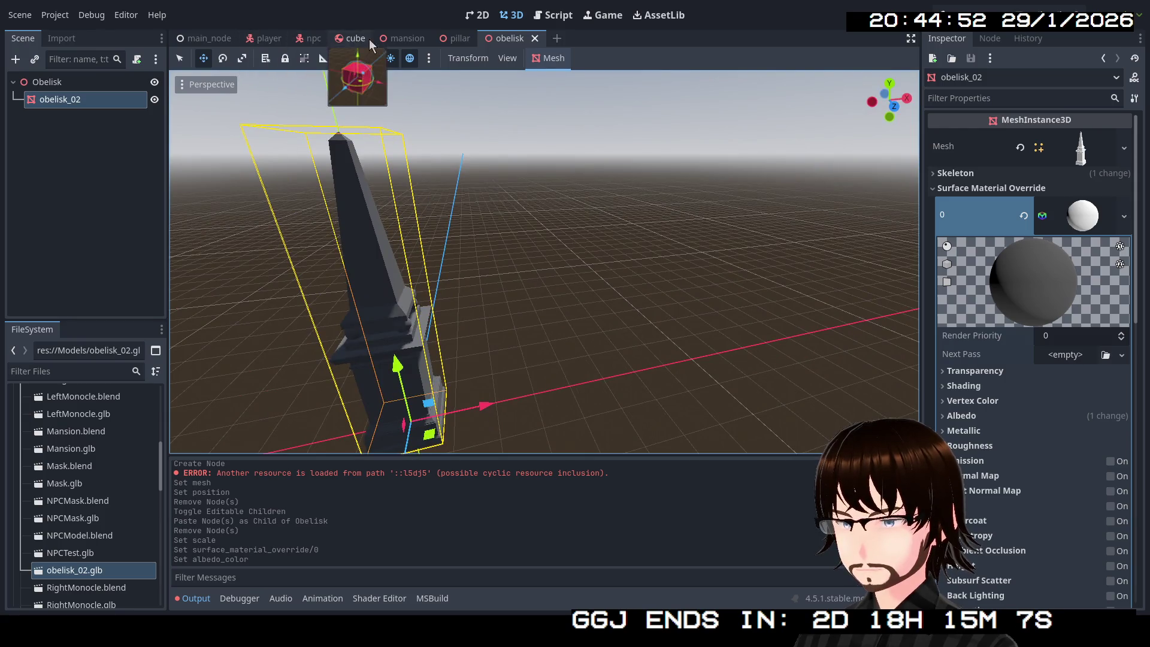
{"action": "left_click", "coordinate": [408, 38]}
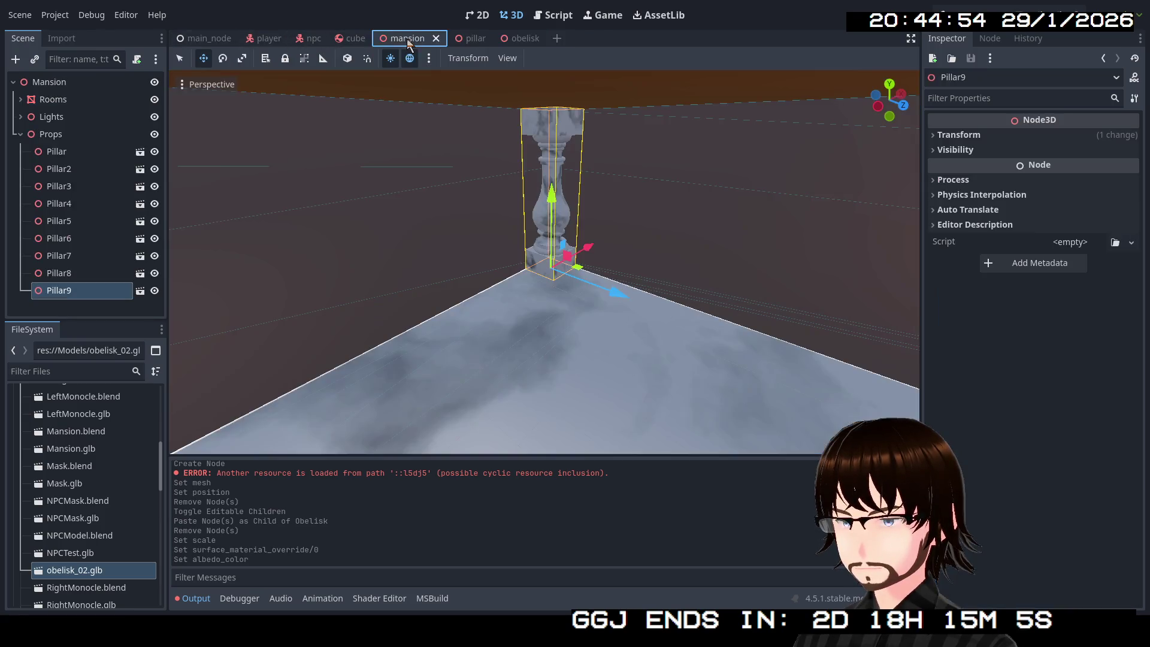
{"action": "scroll", "coordinate": [93, 507], "scroll_direction": "up", "scroll_amount": 5}
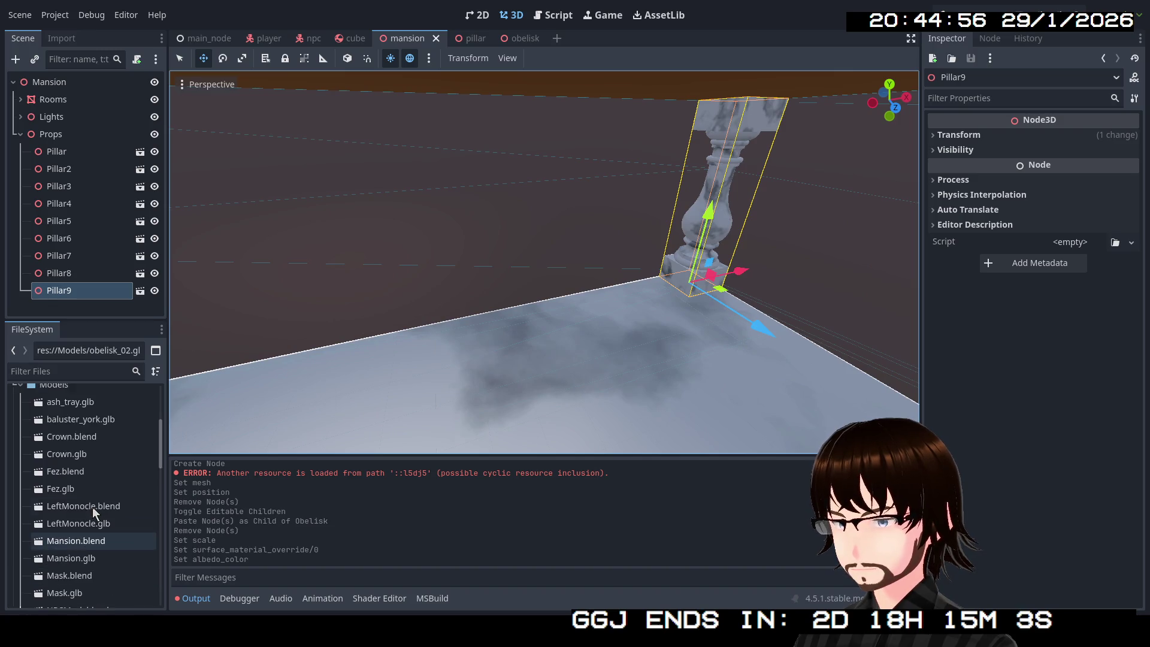
{"action": "scroll", "coordinate": [67, 487], "scroll_direction": "down", "scroll_amount": 10}
{"action": "scroll", "coordinate": [59, 481], "scroll_direction": "down", "scroll_amount": 6}
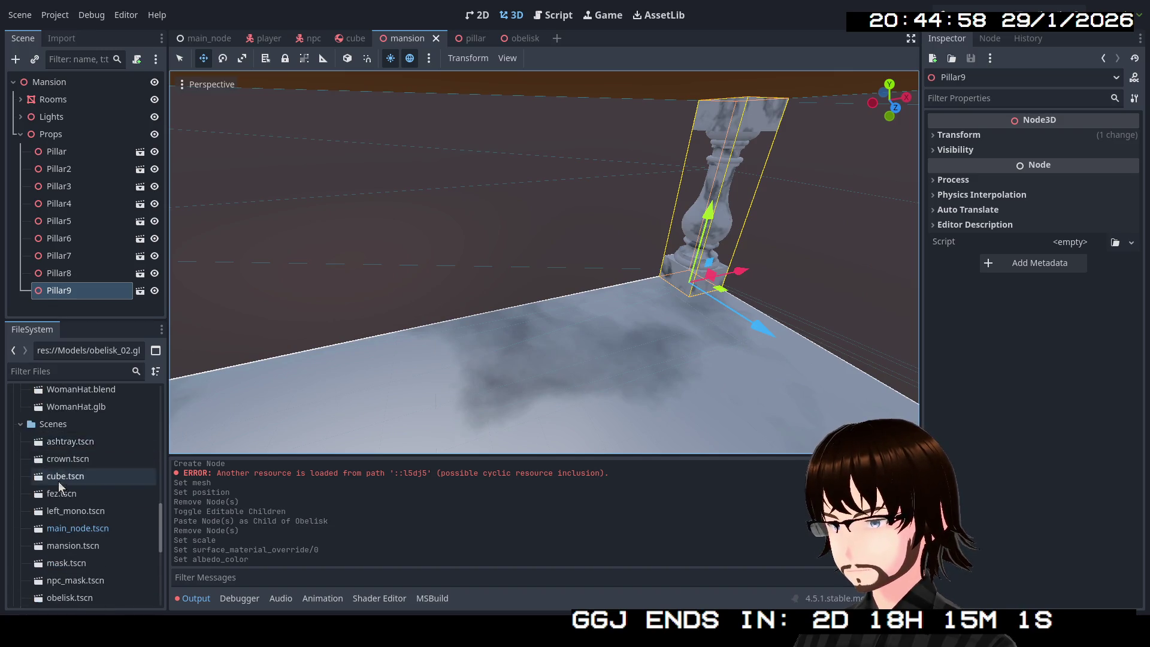
{"action": "left_click_drag", "start_coordinate": [78, 529], "coordinate": [70, 181]}
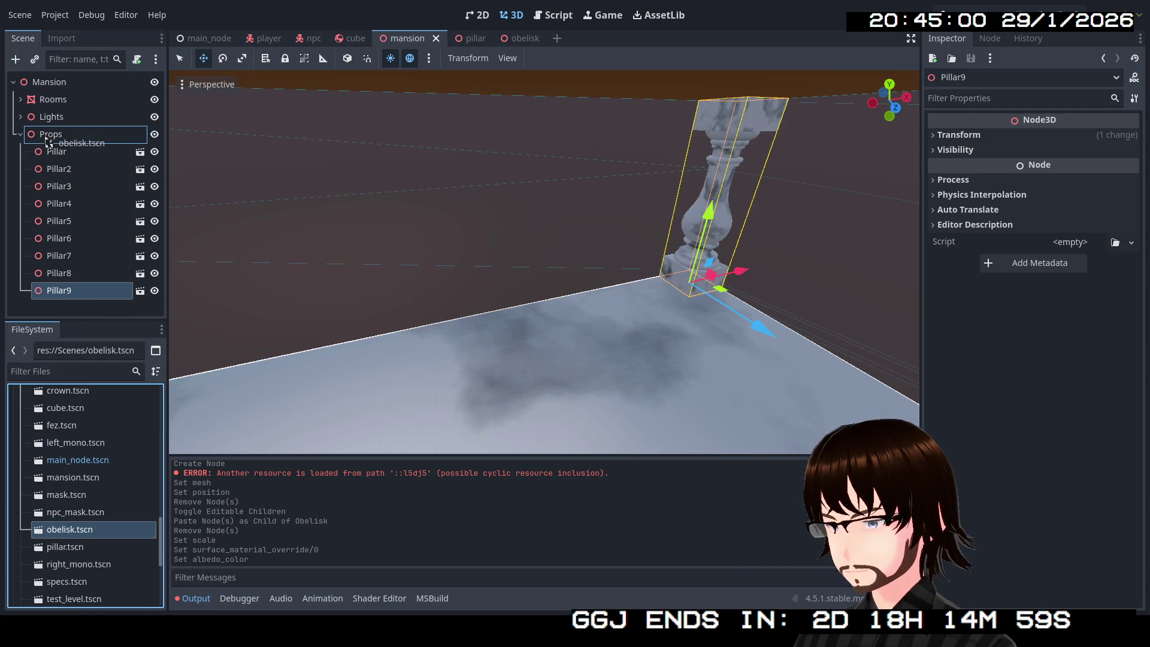
{"action": "left_click_drag", "start_coordinate": [48, 142], "coordinate": [50, 135]}
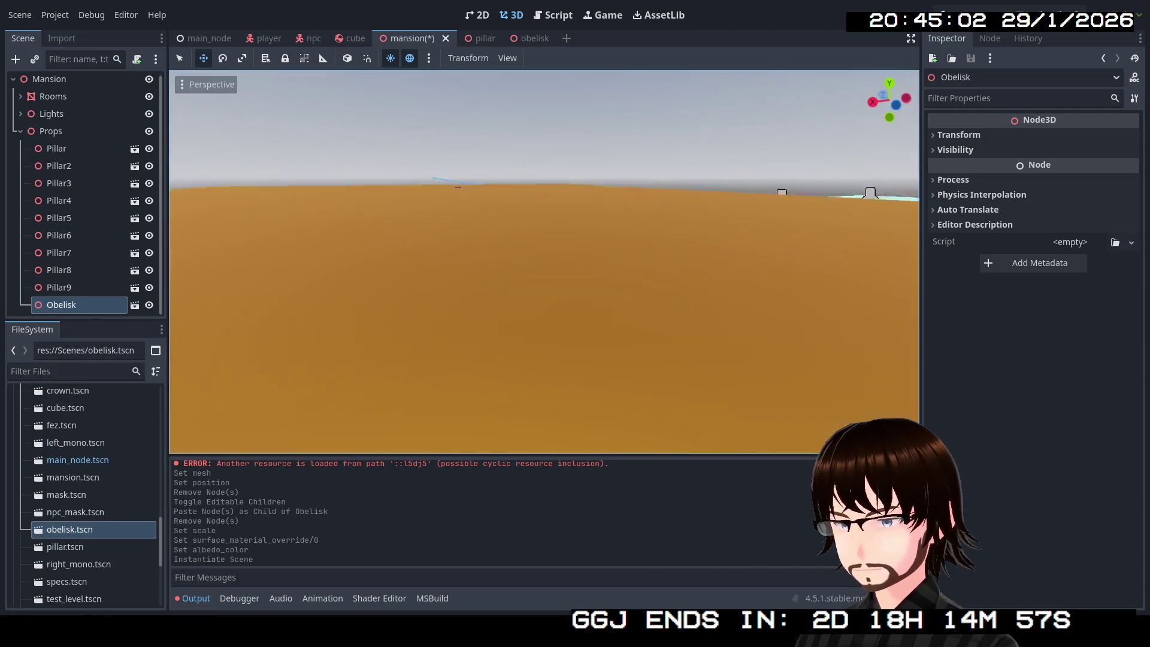
Fly to the Obelisk and move it onto the floor between the marble pillars.
{"action": "key", "text": "w"}
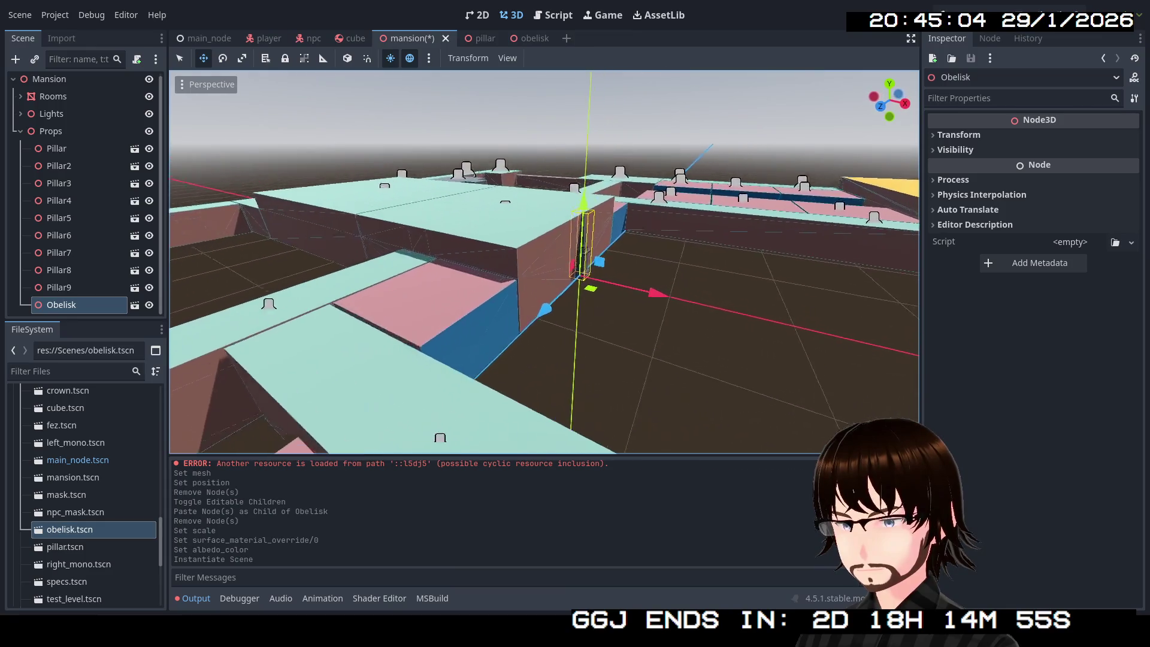
{"action": "key", "text": "w"}
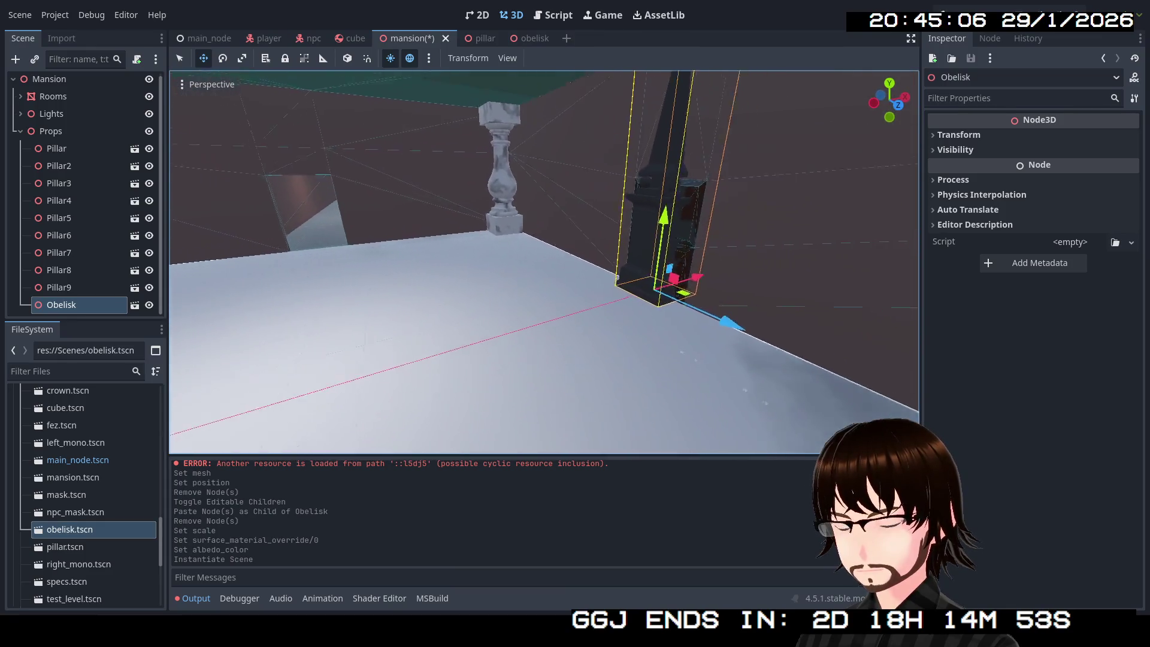
{"action": "key", "text": "w"}
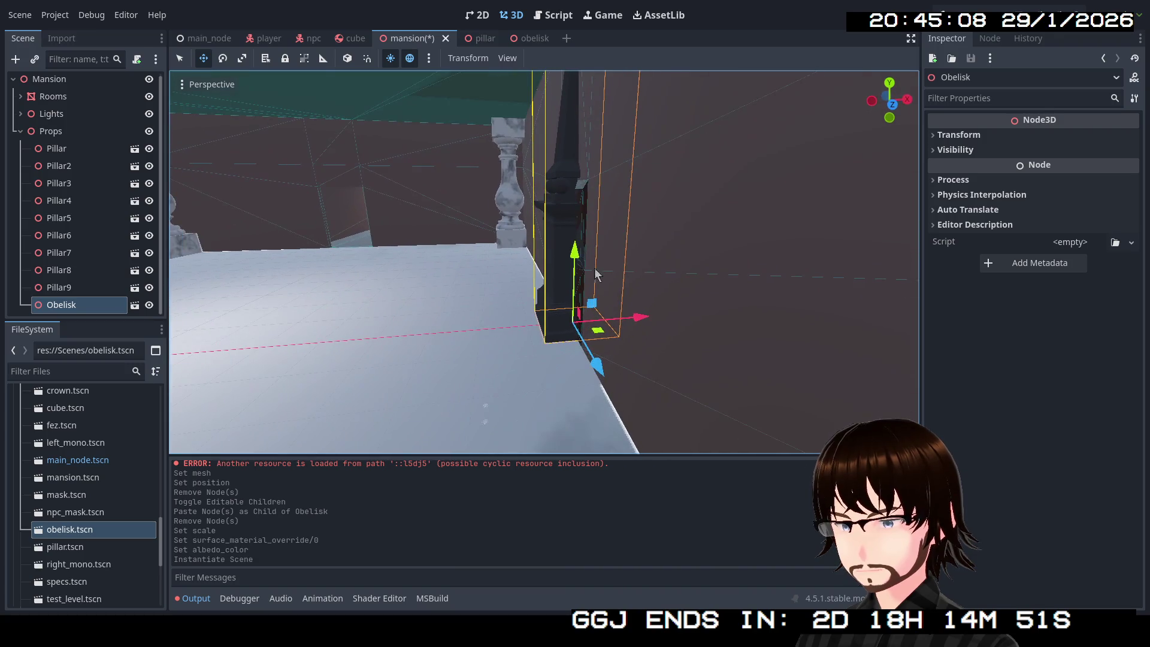
{"action": "left_click_drag", "start_coordinate": [601, 339], "coordinate": [479, 353]}
{"action": "key", "text": "w"}
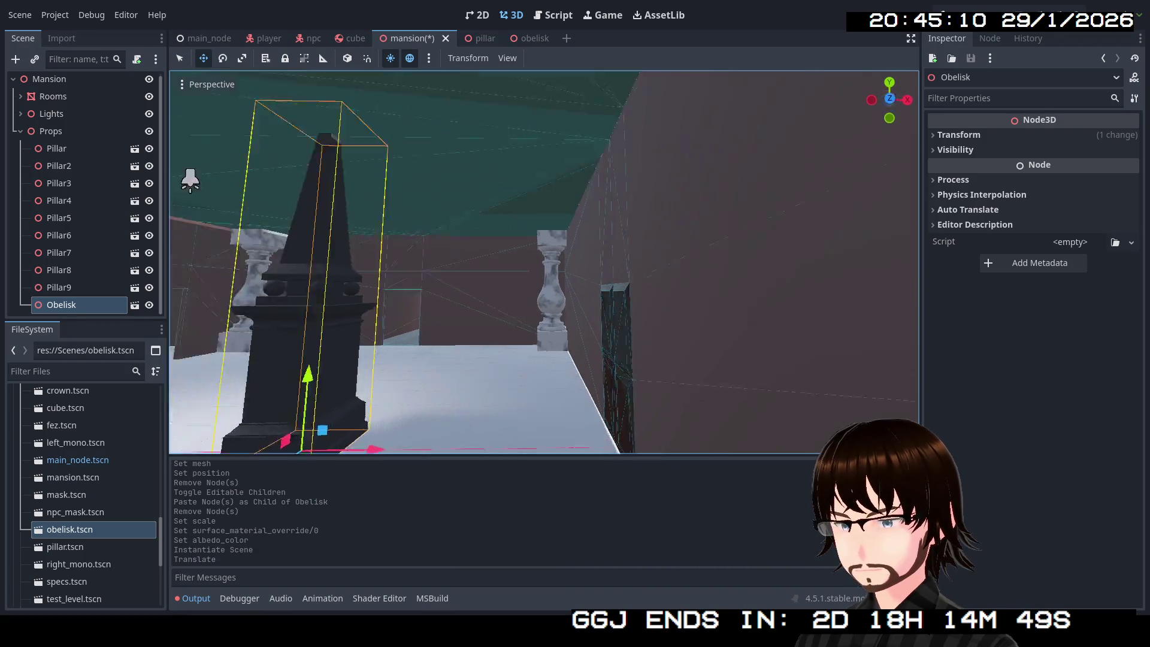
{"action": "key", "text": "w"}
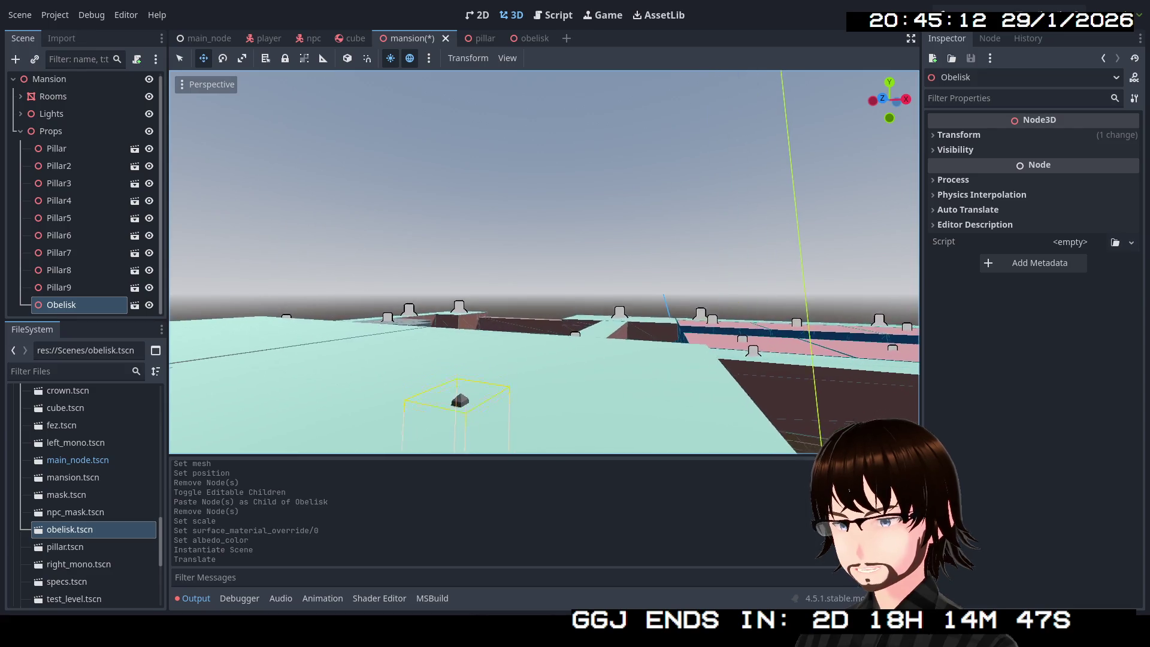
{"action": "key", "text": "f"}
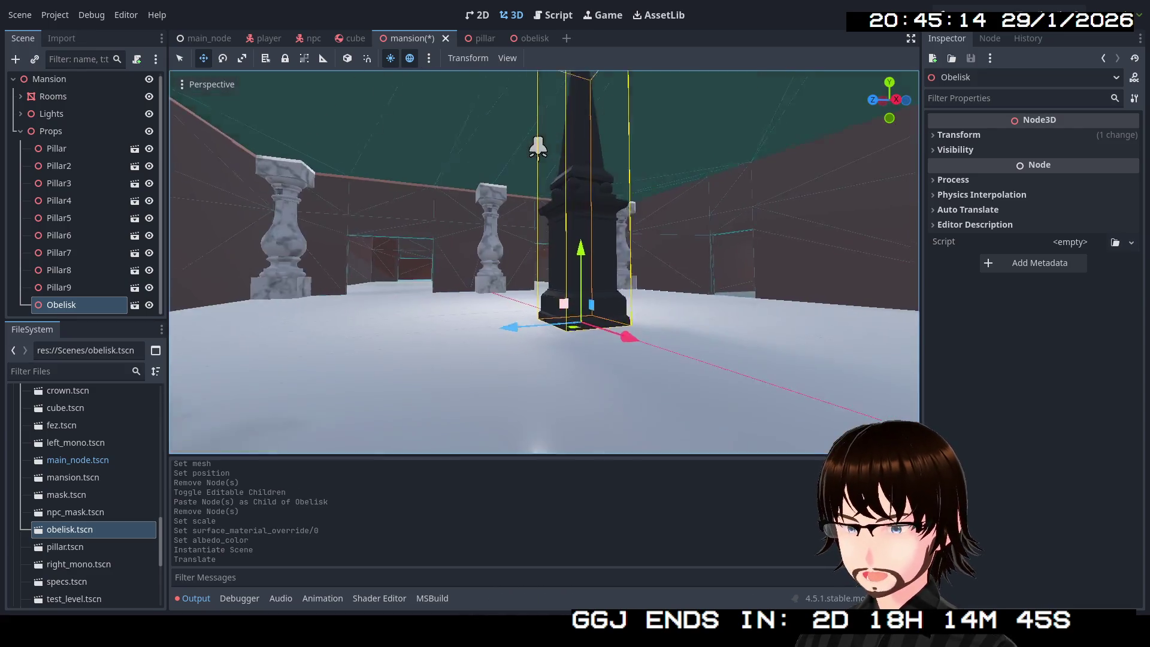
{"action": "mouse_move", "coordinate": [563, 191]}
{"action": "left_mouse_down"}
{"action": "mouse_move", "coordinate": [532, 169]}
{"action": "mouse_move", "coordinate": [500, 181]}
{"action": "left_mouse_up"}
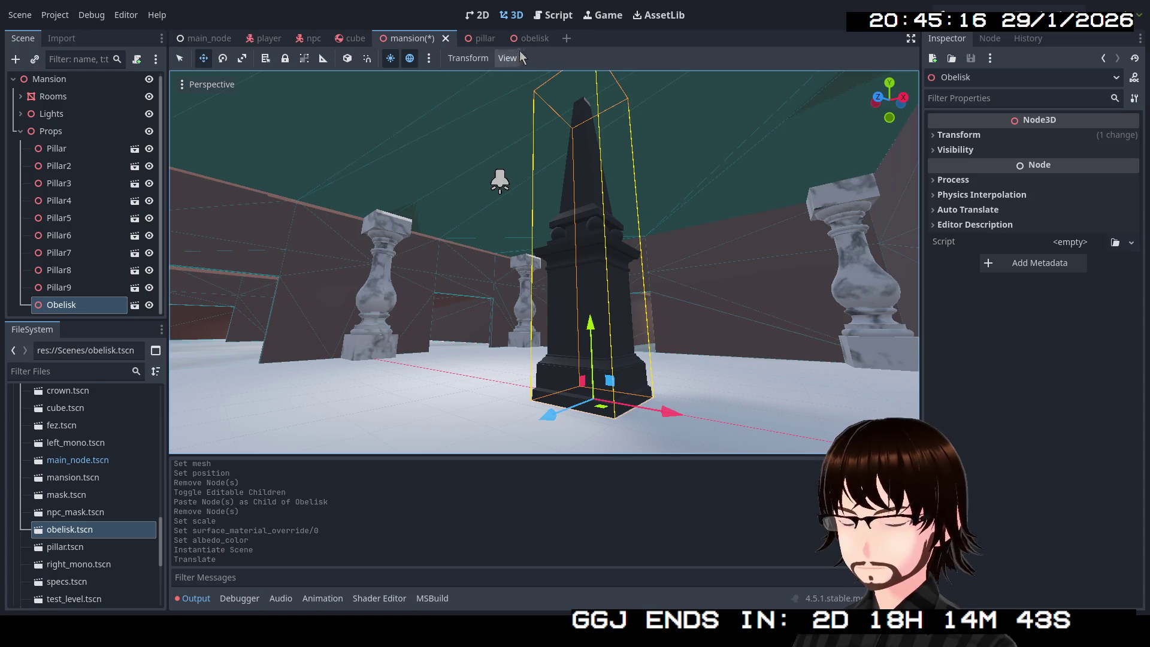
Change the obelisk_02 mesh's Scale from 3 to 2 and save the obelisk scene.
{"action": "left_click", "coordinate": [532, 39]}
{"action": "left_click", "coordinate": [66, 99]}
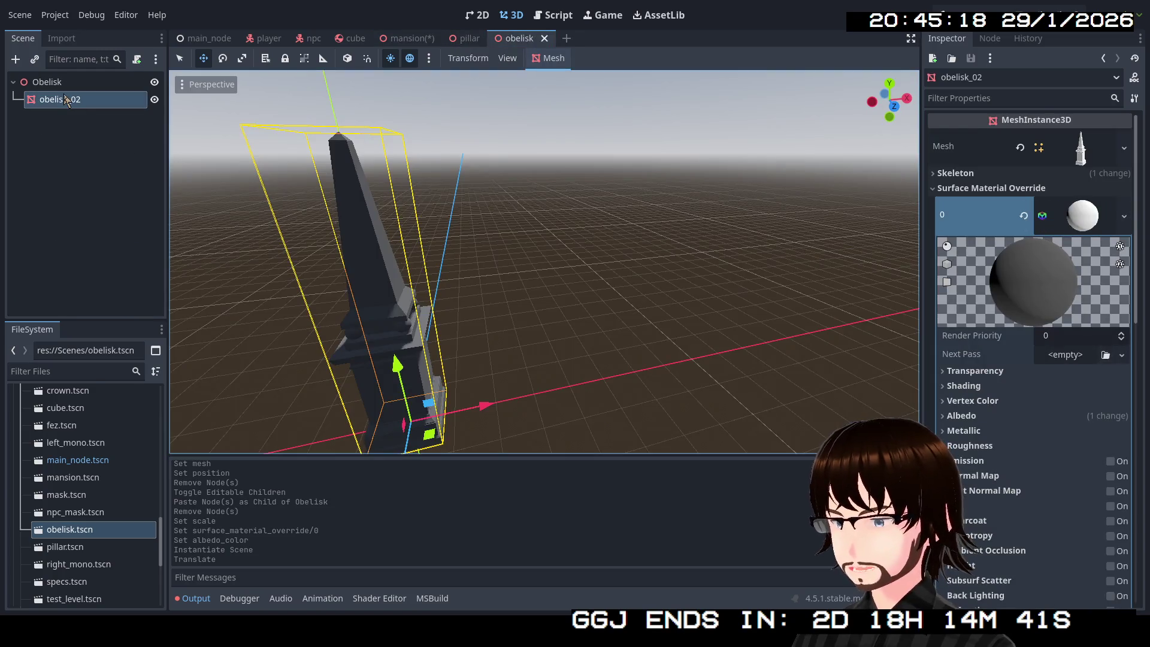
{"action": "left_click", "coordinate": [1088, 229]}
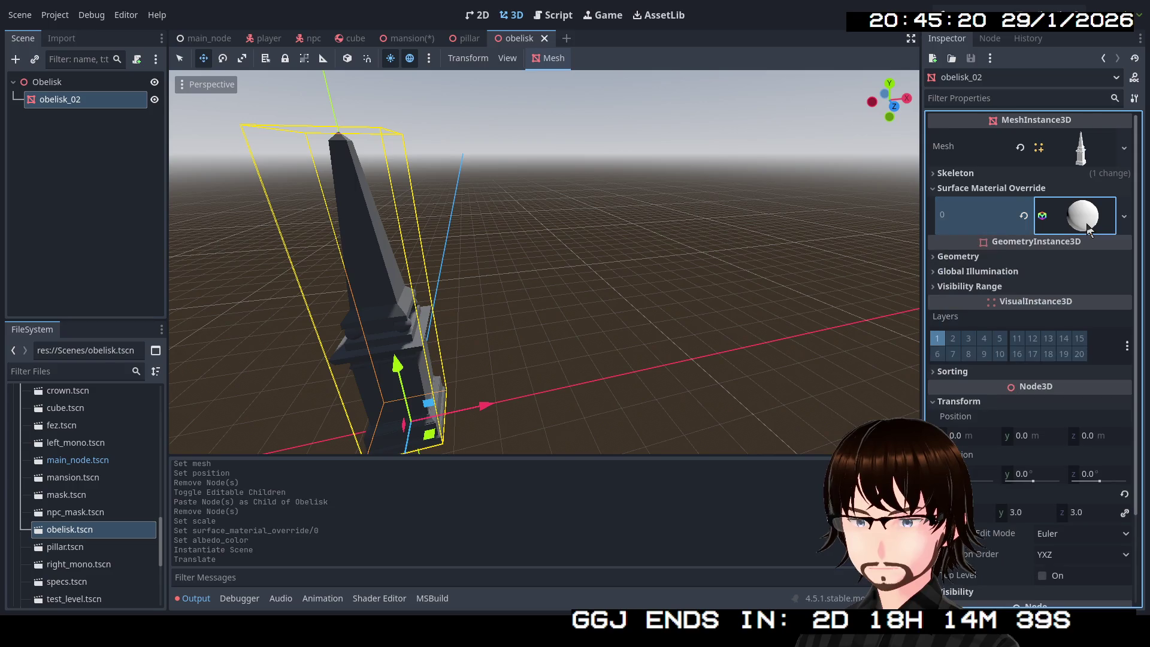
{"action": "left_click", "coordinate": [986, 519]}
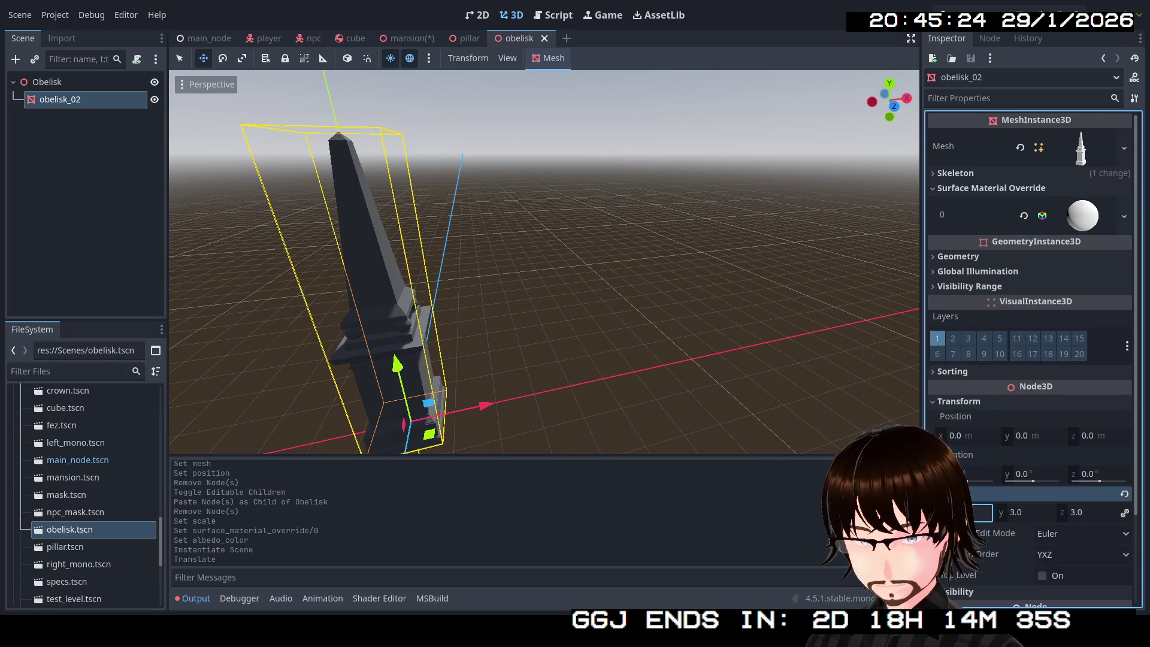
{"action": "type", "text": "2"}
{"action": "key", "text": "Return"}
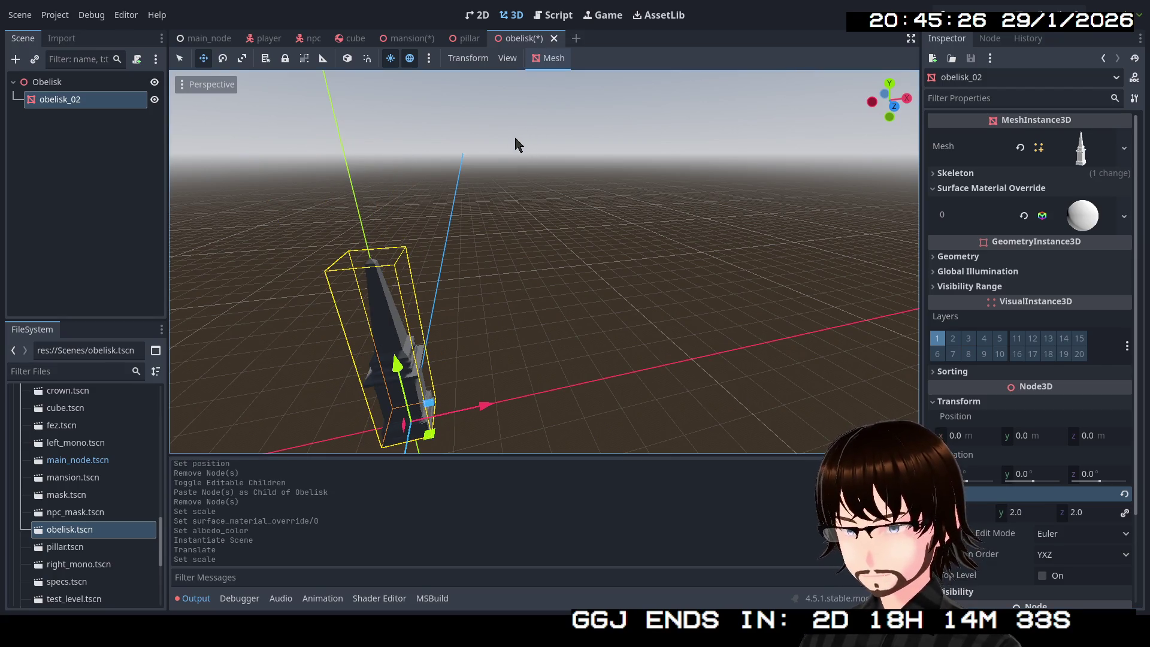
{"action": "key", "text": "ctrl+s"}
In the mansion scene, slide the smaller Obelisk against the far wall.
{"action": "left_click", "coordinate": [403, 41]}
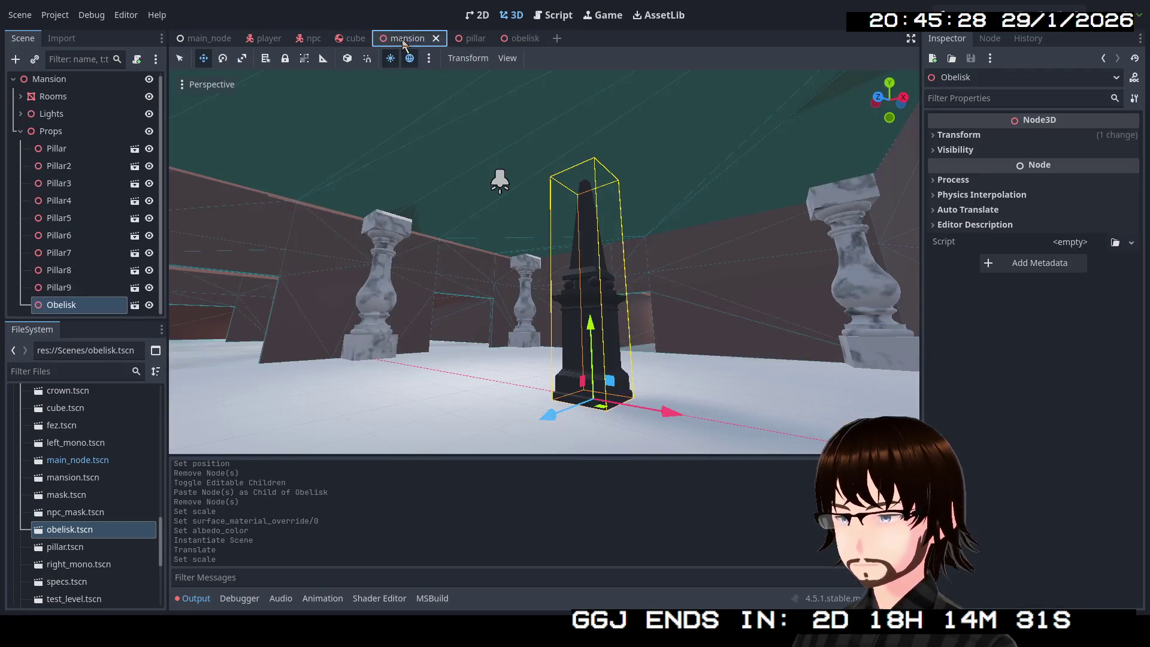
{"action": "mouse_move", "coordinate": [539, 251]}
{"action": "left_mouse_down"}
{"action": "mouse_move", "coordinate": [516, 281]}
{"action": "mouse_move", "coordinate": [509, 257]}
{"action": "mouse_move", "coordinate": [522, 245]}
{"action": "left_mouse_up"}
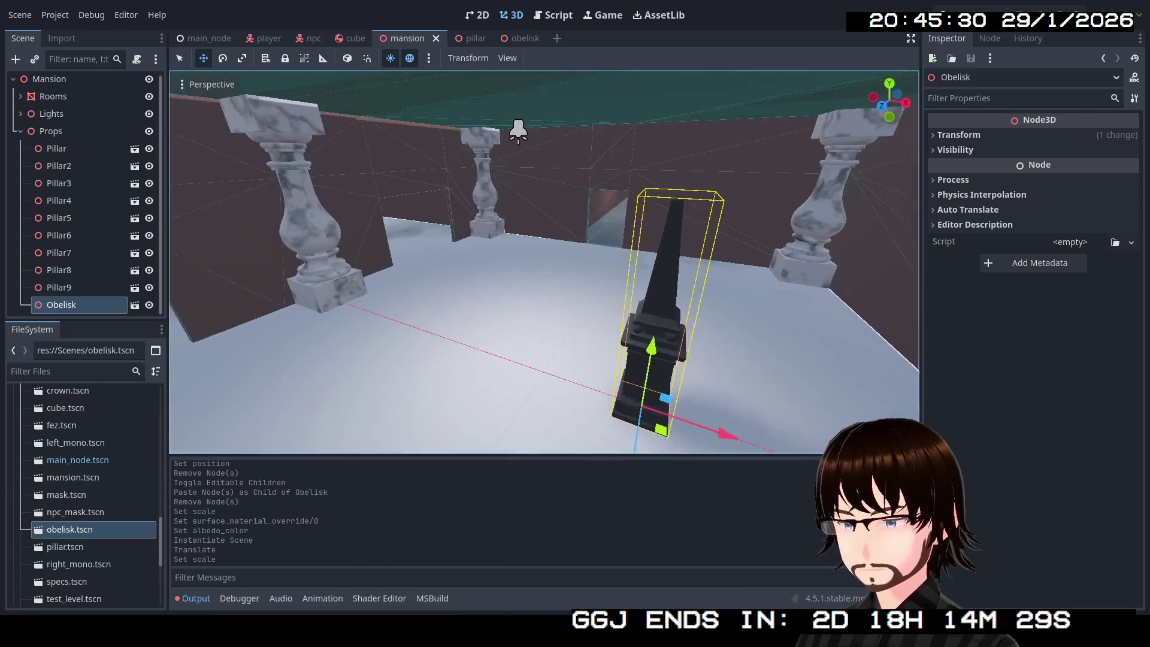
{"action": "key", "text": "f"}
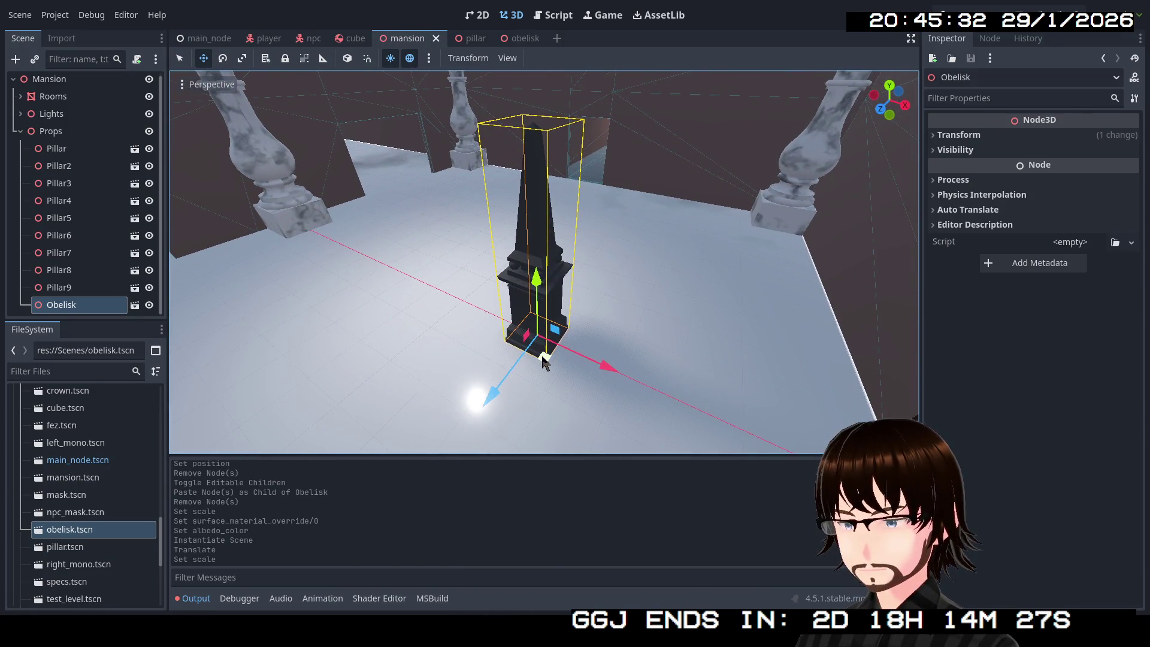
{"action": "mouse_move", "coordinate": [544, 360]}
{"action": "left_mouse_down"}
{"action": "mouse_move", "coordinate": [535, 344]}
{"action": "mouse_move", "coordinate": [420, 307]}
{"action": "mouse_move", "coordinate": [389, 209]}
{"action": "left_mouse_up"}
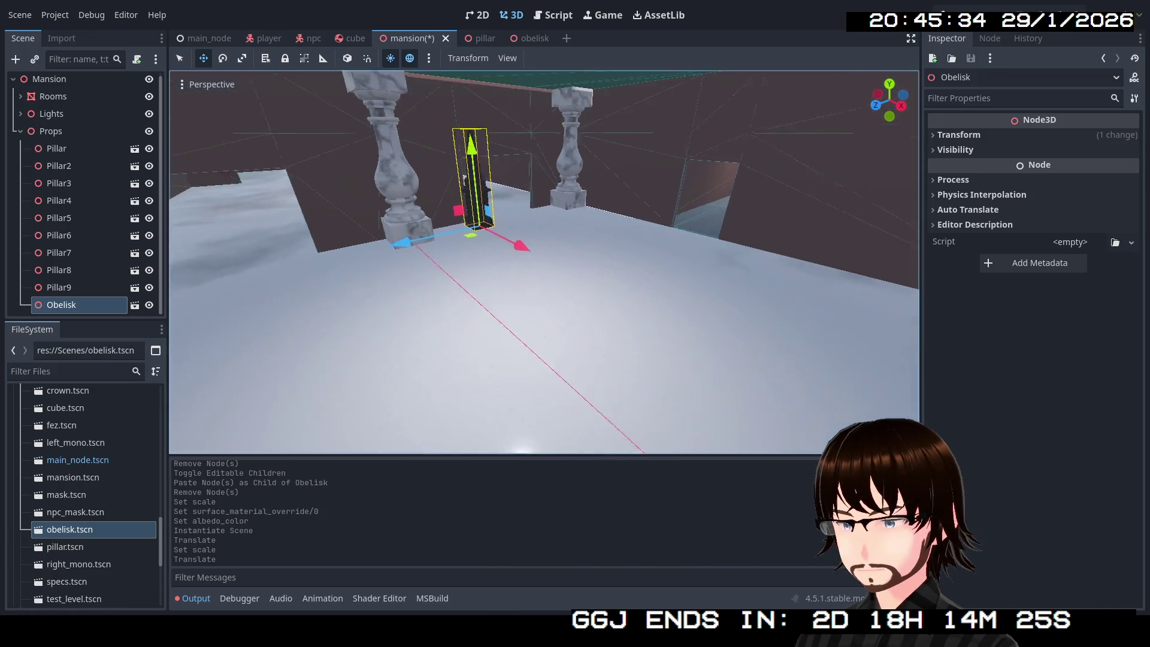
{"action": "left_click_drag", "start_coordinate": [544, 262], "coordinate": [474, 231]}
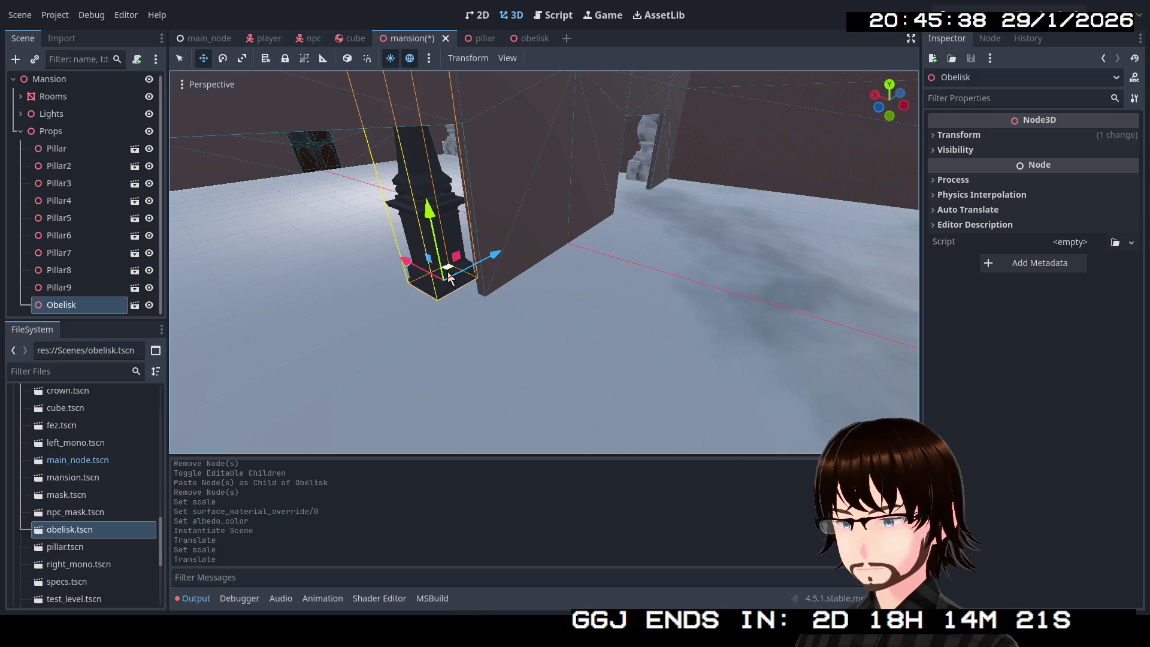
{"action": "mouse_move", "coordinate": [451, 278]}
{"action": "left_mouse_down"}
{"action": "mouse_move", "coordinate": [611, 329]}
{"action": "mouse_move", "coordinate": [726, 278]}
{"action": "mouse_move", "coordinate": [591, 255]}
{"action": "left_mouse_up"}
Duplicate the Obelisk with Ctrl+D and move Obelisk2 toward the left wall.
{"action": "key", "text": "ctrl+d"}
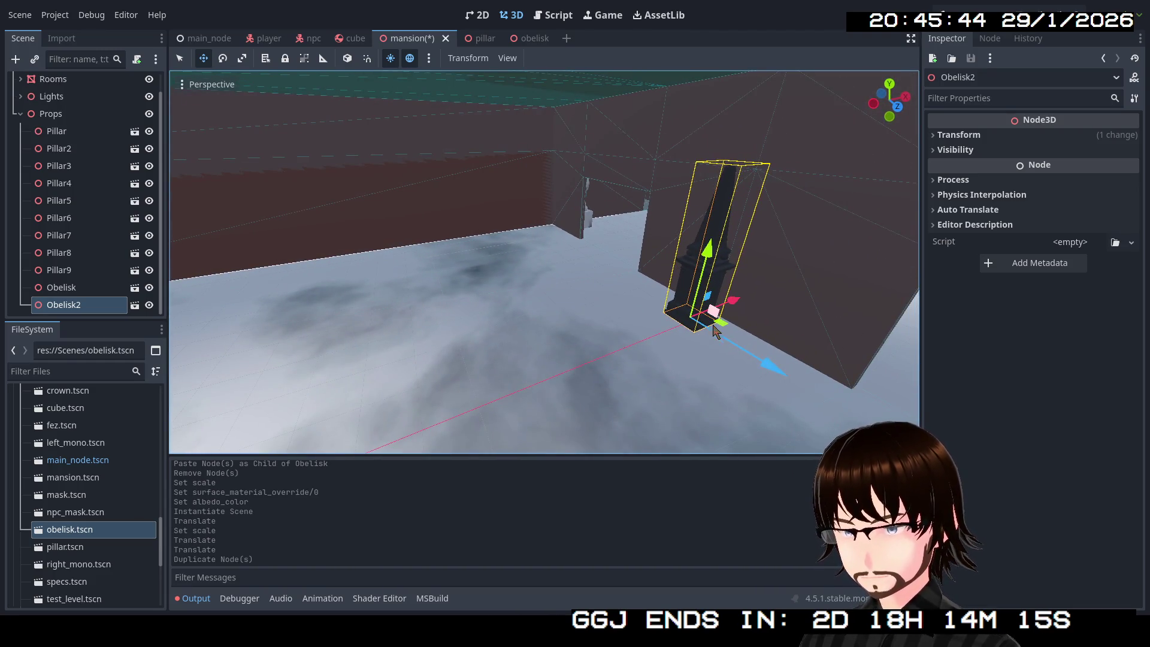
{"action": "mouse_move", "coordinate": [730, 337]}
{"action": "left_mouse_down"}
{"action": "mouse_move", "coordinate": [531, 311]}
{"action": "mouse_move", "coordinate": [495, 290]}
{"action": "mouse_move", "coordinate": [514, 260]}
{"action": "mouse_move", "coordinate": [564, 252]}
{"action": "left_mouse_up"}
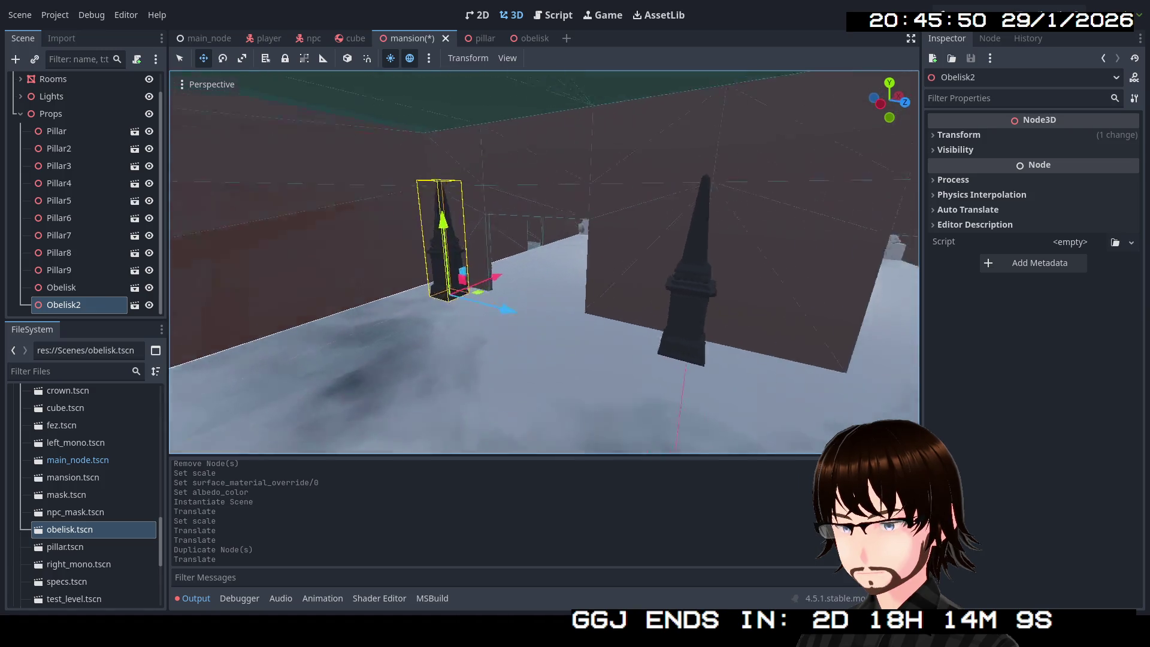
{"action": "scroll", "coordinate": [544, 261], "scroll_direction": "up", "scroll_amount": 5}
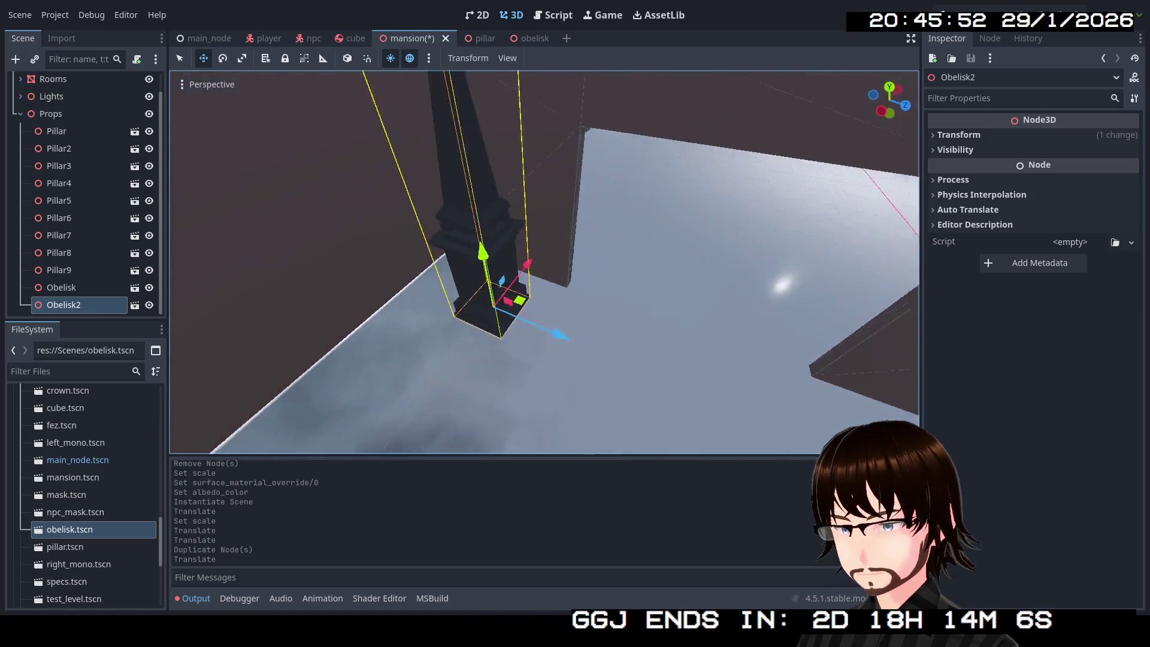
{"action": "left_click_drag", "start_coordinate": [545, 262], "coordinate": [467, 273]}
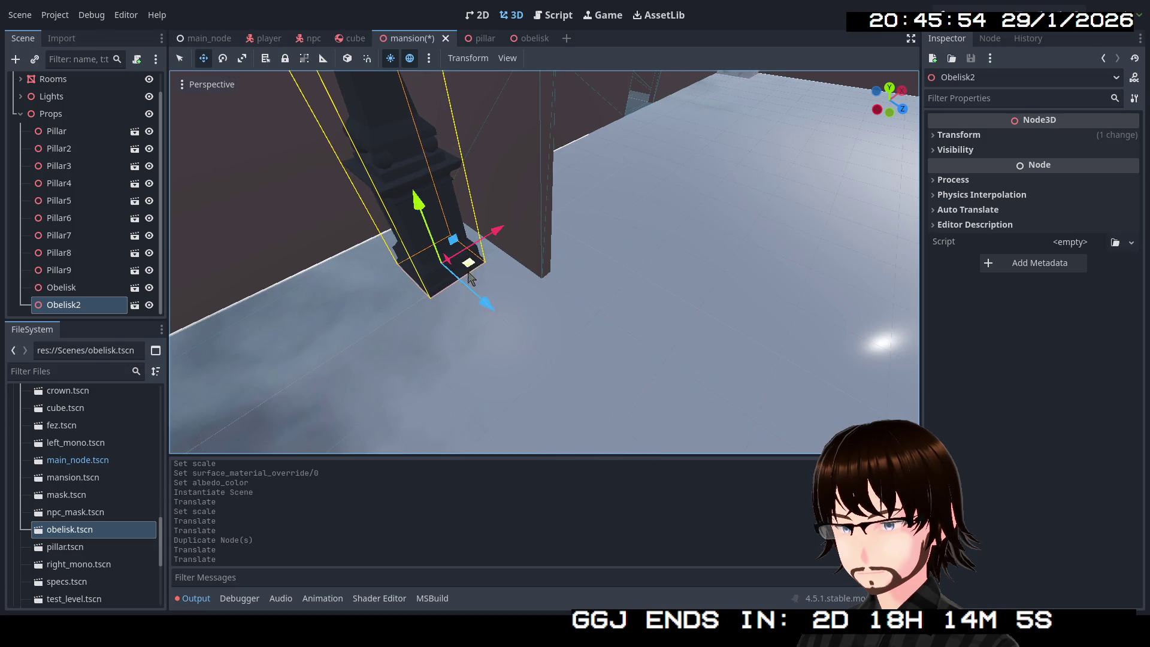
{"action": "scroll", "coordinate": [545, 262], "scroll_direction": "down", "scroll_amount": 5}
{"action": "scroll", "coordinate": [545, 262], "scroll_direction": "down", "scroll_amount": 3}
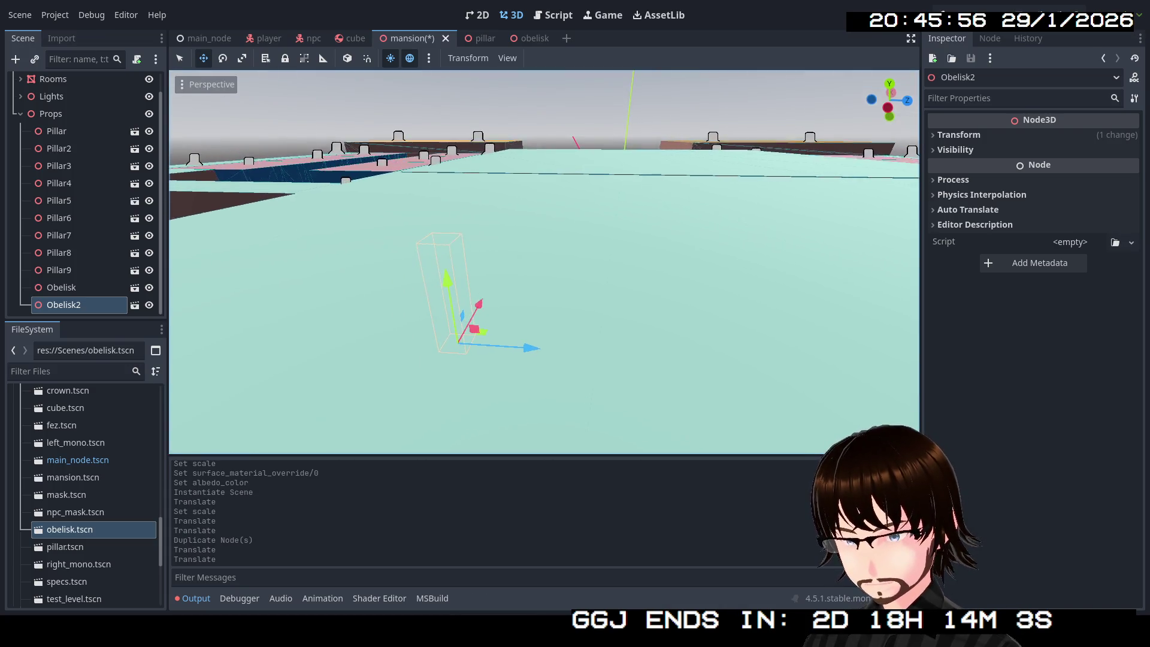
{"action": "scroll", "coordinate": [490, 297], "scroll_direction": "up", "scroll_amount": 1}
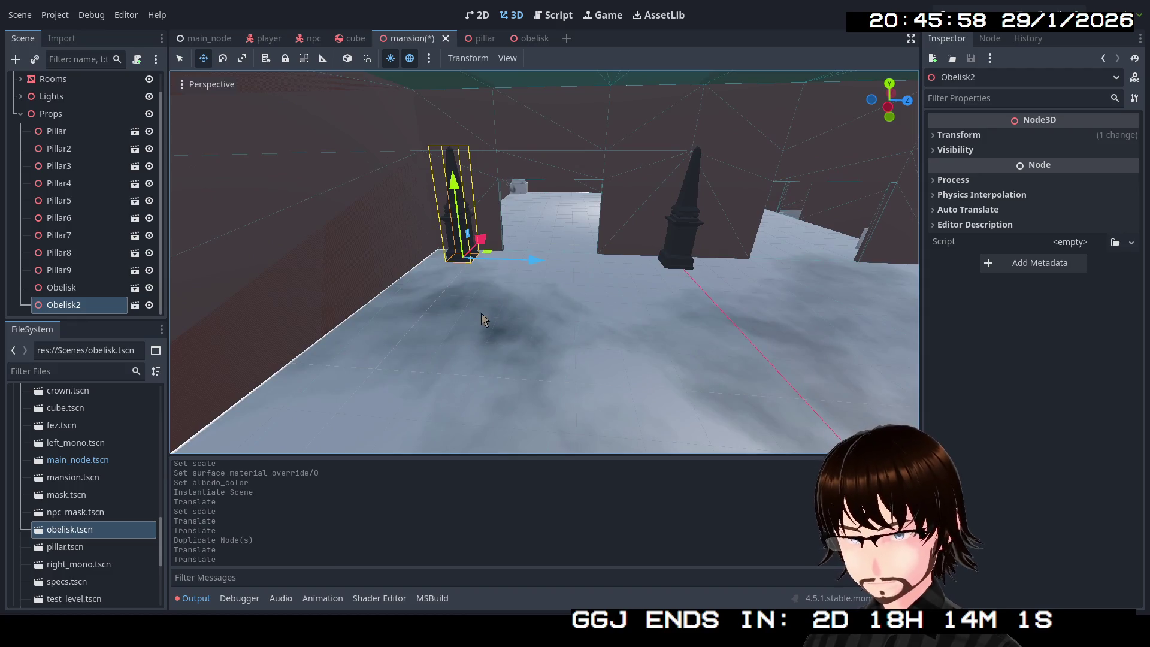
Duplicate again and slide Obelisk3 to the right along the wall.
{"action": "key", "text": "ctrl+d"}
{"action": "mouse_move", "coordinate": [543, 273]}
{"action": "left_mouse_down"}
{"action": "mouse_move", "coordinate": [683, 266]}
{"action": "mouse_move", "coordinate": [961, 286]}
{"action": "left_mouse_up"}
{"action": "mouse_move", "coordinate": [678, 323]}
{"action": "left_mouse_down"}
{"action": "mouse_move", "coordinate": [713, 297]}
{"action": "mouse_move", "coordinate": [668, 278]}
{"action": "left_mouse_up"}
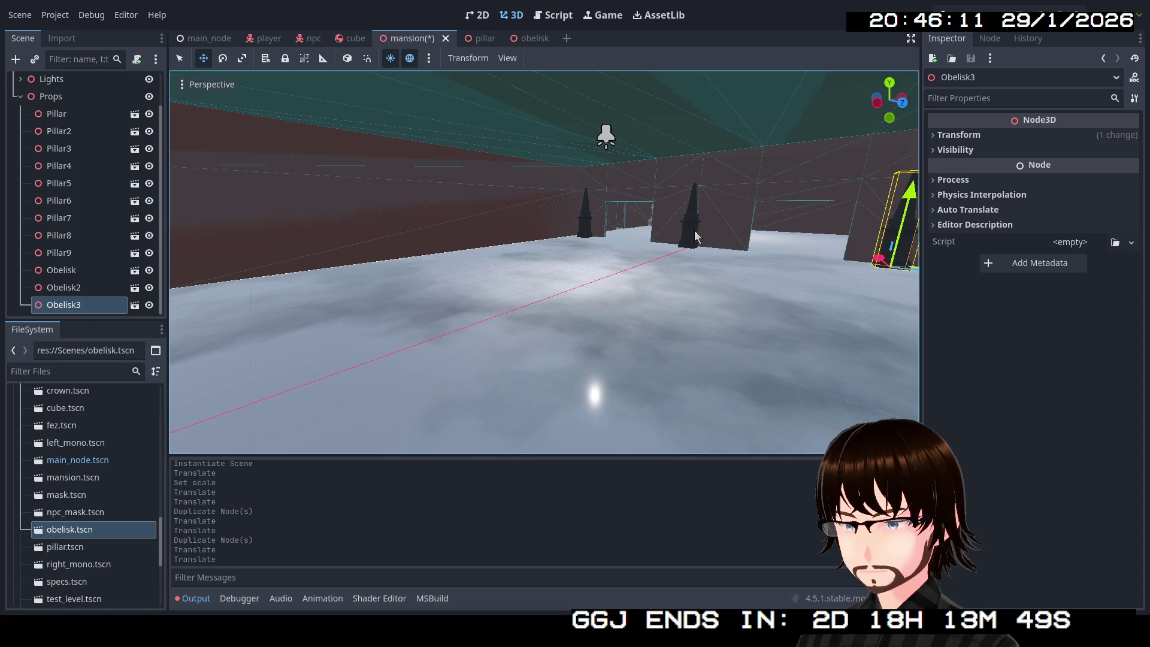
Duplicate the original obelisk and move the copy down the corridor into the far room.
{"action": "left_click", "coordinate": [696, 232]}
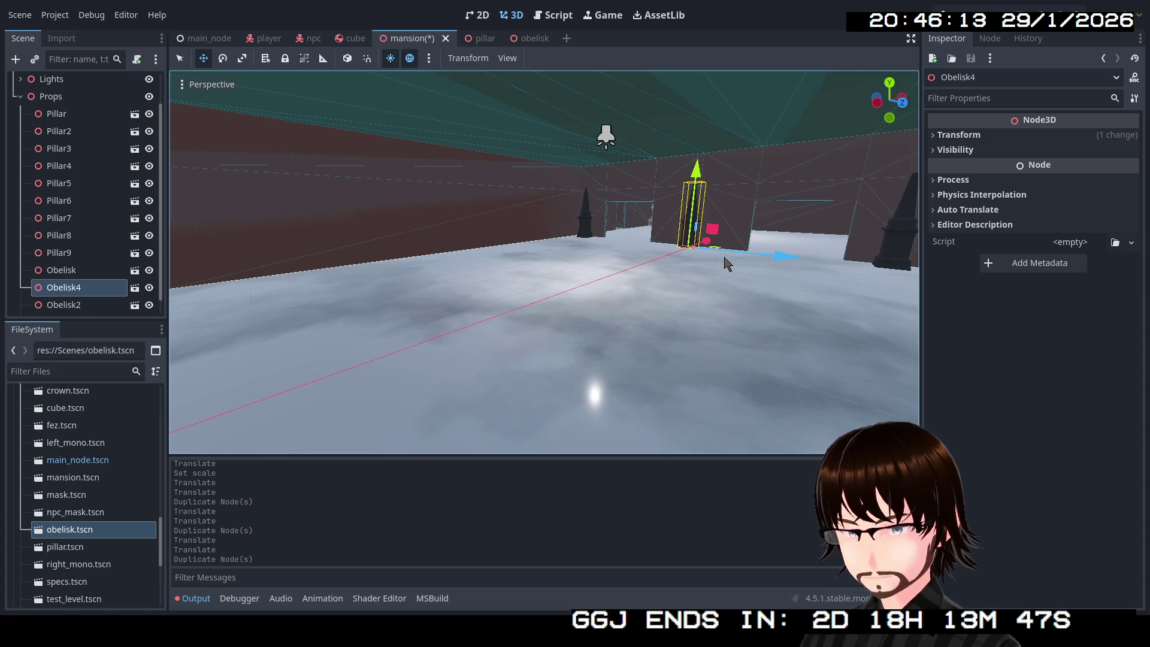
{"action": "mouse_move", "coordinate": [764, 278]}
{"action": "left_mouse_down"}
{"action": "mouse_move", "coordinate": [779, 282]}
{"action": "mouse_move", "coordinate": [806, 369]}
{"action": "mouse_move", "coordinate": [712, 363]}
{"action": "mouse_move", "coordinate": [538, 319]}
{"action": "left_mouse_up"}
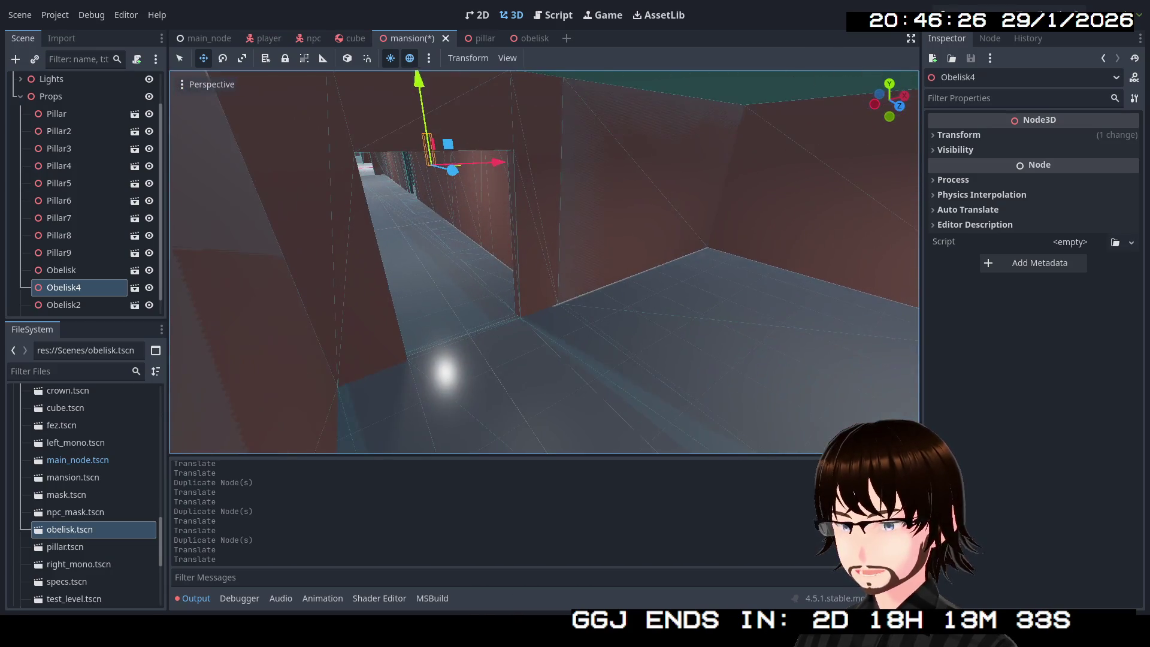
{"action": "key", "text": "ctrl+d"}
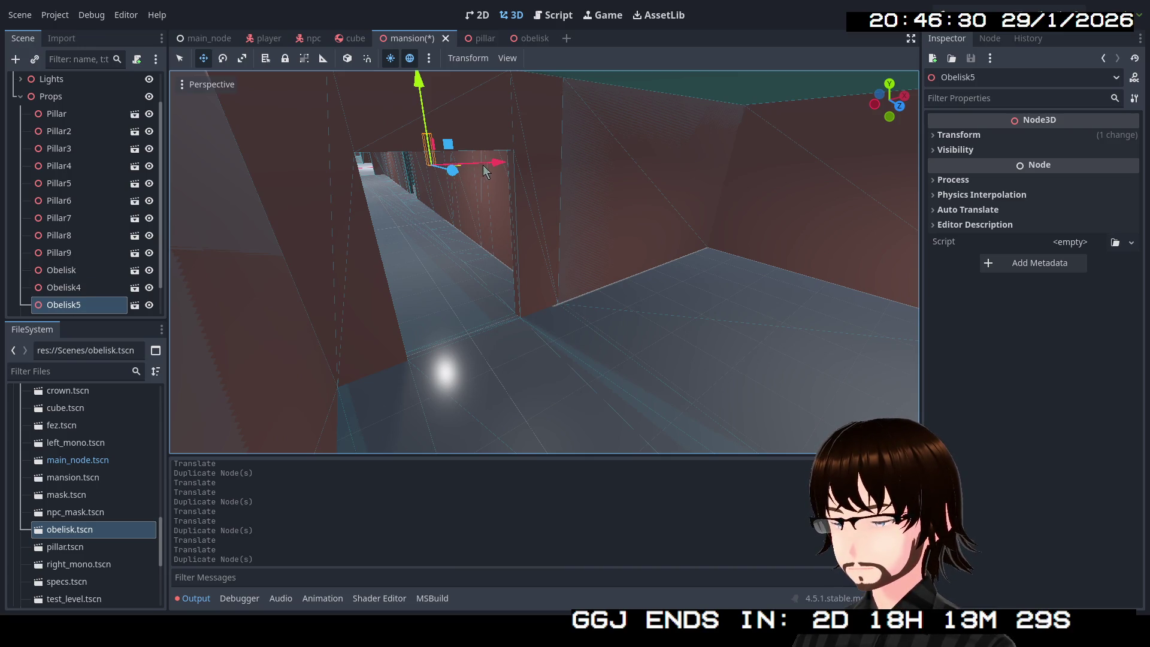
{"action": "mouse_move", "coordinate": [455, 172]}
{"action": "left_mouse_down"}
{"action": "mouse_move", "coordinate": [685, 257]}
{"action": "mouse_move", "coordinate": [778, 276]}
{"action": "left_mouse_up"}
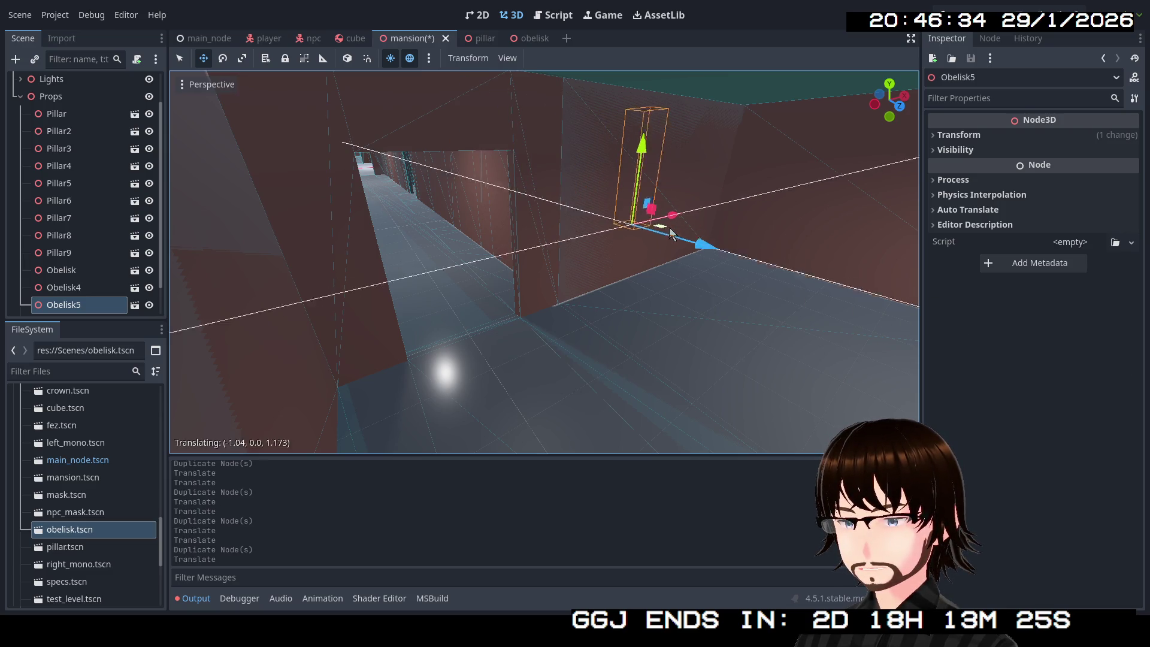
{"action": "mouse_move", "coordinate": [670, 228]}
{"action": "left_mouse_down"}
{"action": "mouse_move", "coordinate": [760, 292]}
{"action": "mouse_move", "coordinate": [819, 294]}
{"action": "mouse_move", "coordinate": [791, 278]}
{"action": "mouse_move", "coordinate": [716, 309]}
{"action": "left_mouse_up"}
{"action": "key", "text": "f"}
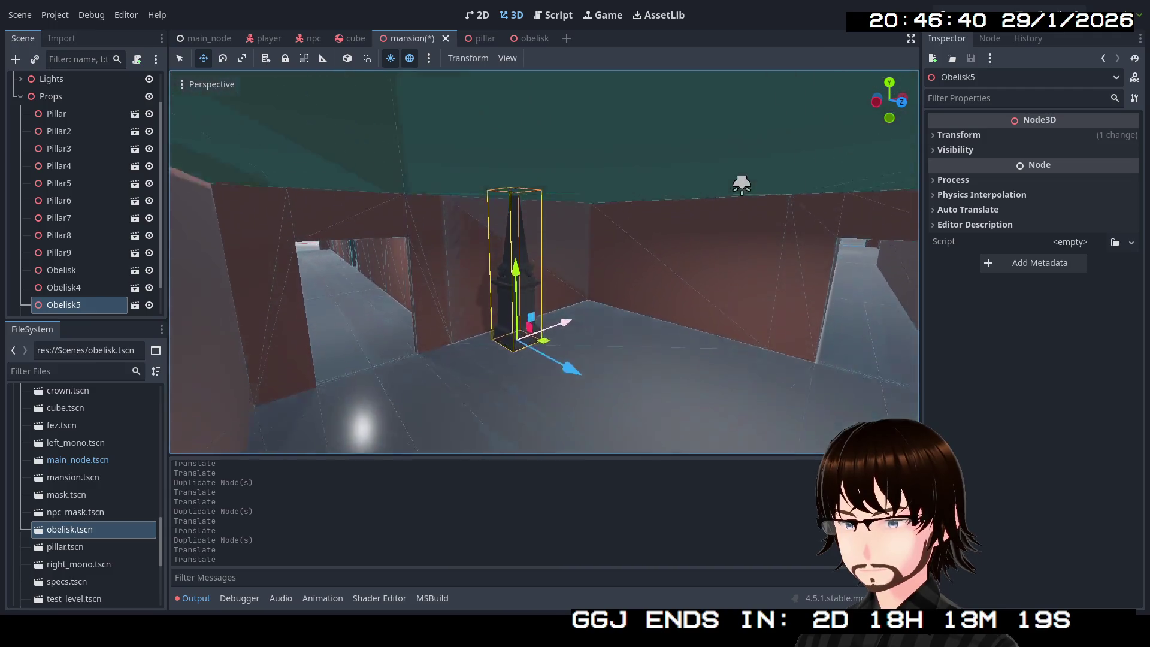
{"action": "scroll", "coordinate": [544, 262], "scroll_direction": "down", "scroll_amount": 6}
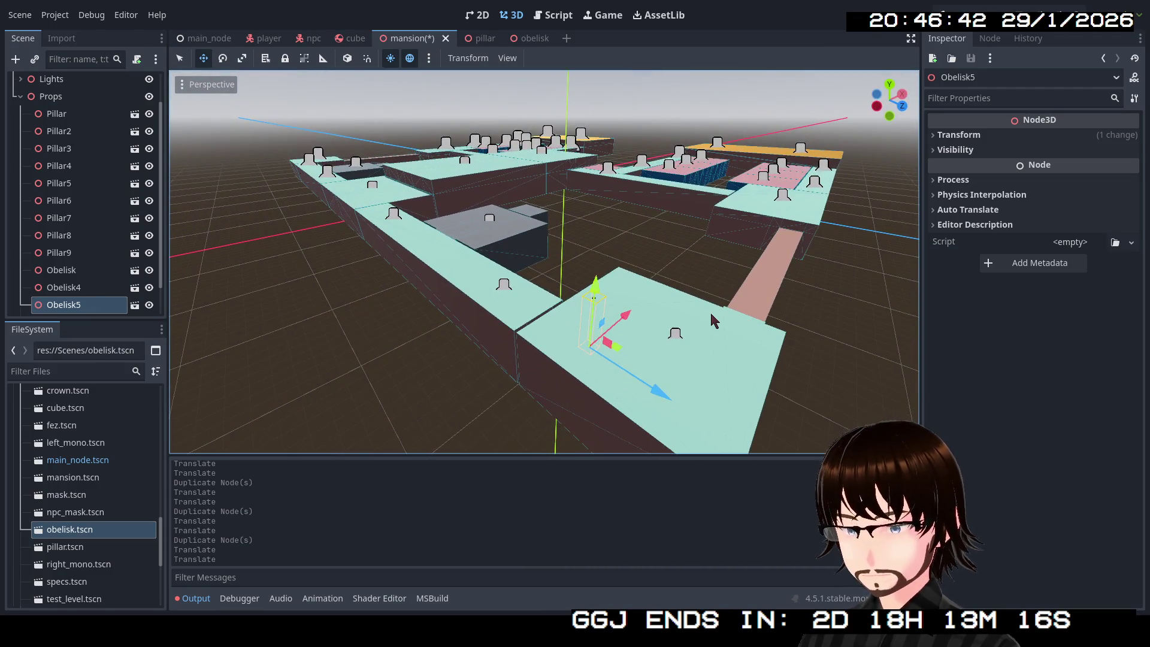
Duplicate the obelisk once more and set the copy down by the back wall.
{"action": "key", "text": "ctrl+d"}
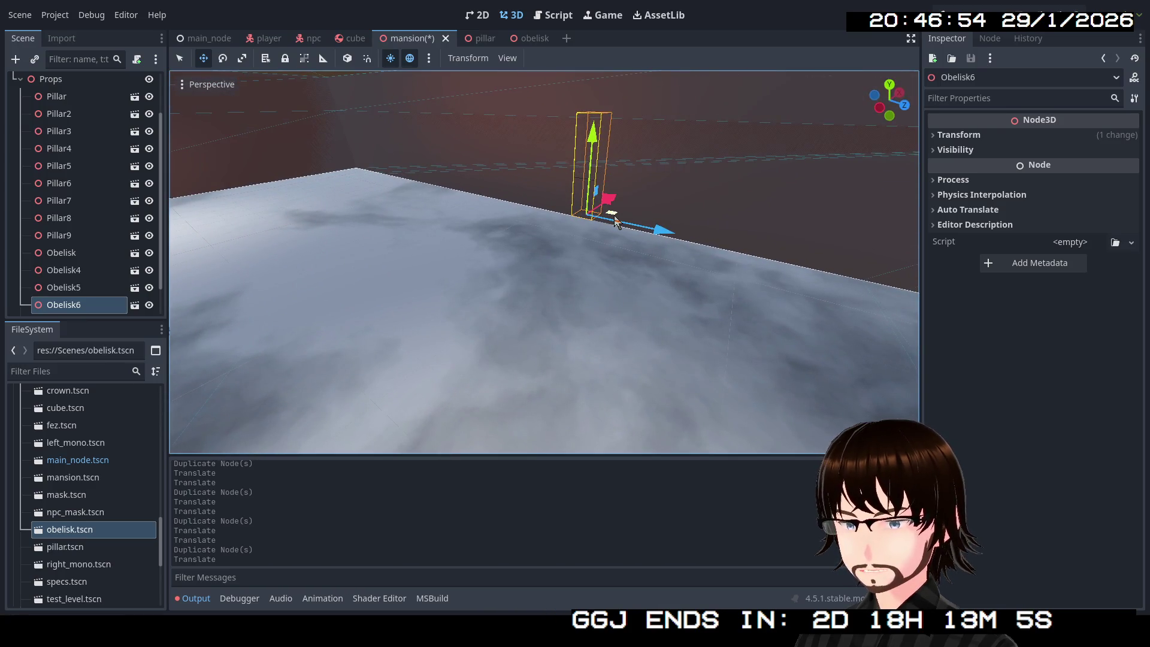
{"action": "left_click_drag", "start_coordinate": [555, 233], "coordinate": [548, 228]}
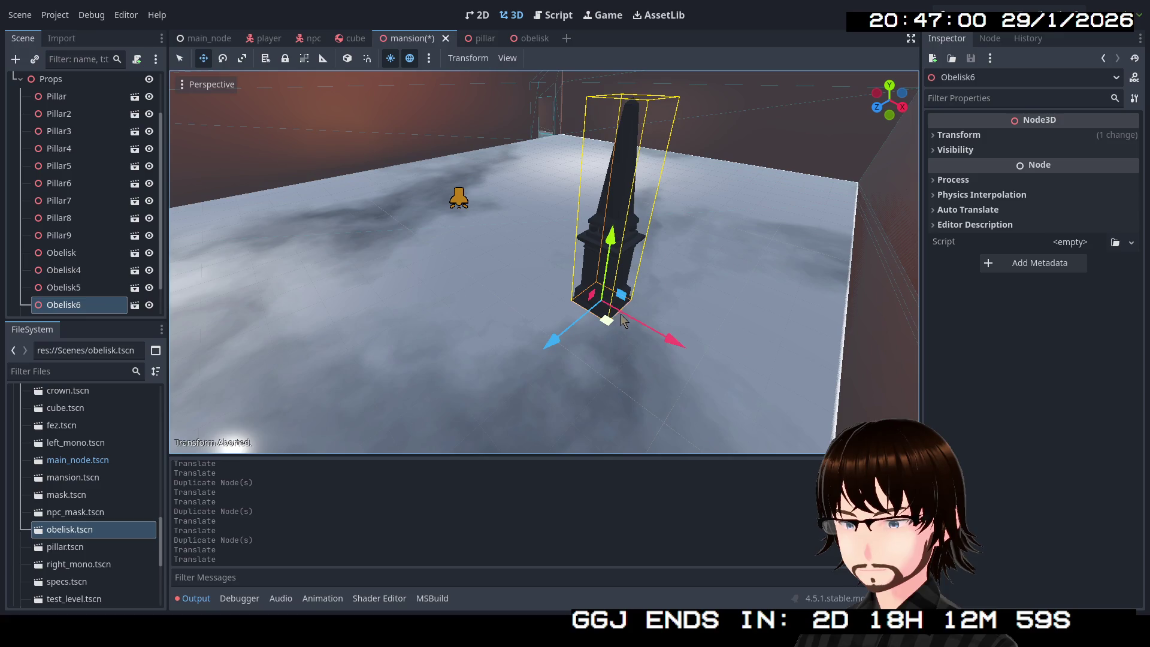
{"action": "key", "text": "g"}
{"action": "key", "text": "Escape"}
{"action": "left_click_drag", "start_coordinate": [607, 323], "coordinate": [705, 207]}
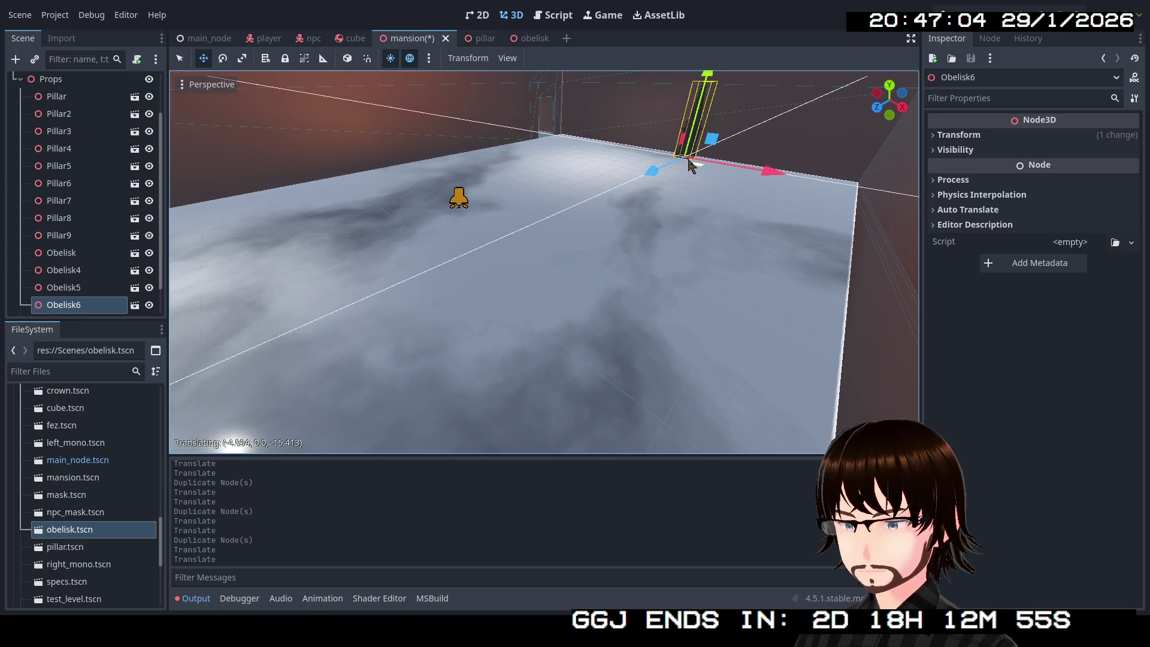
{"action": "left_click_drag", "start_coordinate": [692, 167], "coordinate": [689, 162]}
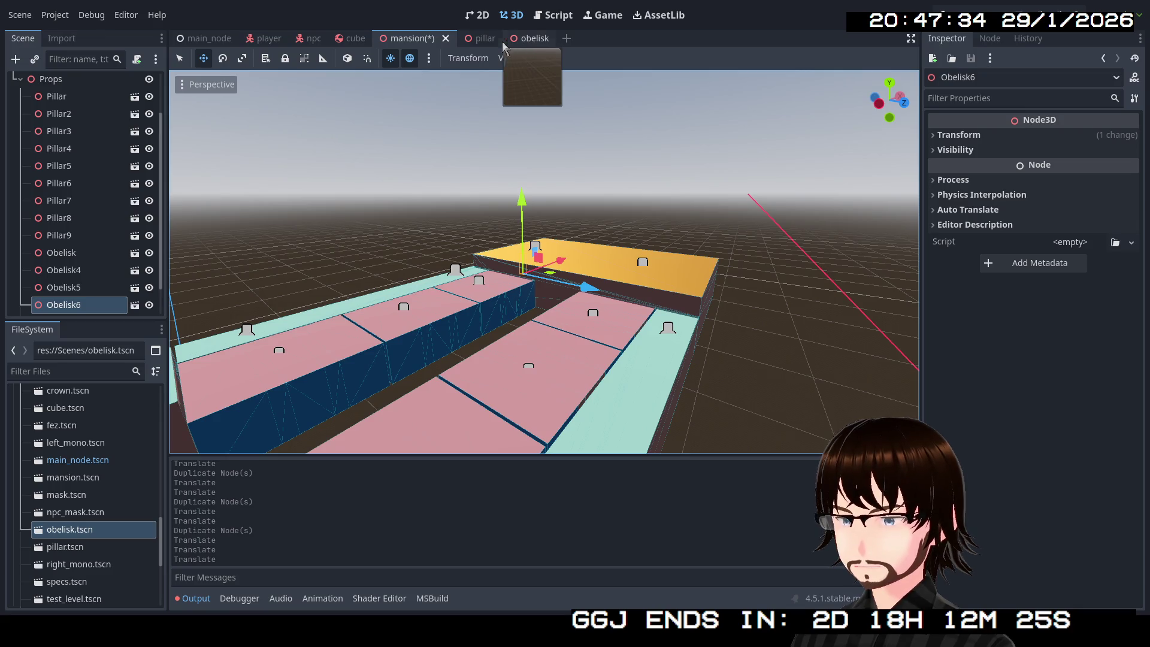
{"action": "left_click", "coordinate": [484, 39]}
Give the pillar mesh a single-convex collision shape under a new StaticBody3D child.
{"action": "left_click", "coordinate": [545, 56]}
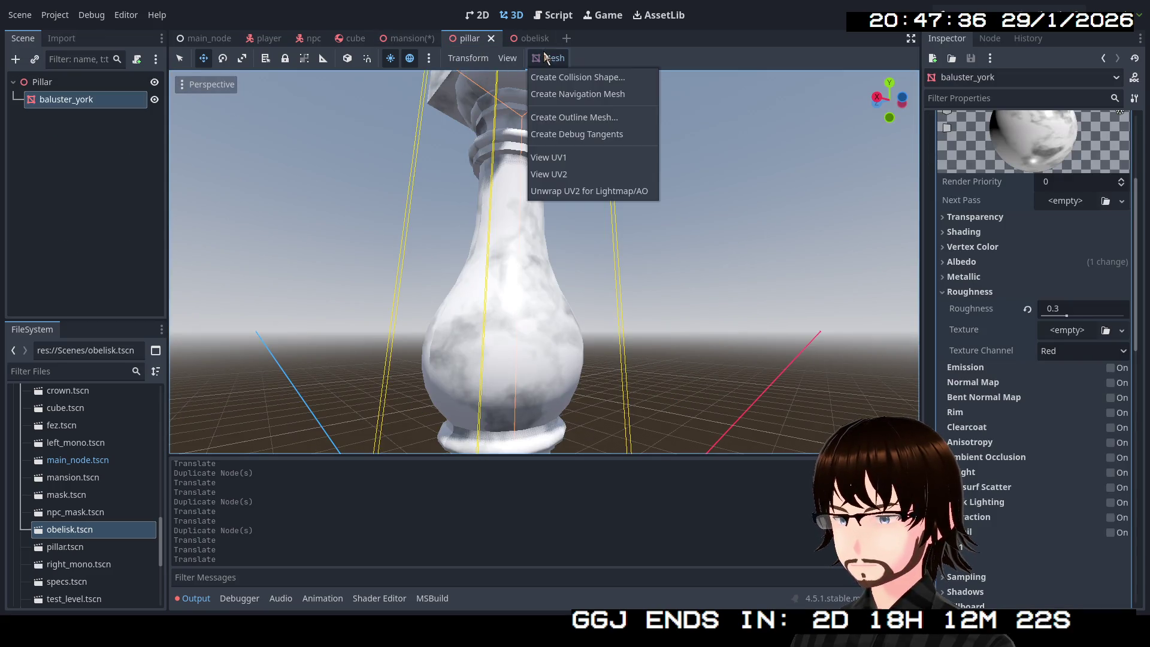
{"action": "left_click", "coordinate": [583, 80]}
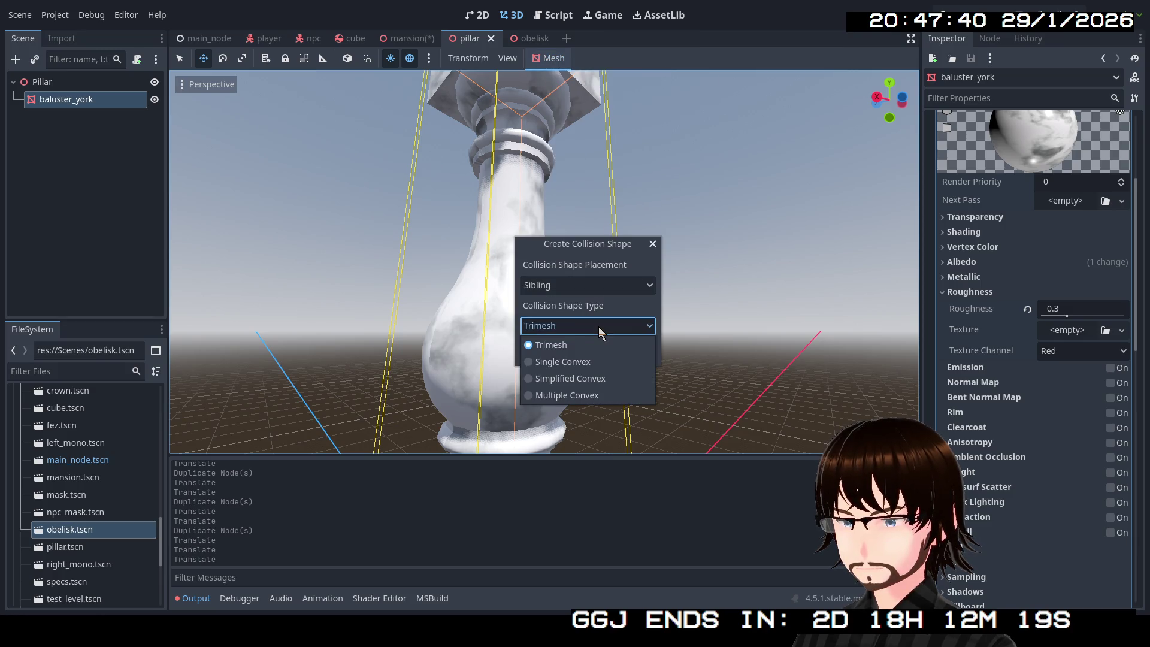
{"action": "left_click", "coordinate": [589, 360]}
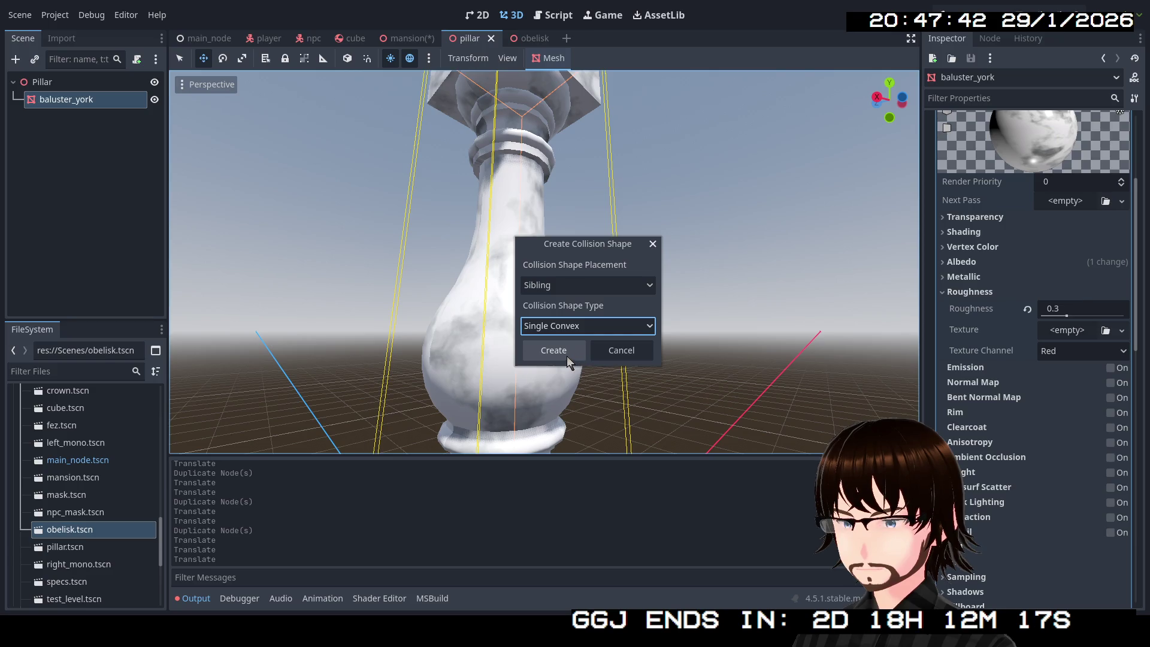
{"action": "left_click", "coordinate": [565, 279]}
{"action": "left_click", "coordinate": [567, 318]}
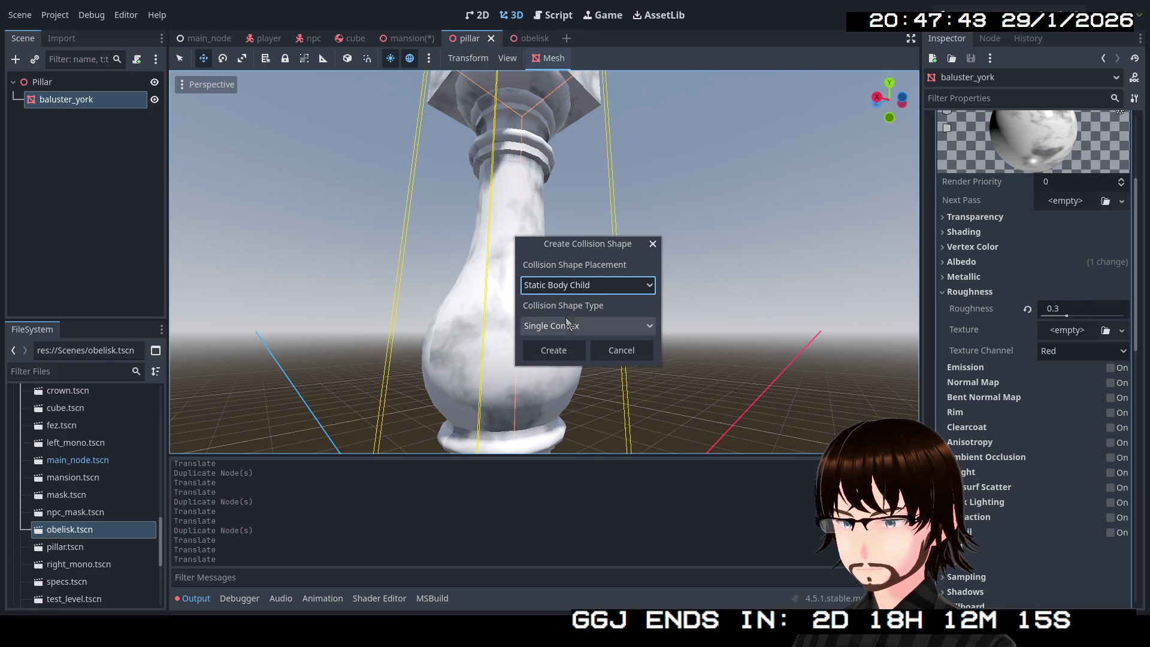
{"action": "left_click", "coordinate": [565, 352]}
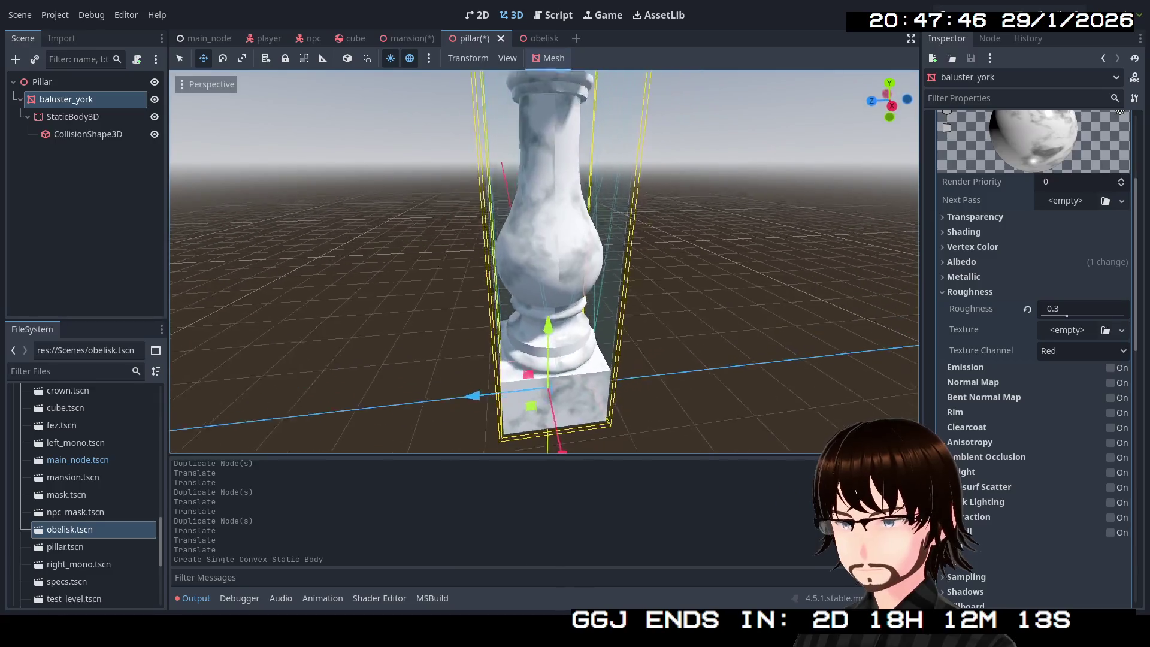
{"action": "key", "text": "w"}
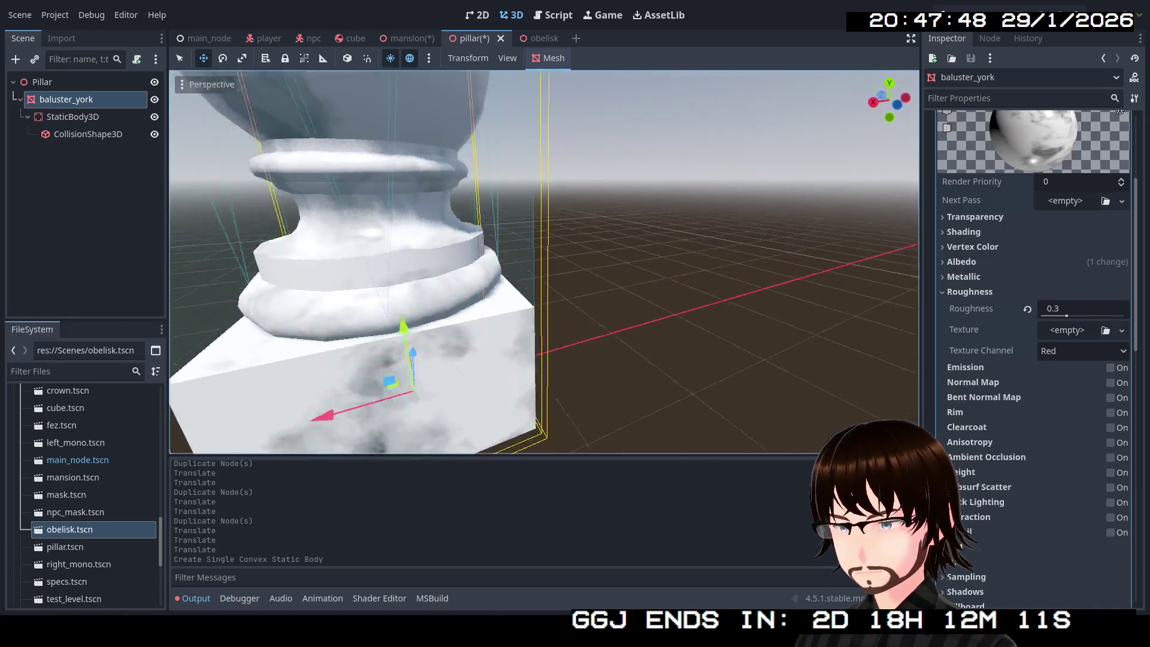
{"action": "key", "text": "KP_1"}
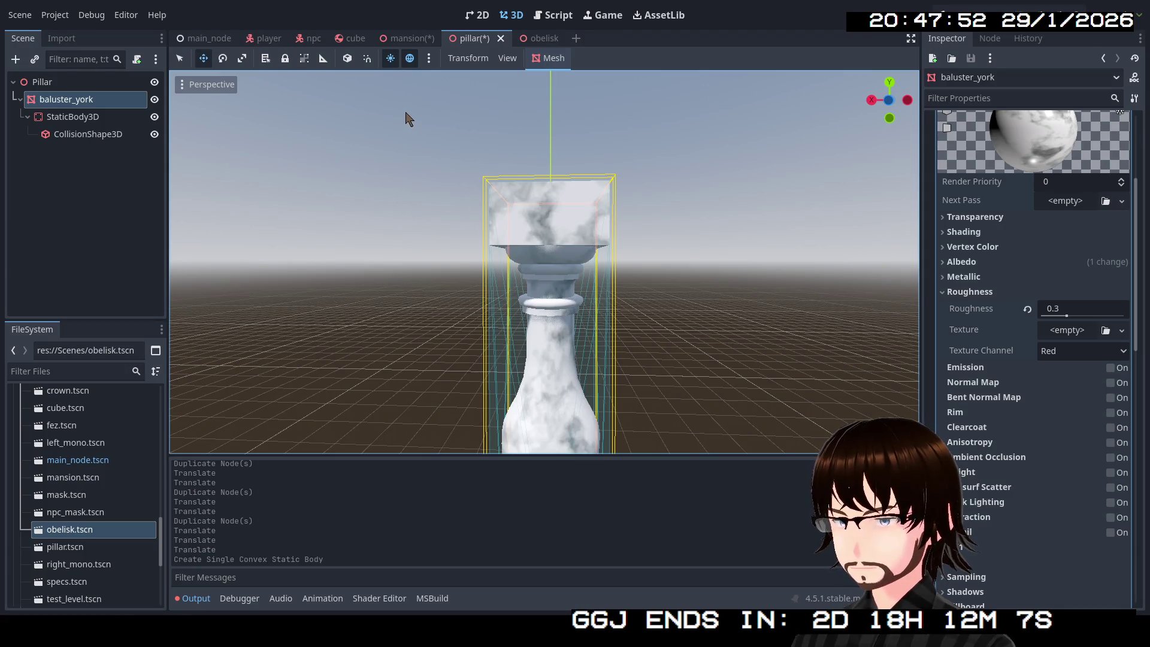
Add the same single-convex static-body collision shape to the obelisk mesh.
{"action": "left_click", "coordinate": [517, 39]}
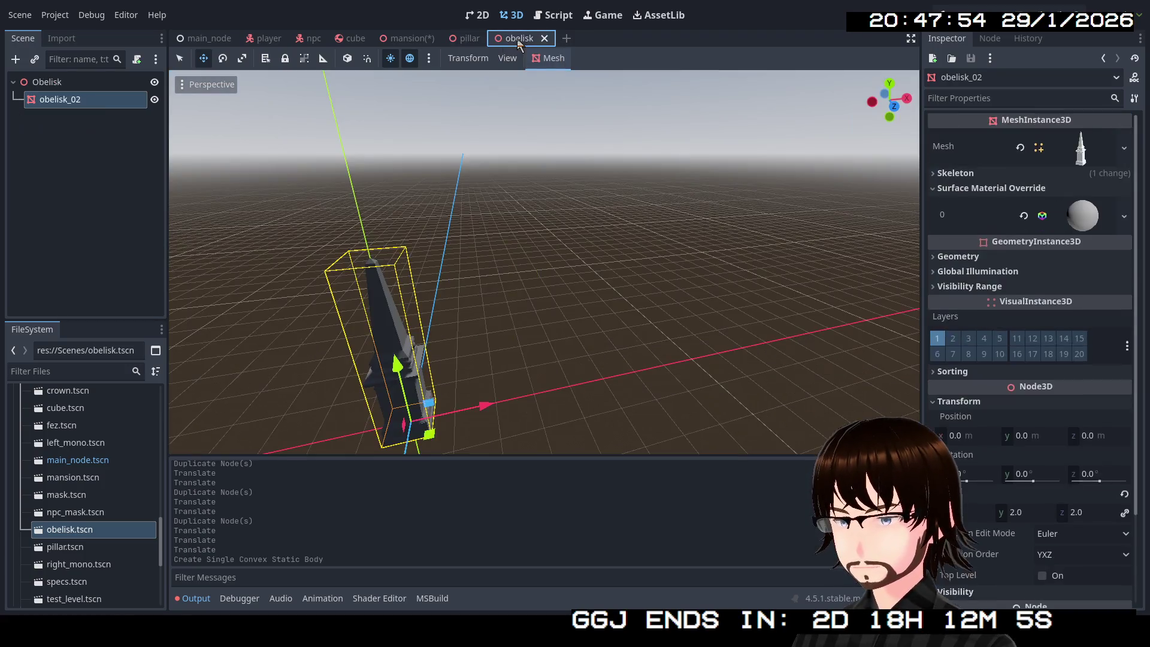
{"action": "left_click", "coordinate": [544, 59]}
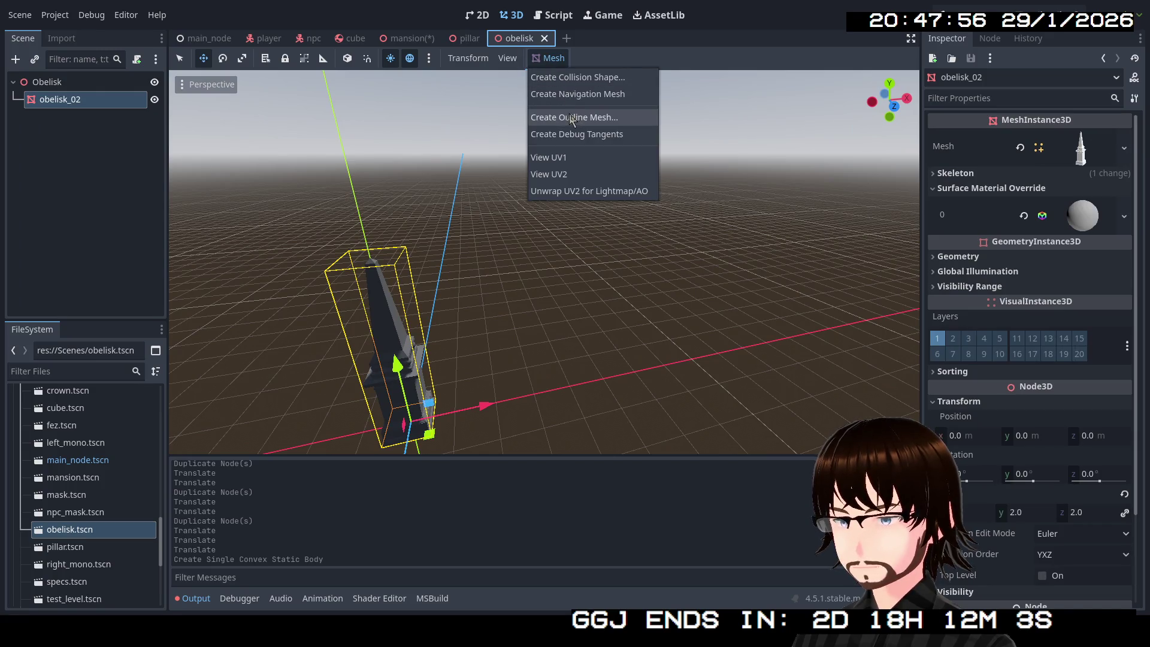
{"action": "left_click", "coordinate": [577, 79]}
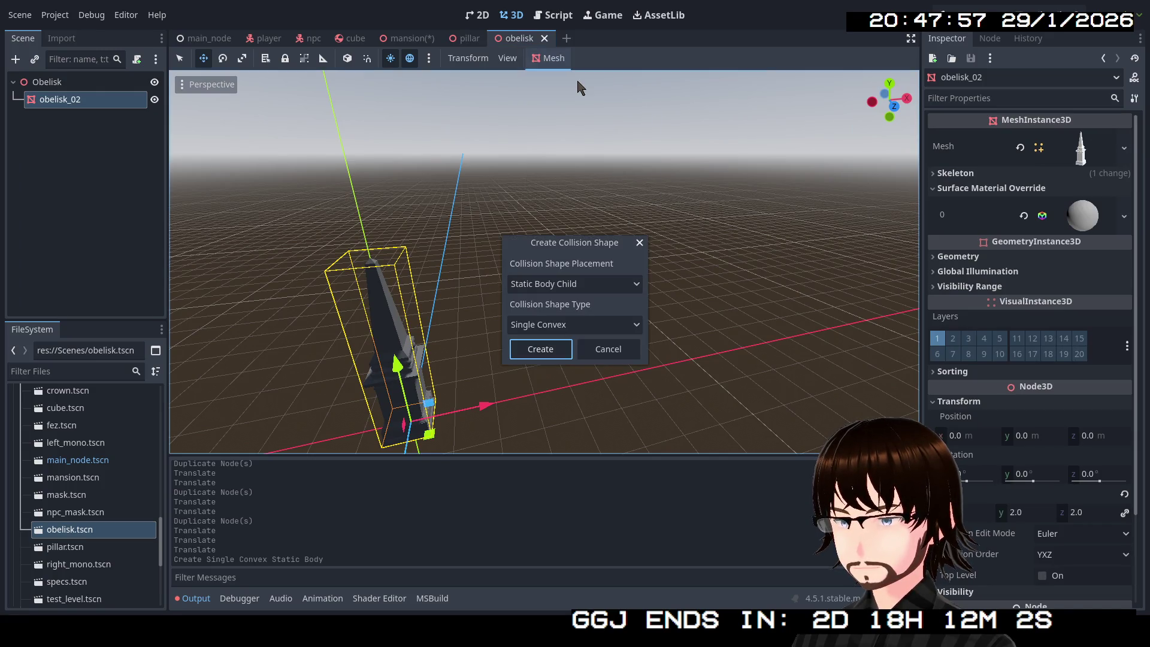
{"action": "left_click", "coordinate": [559, 352]}
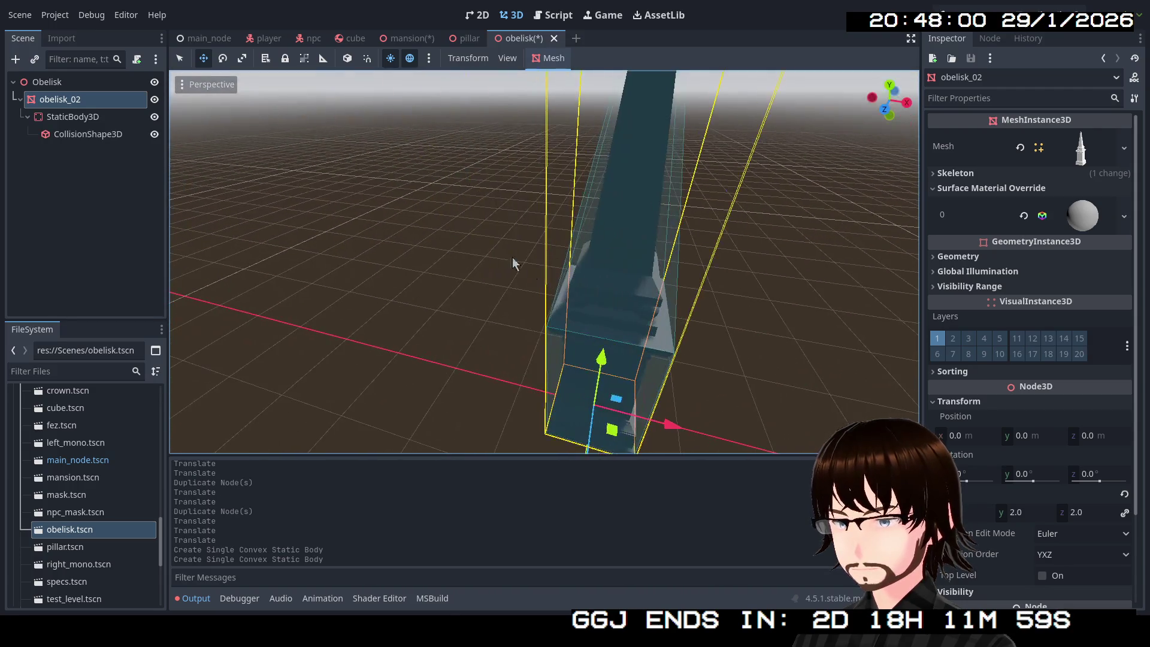
{"action": "left_click_drag", "start_coordinate": [508, 128], "coordinate": [528, 130]}
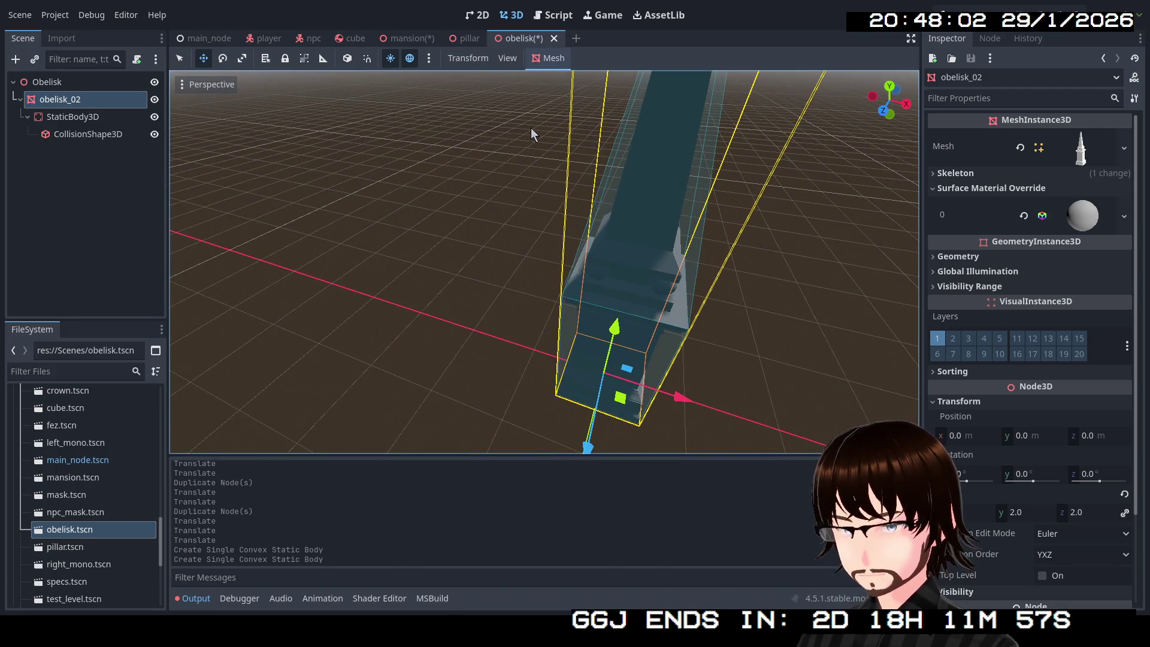
{"action": "left_click", "coordinate": [408, 38]}
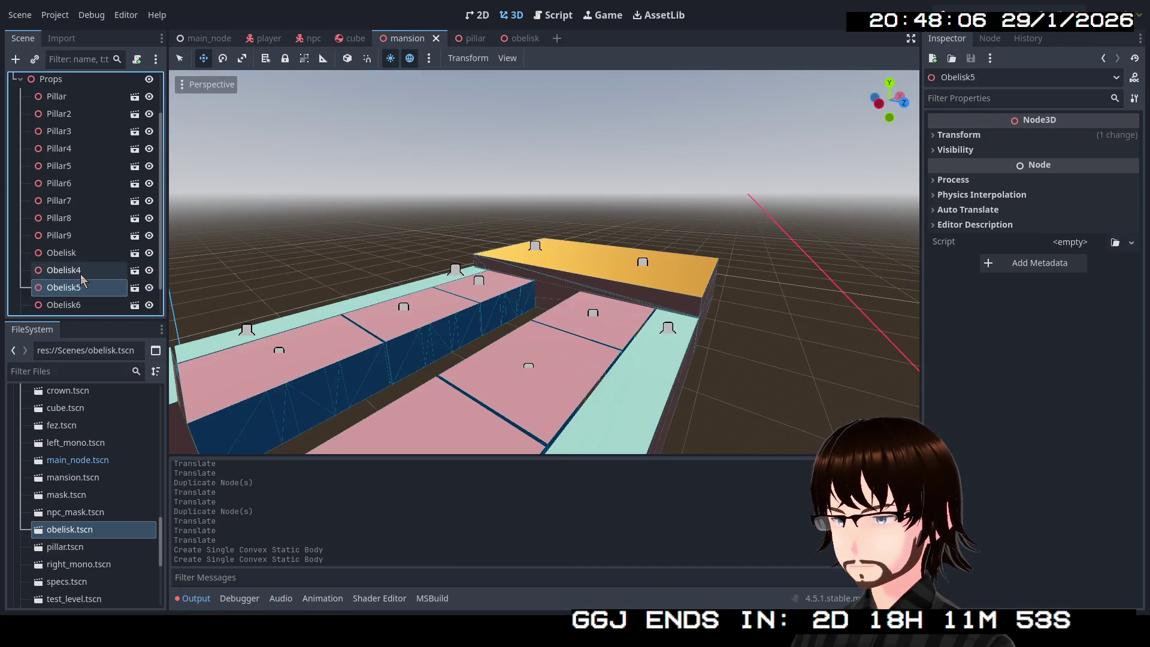
Frame the first Pillar in the mansion viewport, then switch to the pillar scene.
{"action": "double_click", "coordinate": [76, 105]}
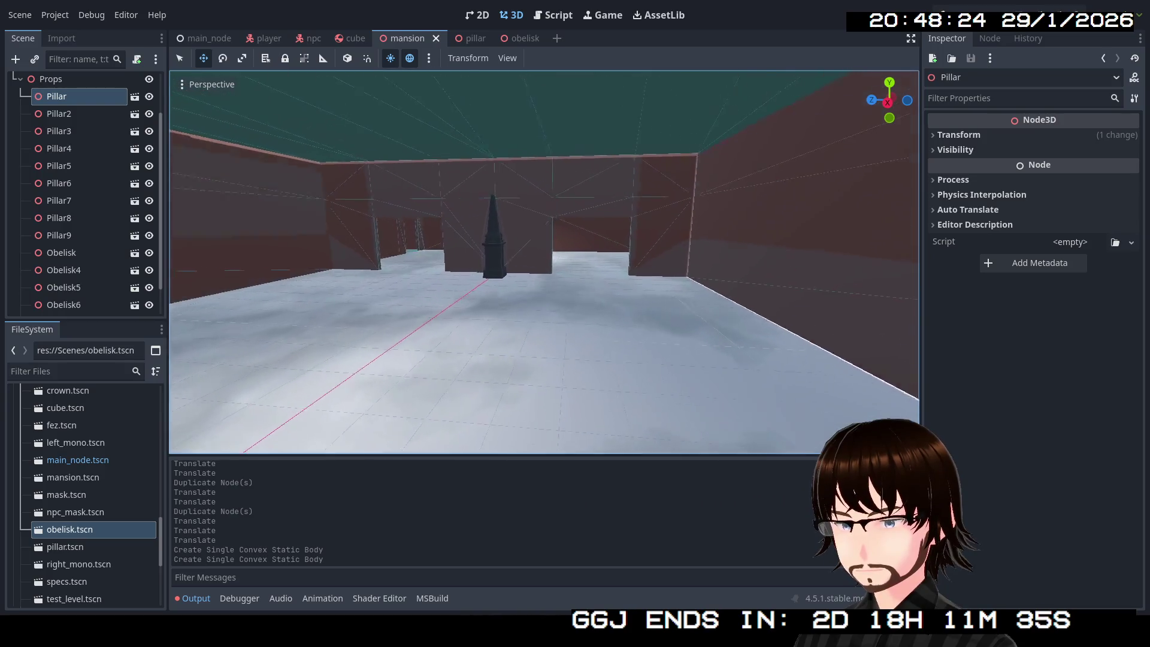
{"action": "left_click", "coordinate": [471, 39]}
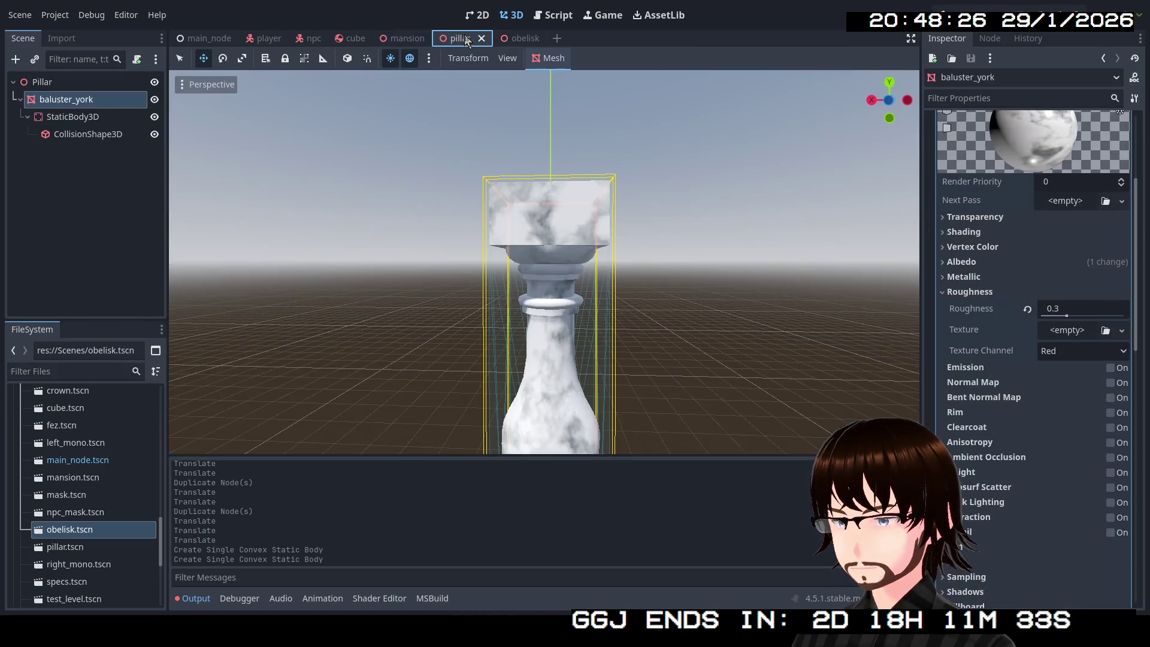
Add collision mask layer 3 to the pillar's StaticBody3D.
{"action": "left_click", "coordinate": [139, 117]}
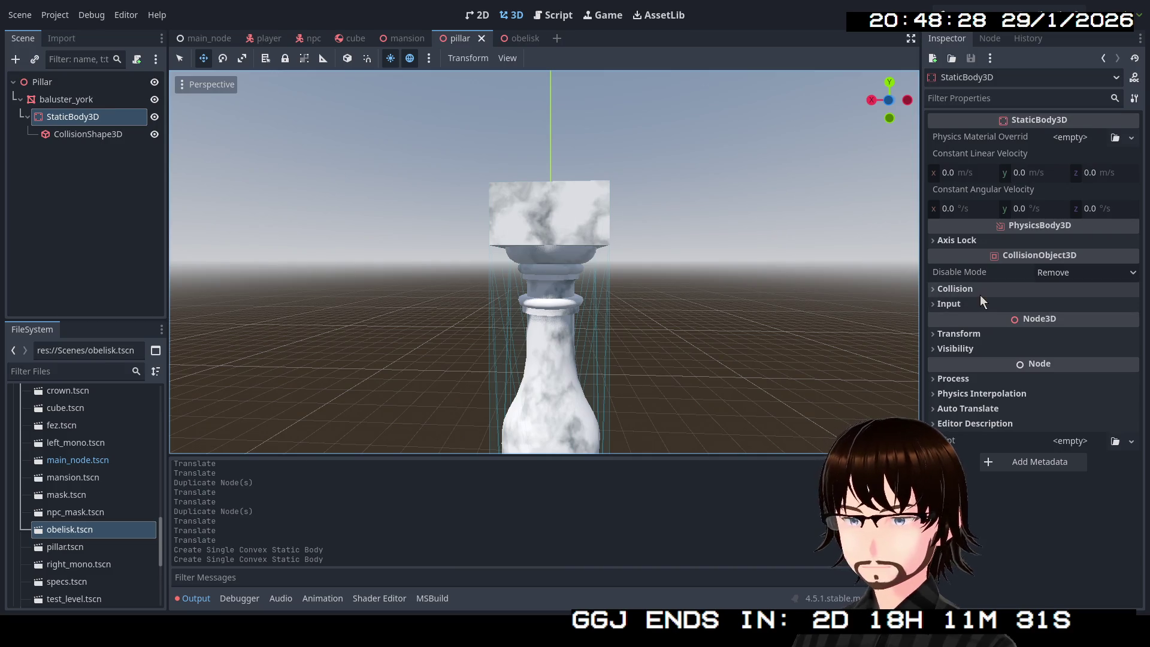
{"action": "left_click", "coordinate": [979, 292]}
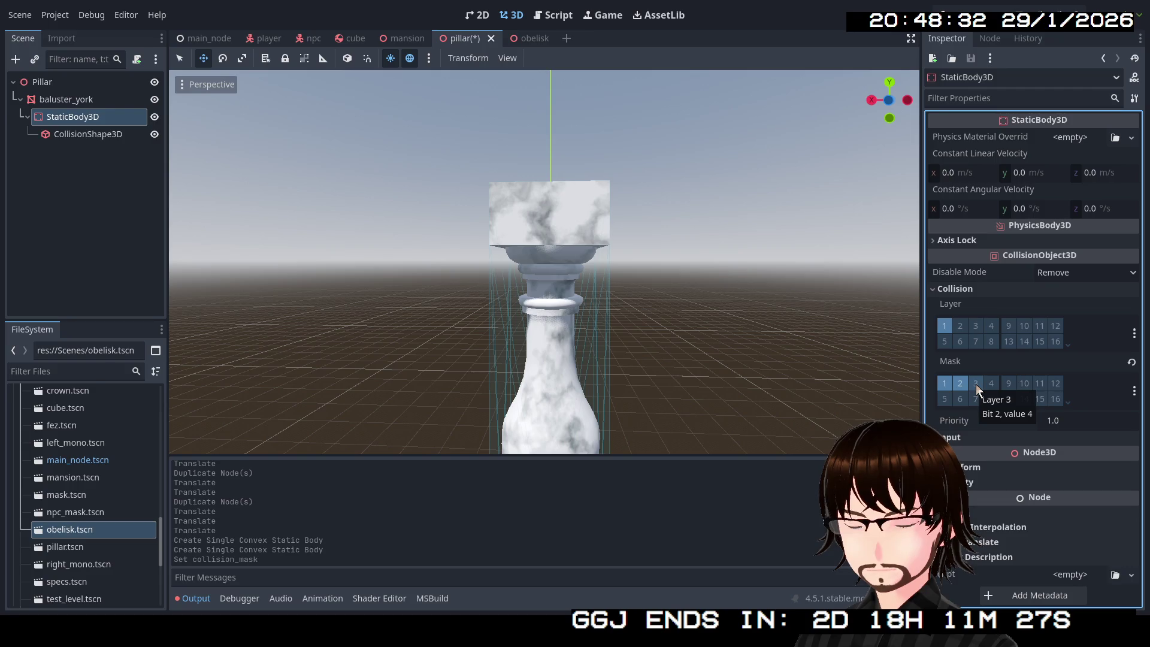
{"action": "left_click", "coordinate": [977, 386]}
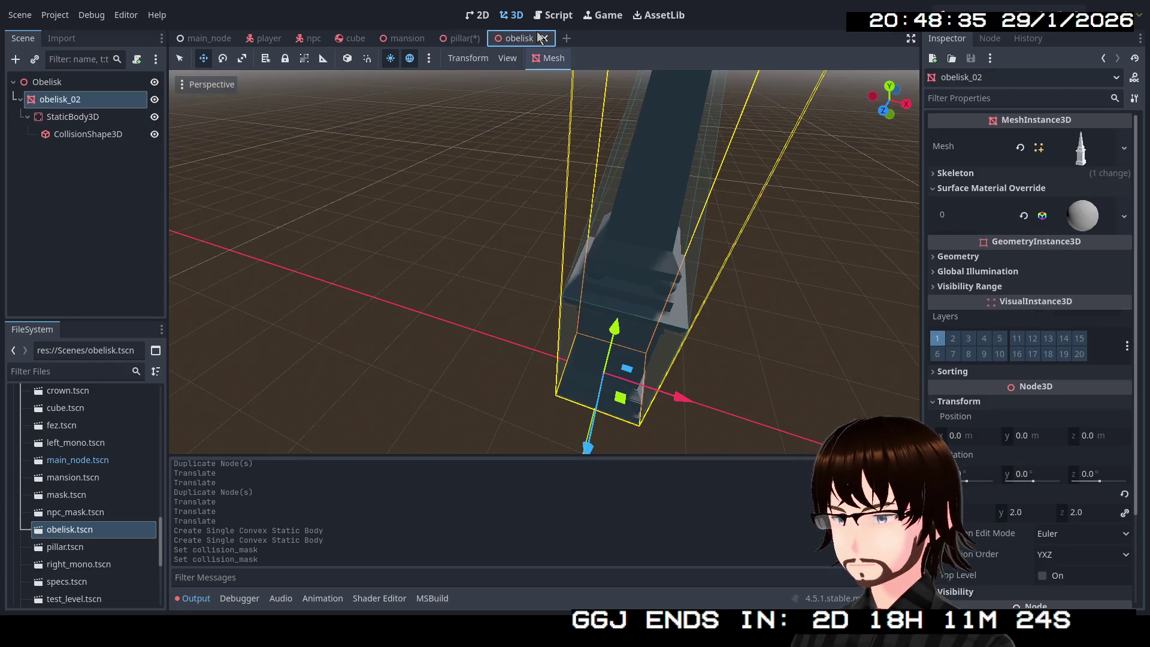
Save the obelisk scene with Ctrl+S and run the project.
{"action": "left_click", "coordinate": [537, 34]}
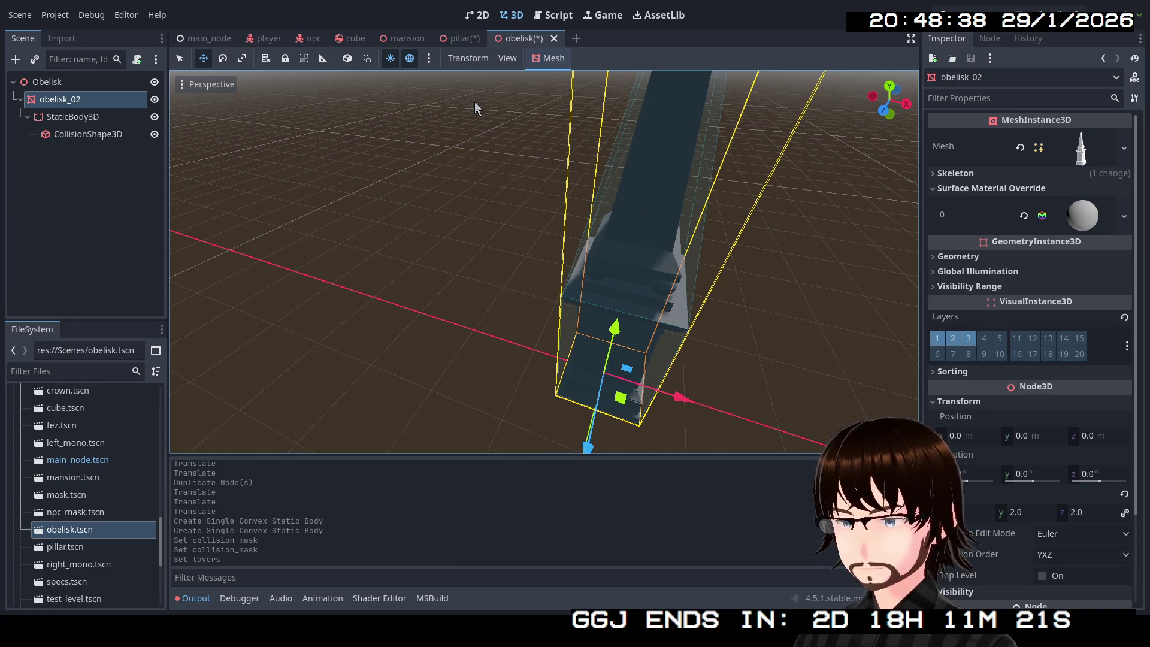
{"action": "key", "text": "ctrl+s"}
{"action": "left_click", "coordinate": [463, 37]}
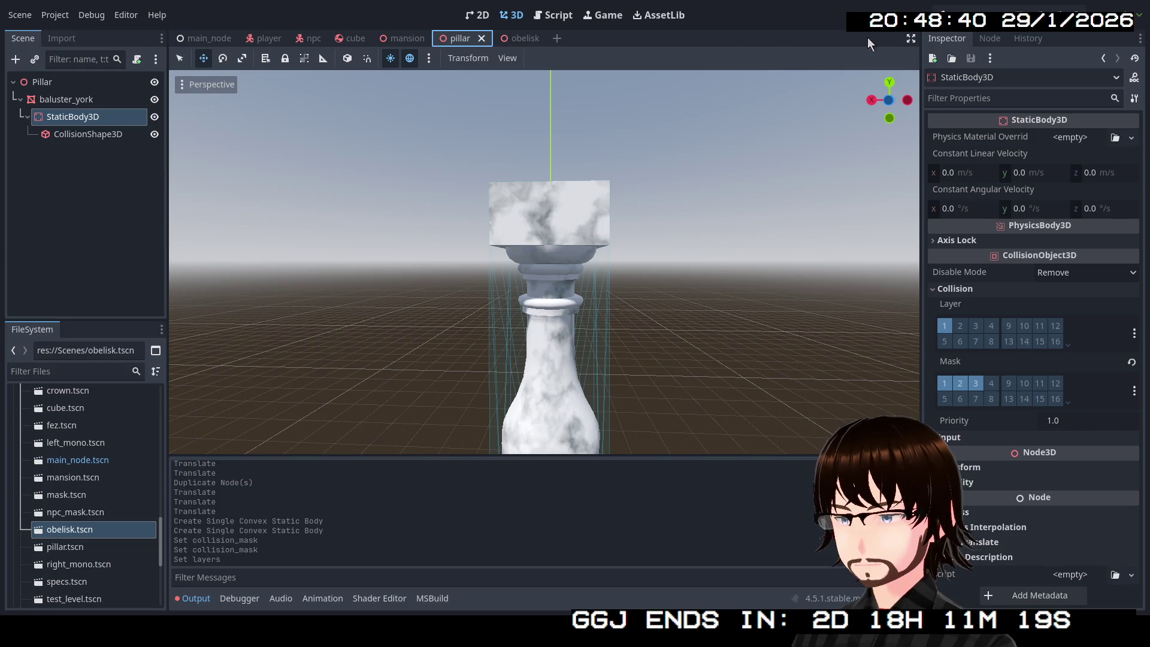
{"action": "left_click", "coordinate": [962, 31]}
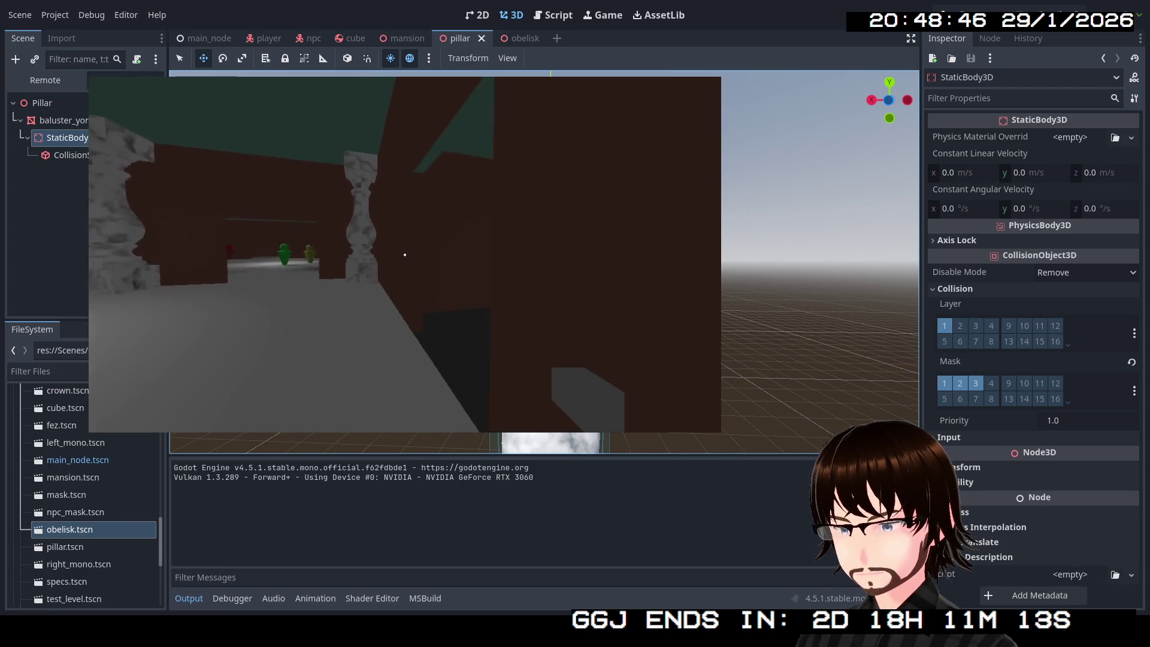
Walk the player past the marble pillars and the blue, green and yellow NPCs, then stop the game with F8.
{"action": "key", "text": "w"}
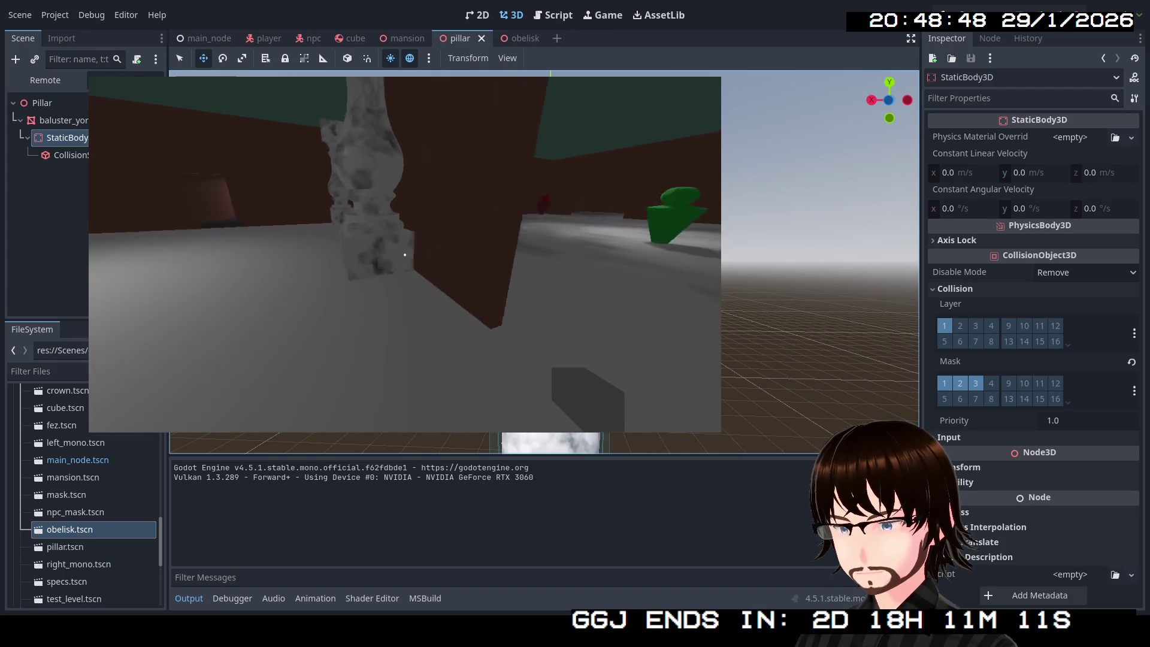
{"action": "key", "text": "s"}
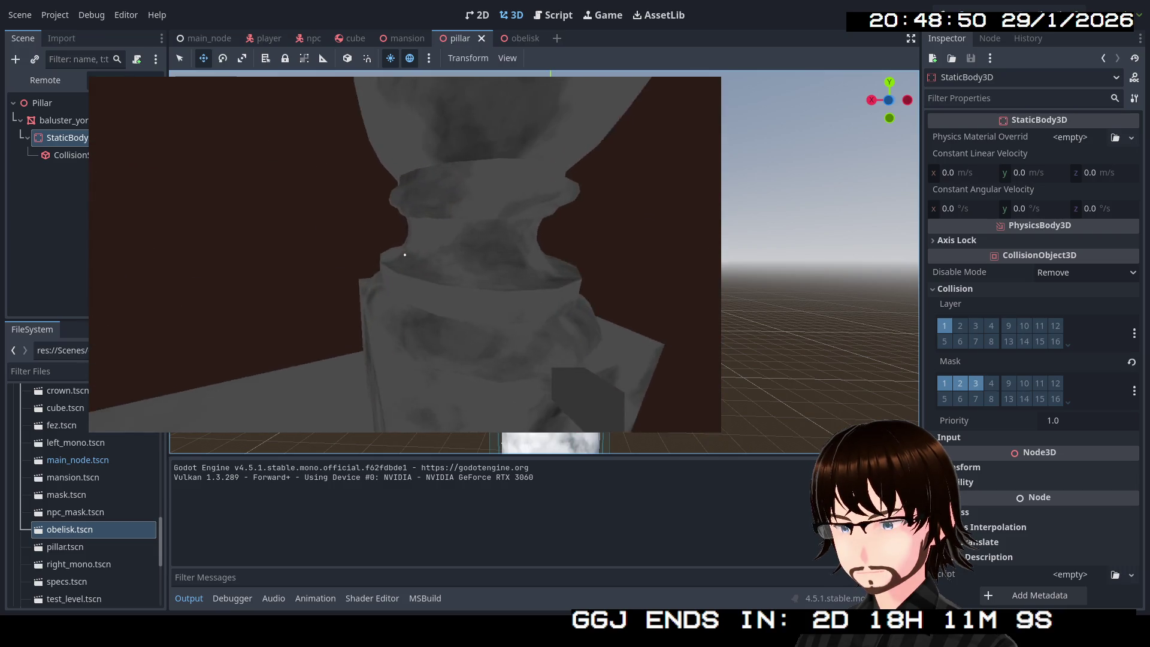
{"action": "key", "text": "w"}
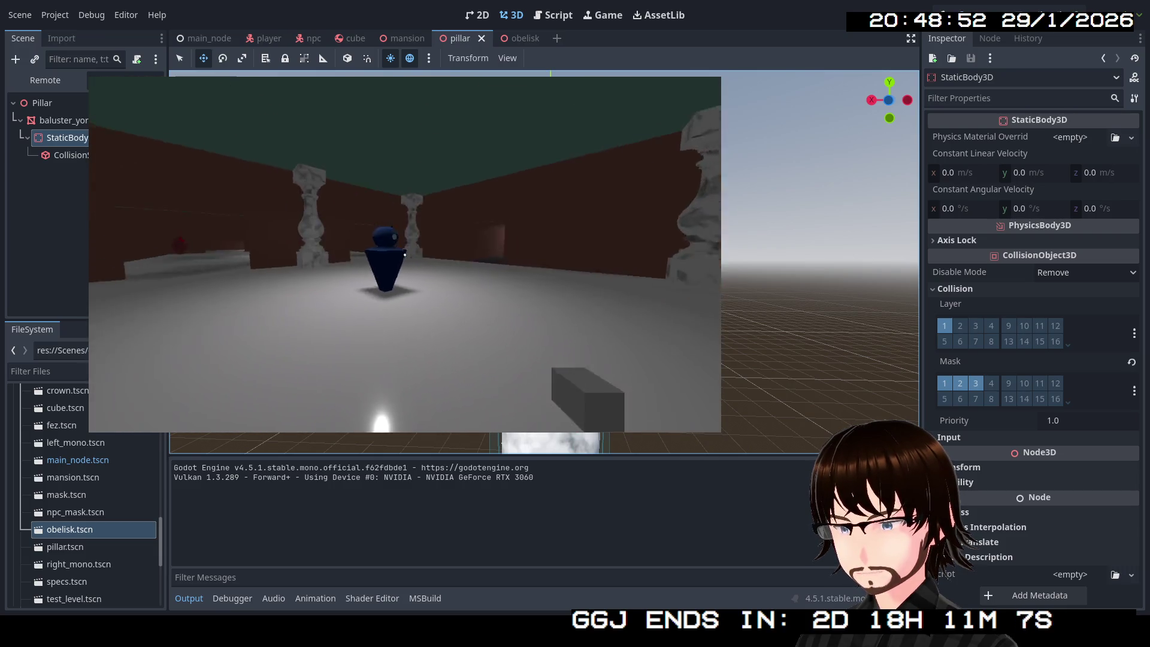
{"action": "key", "text": "w"}
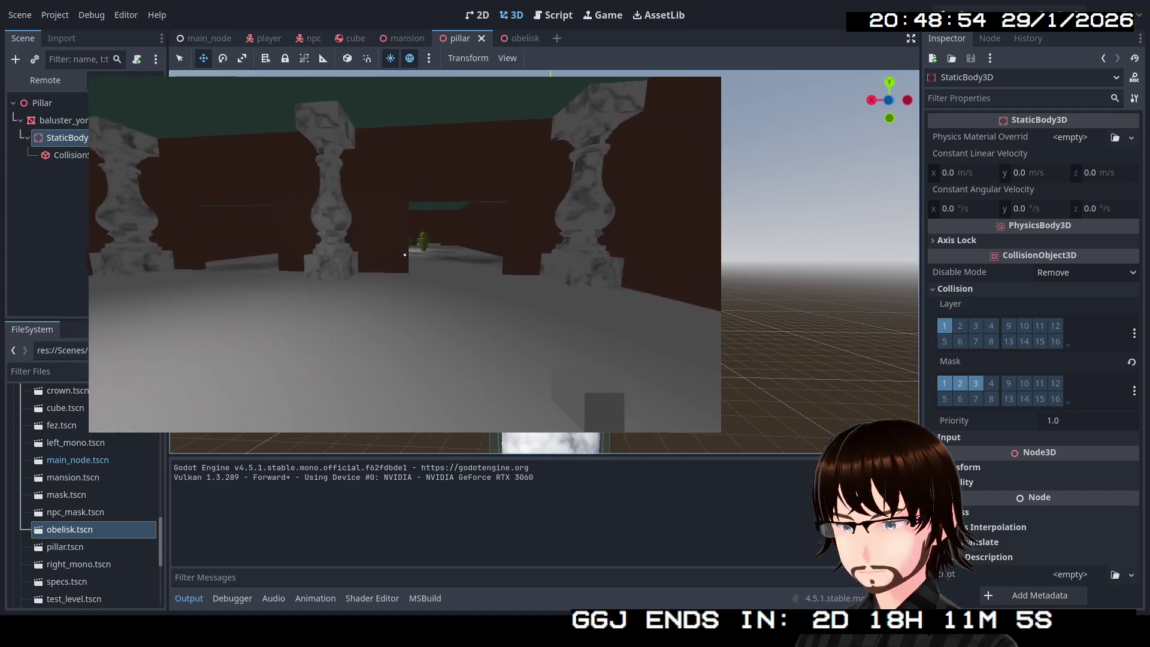
{"action": "key", "text": "w"}
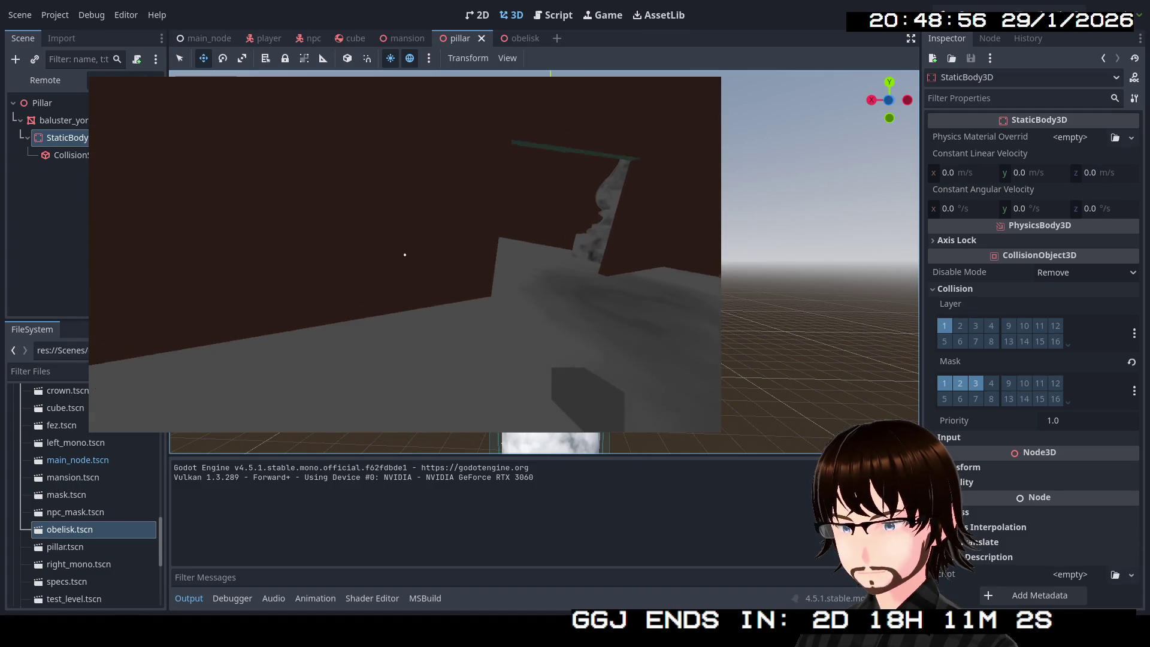
{"action": "key", "text": "w"}
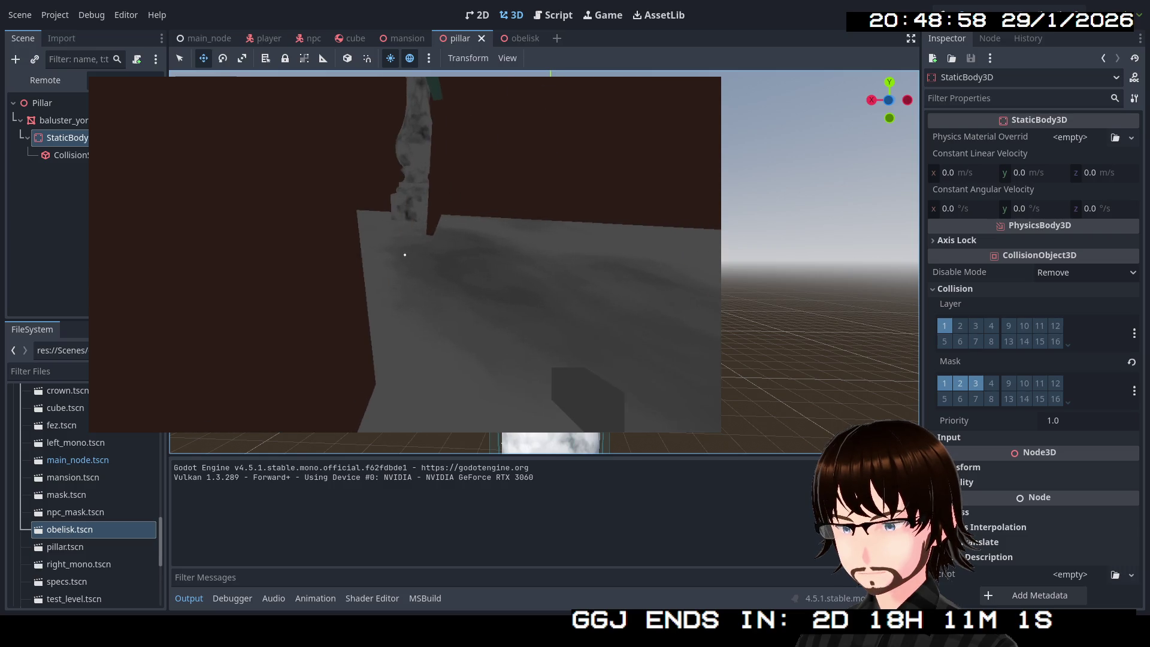
{"action": "key", "text": "w"}
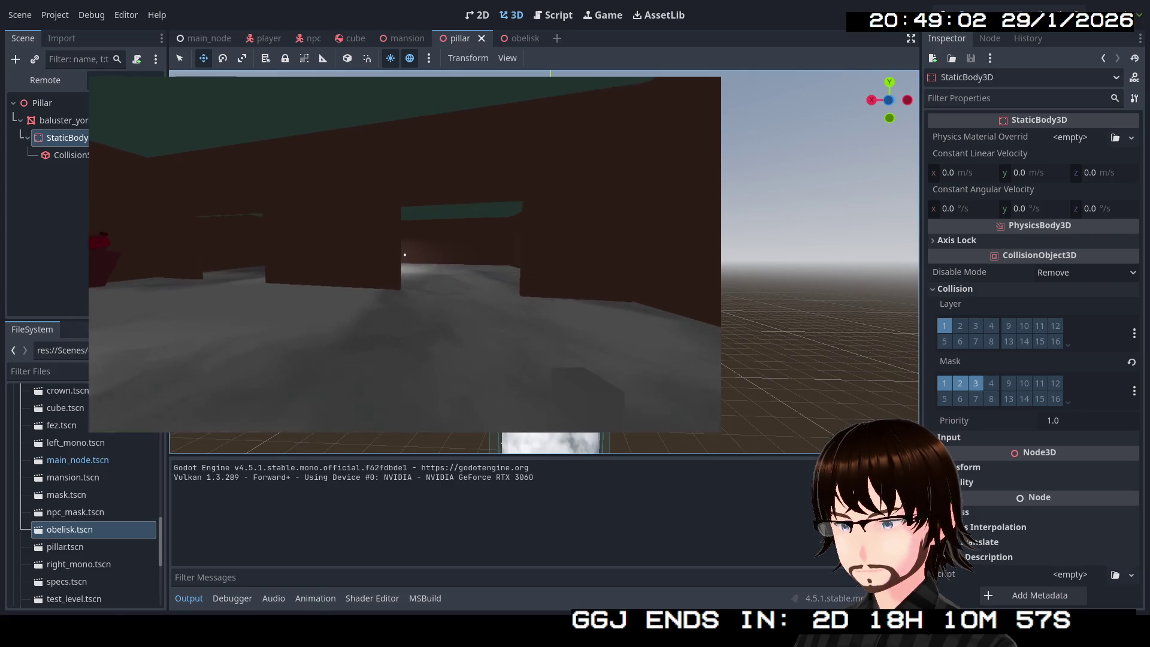
{"action": "key", "text": "Escape"}
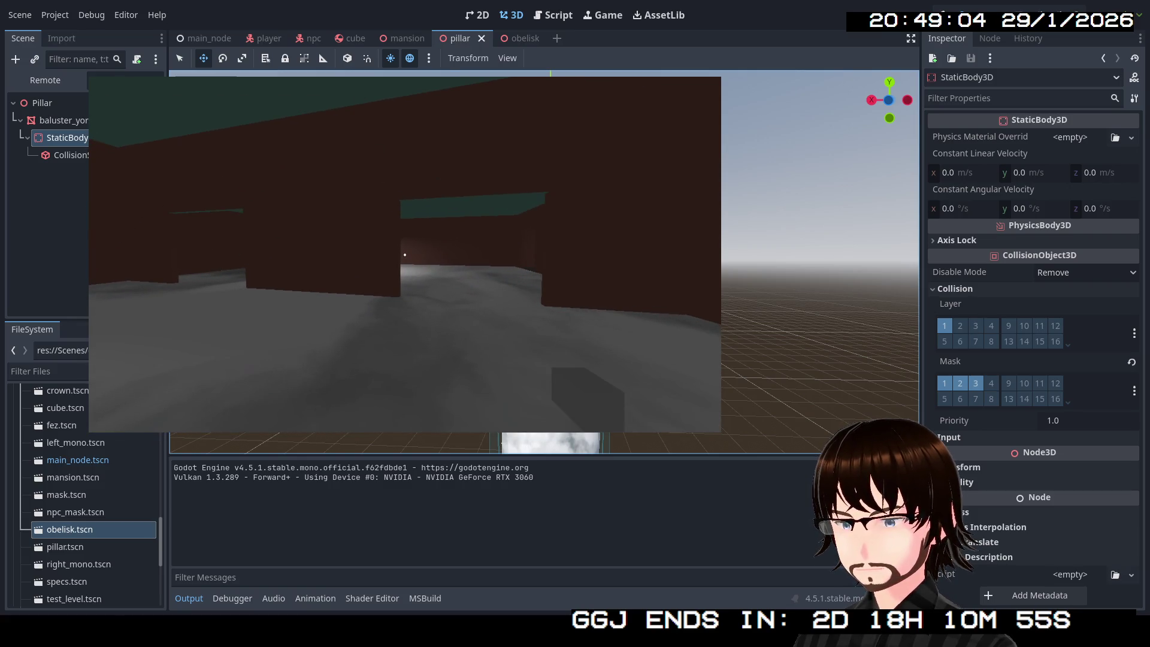
{"action": "key", "text": "F8"}
{"action": "left_click", "coordinate": [525, 42]}
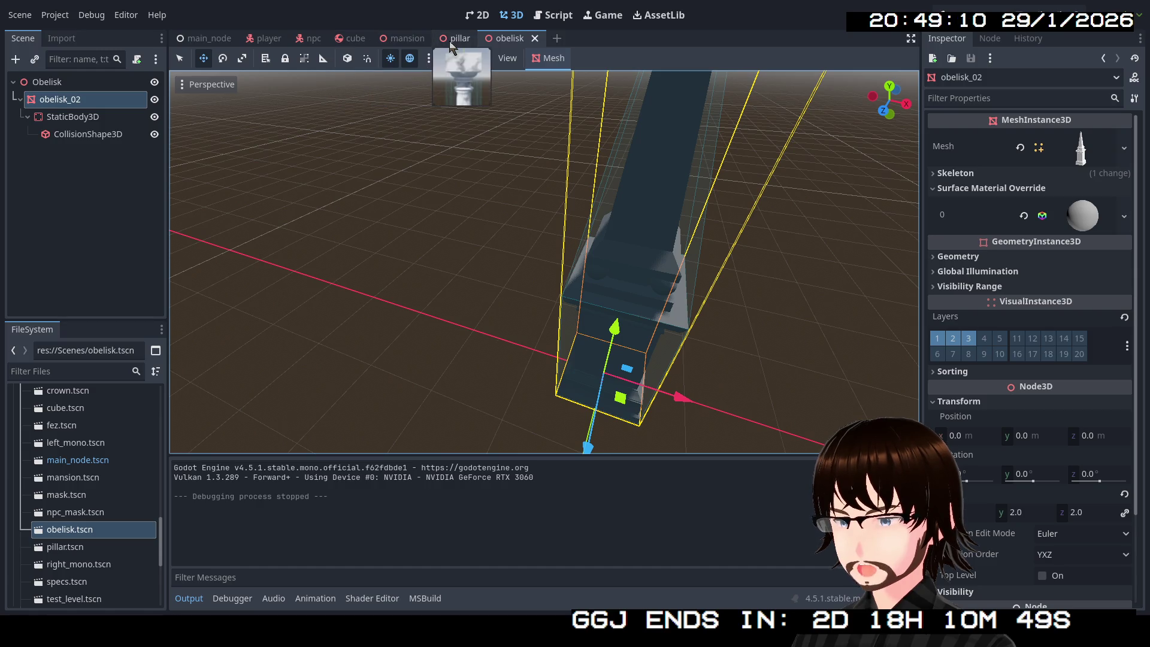
Take the obelisk_02 mesh off render layer 3 so it renders on layer 1 only.
{"action": "left_click", "coordinate": [402, 38]}
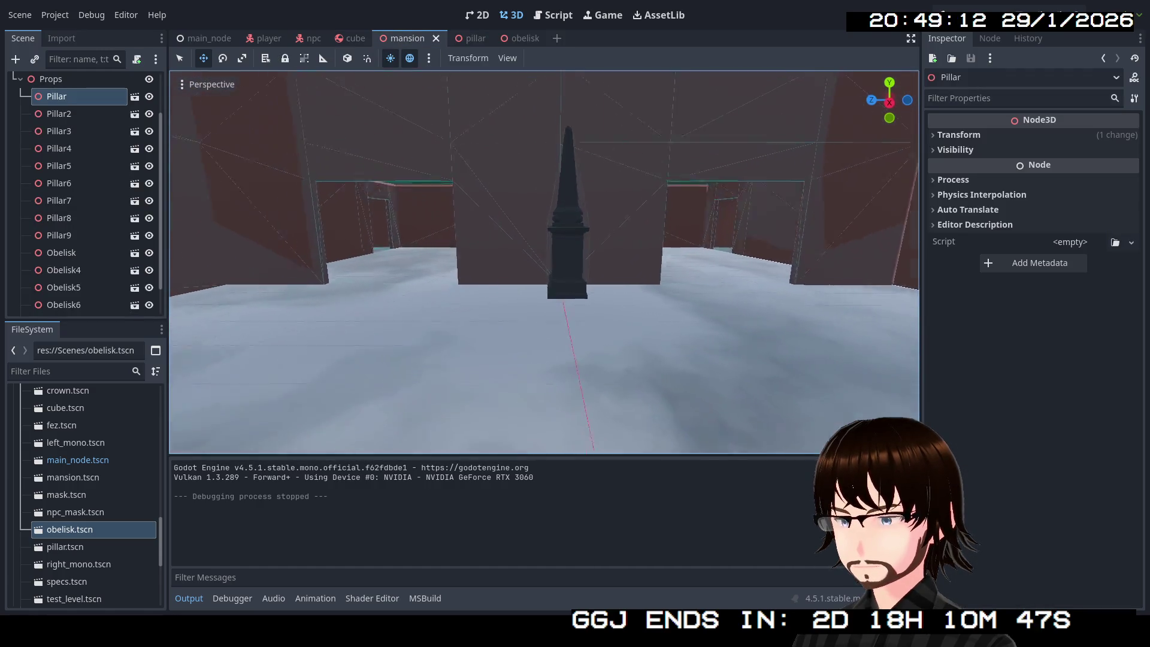
{"action": "left_click", "coordinate": [565, 240]}
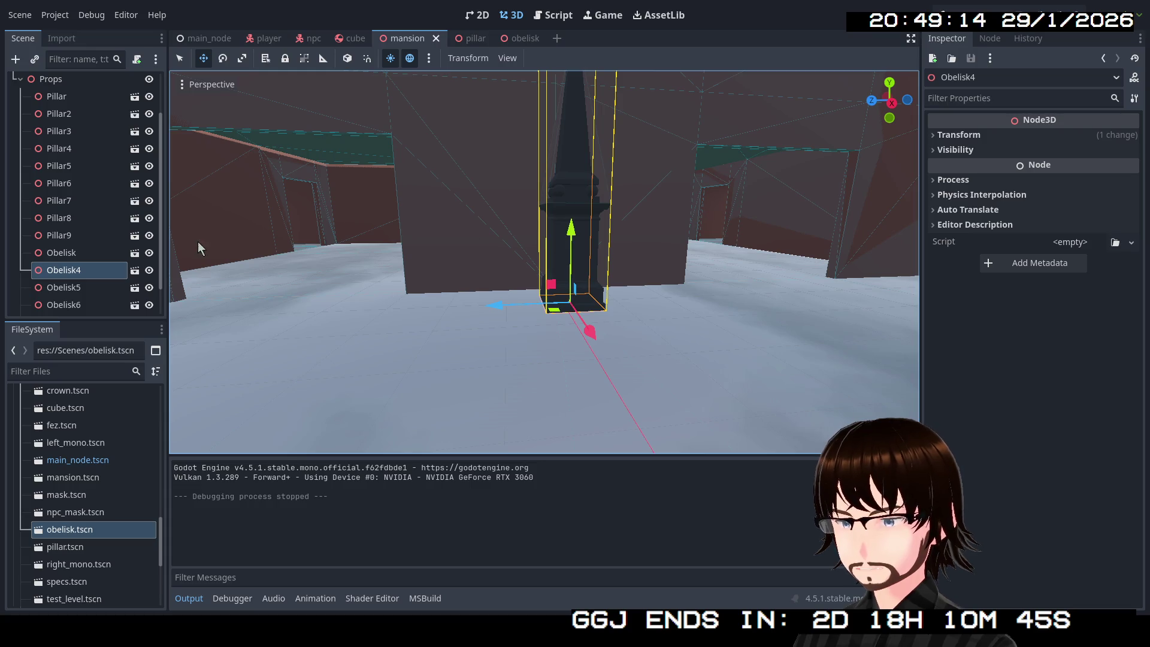
{"action": "left_click", "coordinate": [514, 39]}
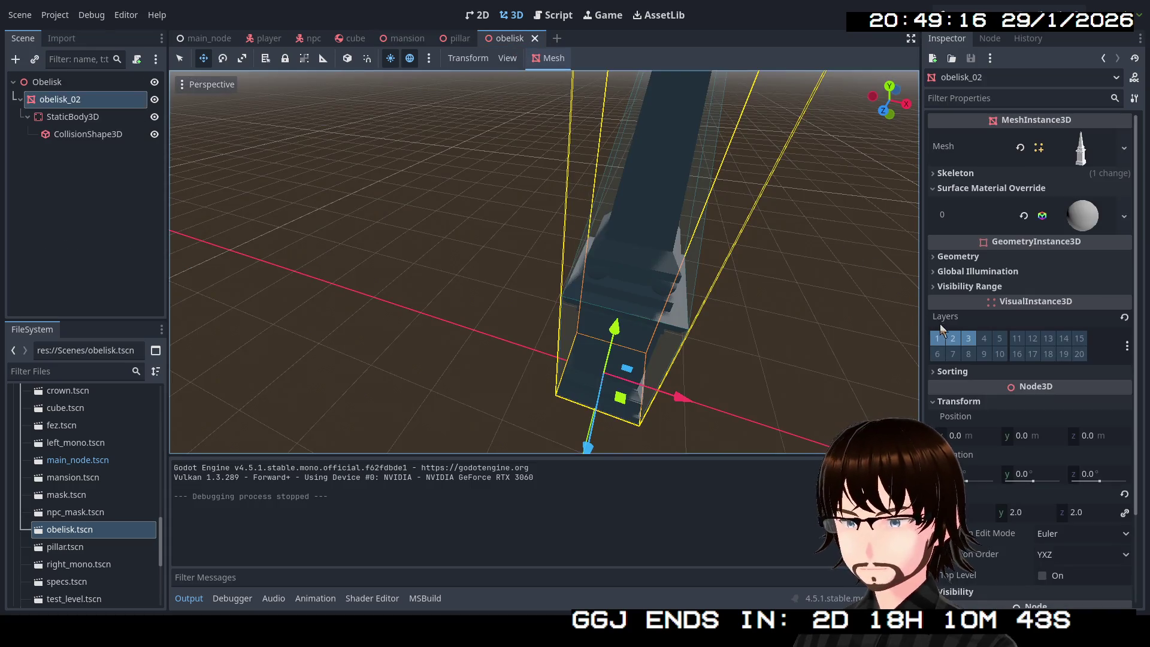
{"action": "left_click", "coordinate": [968, 341]}
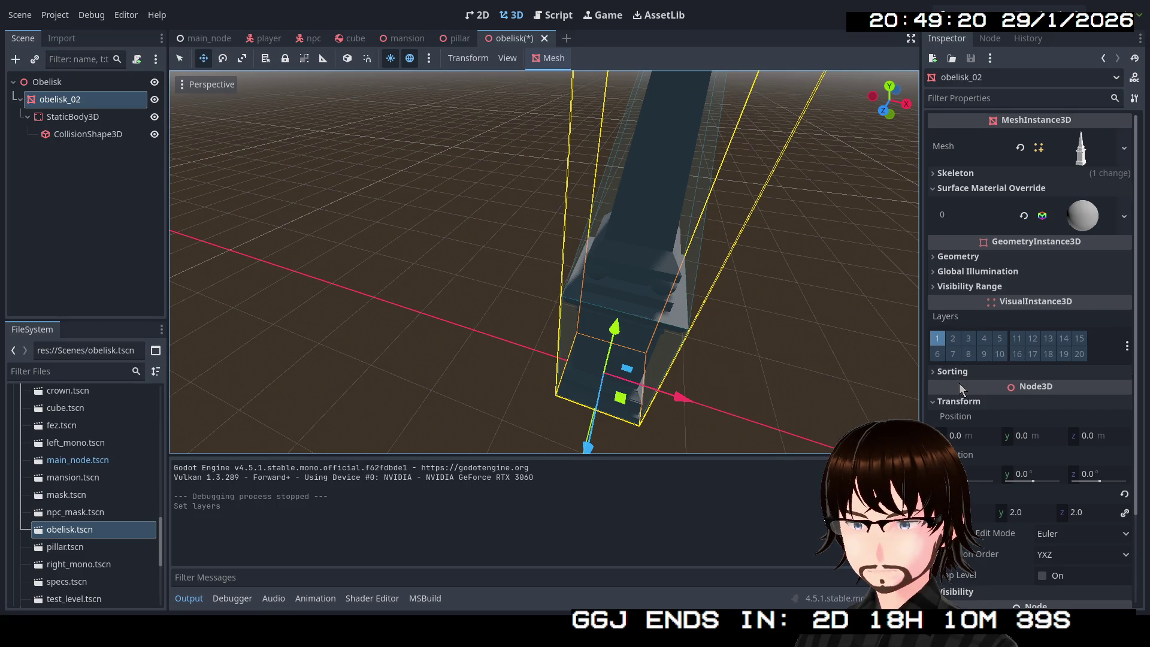
Check the obelisk StaticBody3D's collision layer and mask settings.
{"action": "left_click", "coordinate": [88, 120]}
{"action": "key", "text": "Down"}
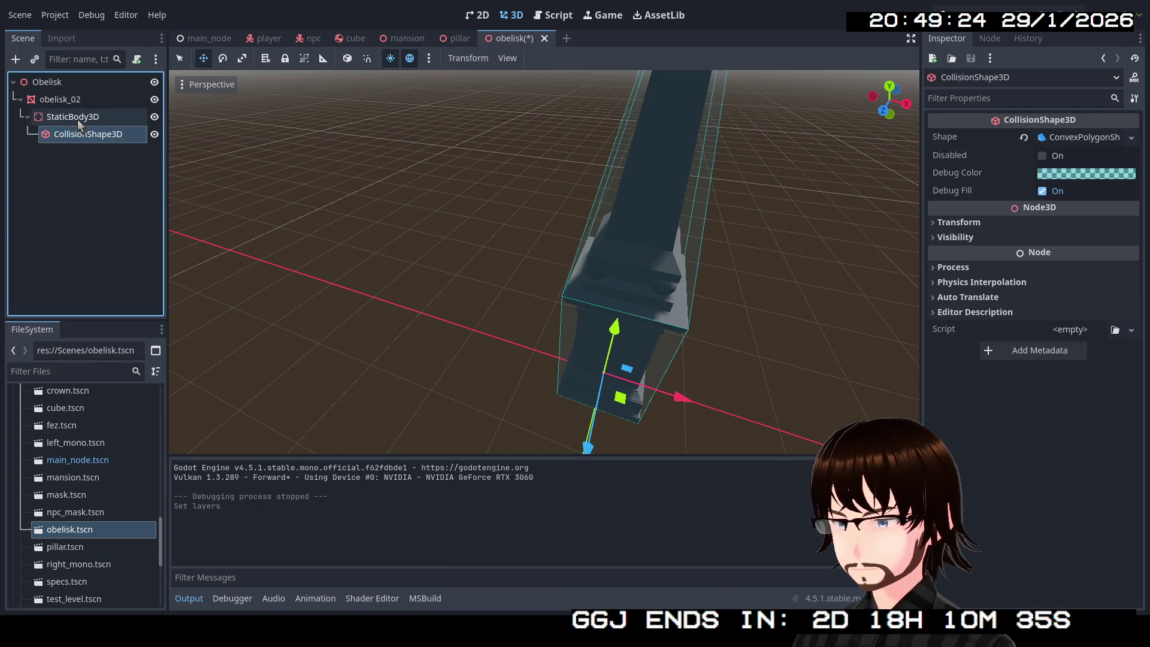
{"action": "left_click", "coordinate": [78, 117]}
{"action": "left_click", "coordinate": [962, 288]}
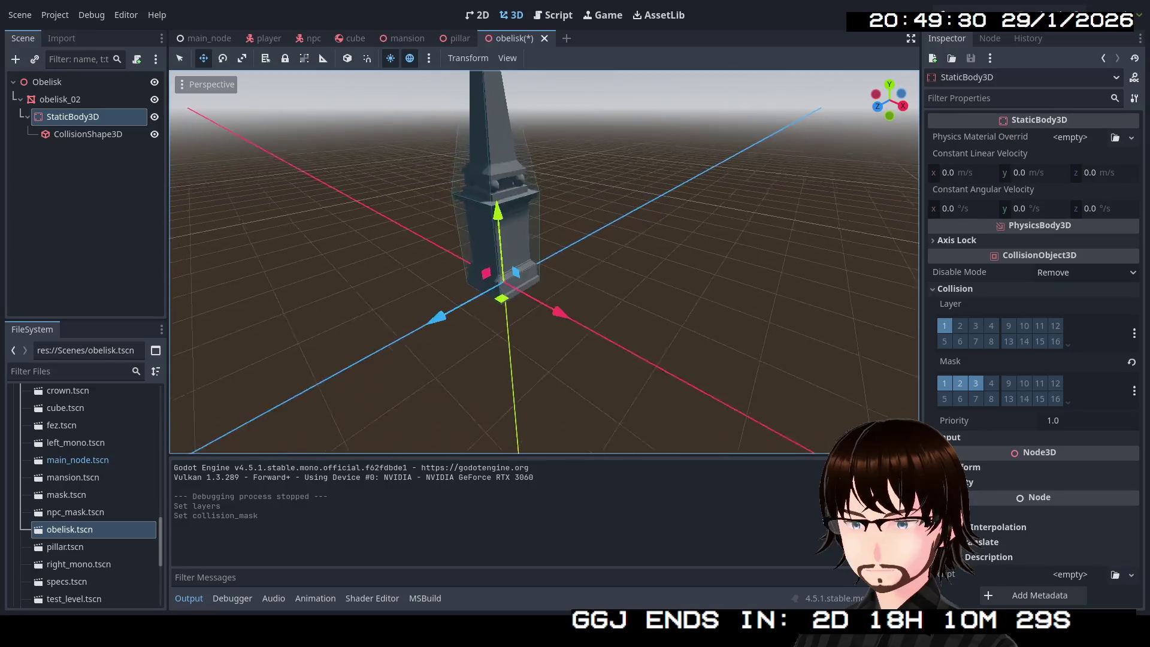
{"action": "left_click", "coordinate": [77, 99]}
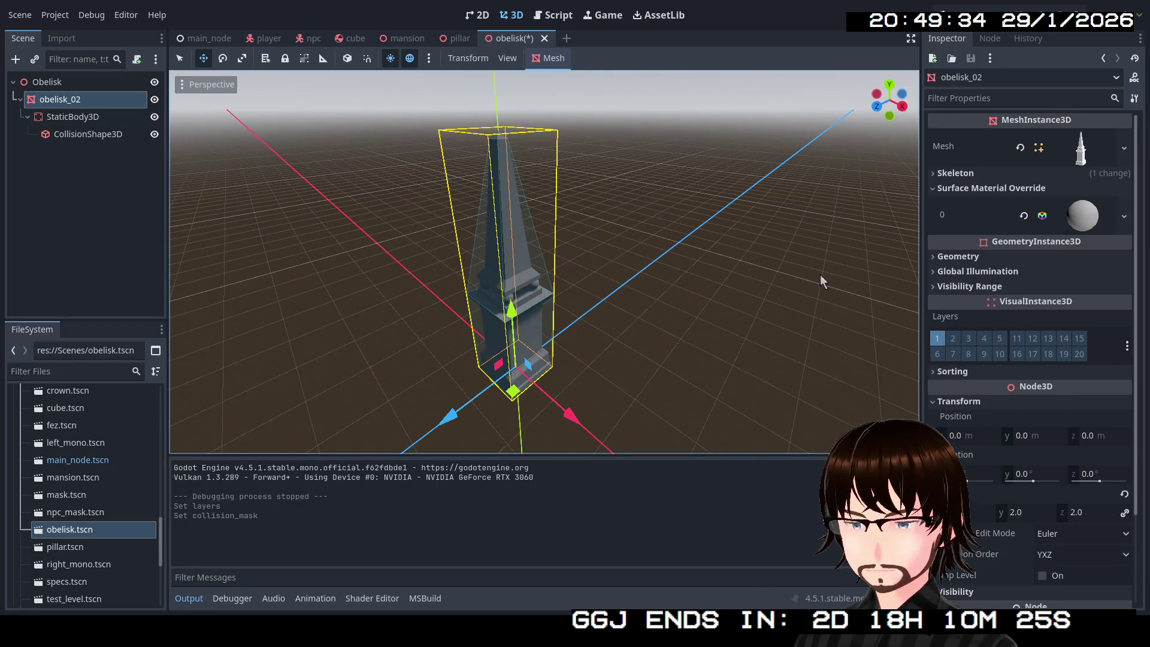
Compare against the pillar's mesh settings, then save and run the game with F5.
{"action": "left_click", "coordinate": [453, 39]}
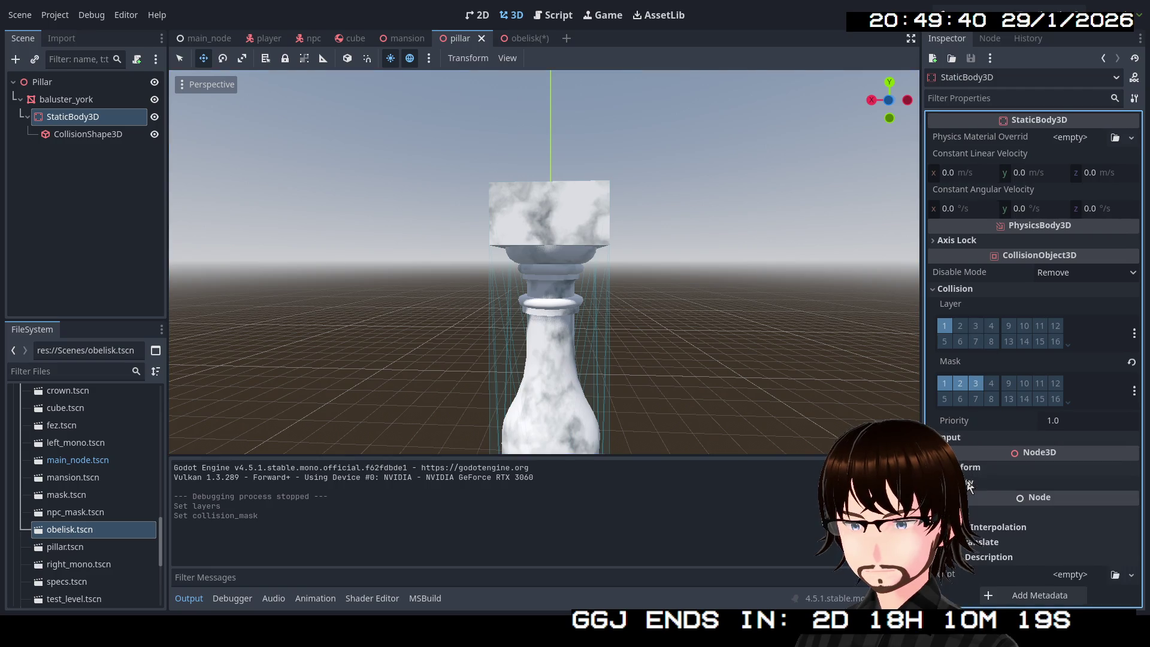
{"action": "left_click", "coordinate": [71, 97]}
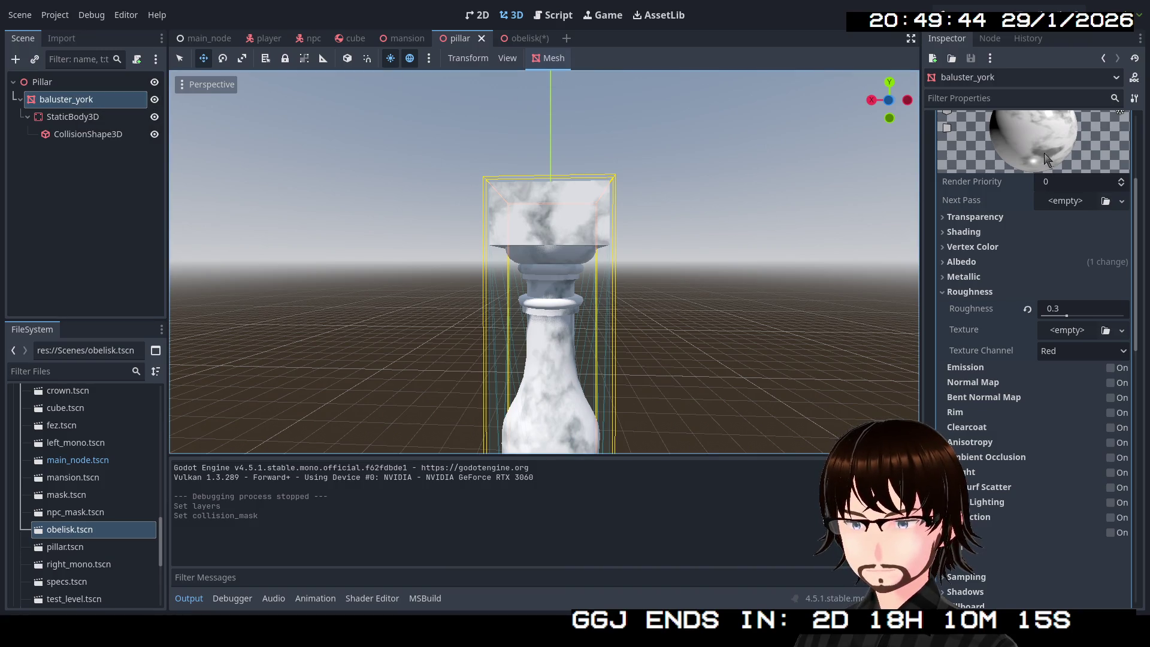
{"action": "scroll", "coordinate": [1045, 158], "scroll_direction": "up", "scroll_amount": 3}
{"action": "left_click", "coordinate": [1069, 258]}
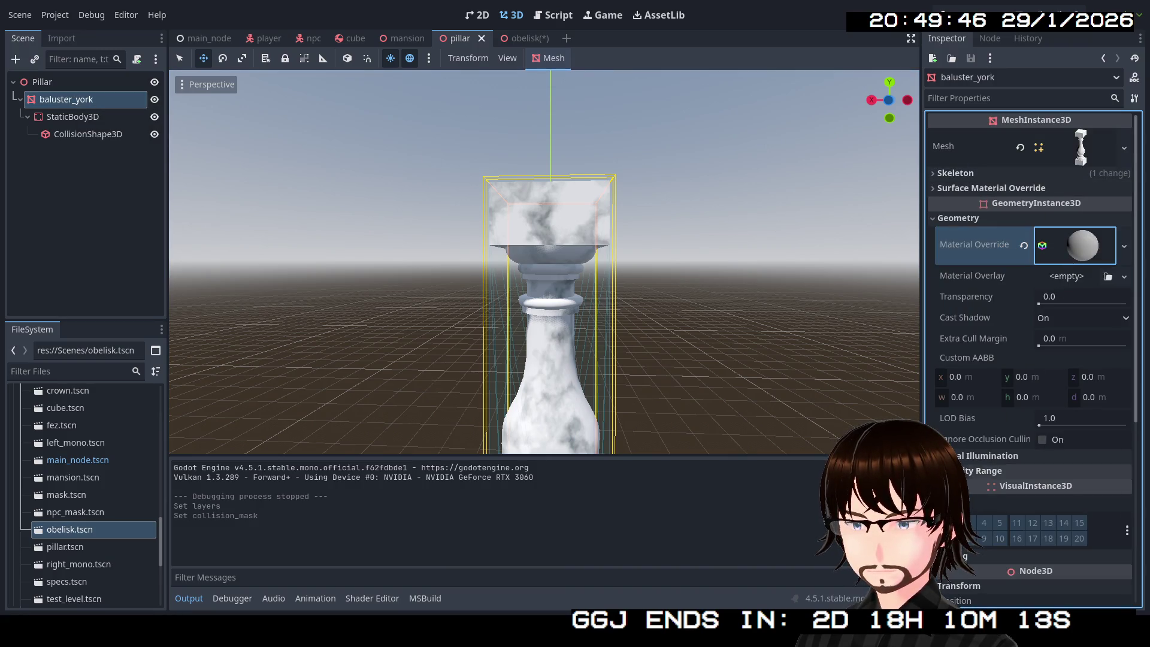
{"action": "left_click", "coordinate": [522, 39]}
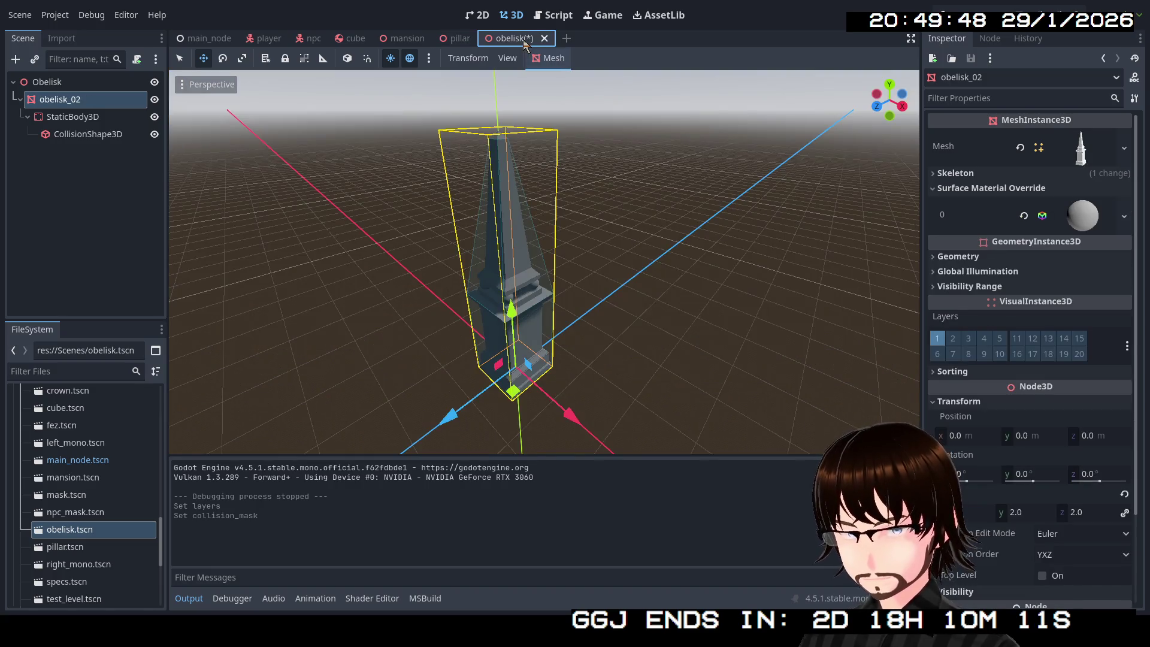
{"action": "key", "text": "F5"}
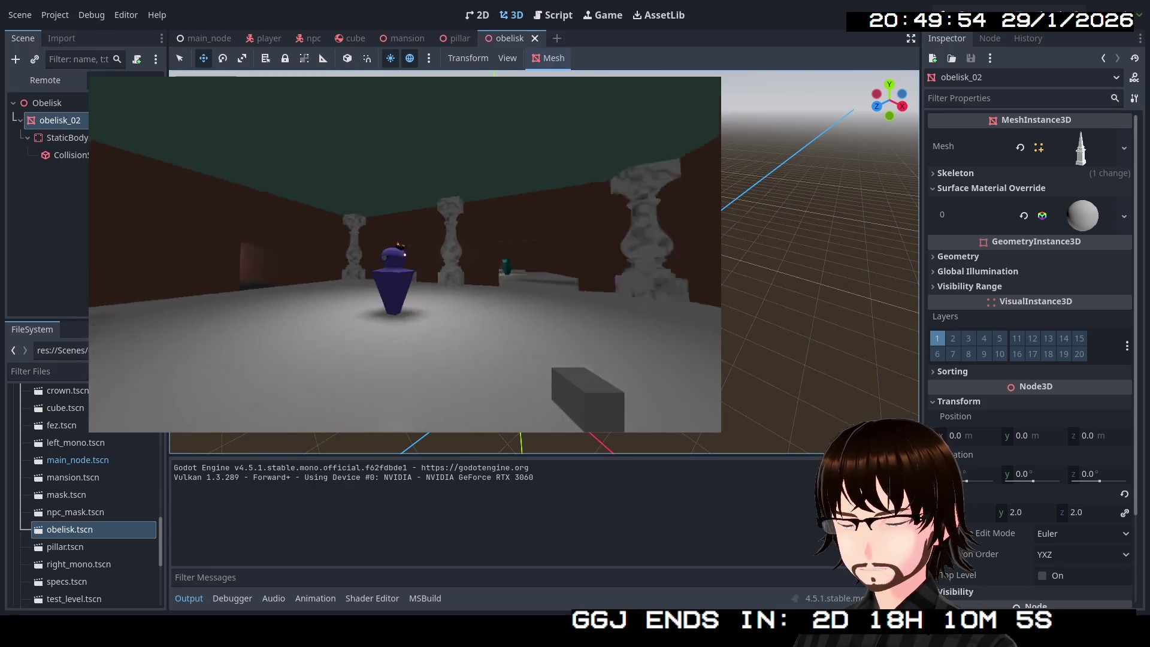
Walk the player past the pillars to a wall, stop the game, and expand the obelisk's Visibility Range.
{"action": "key", "text": "w"}
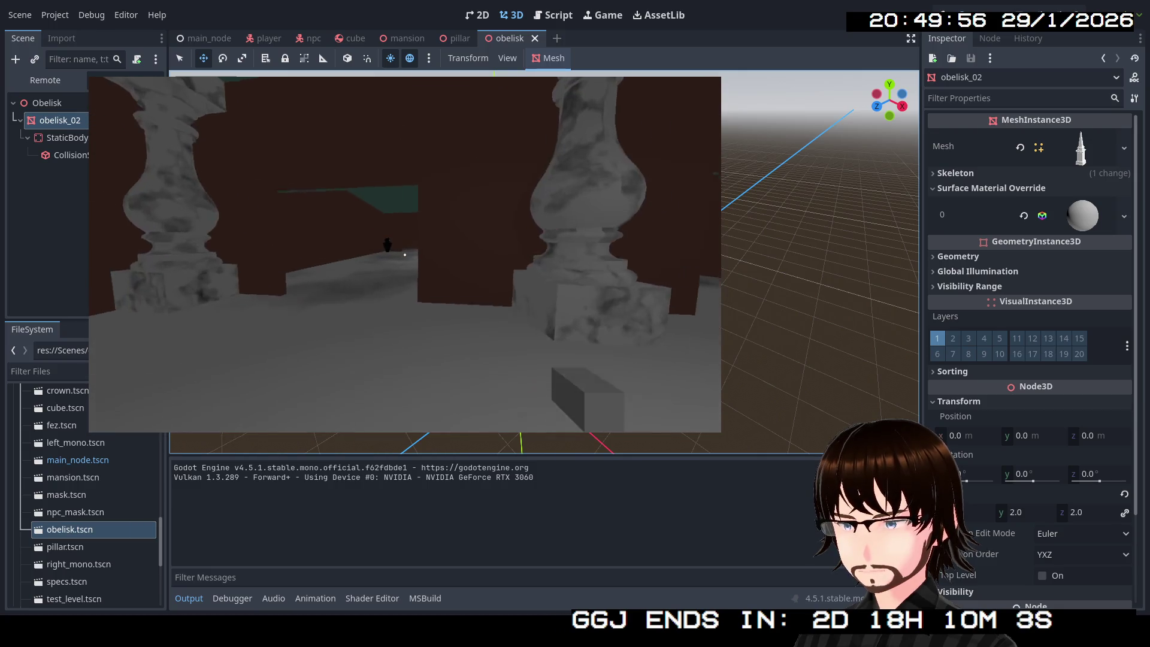
{"action": "key", "text": "w"}
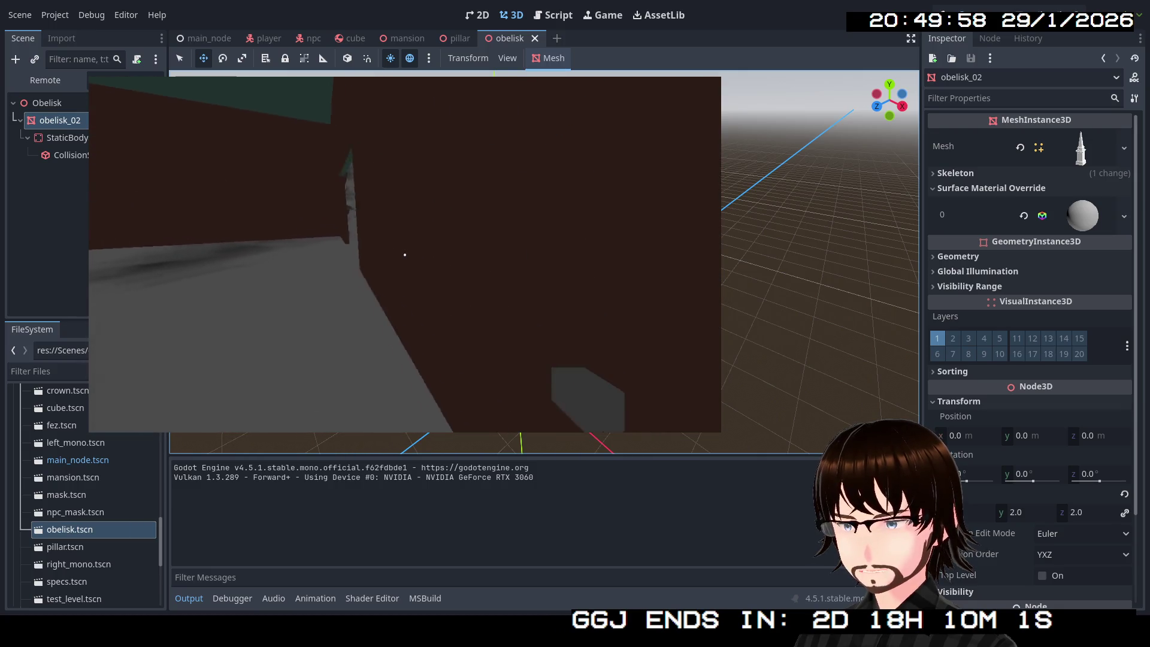
{"action": "key", "text": "w"}
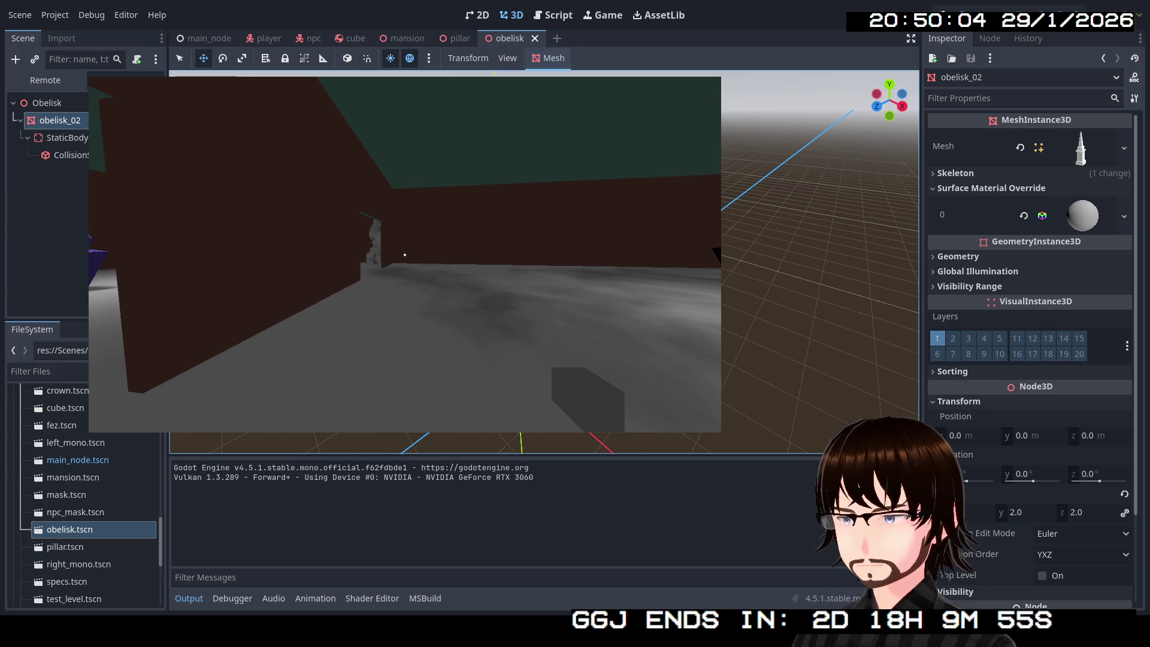
{"action": "key", "text": "F8"}
{"action": "left_click_drag", "start_coordinate": [655, 143], "coordinate": [671, 144]}
{"action": "left_click", "coordinate": [970, 288]}
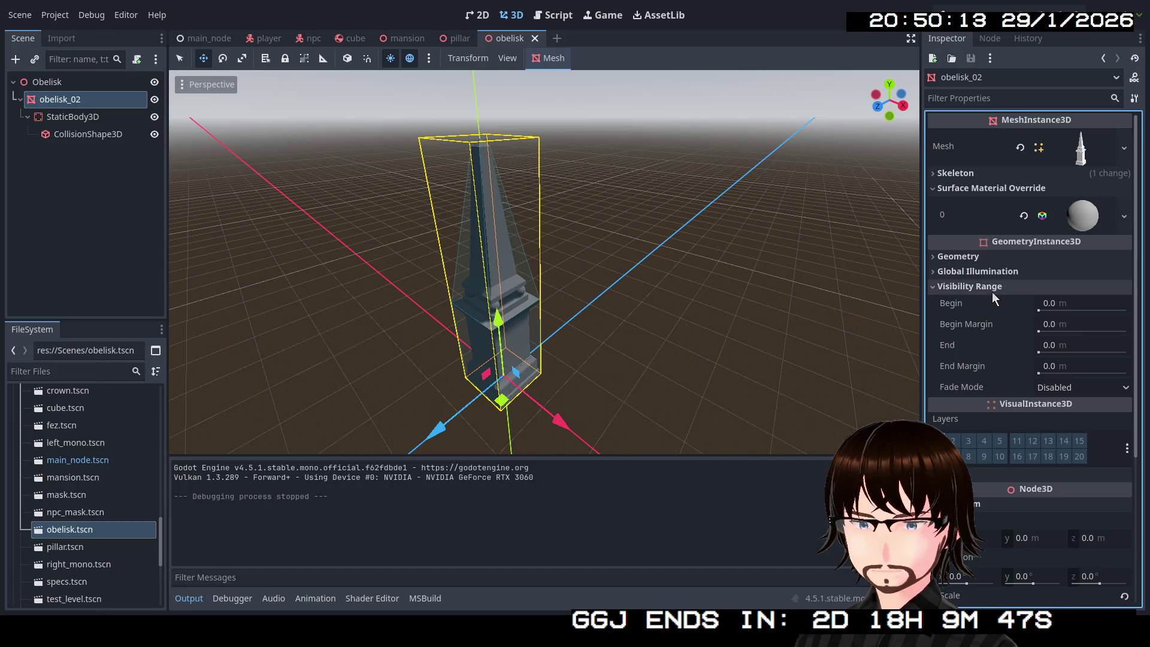
Inspect the pillar's baluster_york mesh sections and its StaticBody3D collision settings.
{"action": "left_click", "coordinate": [442, 40]}
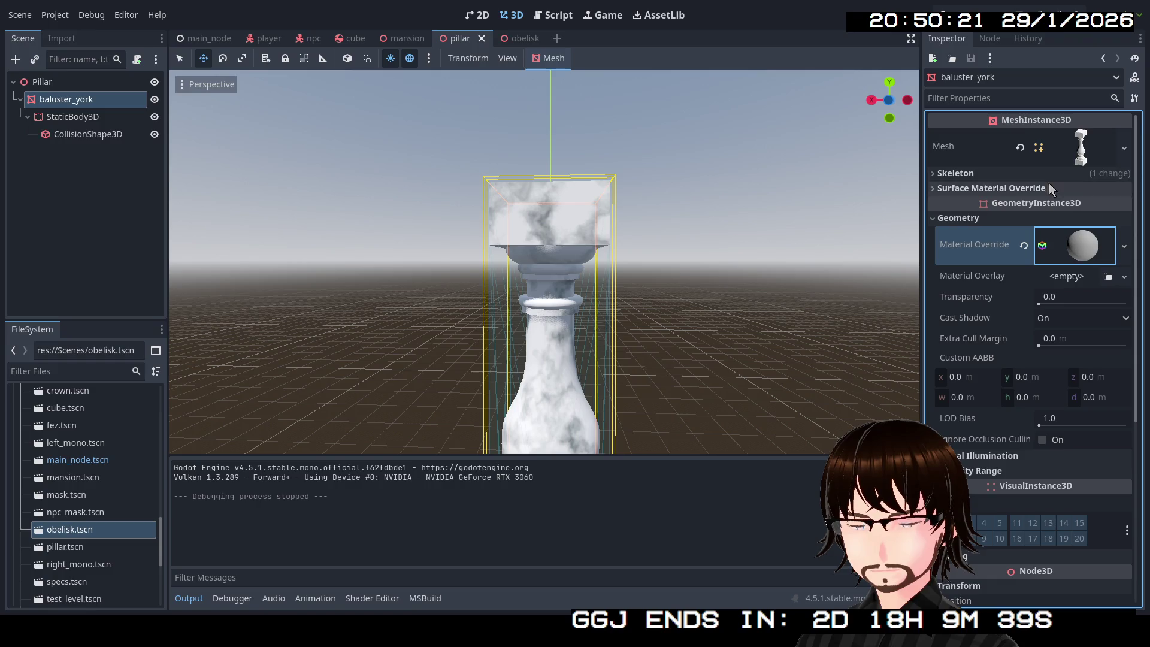
{"action": "left_click", "coordinate": [959, 219]}
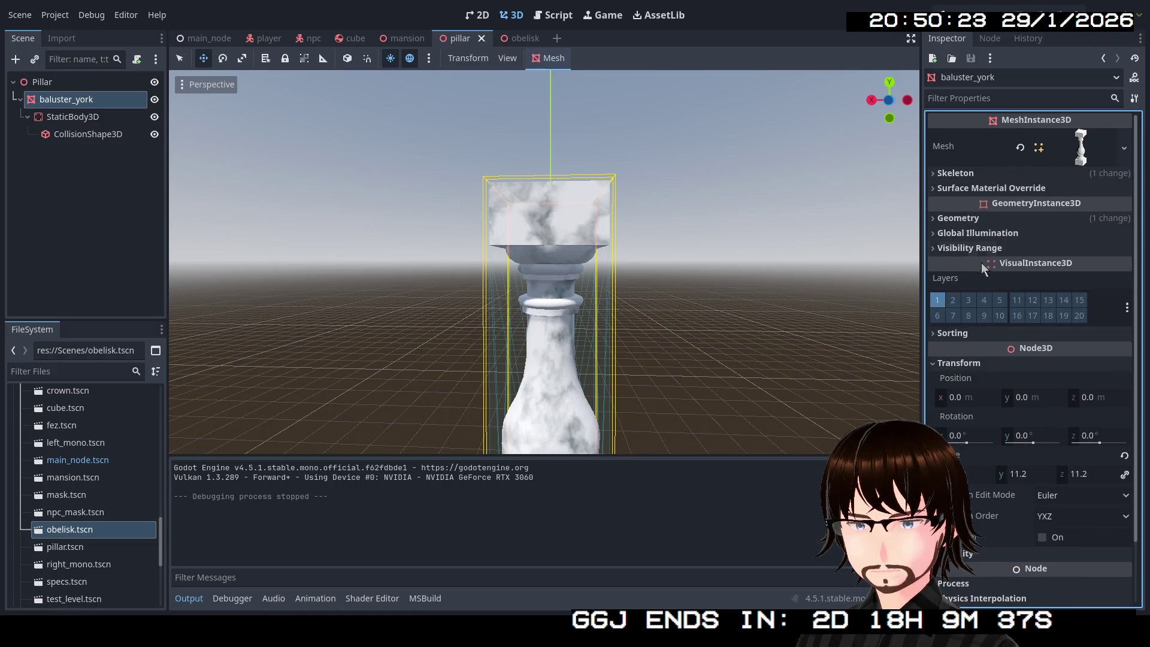
{"action": "left_click", "coordinate": [977, 336]}
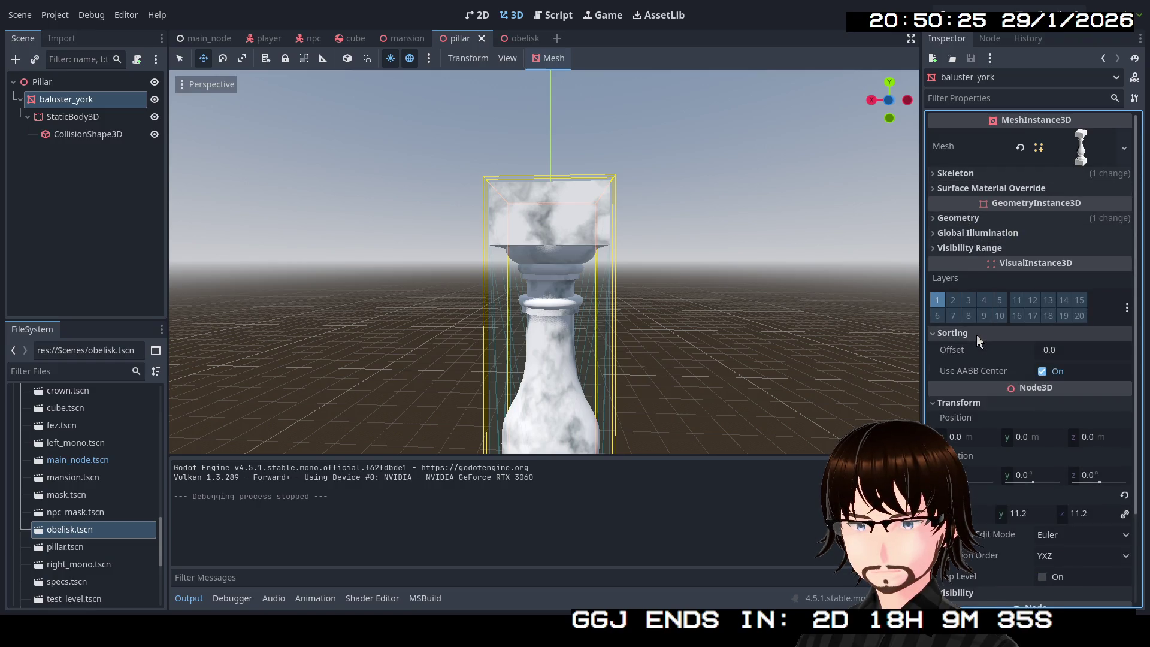
{"action": "left_click", "coordinate": [977, 336]}
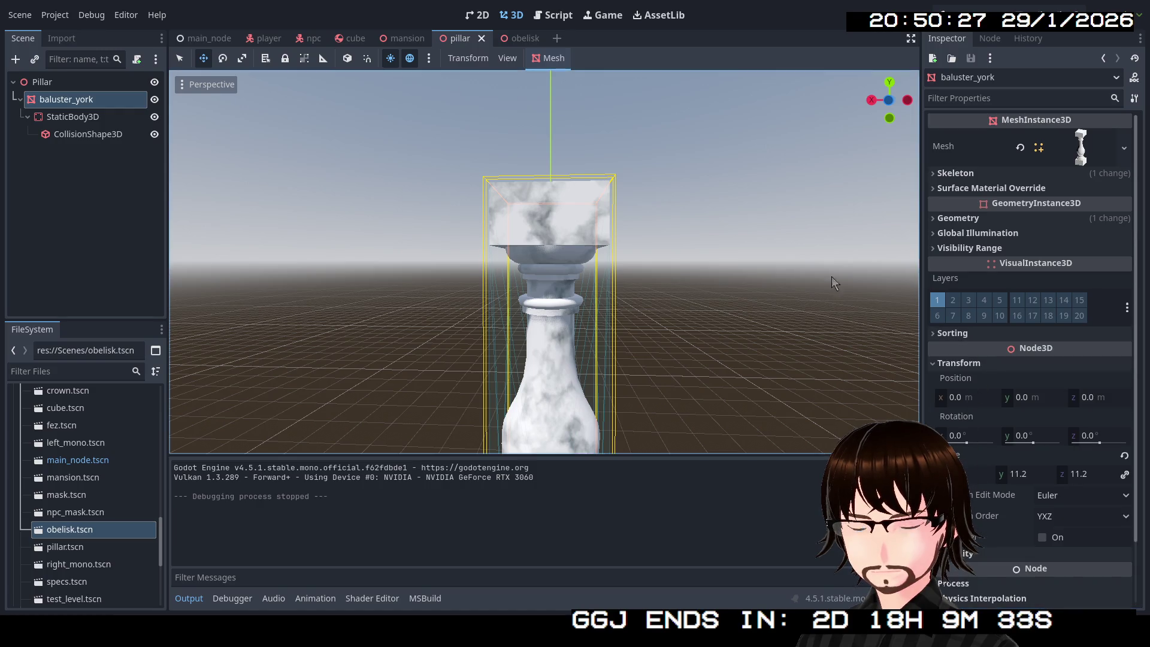
{"action": "left_click", "coordinate": [72, 116]}
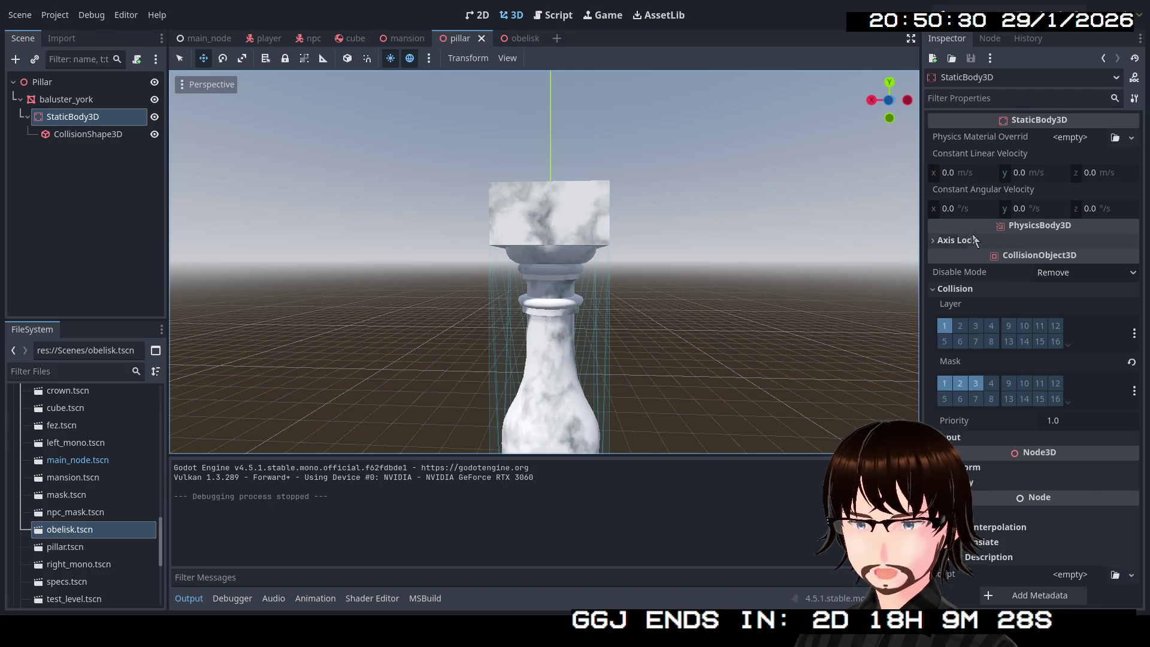
Check the obelisk's Transform scale, then fly the mansion view up to its row of obelisks.
{"action": "left_click", "coordinate": [512, 45]}
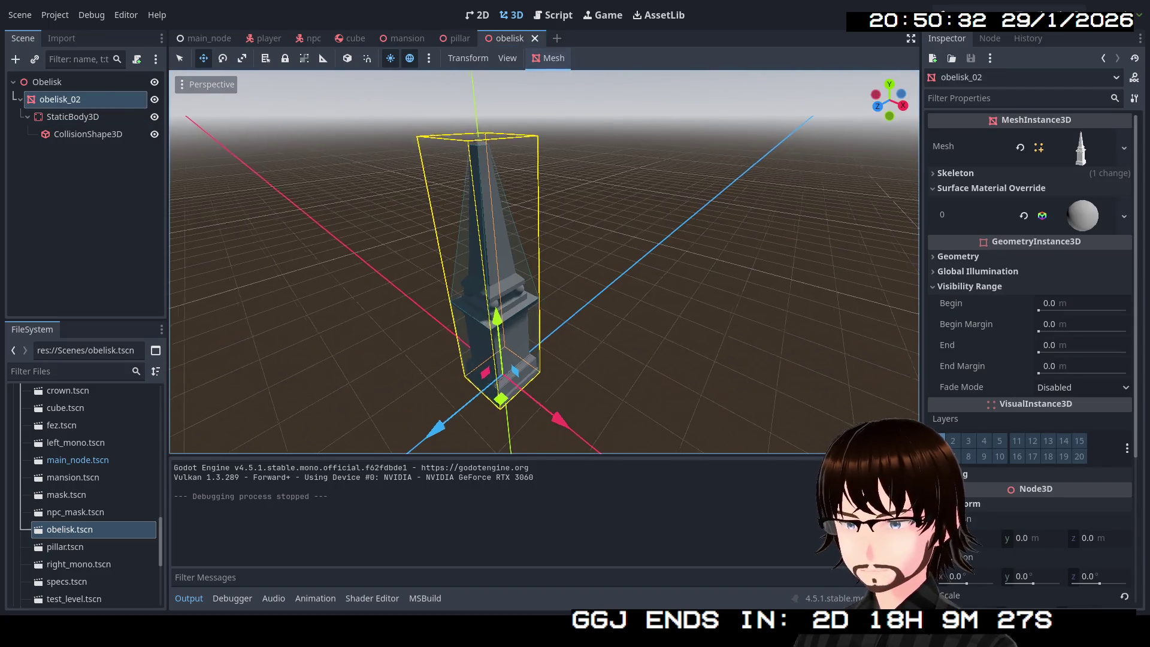
{"action": "scroll", "coordinate": [1044, 349], "scroll_direction": "down", "scroll_amount": 4}
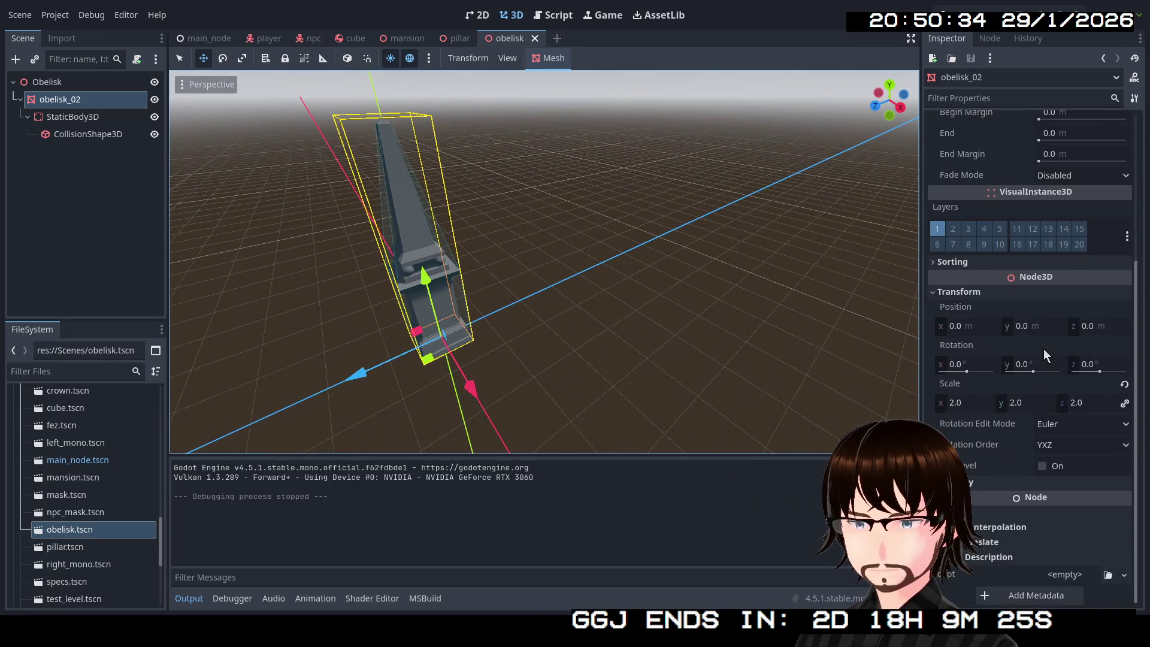
{"action": "scroll", "coordinate": [1043, 348], "scroll_direction": "up", "scroll_amount": 1}
{"action": "scroll", "coordinate": [998, 516], "scroll_direction": "down", "scroll_amount": 1}
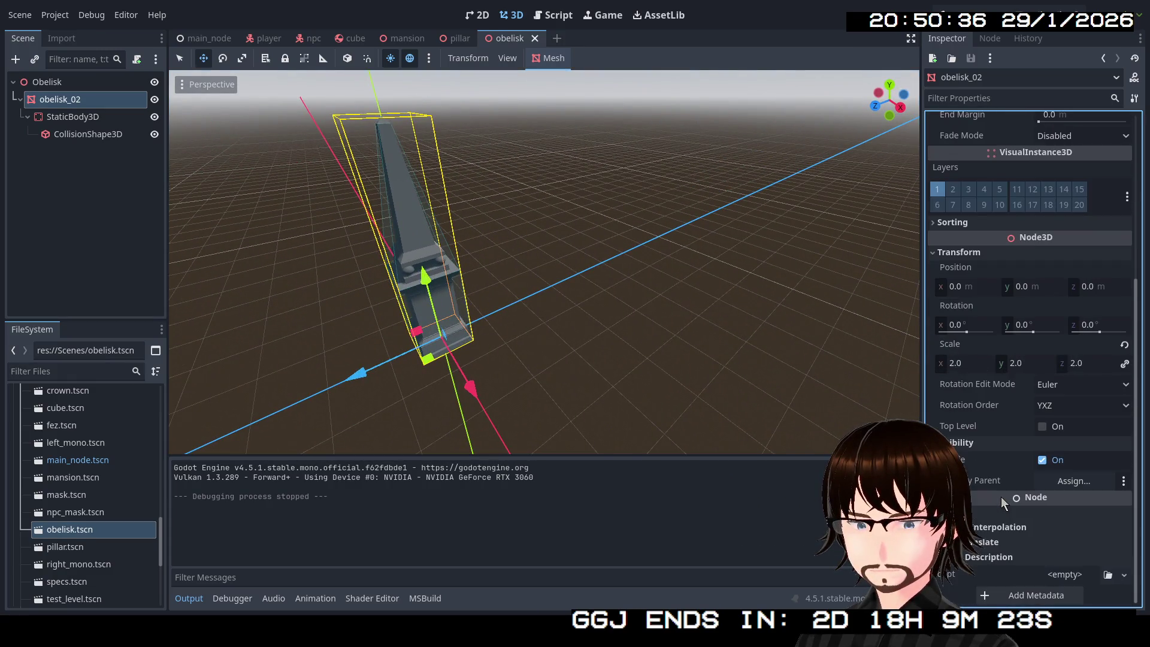
{"action": "scroll", "coordinate": [962, 451], "scroll_direction": "down", "scroll_amount": 2}
{"action": "scroll", "coordinate": [961, 444], "scroll_direction": "up", "scroll_amount": 2}
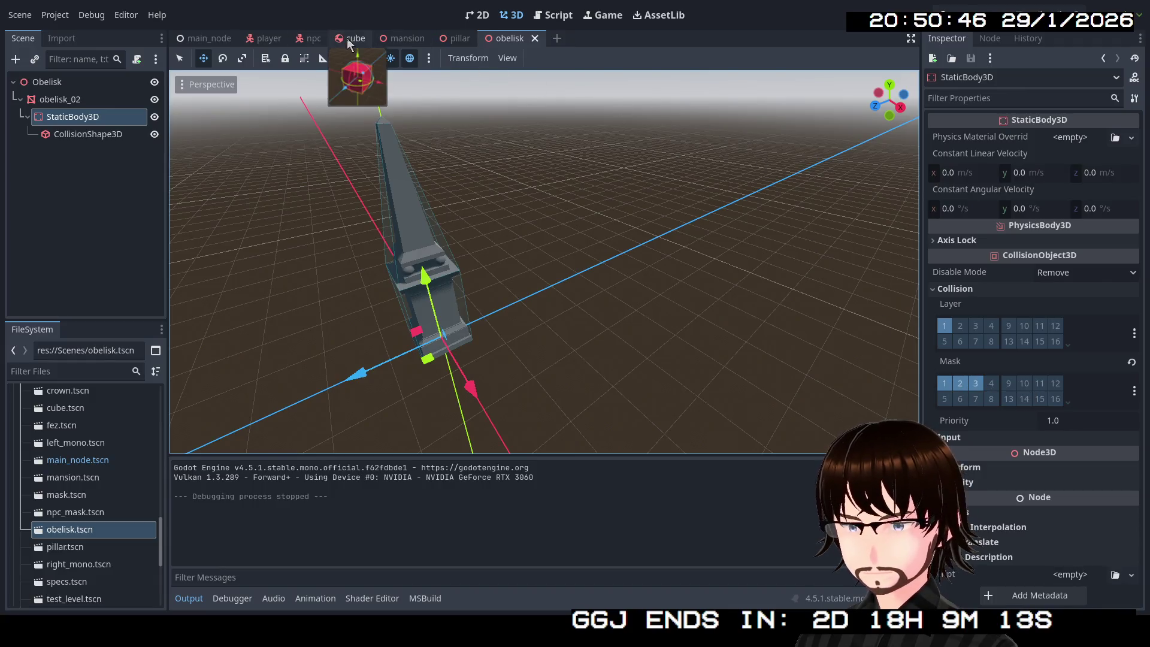
{"action": "left_click", "coordinate": [403, 39]}
{"action": "left_click_drag", "start_coordinate": [612, 224], "coordinate": [612, 224]}
{"action": "left_click", "coordinate": [190, 37]}
{"action": "left_click_drag", "start_coordinate": [517, 203], "coordinate": [517, 202]}
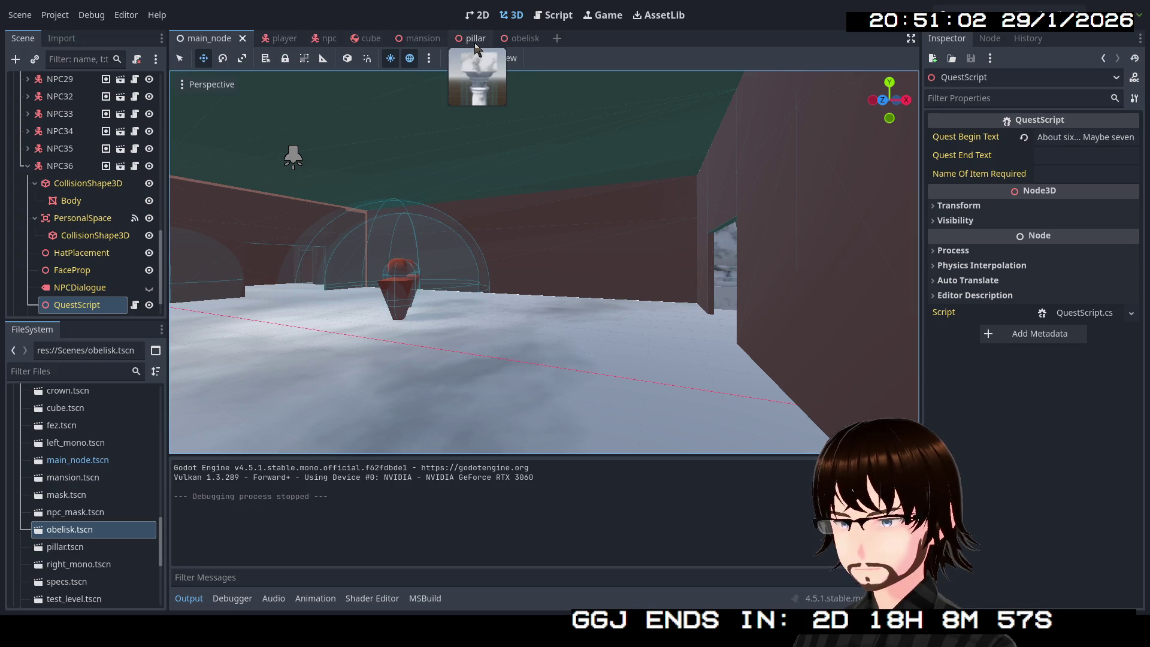
{"action": "left_click", "coordinate": [28, 166]}
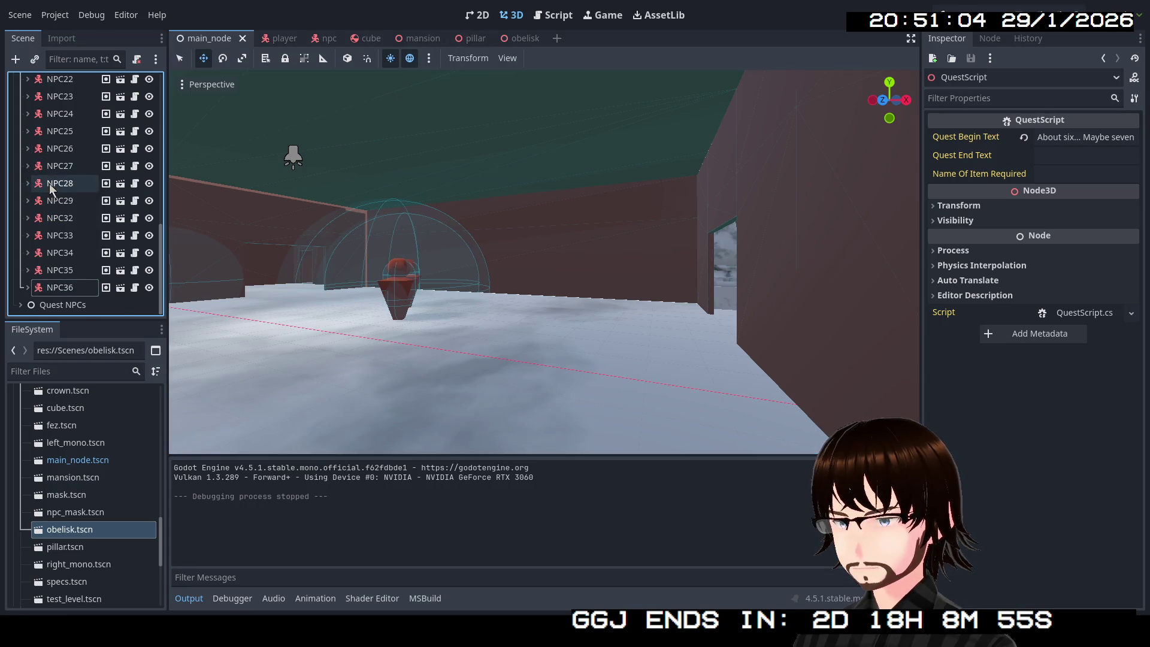
{"action": "scroll", "coordinate": [54, 181], "scroll_direction": "up", "scroll_amount": 10}
{"action": "scroll", "coordinate": [84, 181], "scroll_direction": "up", "scroll_amount": 3}
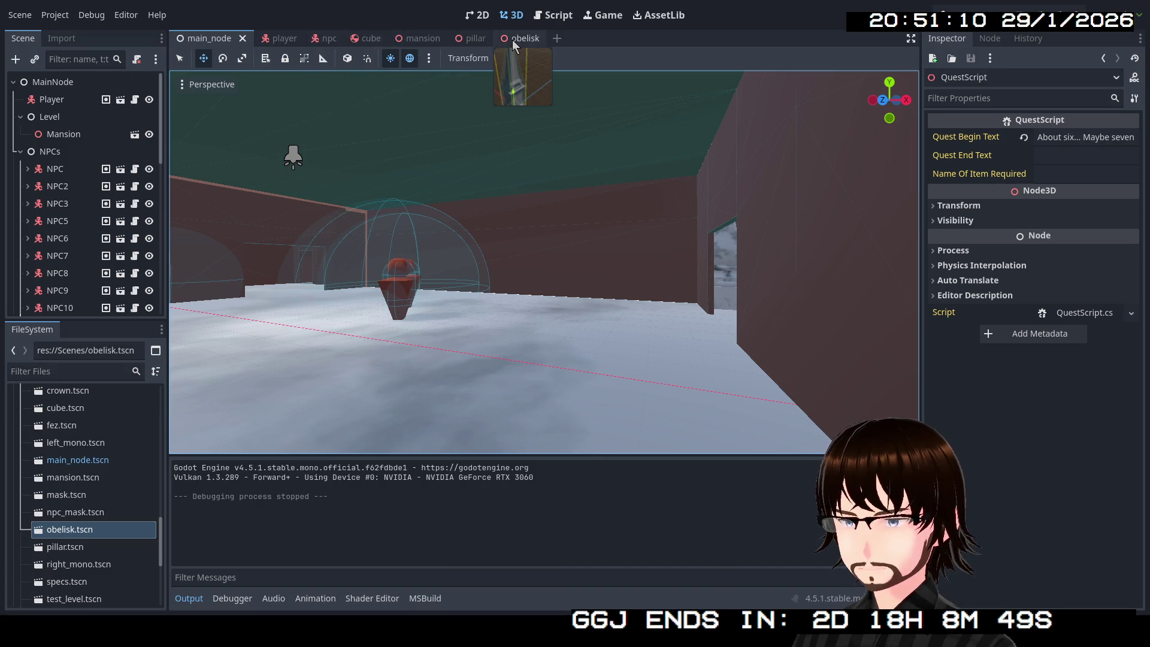
{"action": "left_click", "coordinate": [410, 40]}
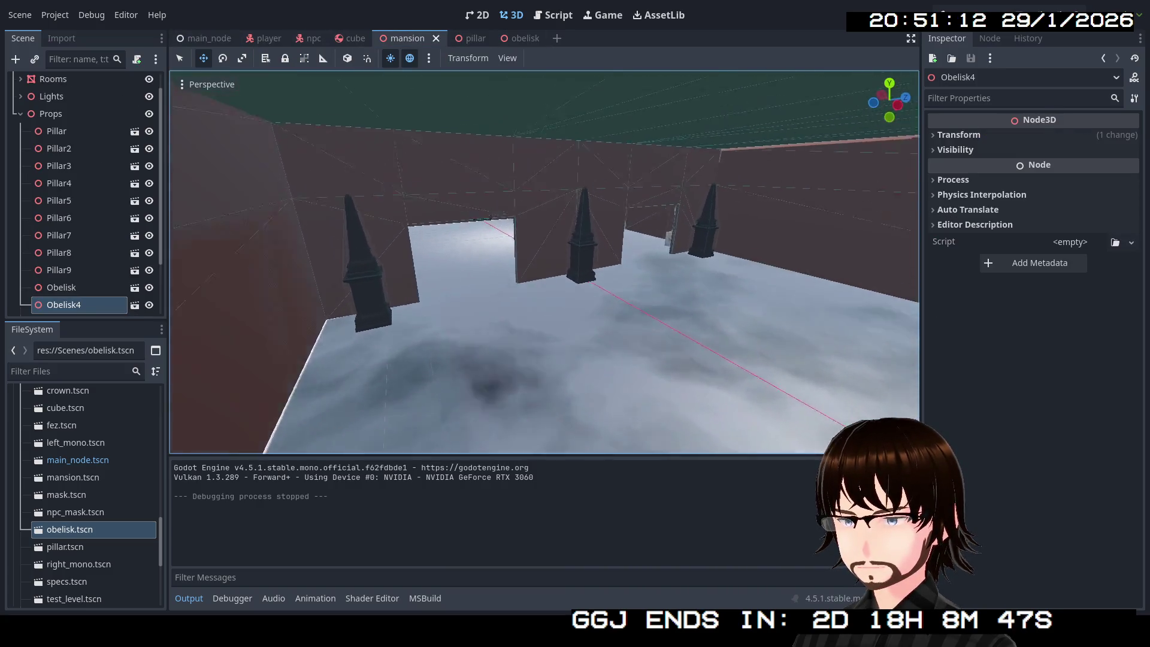
Fly the view toward the obelisks by the wall and expand the Props group.
{"action": "key", "text": "w"}
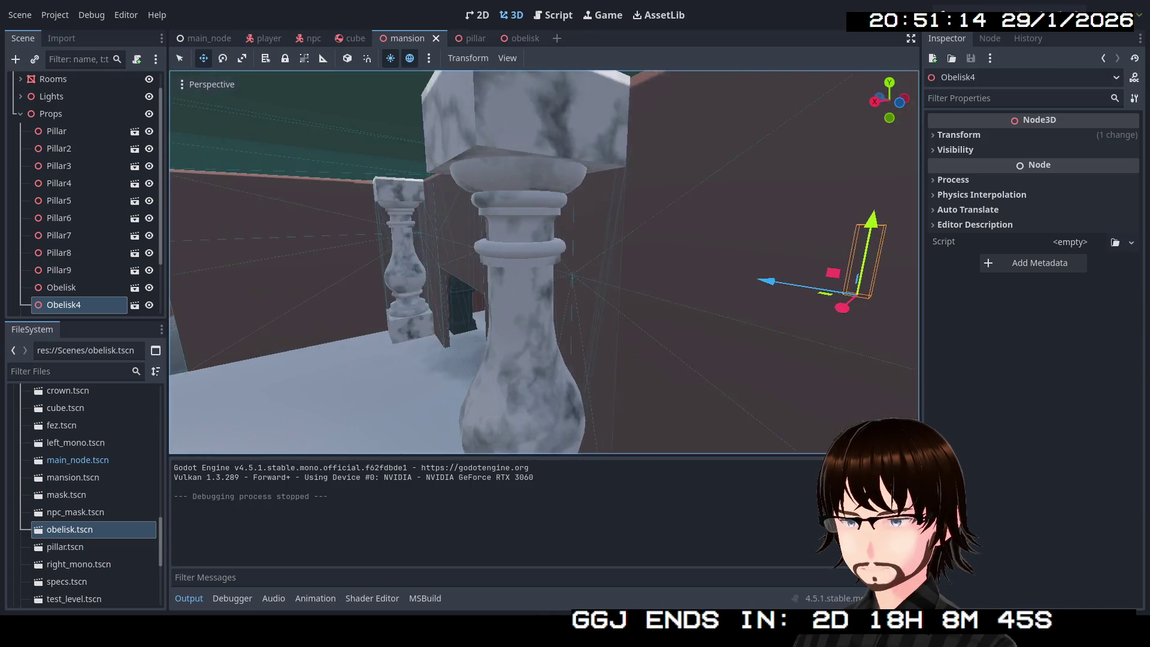
{"action": "key", "text": "w"}
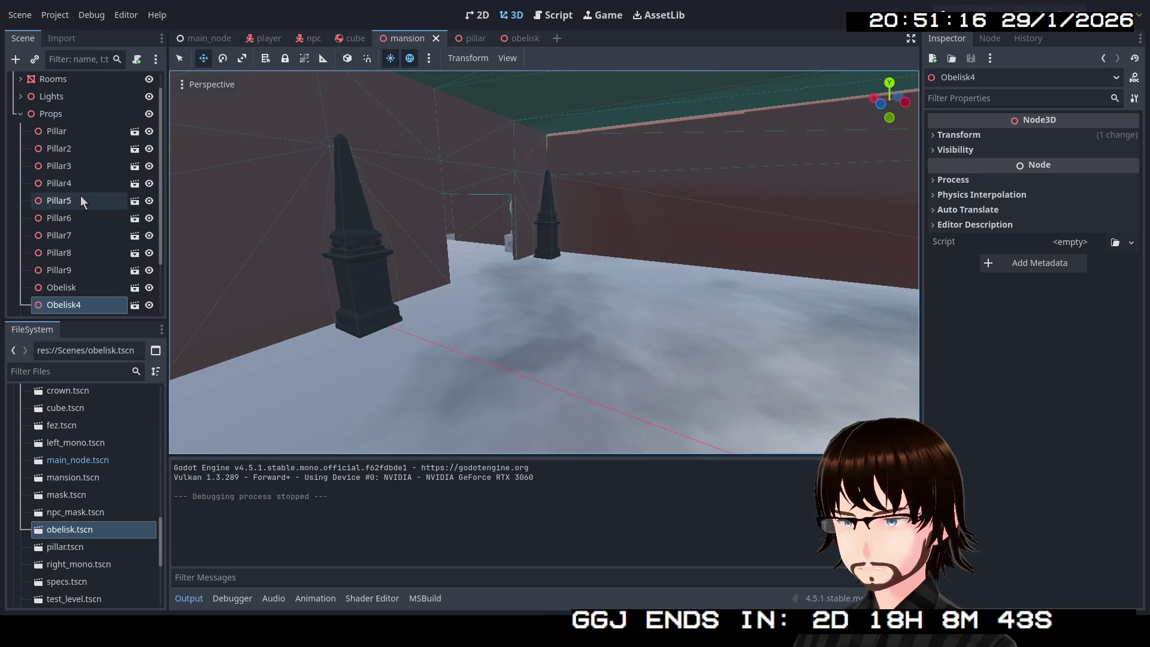
{"action": "scroll", "coordinate": [80, 204], "scroll_direction": "up", "scroll_amount": 2}
{"action": "left_click", "coordinate": [17, 135]}
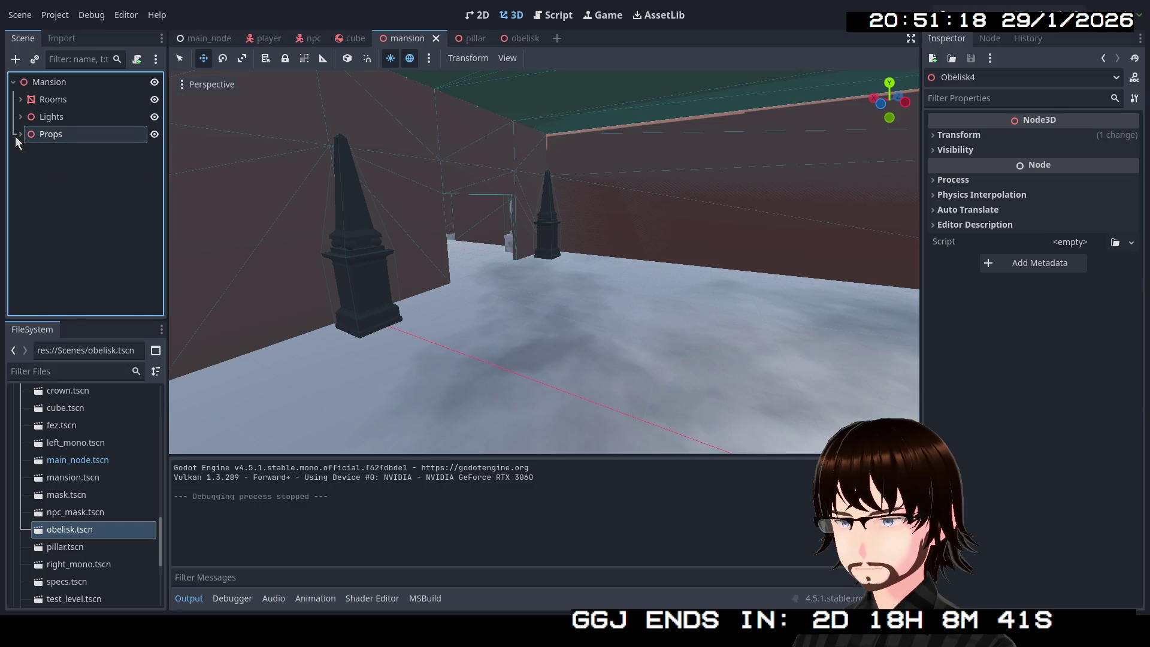
{"action": "left_click", "coordinate": [17, 135]}
{"action": "scroll", "coordinate": [80, 204], "scroll_direction": "down", "scroll_amount": 3}
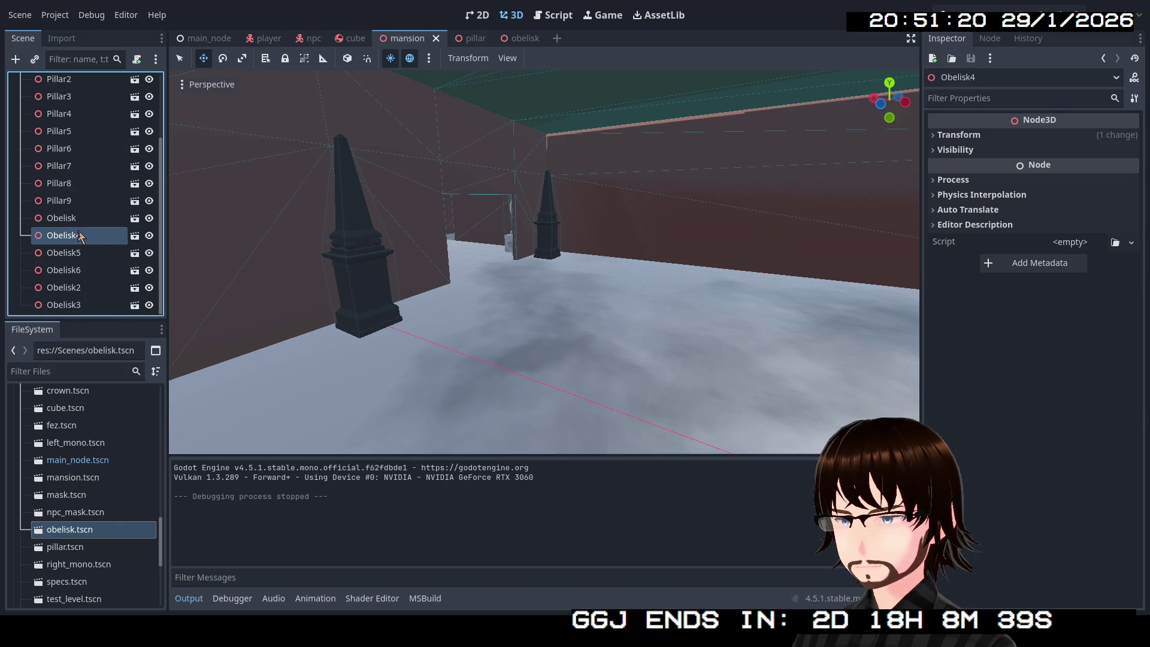
Inspect Obelisk, Obelisk5, Obelisk6 and Obelisk2, then focus on Obelisk3 and fly around it.
{"action": "left_click", "coordinate": [67, 218]}
{"action": "left_click", "coordinate": [75, 252]}
{"action": "left_click", "coordinate": [78, 269]}
{"action": "left_click", "coordinate": [80, 289]}
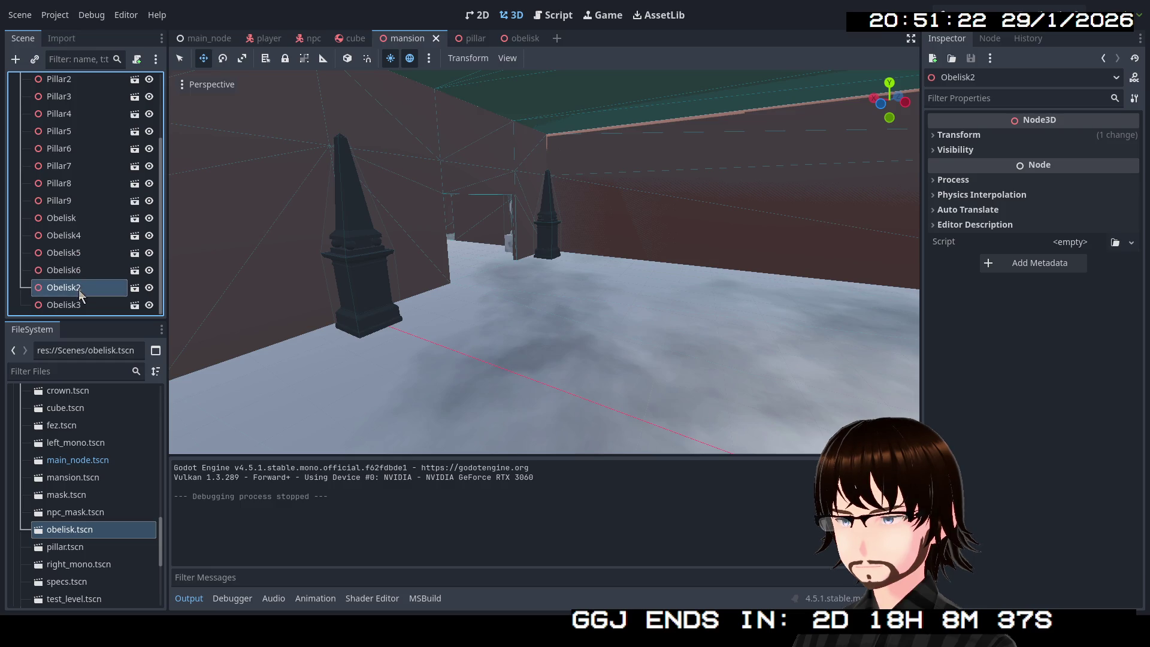
{"action": "left_click", "coordinate": [79, 307]}
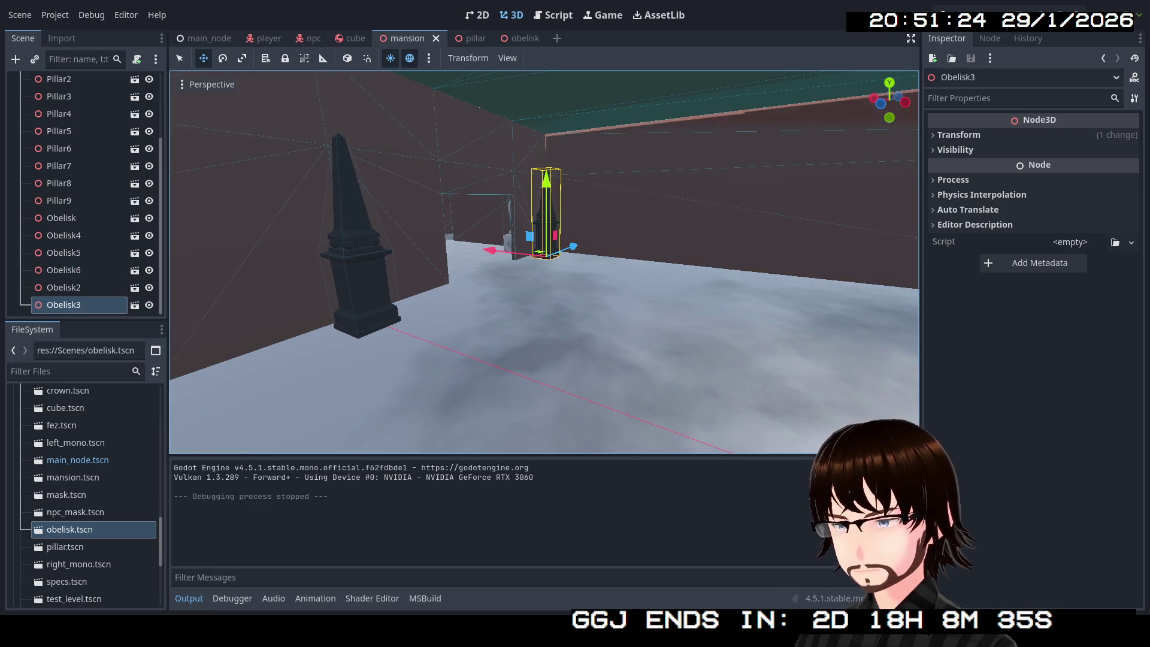
{"action": "key", "text": "f"}
{"action": "key", "text": "s"}
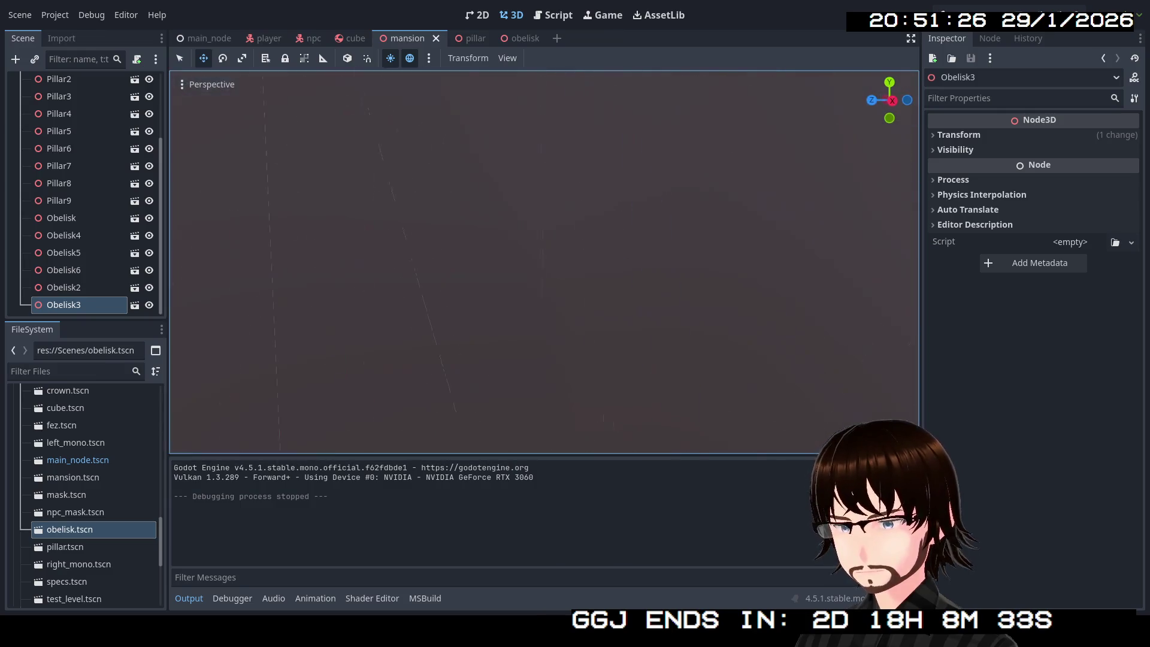
{"action": "key", "text": "s"}
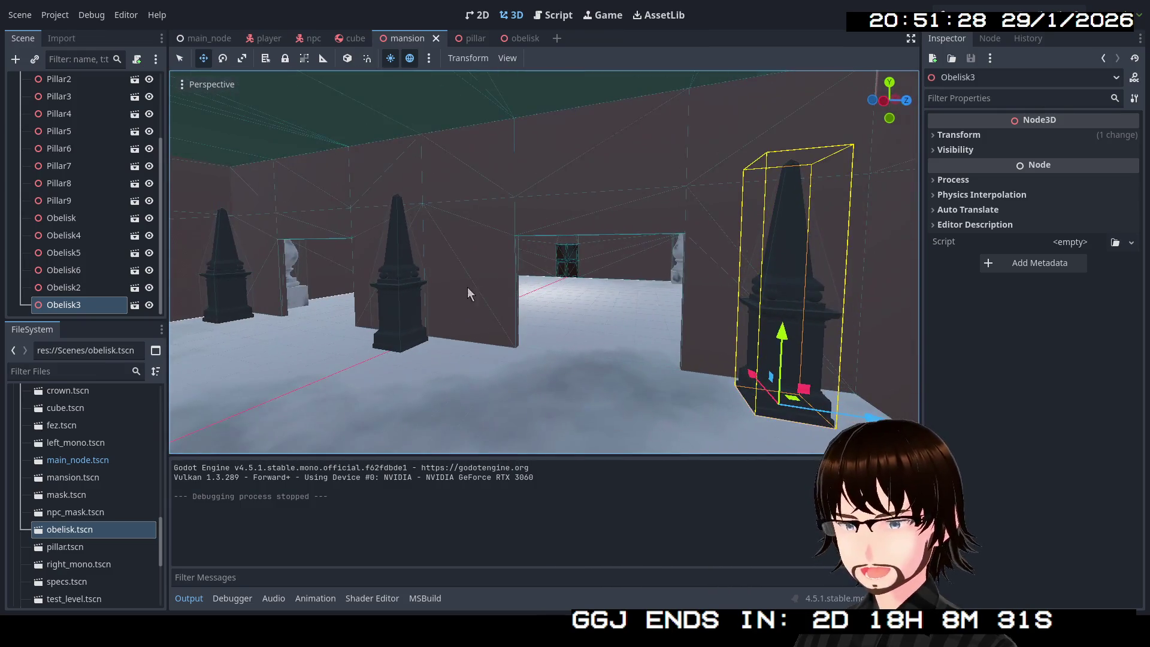
{"action": "left_click", "coordinate": [195, 38]}
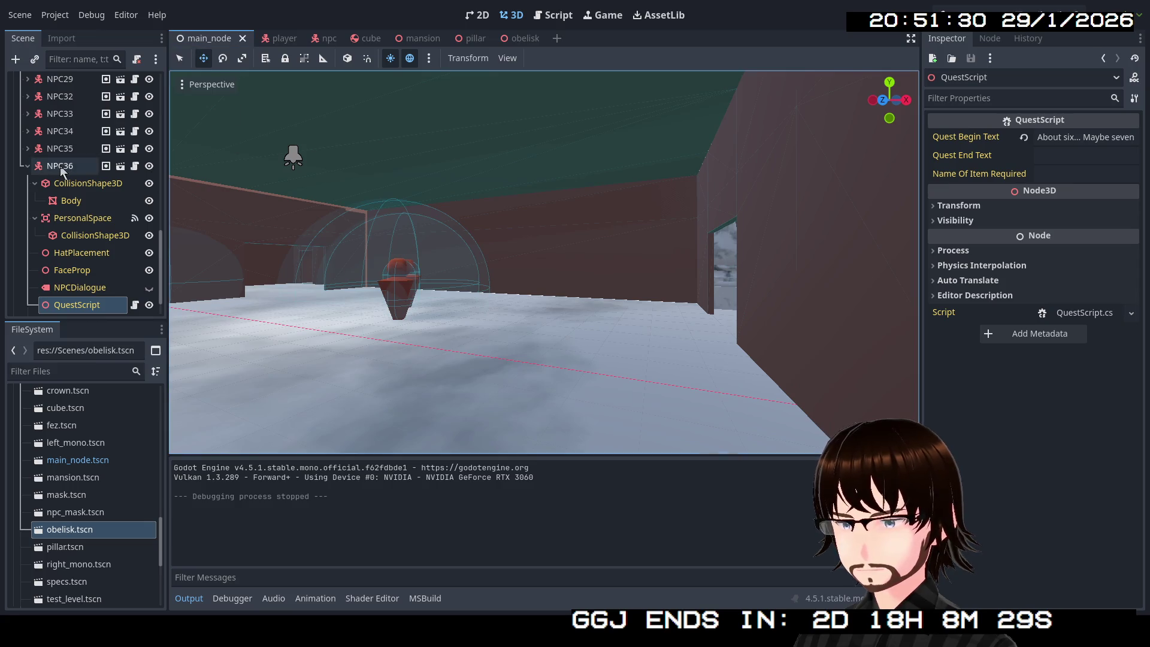
Turn on Editable Children for the Mansion instance and browse its Lights and Props nodes.
{"action": "left_click", "coordinate": [27, 166]}
{"action": "scroll", "coordinate": [31, 164], "scroll_direction": "up", "scroll_amount": 10}
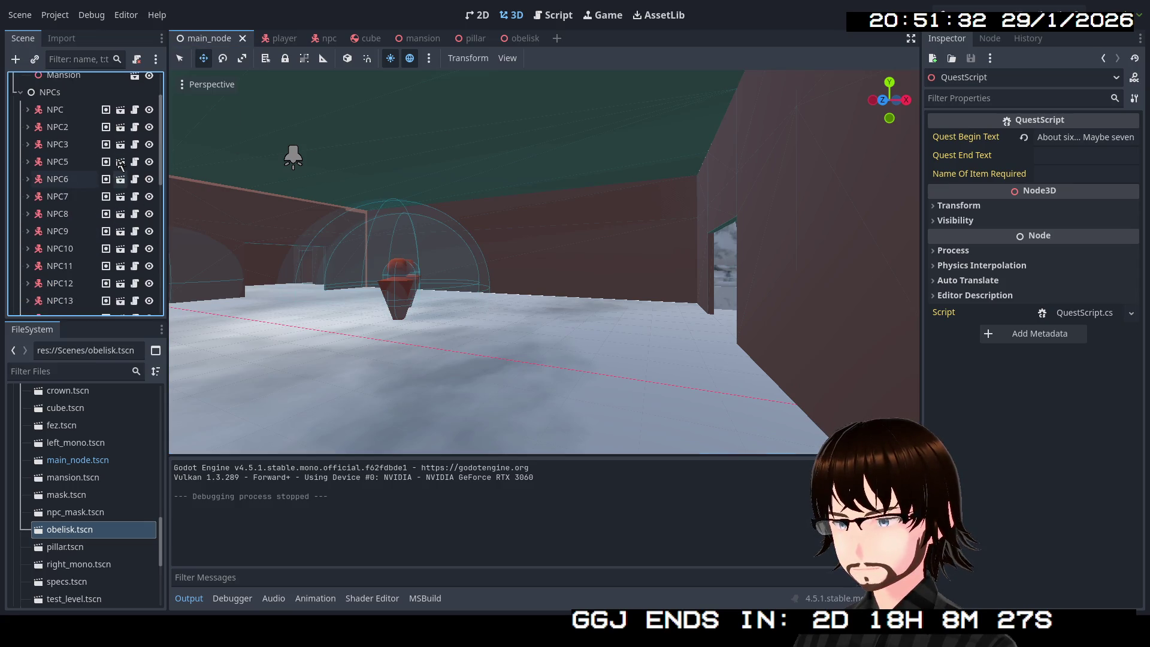
{"action": "left_click", "coordinate": [55, 137]}
{"action": "right_click", "coordinate": [102, 137]}
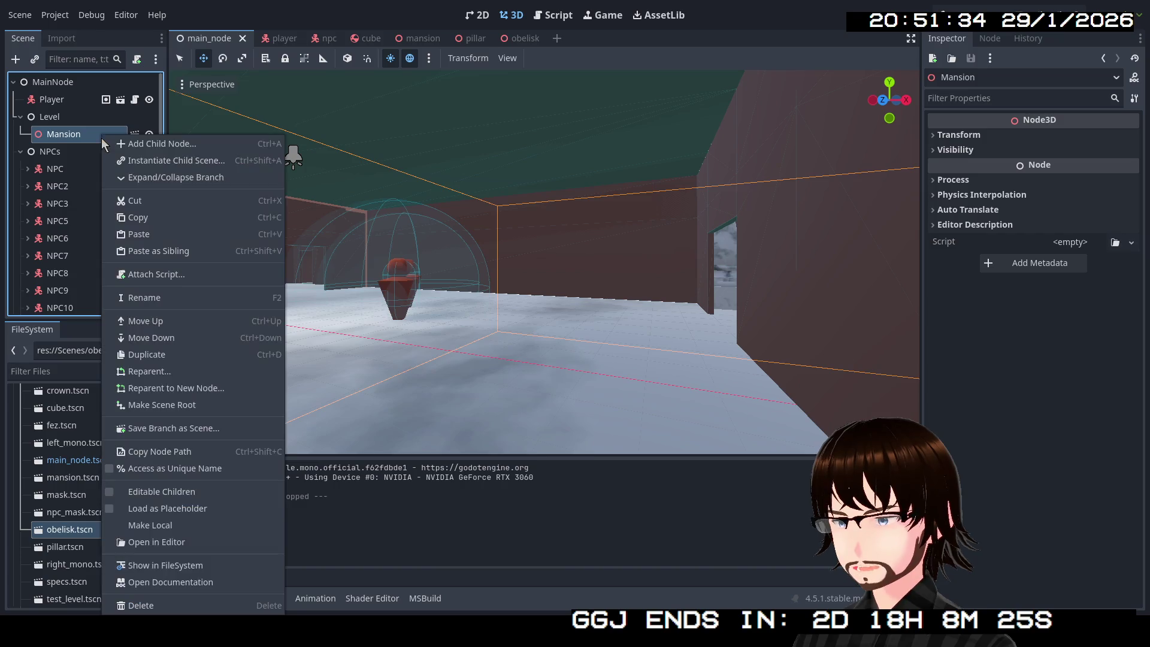
{"action": "left_click", "coordinate": [154, 491]}
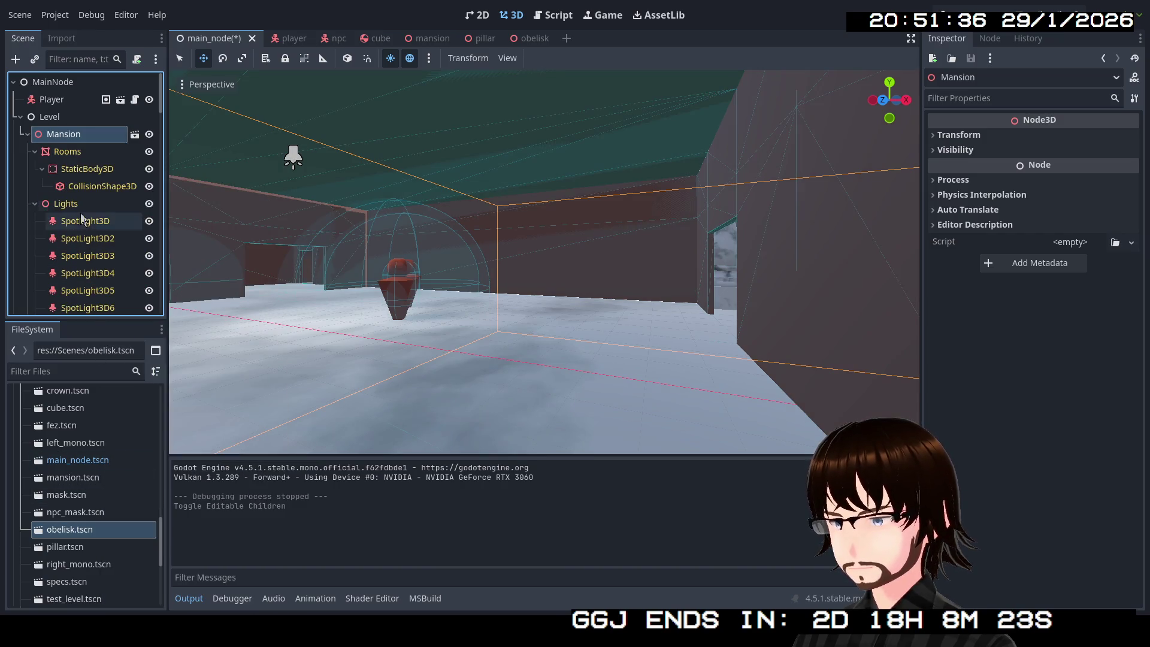
{"action": "scroll", "coordinate": [88, 203], "scroll_direction": "down", "scroll_amount": 3}
{"action": "scroll", "coordinate": [87, 199], "scroll_direction": "up", "scroll_amount": 3}
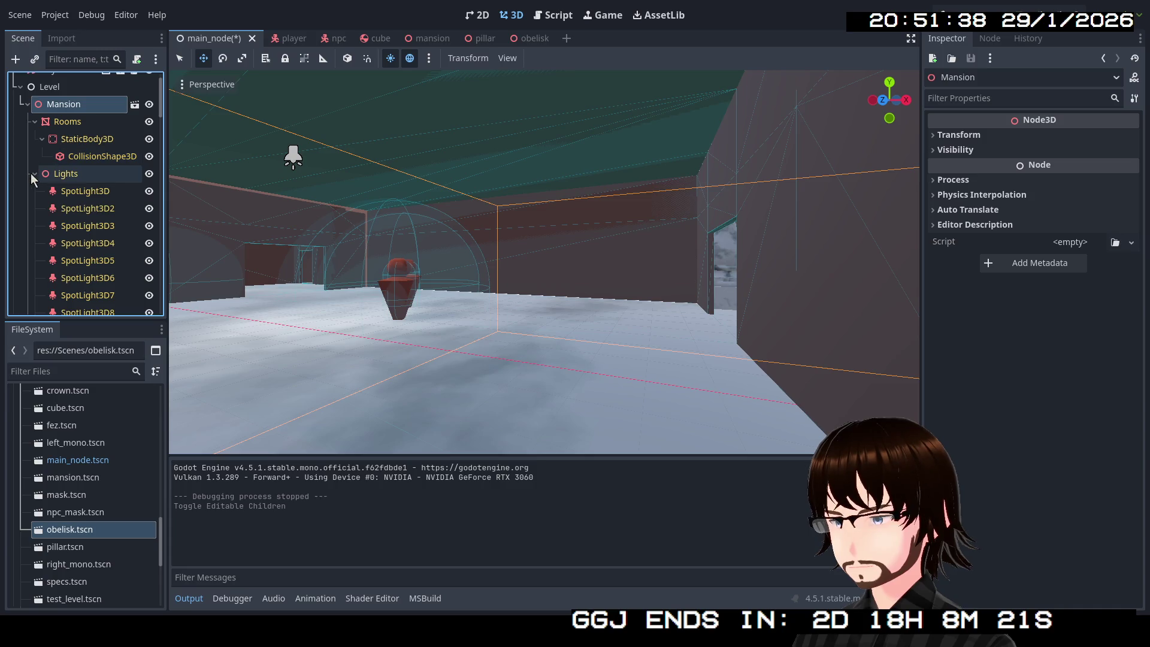
{"action": "left_click", "coordinate": [34, 173]}
{"action": "scroll", "coordinate": [64, 186], "scroll_direction": "down", "scroll_amount": 5}
{"action": "scroll", "coordinate": [65, 185], "scroll_direction": "up", "scroll_amount": 4}
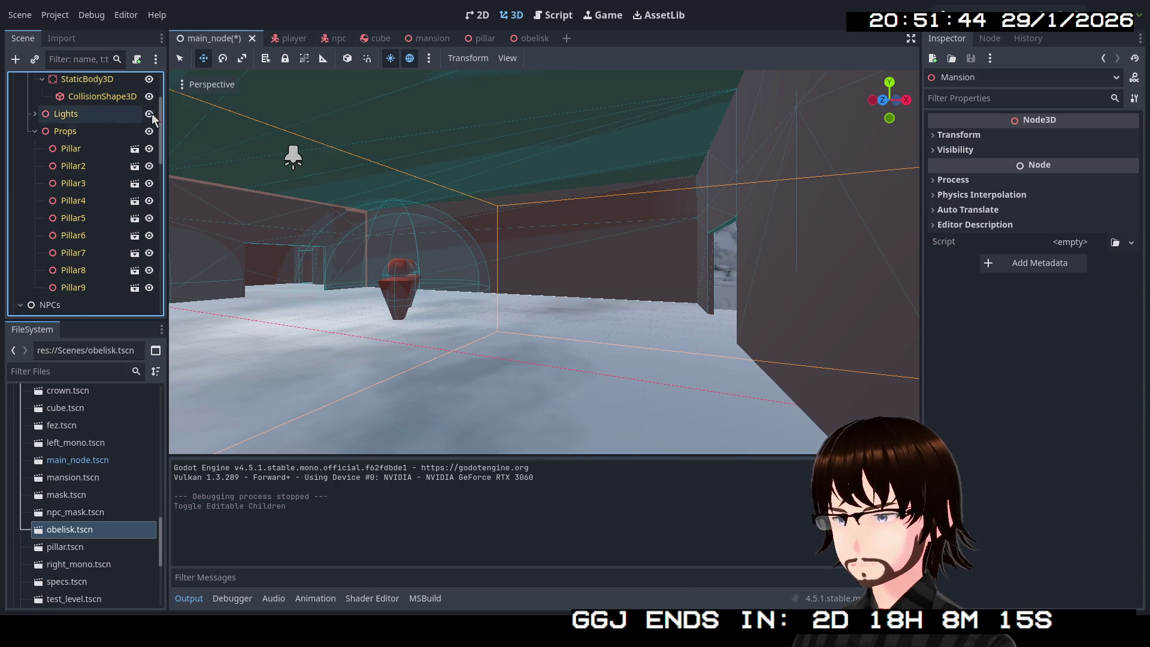
{"action": "left_click", "coordinate": [429, 38]}
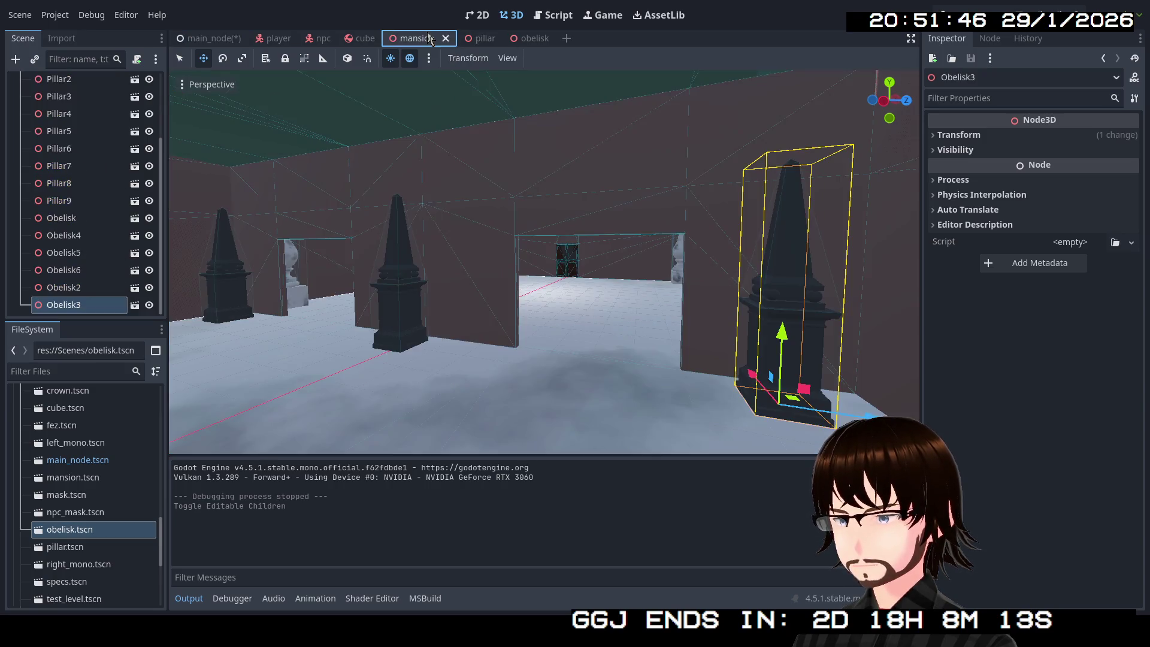
{"action": "scroll", "coordinate": [106, 160], "scroll_direction": "up", "scroll_amount": 5}
{"action": "scroll", "coordinate": [109, 160], "scroll_direction": "down", "scroll_amount": 5}
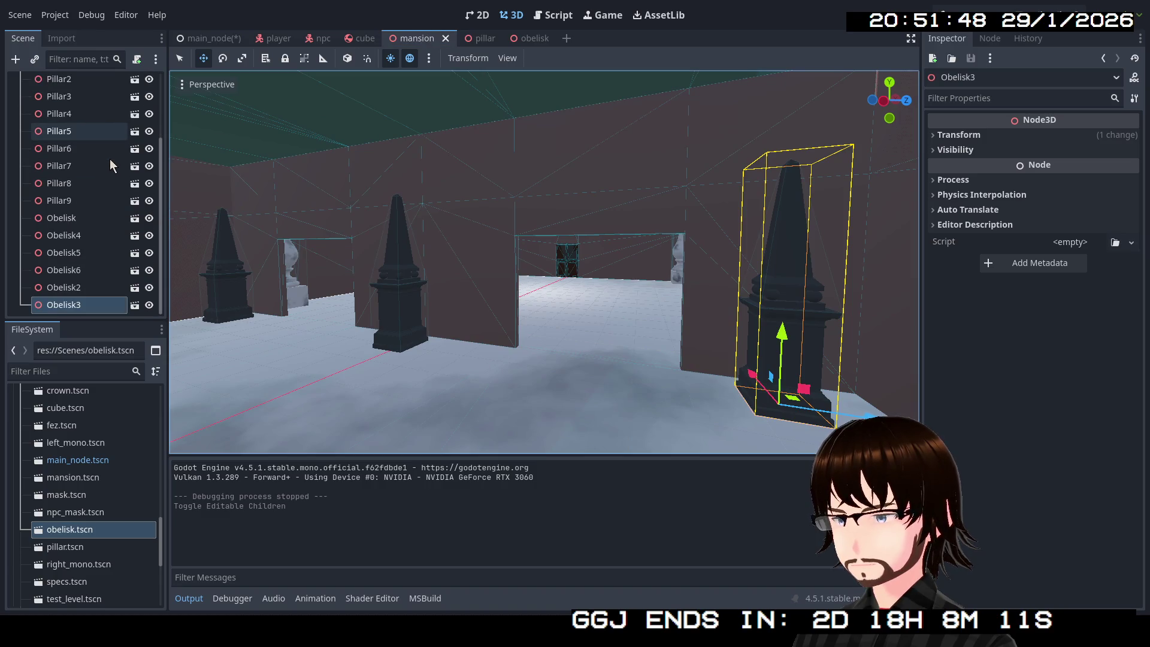
{"action": "left_click", "coordinate": [83, 223]}
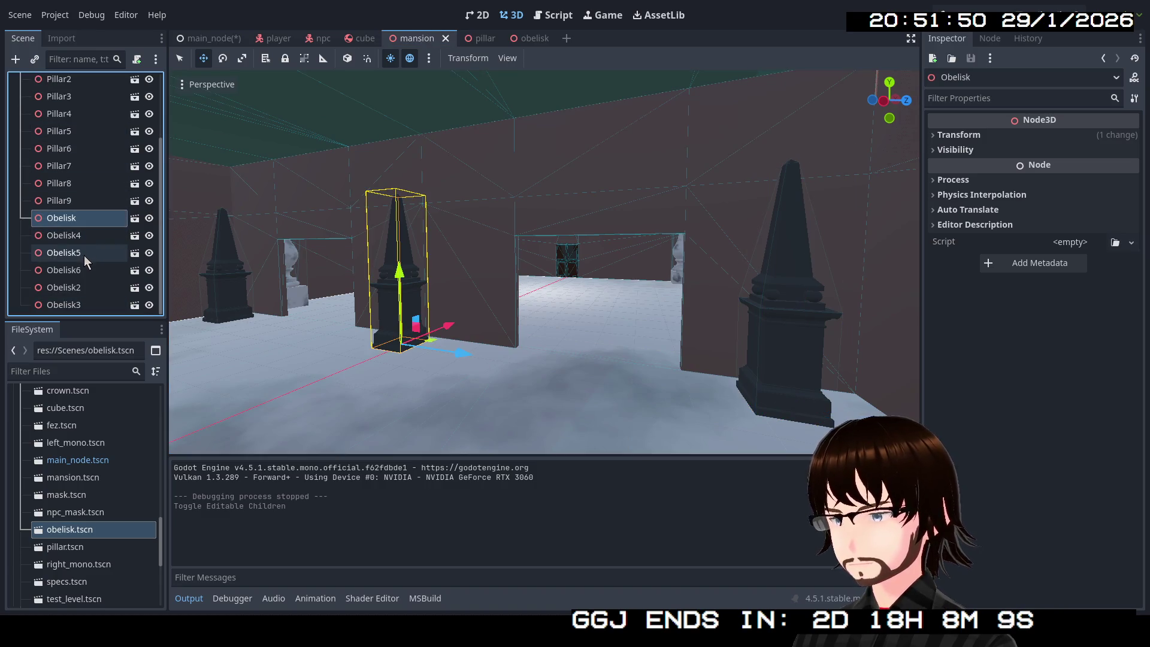
{"action": "left_click", "coordinate": [88, 300], "text": "shift"}
{"action": "scroll", "coordinate": [109, 279], "scroll_direction": "up", "scroll_amount": 3}
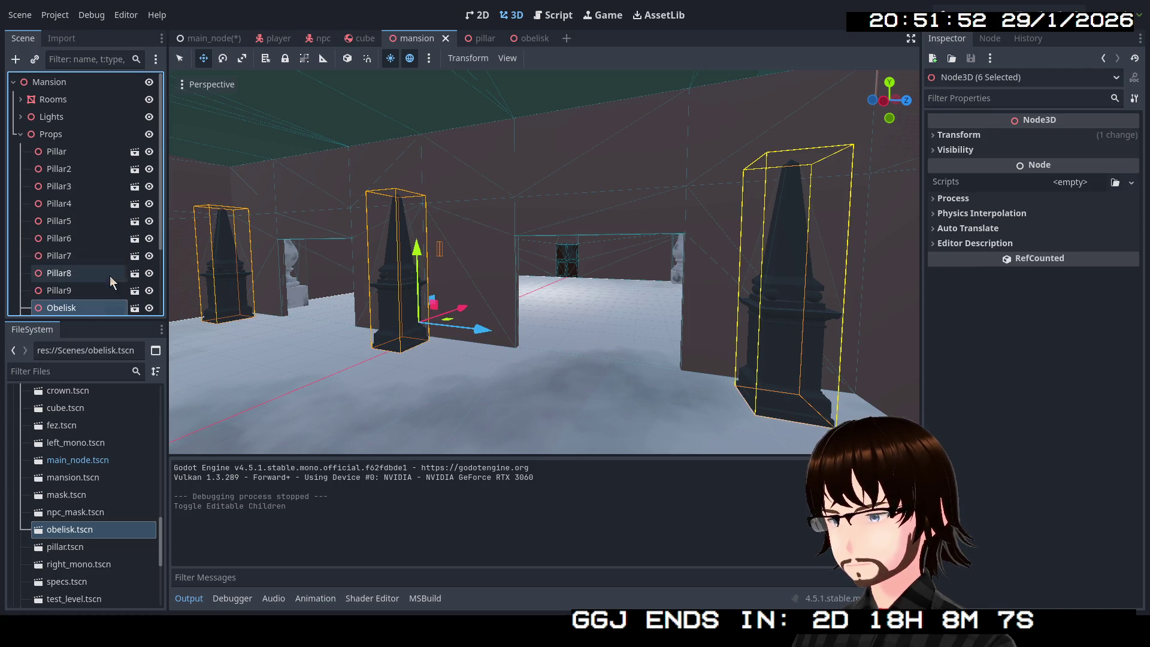
{"action": "left_click", "coordinate": [71, 131]}
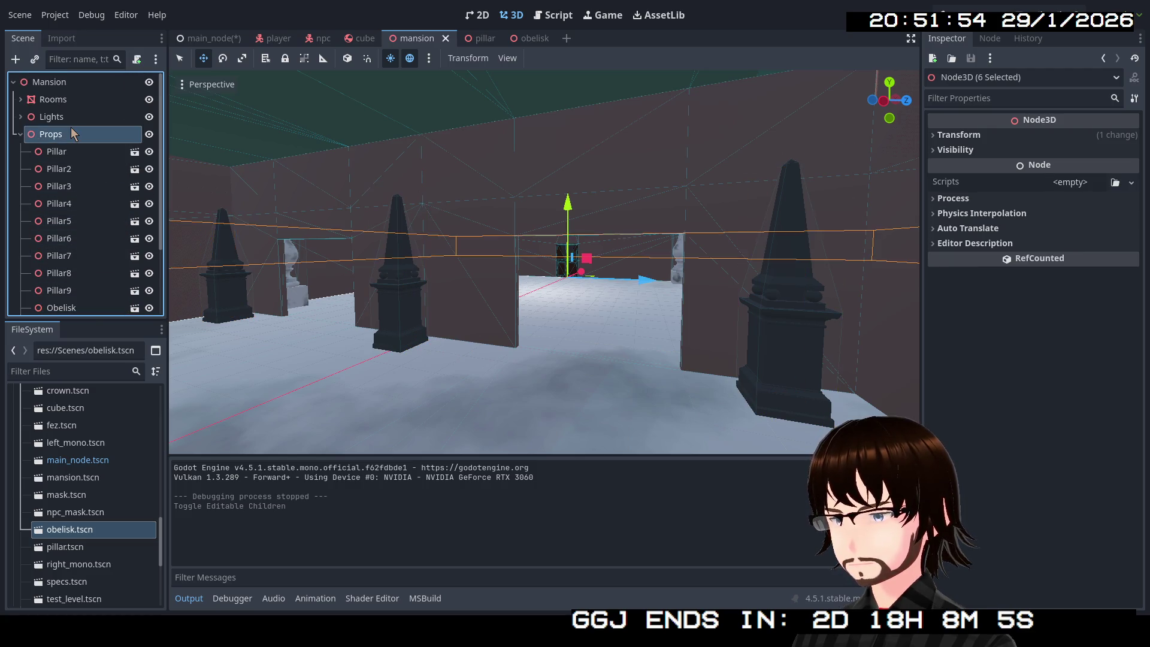
{"action": "left_click", "coordinate": [18, 136]}
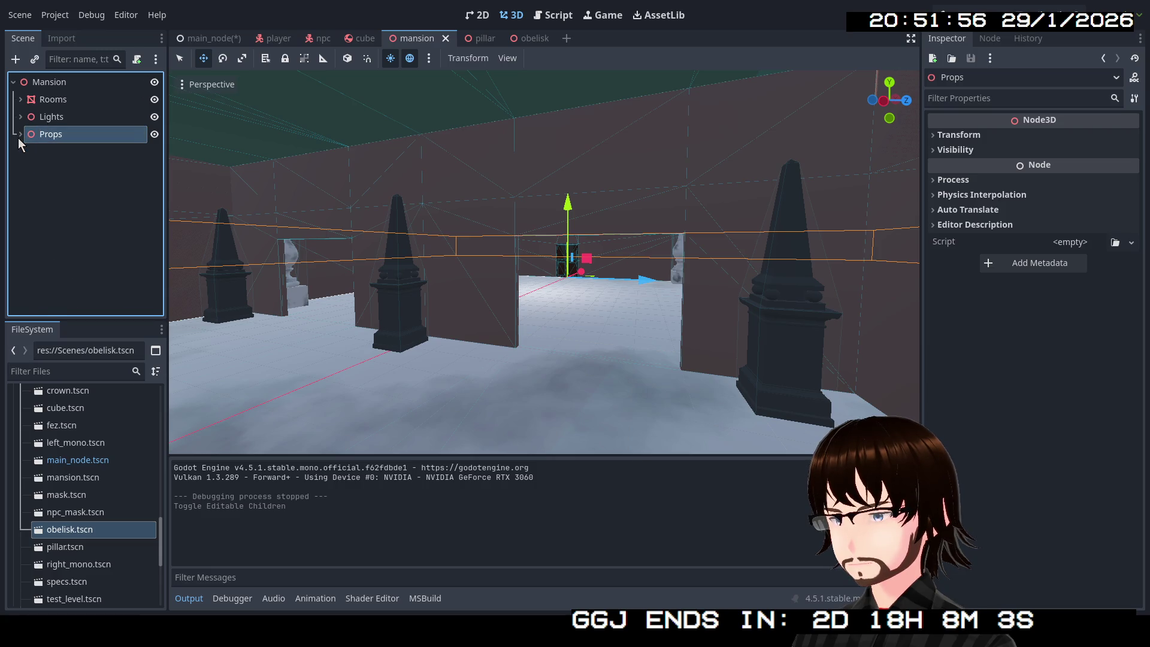
{"action": "left_click", "coordinate": [19, 136]}
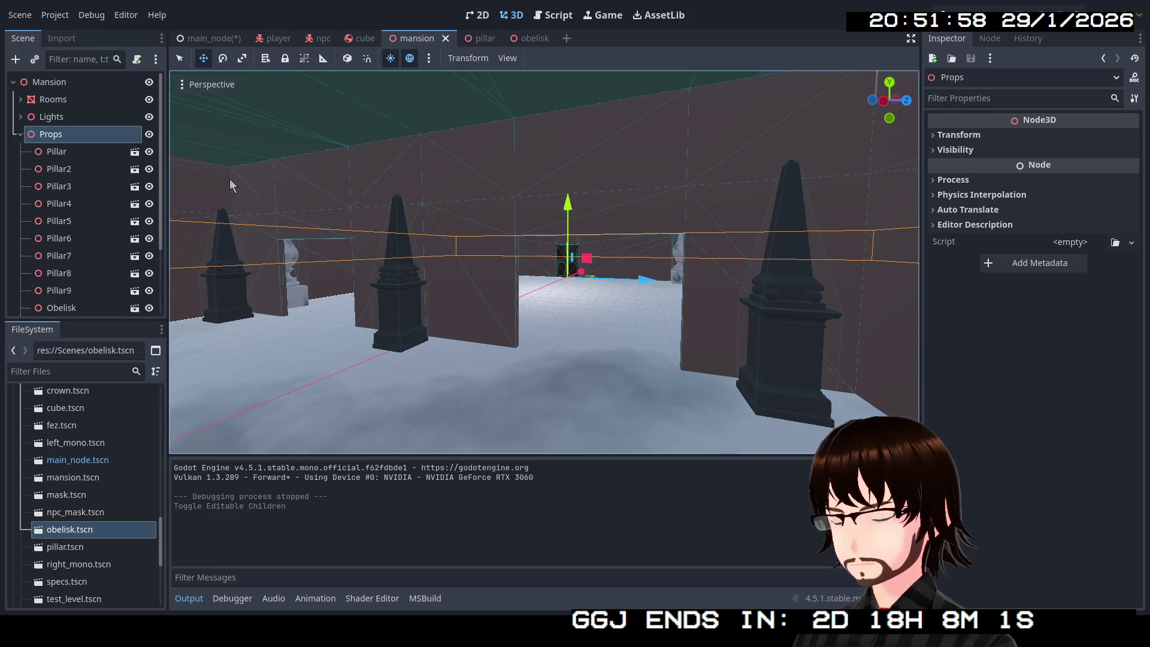
{"action": "key", "text": "ctrl+s"}
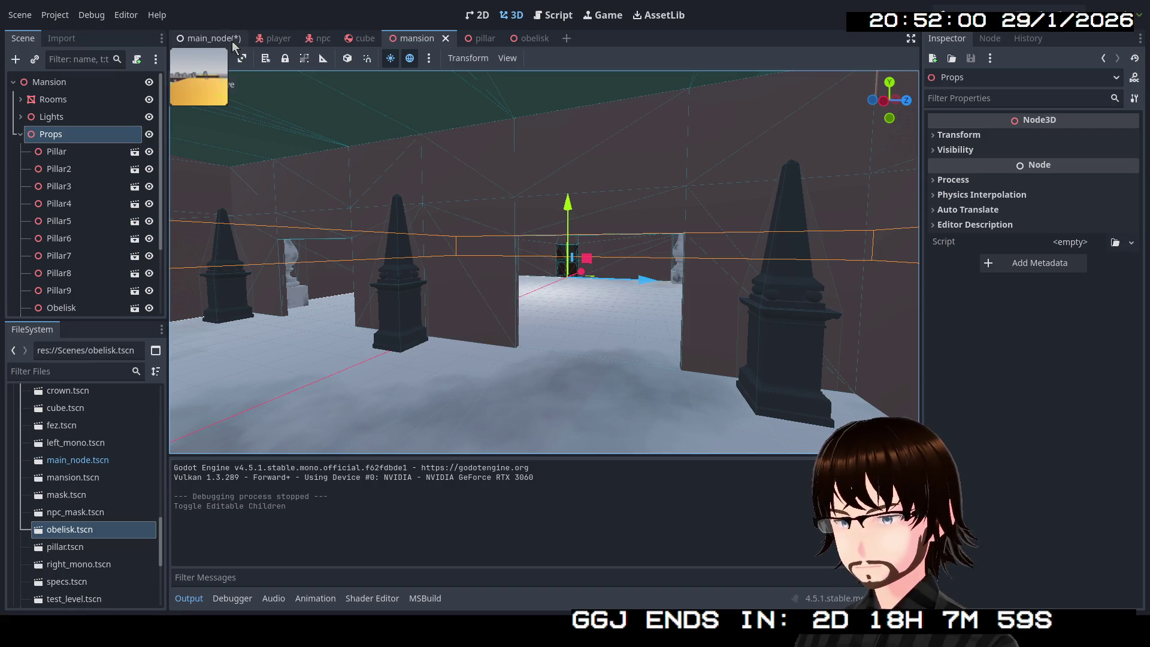
Uncheck Editable Children on the Mansion instance, confirm, and save main_node with Ctrl+S.
{"action": "scroll", "coordinate": [92, 208], "scroll_direction": "down", "scroll_amount": 3}
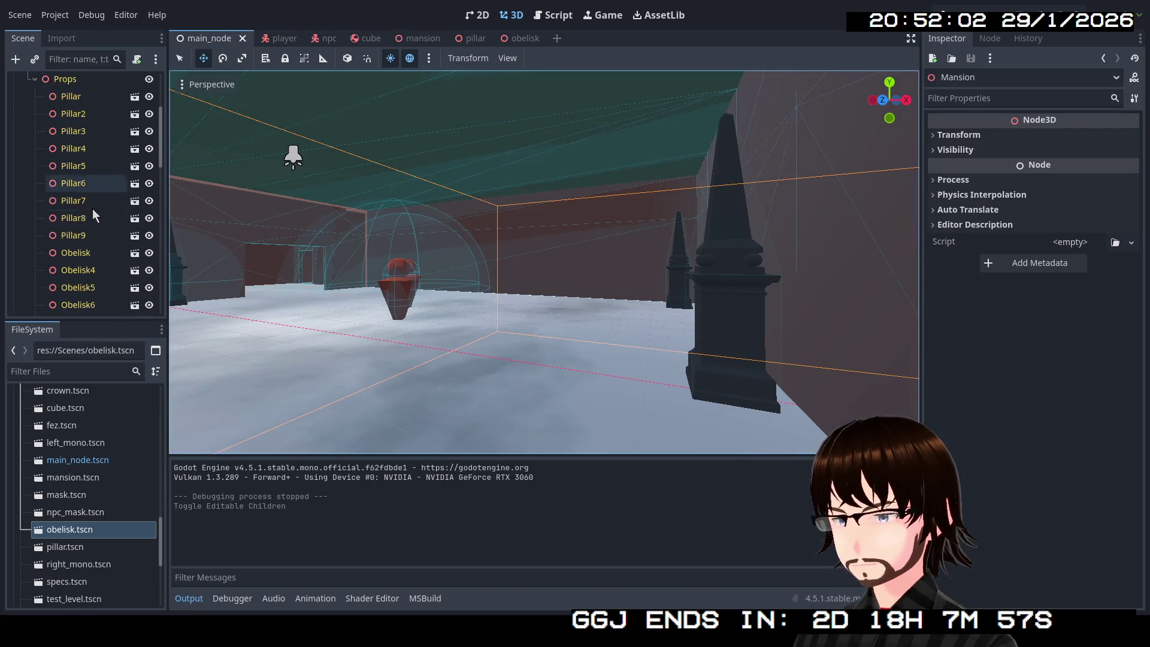
{"action": "scroll", "coordinate": [92, 208], "scroll_direction": "up", "scroll_amount": 4}
{"action": "scroll", "coordinate": [90, 207], "scroll_direction": "down", "scroll_amount": 5}
{"action": "scroll", "coordinate": [84, 197], "scroll_direction": "up", "scroll_amount": 4}
{"action": "scroll", "coordinate": [81, 179], "scroll_direction": "up", "scroll_amount": 2}
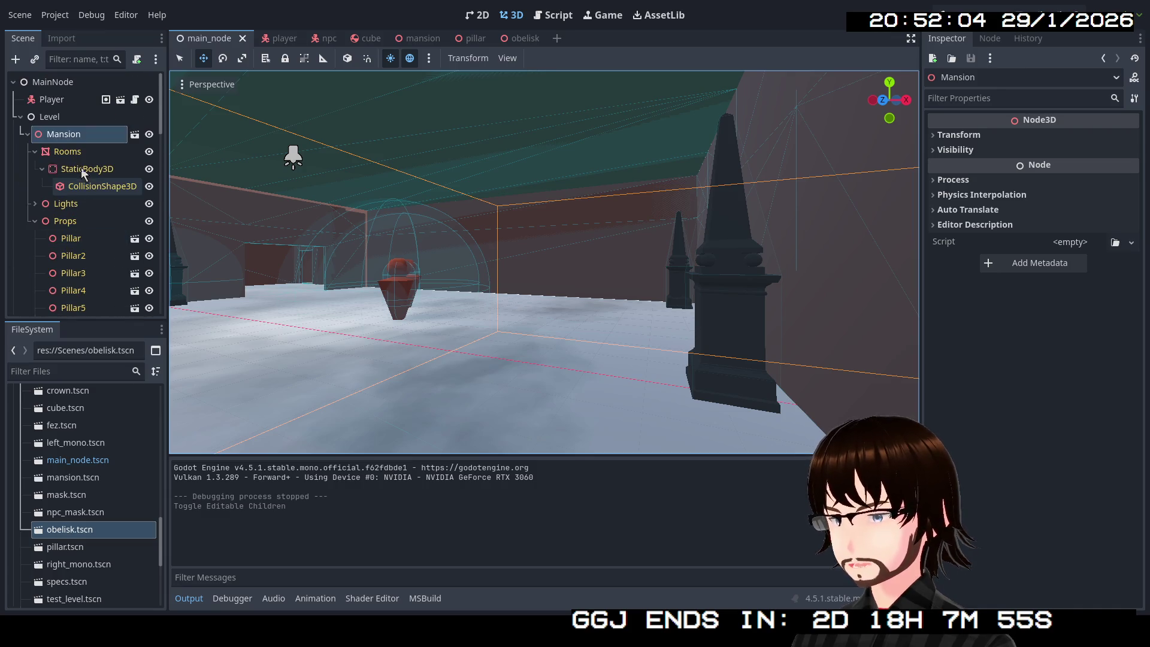
{"action": "right_click", "coordinate": [83, 135]}
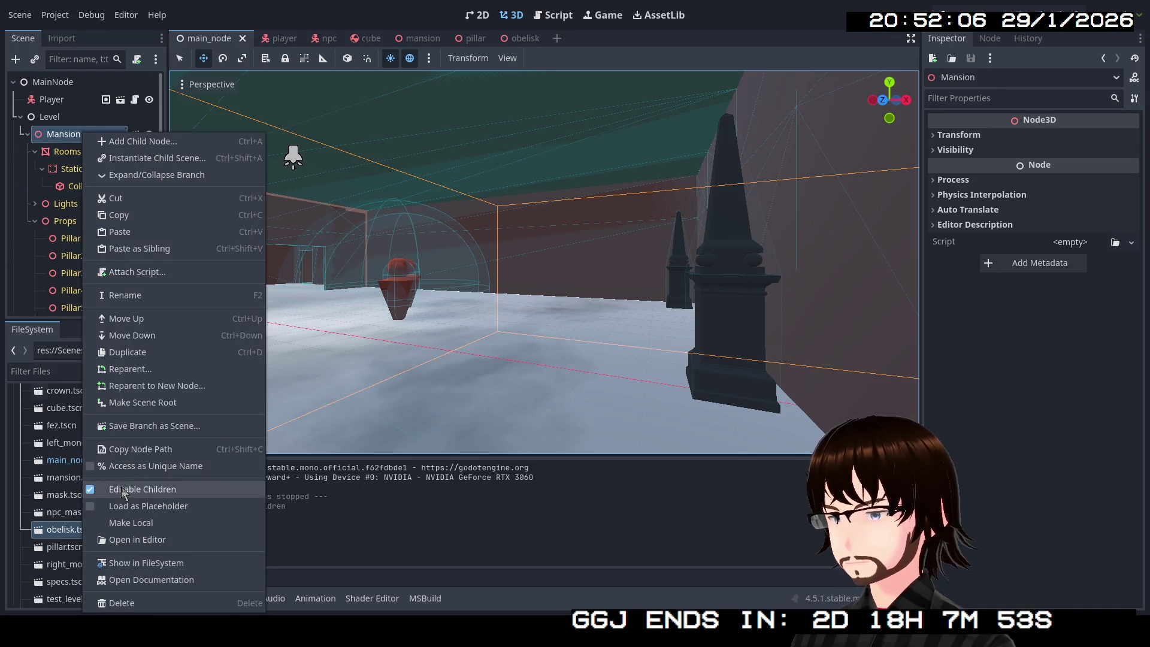
{"action": "left_click", "coordinate": [126, 490]}
{"action": "left_click", "coordinate": [491, 324]}
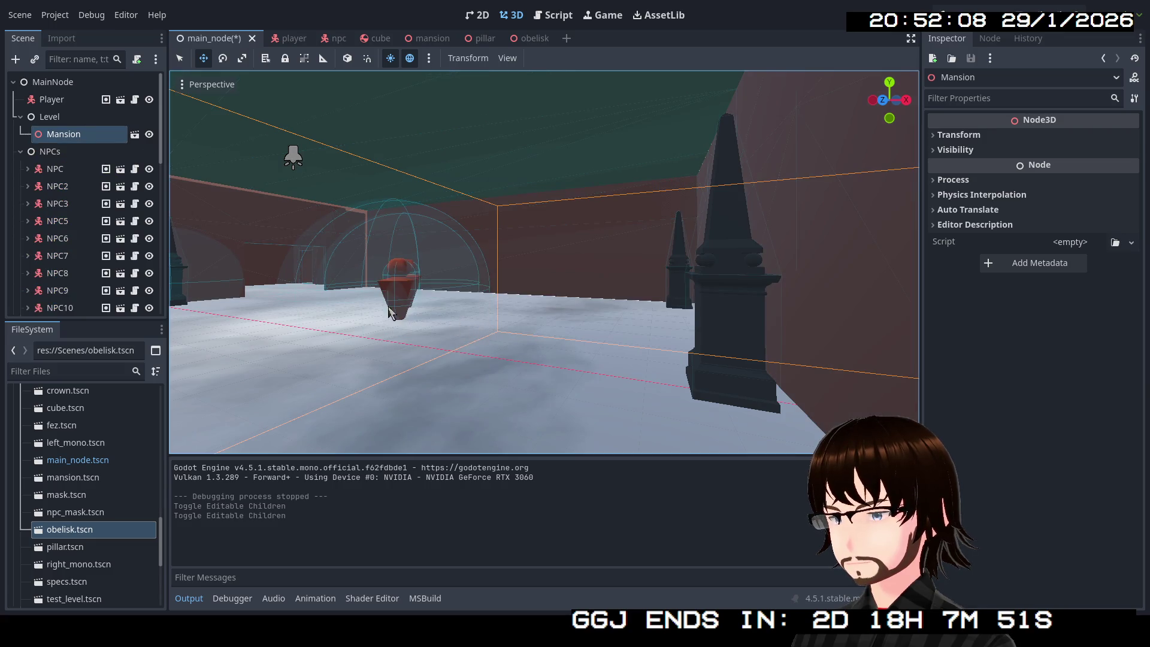
{"action": "key", "text": "ctrl+s"}
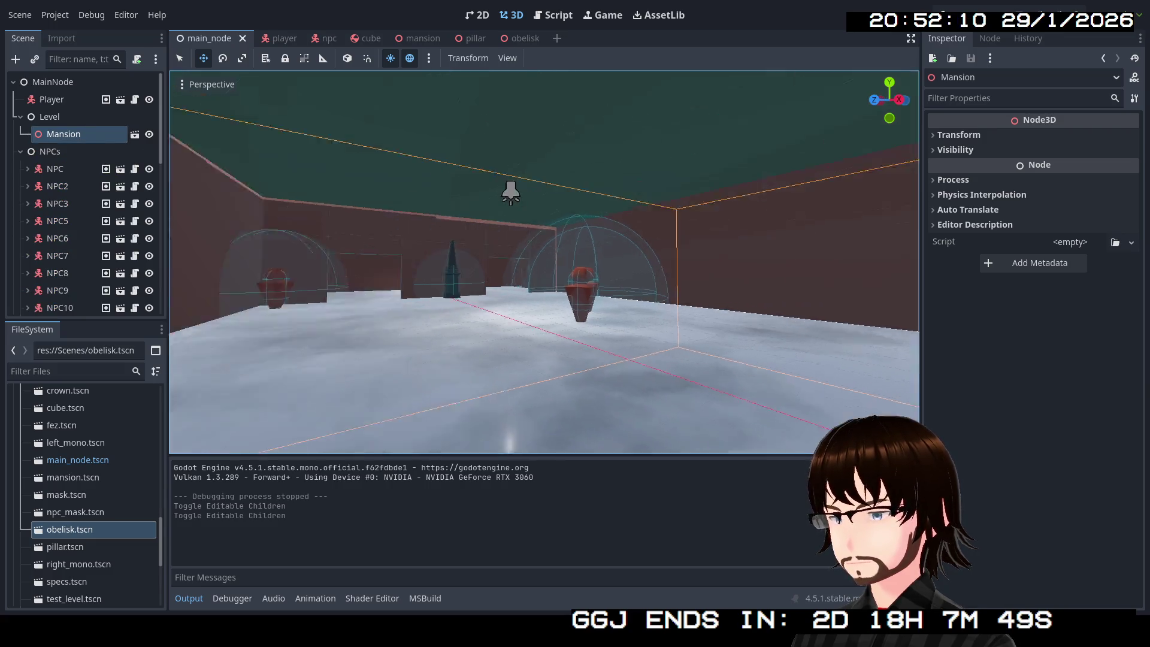
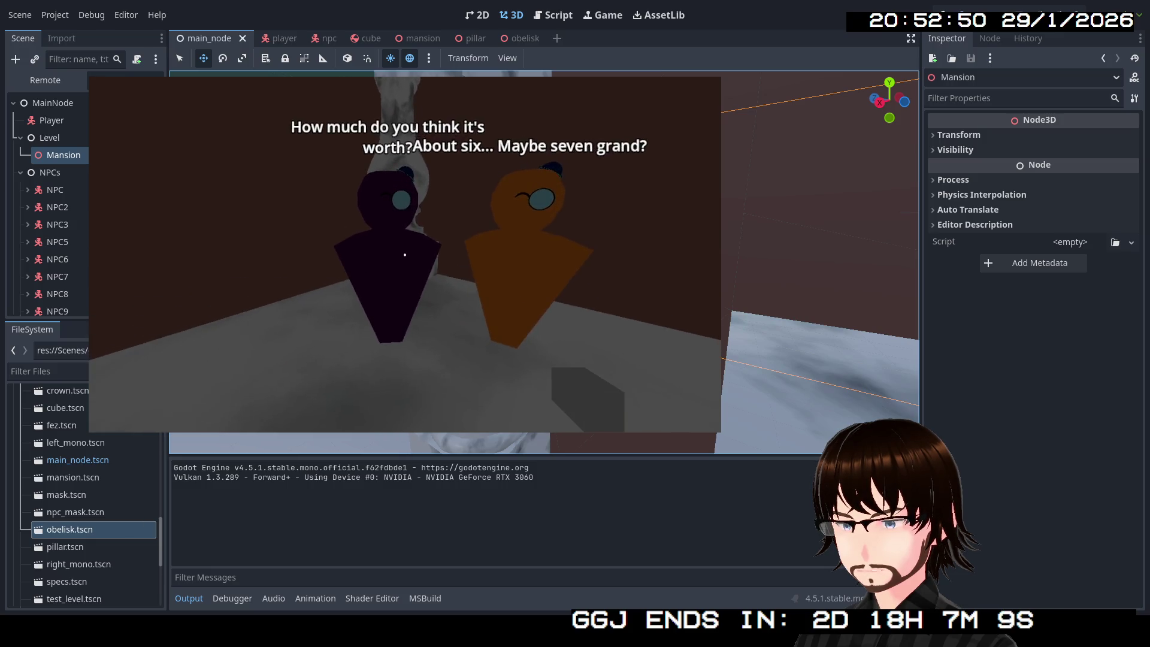
Walk to the green NPC, then down the hallway to the blue NPC by the obelisk table.
{"action": "mouse_move", "coordinate": [405, 255]}
{"action": "key", "text": "w"}
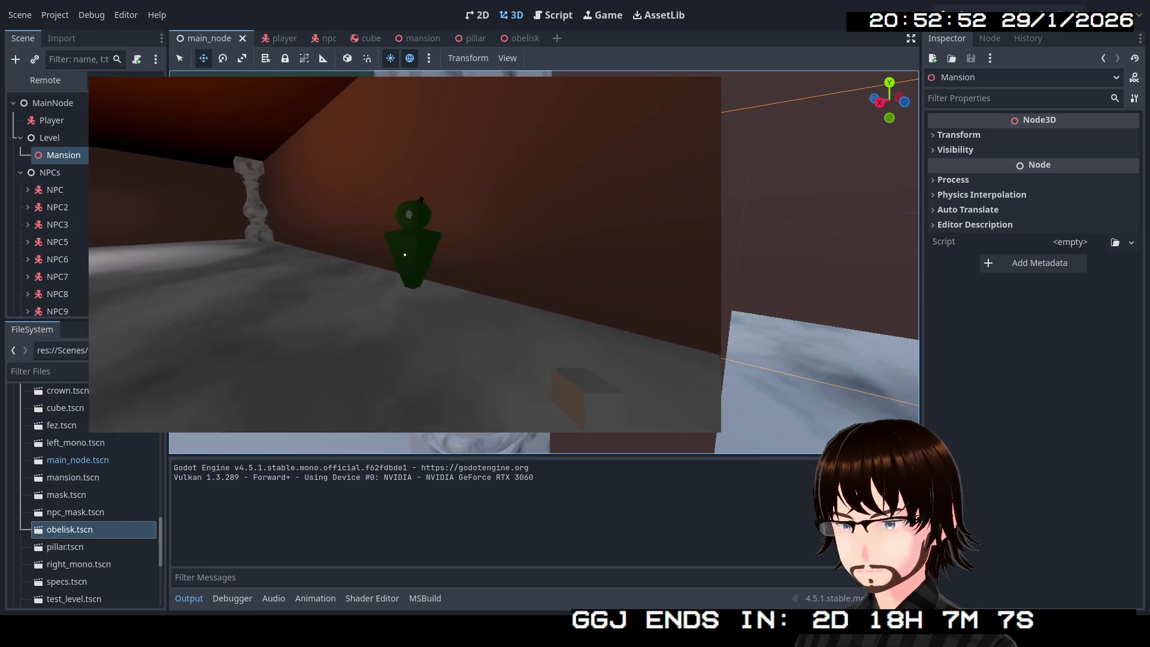
{"action": "key", "text": "w"}
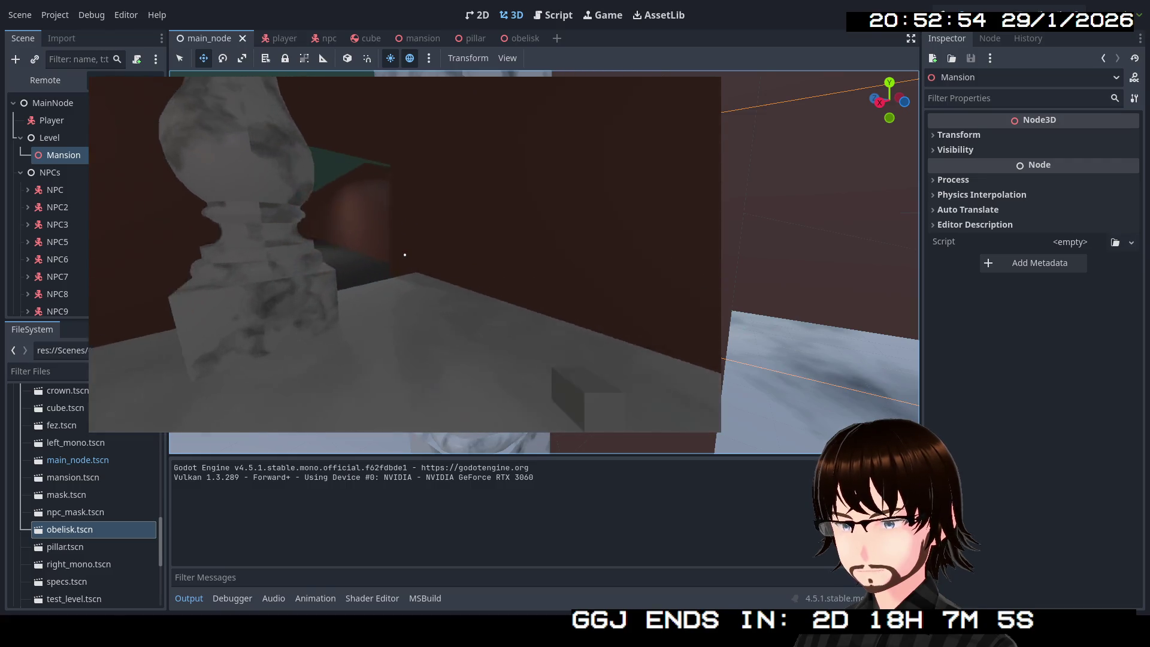
{"action": "key", "text": "w"}
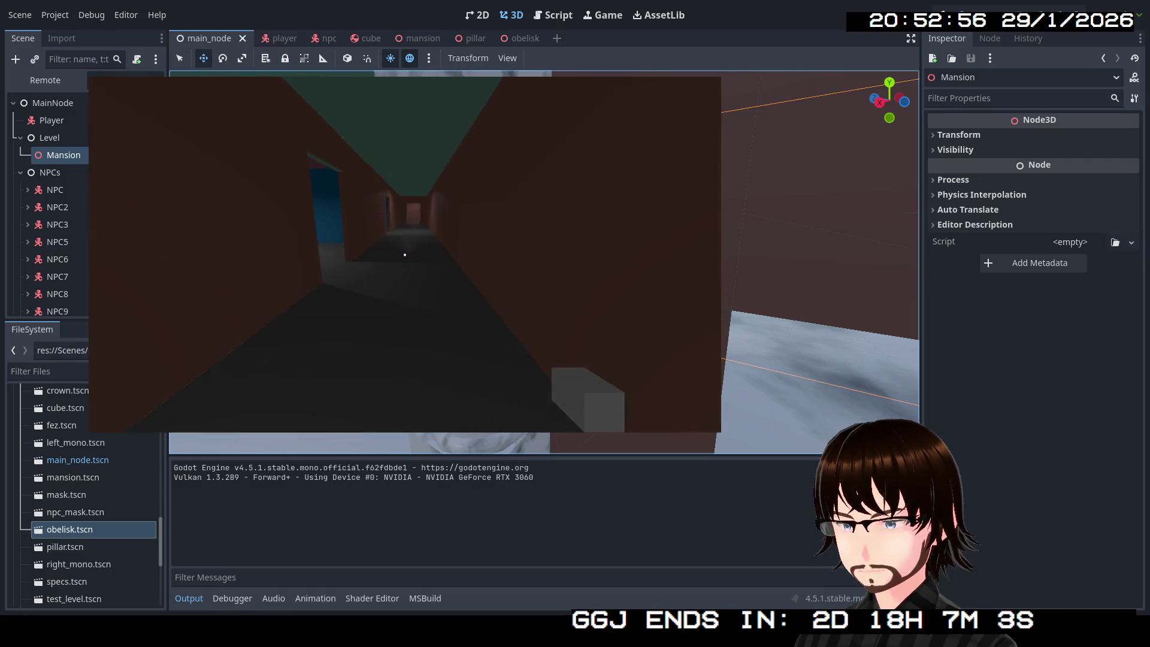
{"action": "key", "text": "w"}
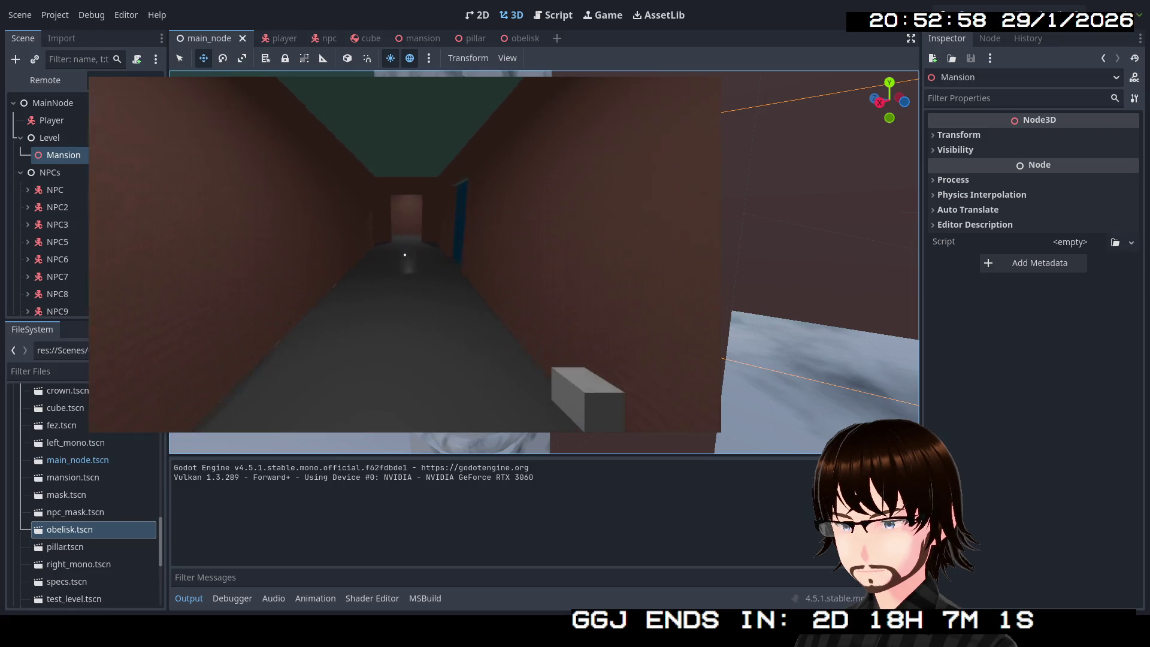
{"action": "key", "text": "w"}
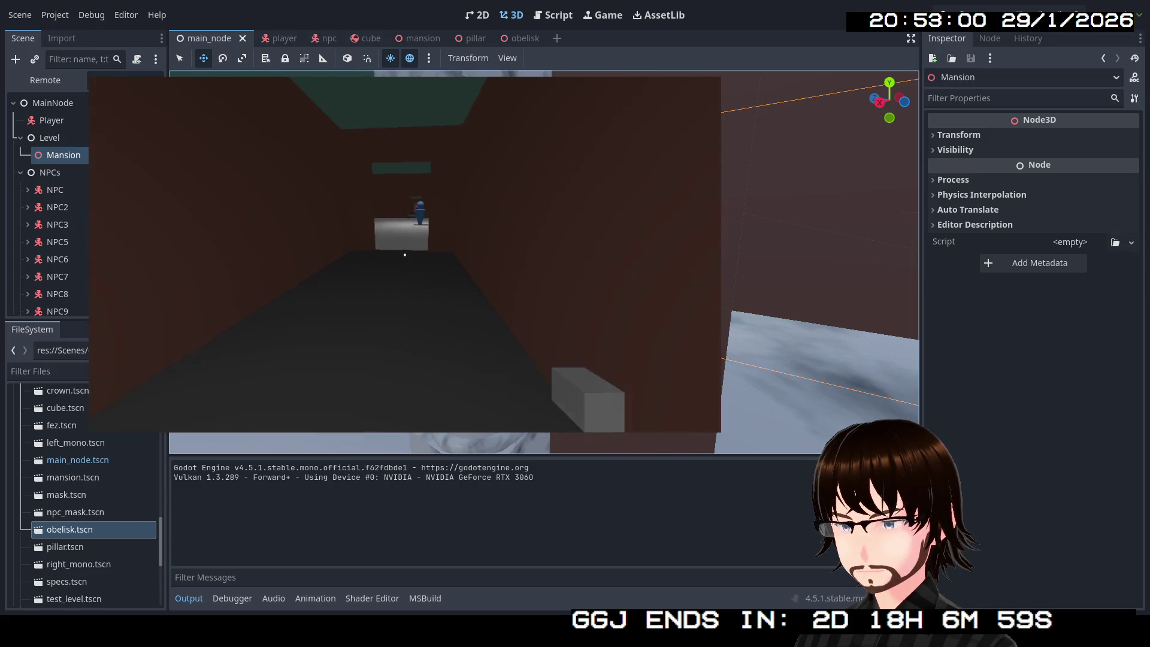
{"action": "key", "text": "w"}
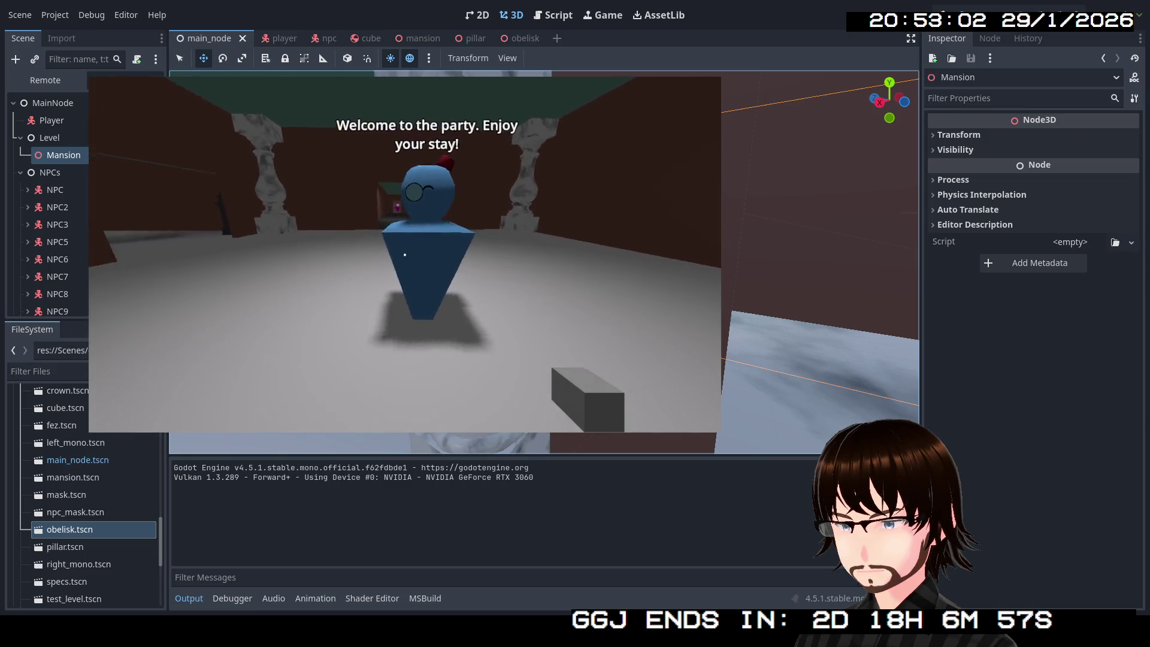
Continue through the reddish corridor to the pink NPC and the red and blue NPCs, then stop the game.
{"action": "key", "text": "w"}
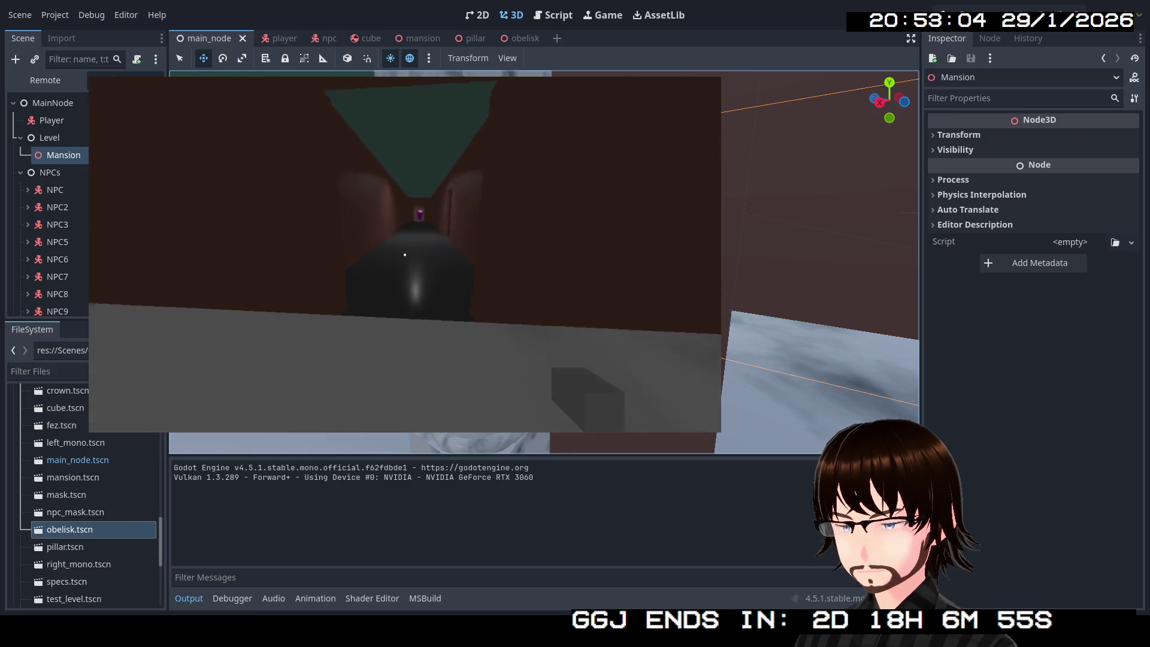
{"action": "key", "text": "w"}
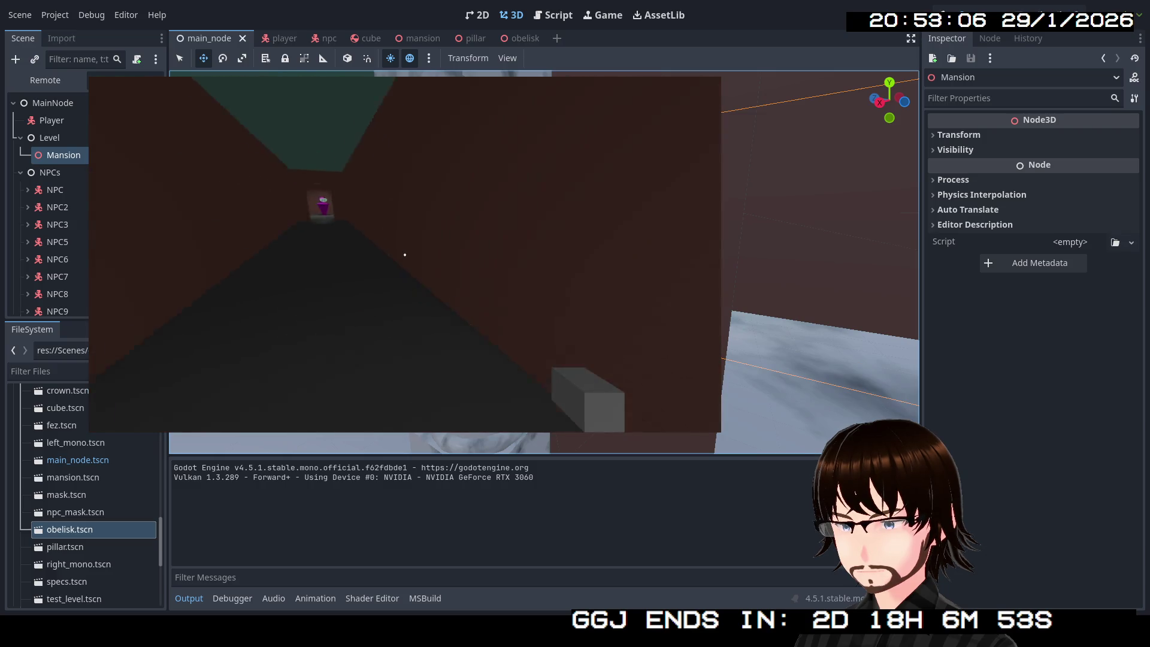
{"action": "key", "text": "w"}
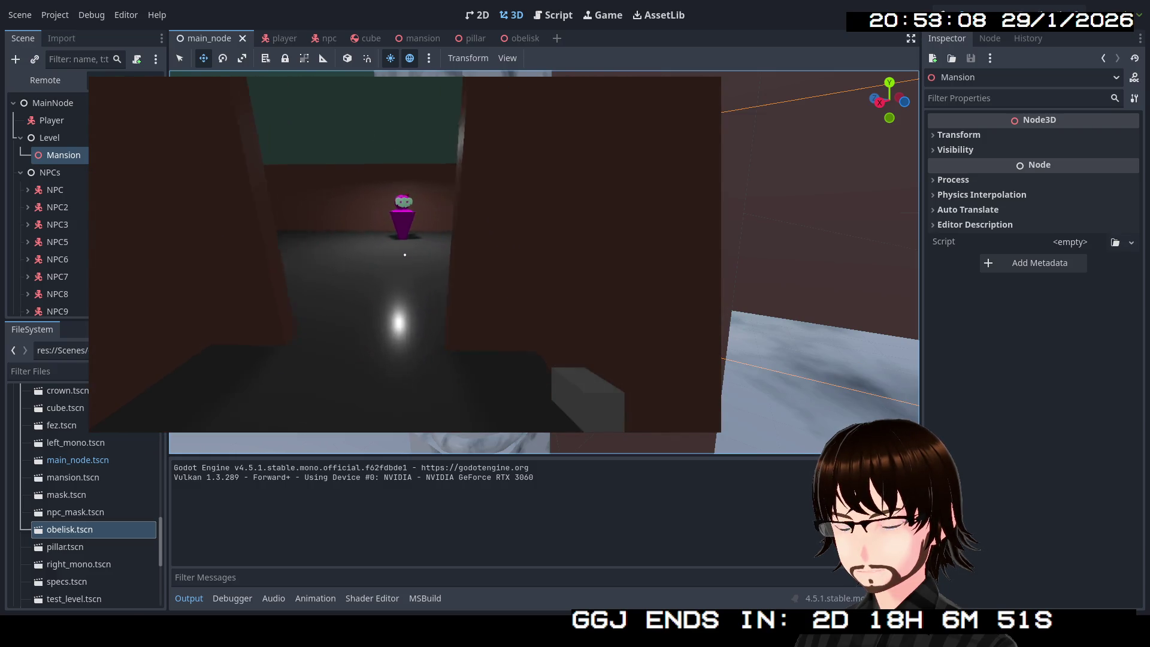
{"action": "key", "text": "w"}
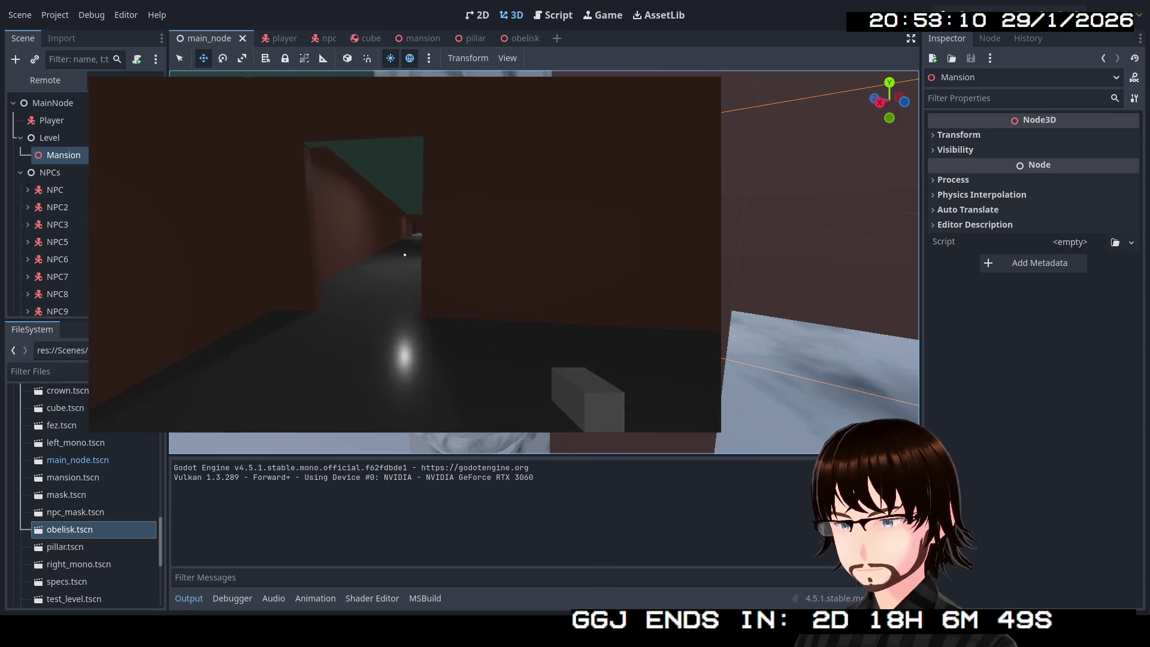
{"action": "key", "text": "w"}
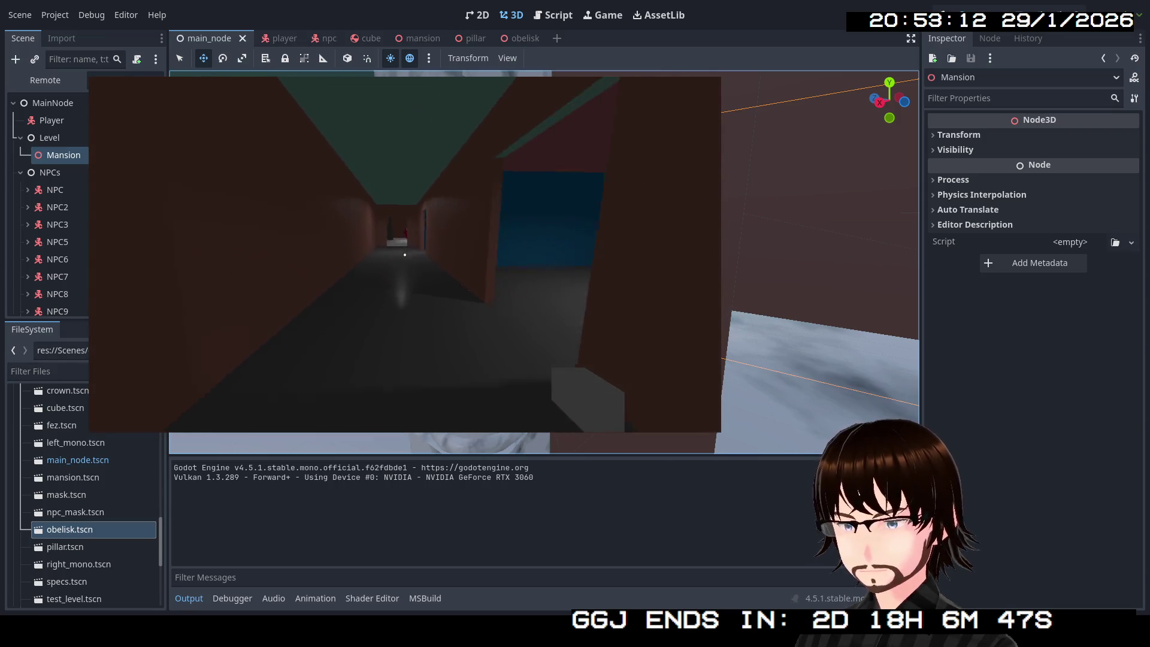
{"action": "key", "text": "w"}
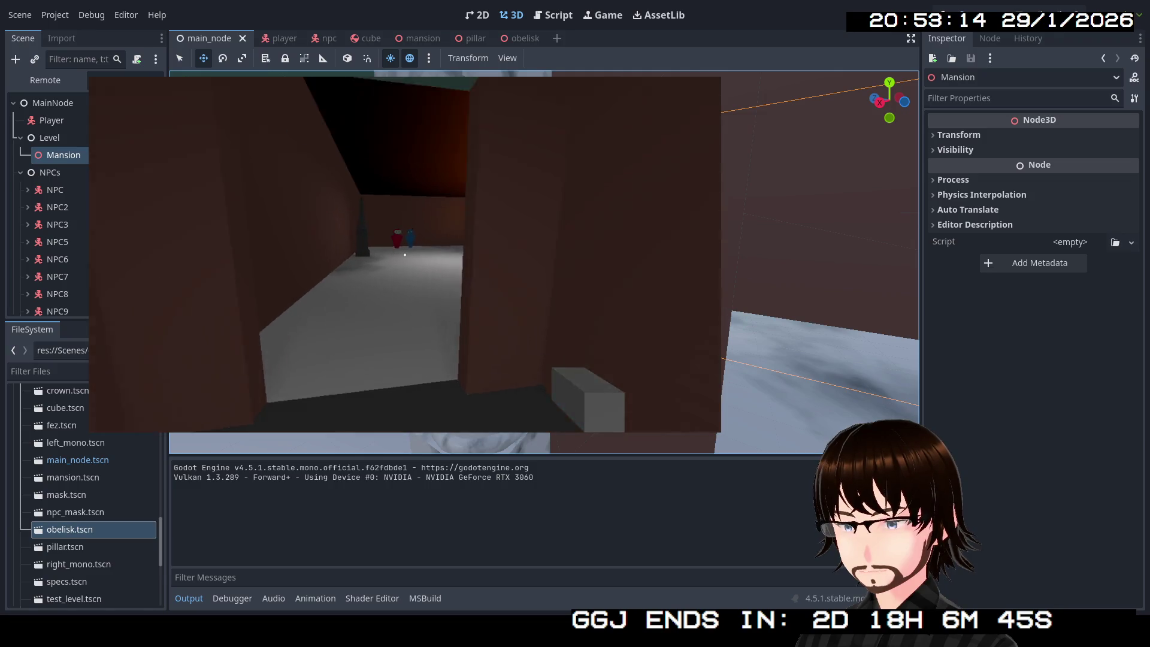
{"action": "key", "text": "w"}
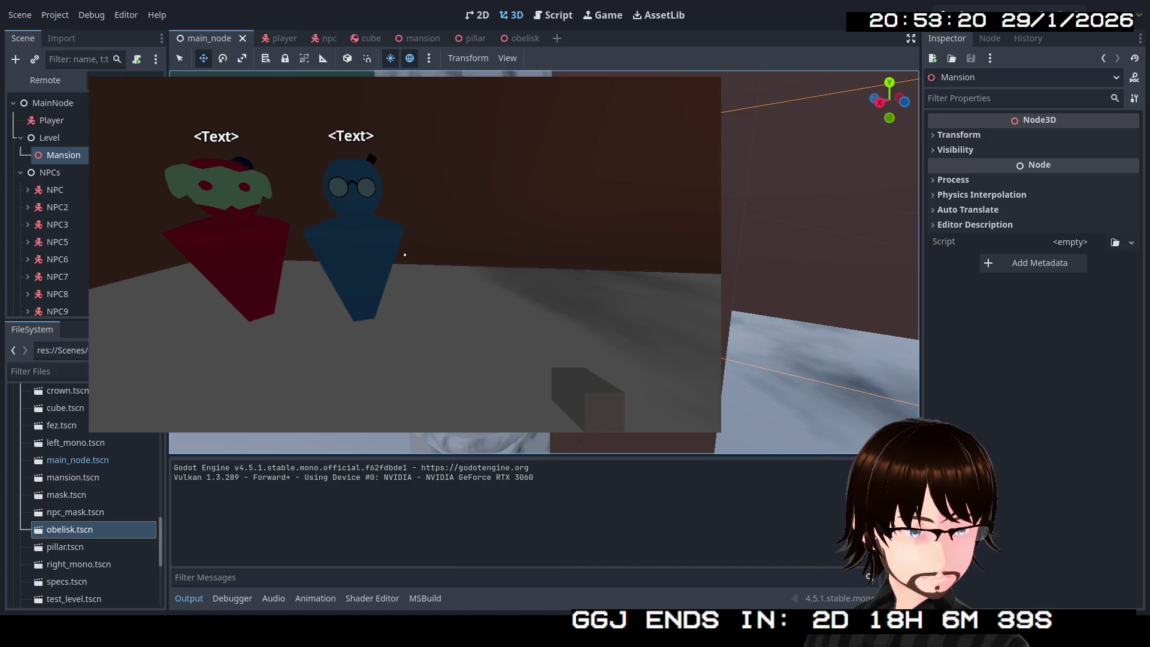
{"action": "key", "text": "s"}
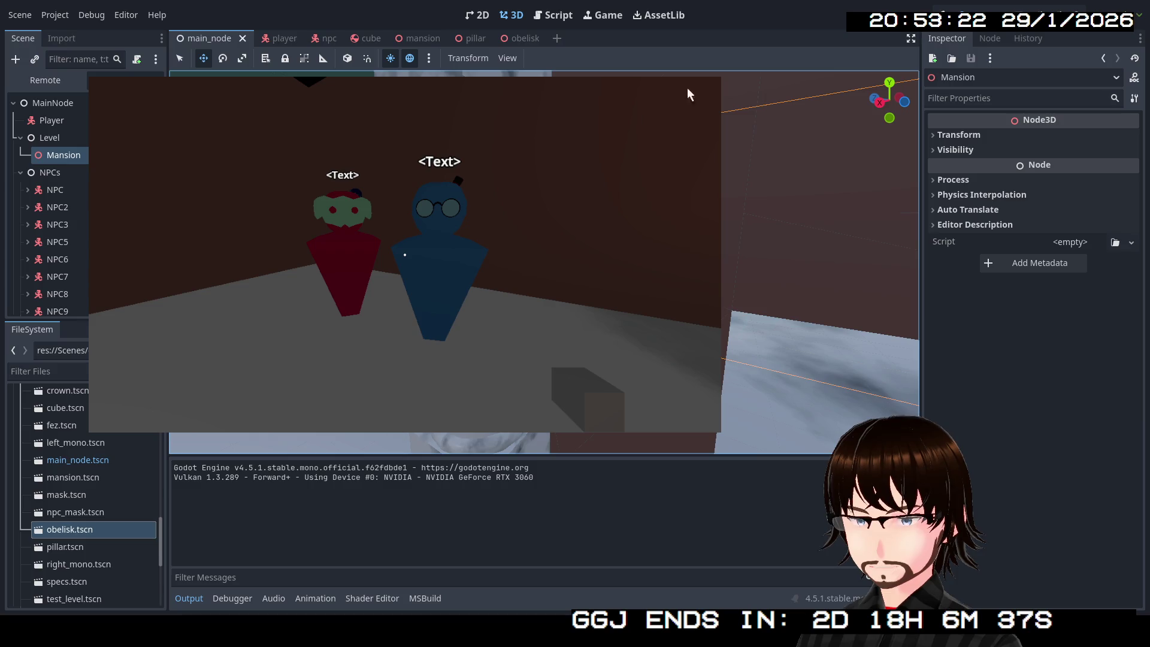
{"action": "key", "text": "Escape"}
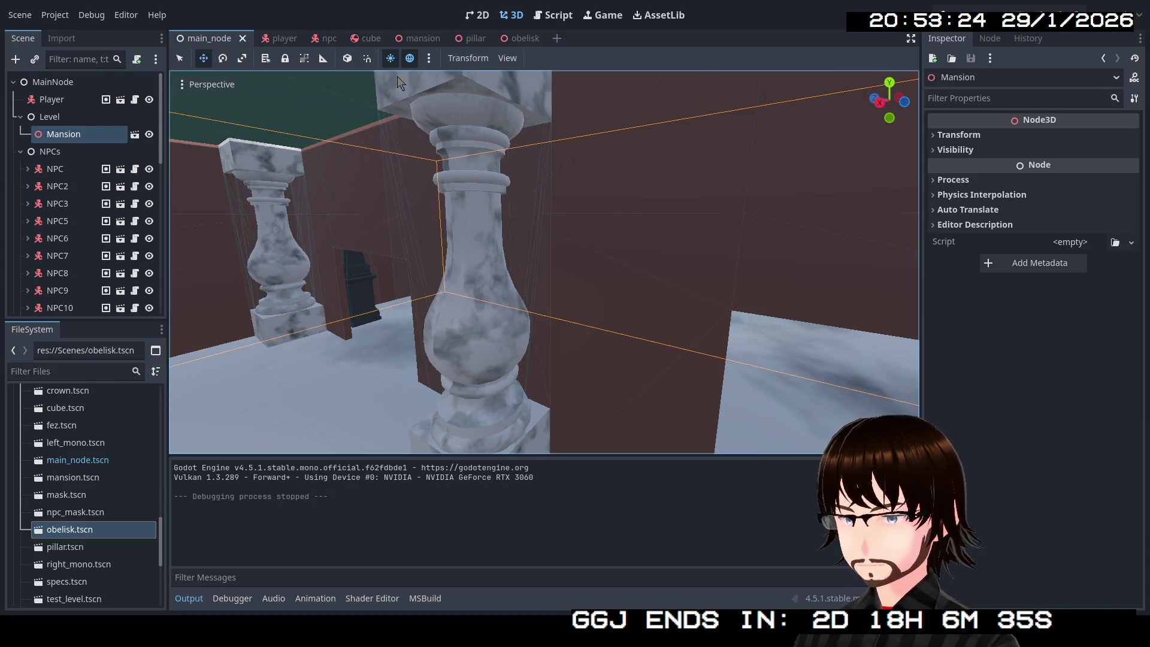
Fly the editor camera to the two red NPCs and select the left one's QuestScript node.
{"action": "scroll", "coordinate": [126, 199], "scroll_direction": "down", "scroll_amount": 5}
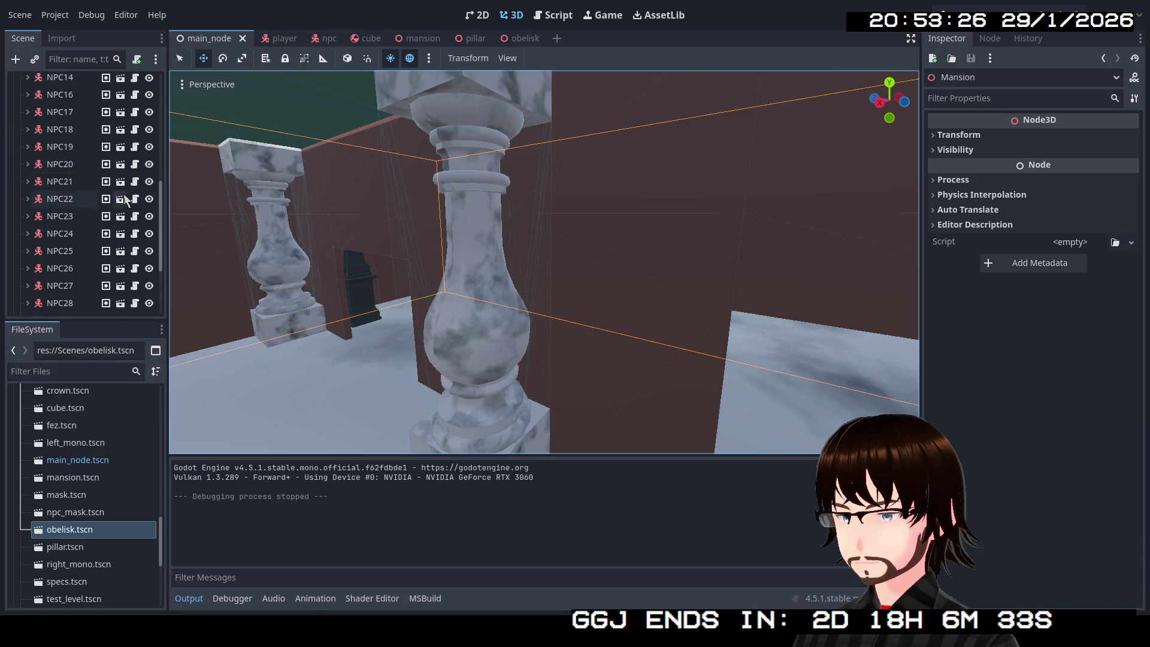
{"action": "scroll", "coordinate": [126, 199], "scroll_direction": "down", "scroll_amount": 3}
{"action": "key", "text": "f"}
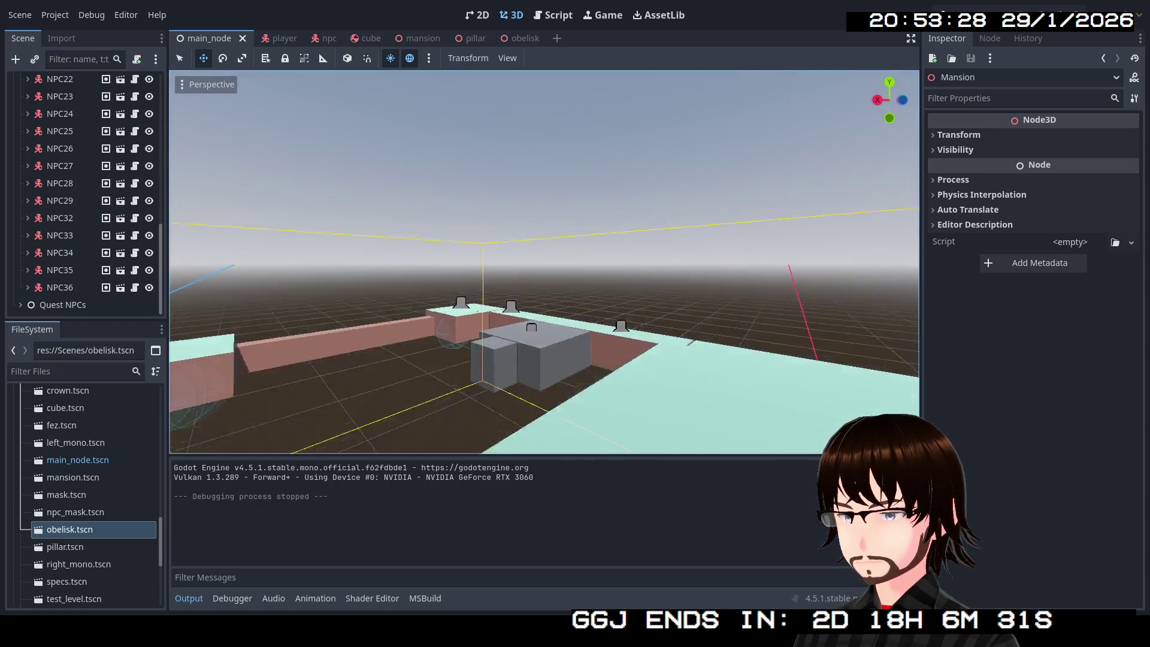
{"action": "key", "text": "s"}
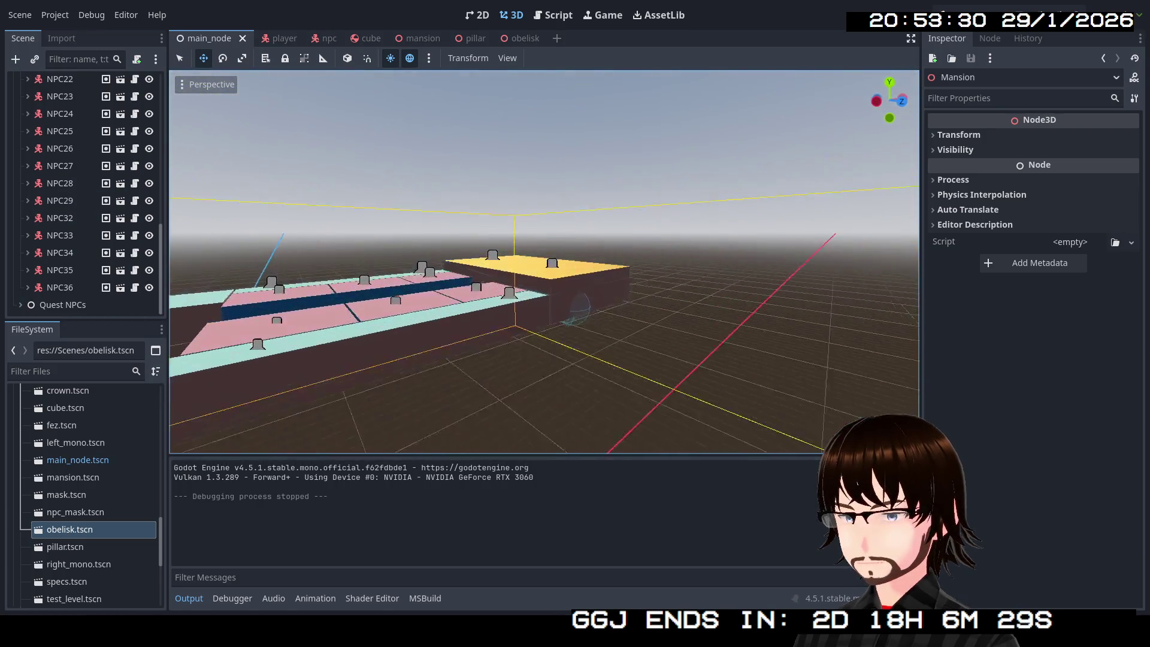
{"action": "key", "text": "w"}
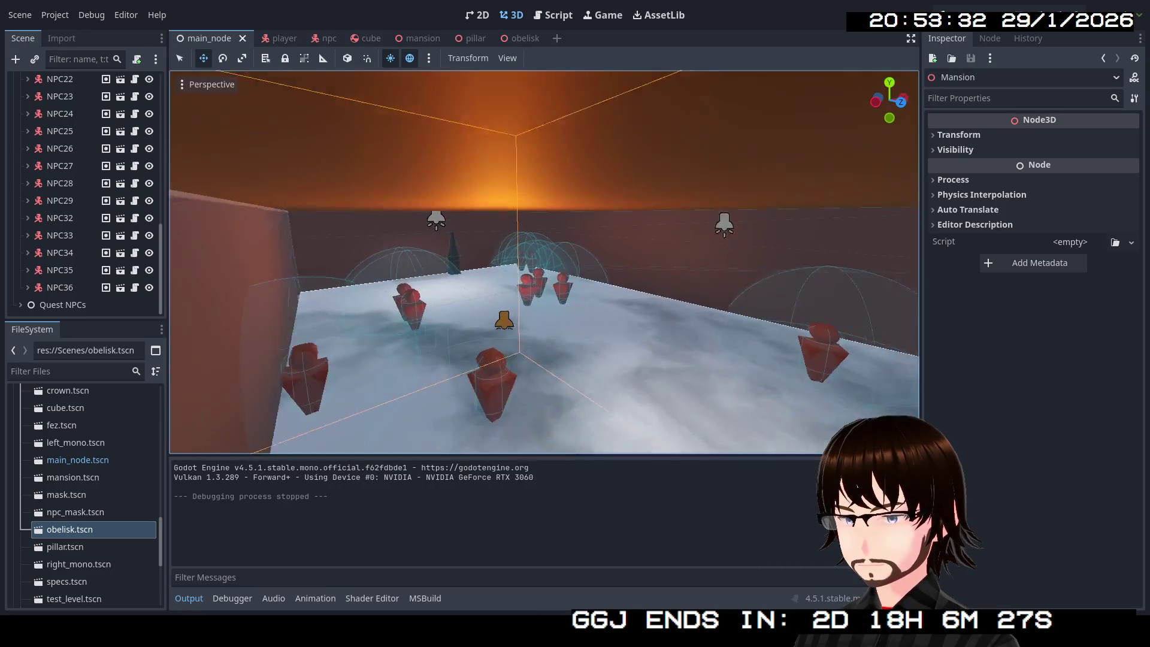
{"action": "key", "text": "w"}
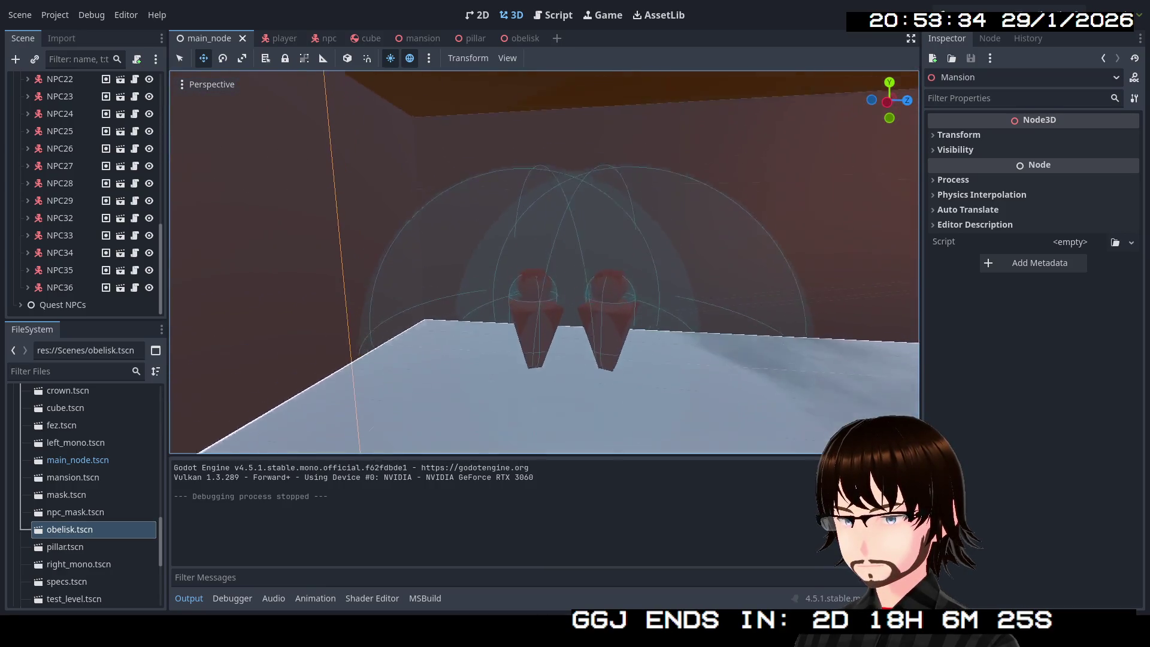
{"action": "left_click", "coordinate": [530, 301]}
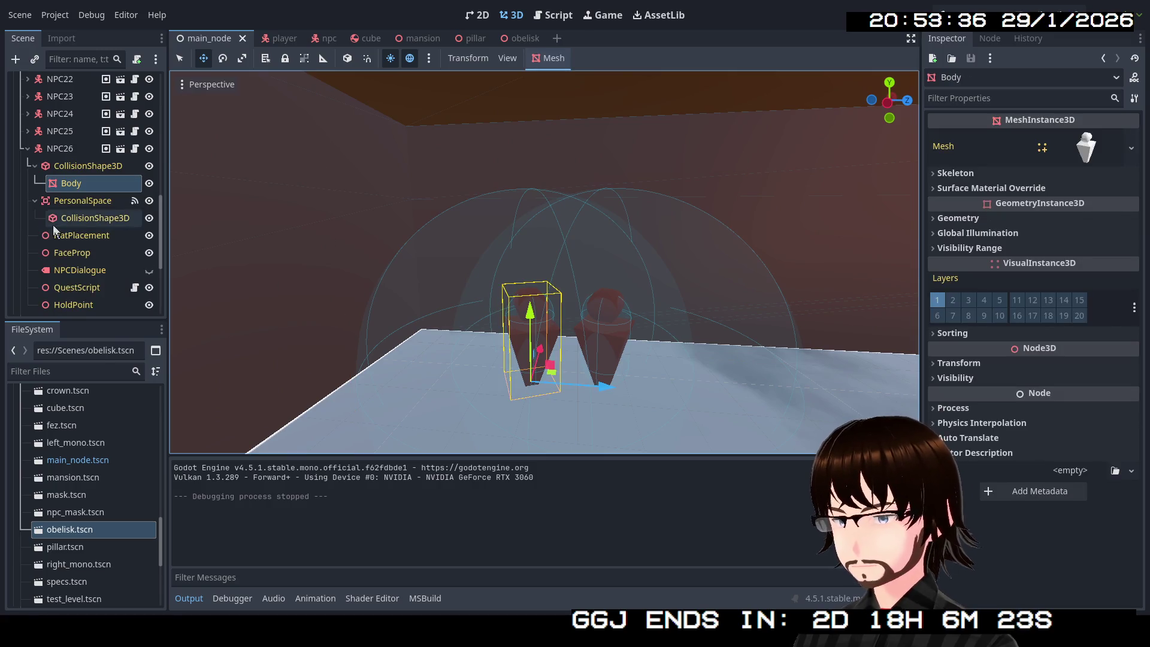
{"action": "scroll", "coordinate": [87, 216], "scroll_direction": "down", "scroll_amount": 3}
{"action": "left_click", "coordinate": [77, 197]}
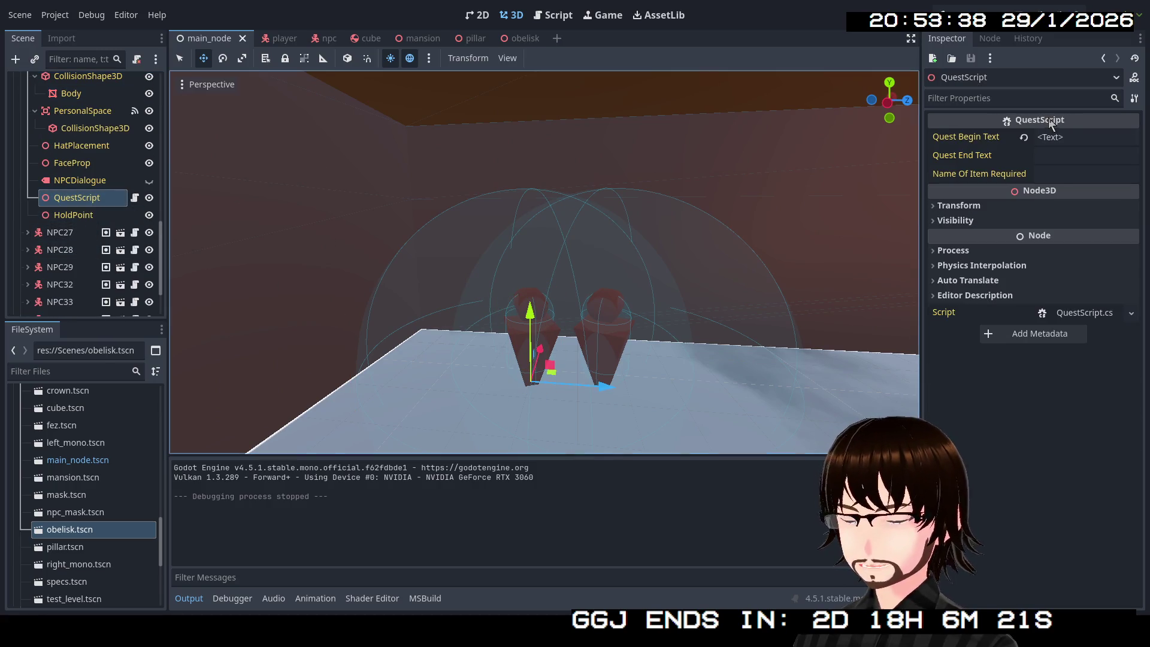
Set NPC26's Quest Begin Text to 'Can't talk, I have to see a man about a dog.' and collapse NPC26.
{"action": "left_click", "coordinate": [1073, 136]}
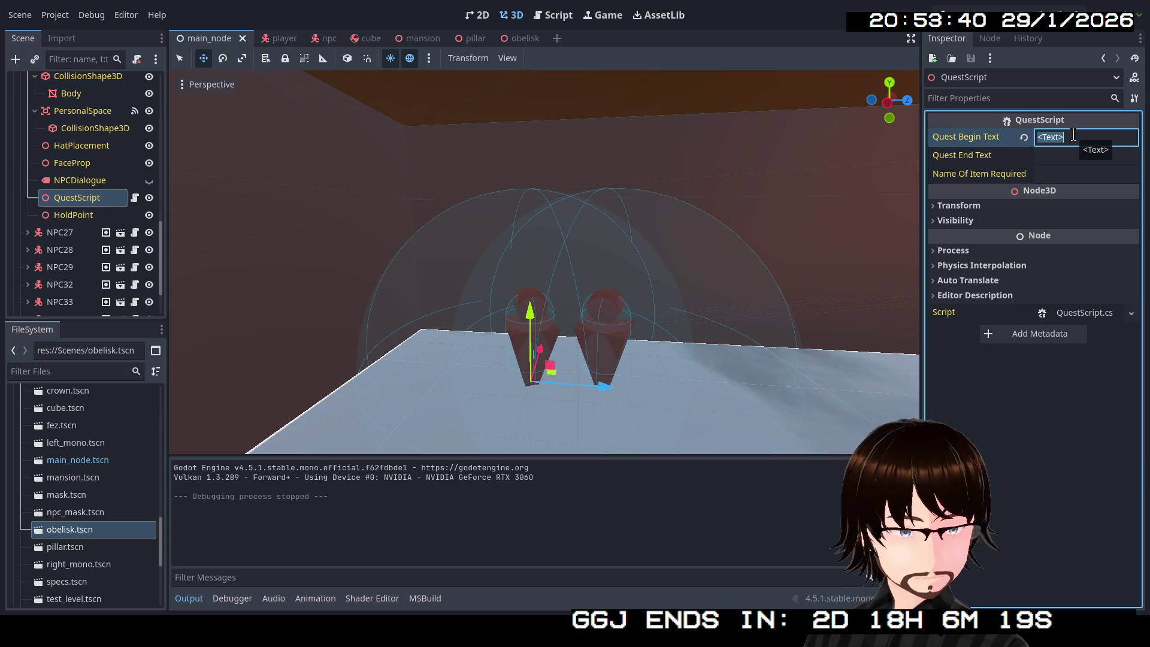
{"action": "type", "text": "Can't talk"}
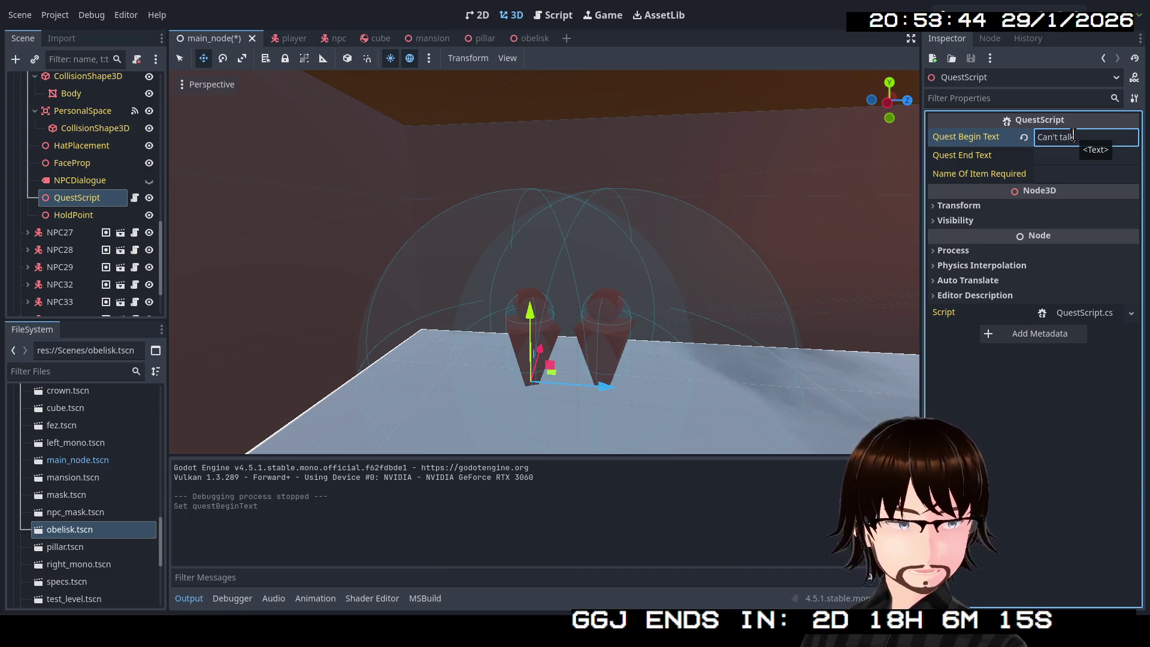
{"action": "type", "text": " IO"}
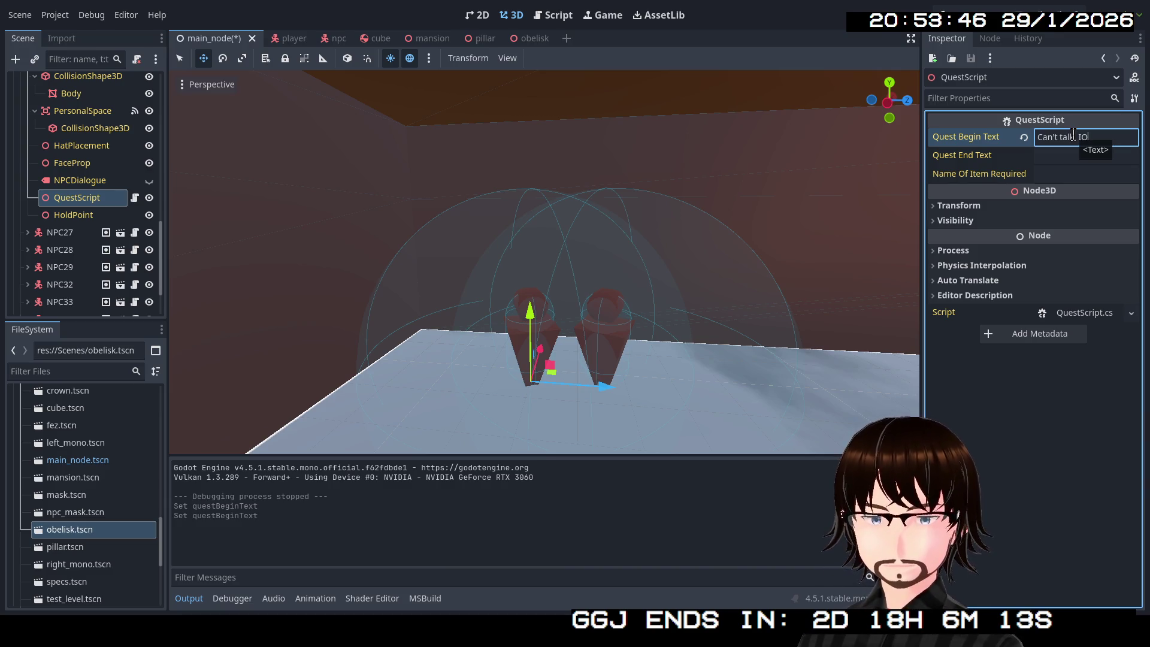
{"action": "key", "text": "BackSpace"}
{"action": "type", "text": " have t"}
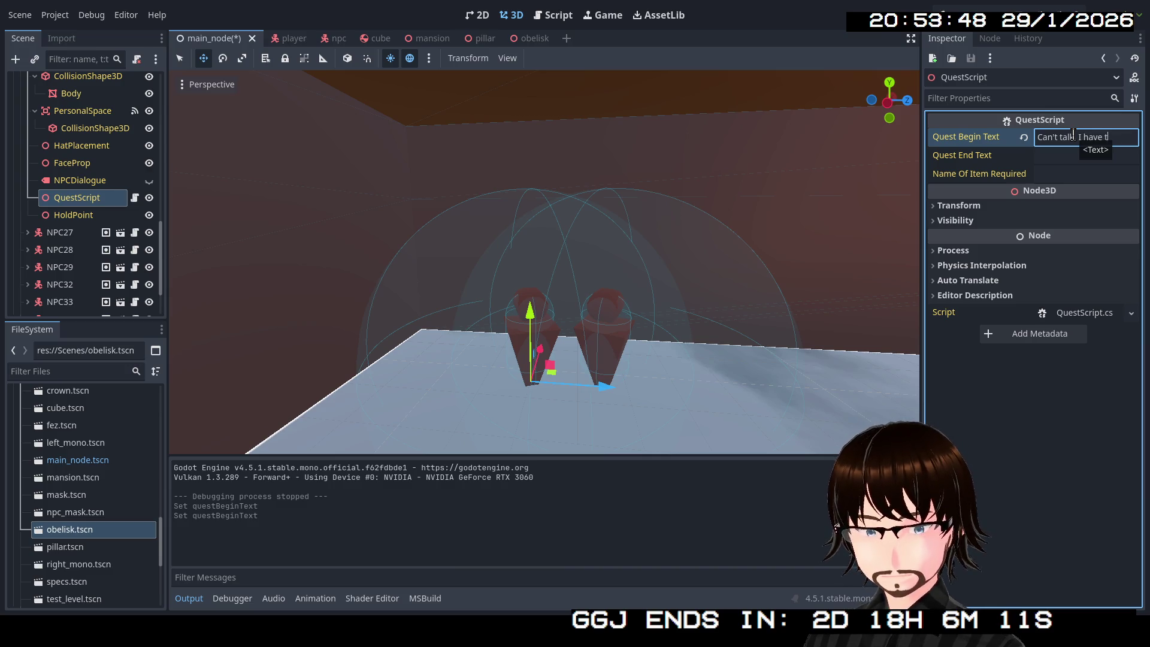
{"action": "type", "text": "o see a"}
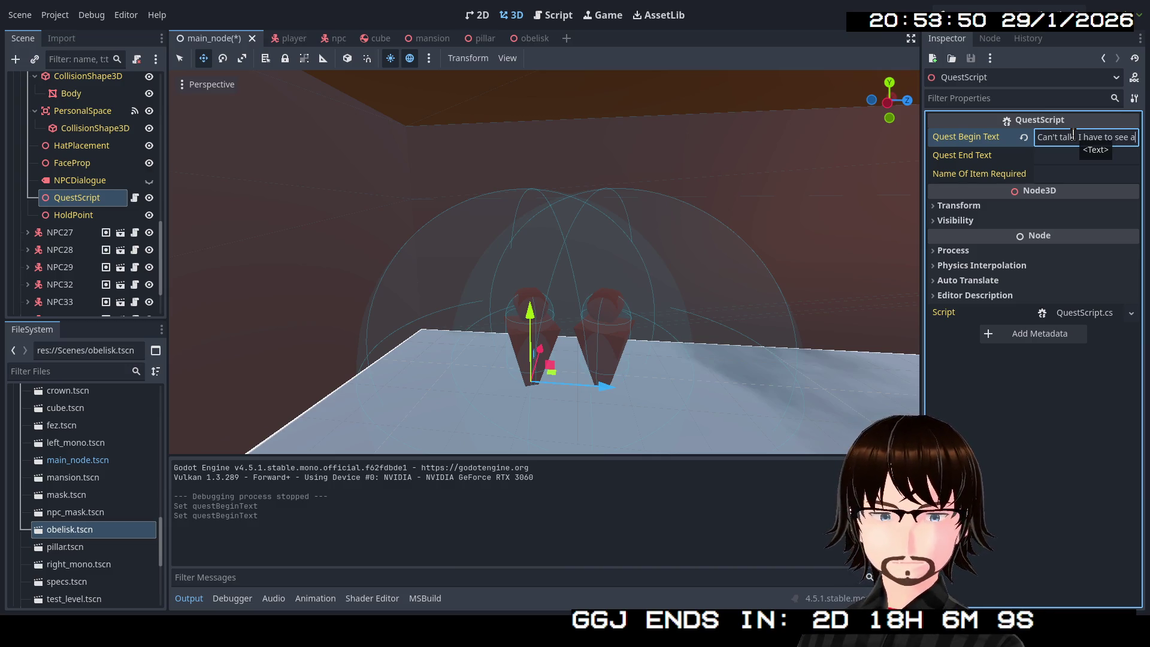
{"action": "type", "text": " man abo"}
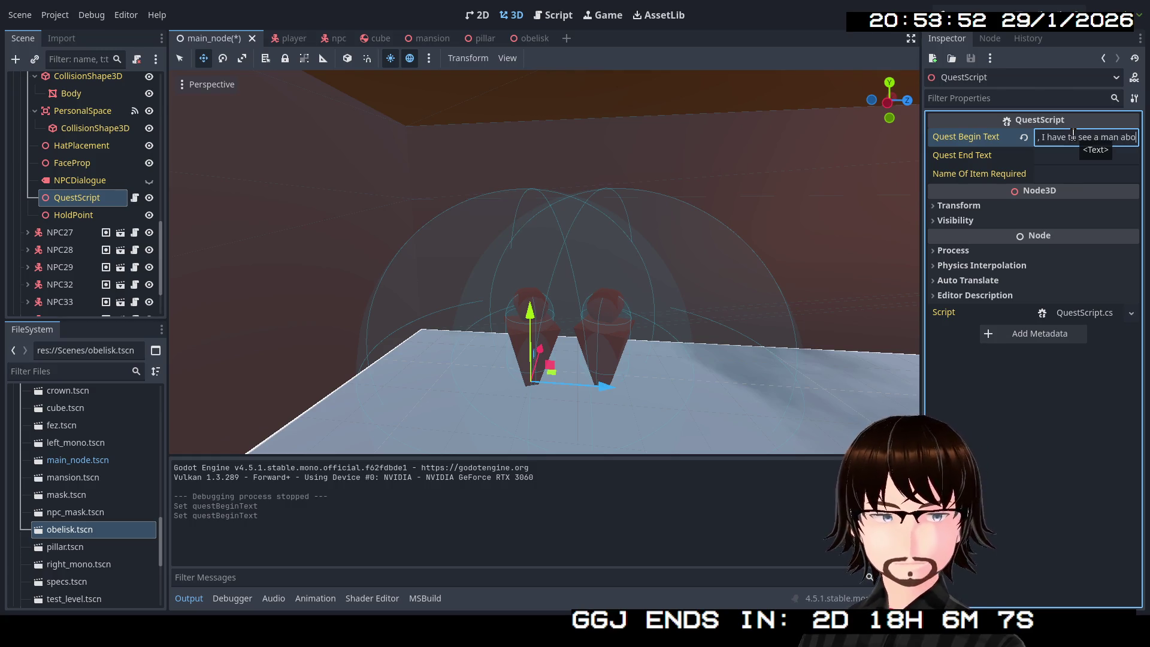
{"action": "type", "text": "ut a dog."}
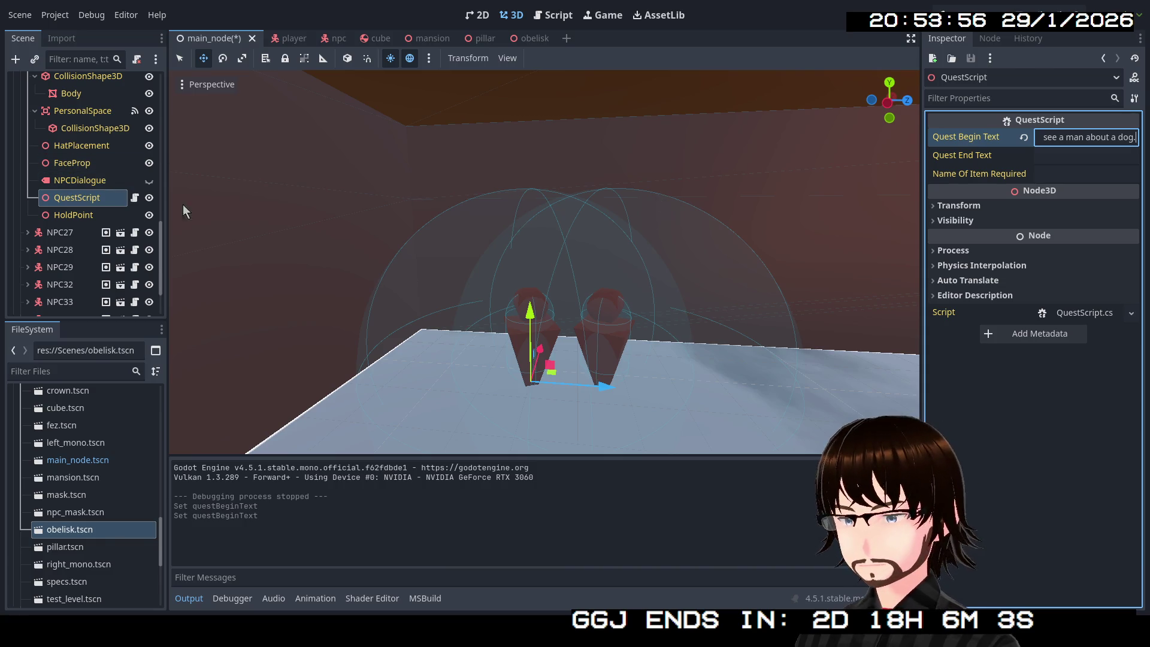
{"action": "scroll", "coordinate": [510, 271], "scroll_direction": "up", "scroll_amount": 3}
{"action": "scroll", "coordinate": [90, 162], "scroll_direction": "up", "scroll_amount": 3}
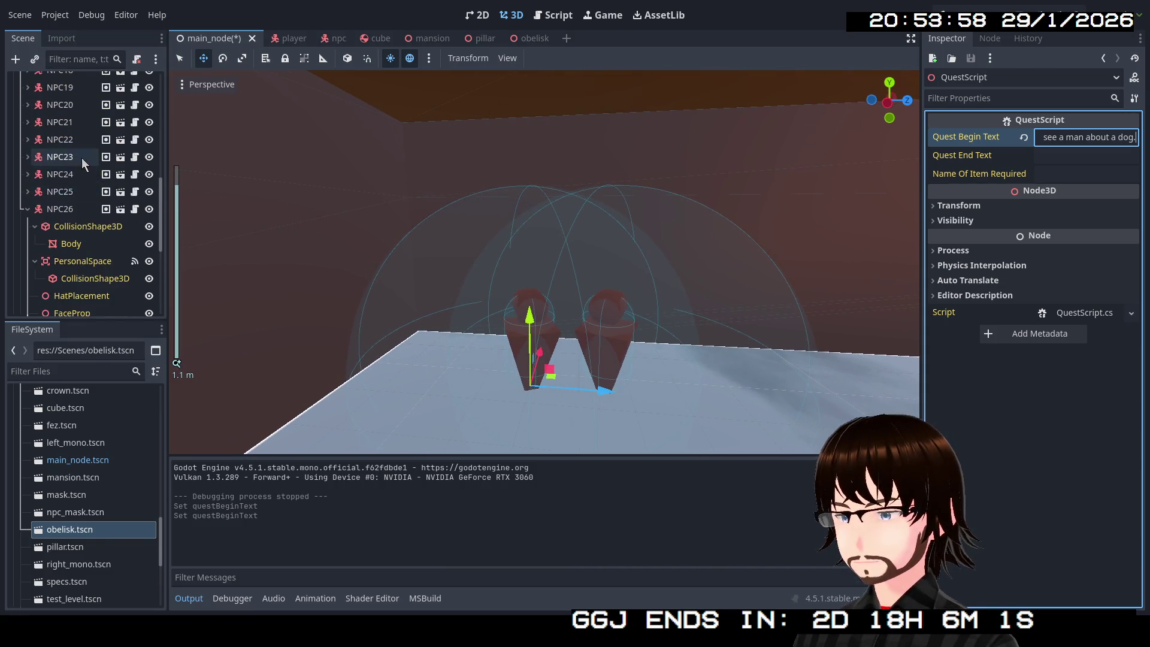
{"action": "left_click", "coordinate": [27, 206]}
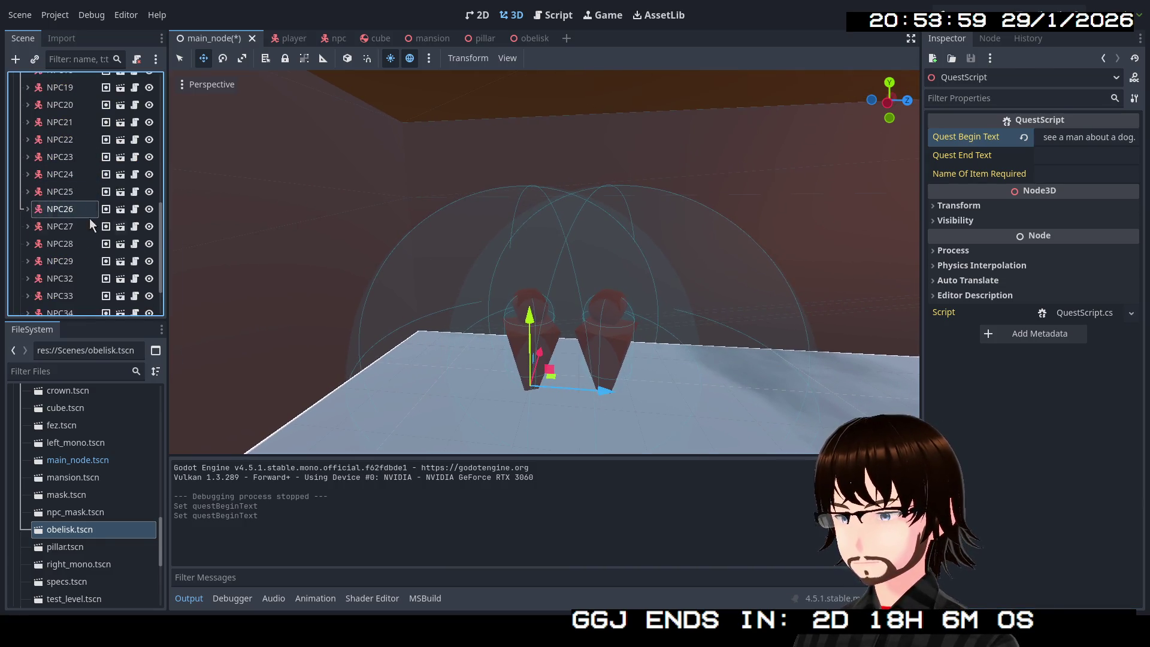
Give NPC27's QuestScript a quest begin text about a cake that turned out to be a lie.
{"action": "left_click", "coordinate": [619, 308]}
{"action": "scroll", "coordinate": [90, 180], "scroll_direction": "down", "scroll_amount": 3}
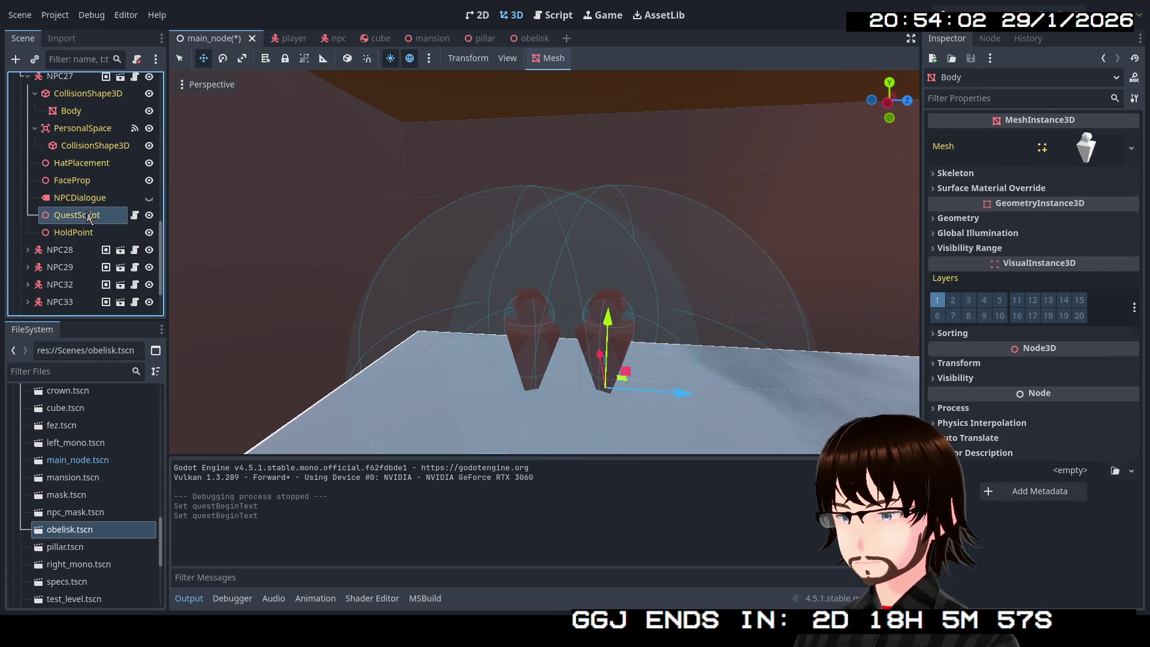
{"action": "left_click", "coordinate": [87, 215]}
{"action": "left_click", "coordinate": [1073, 138]}
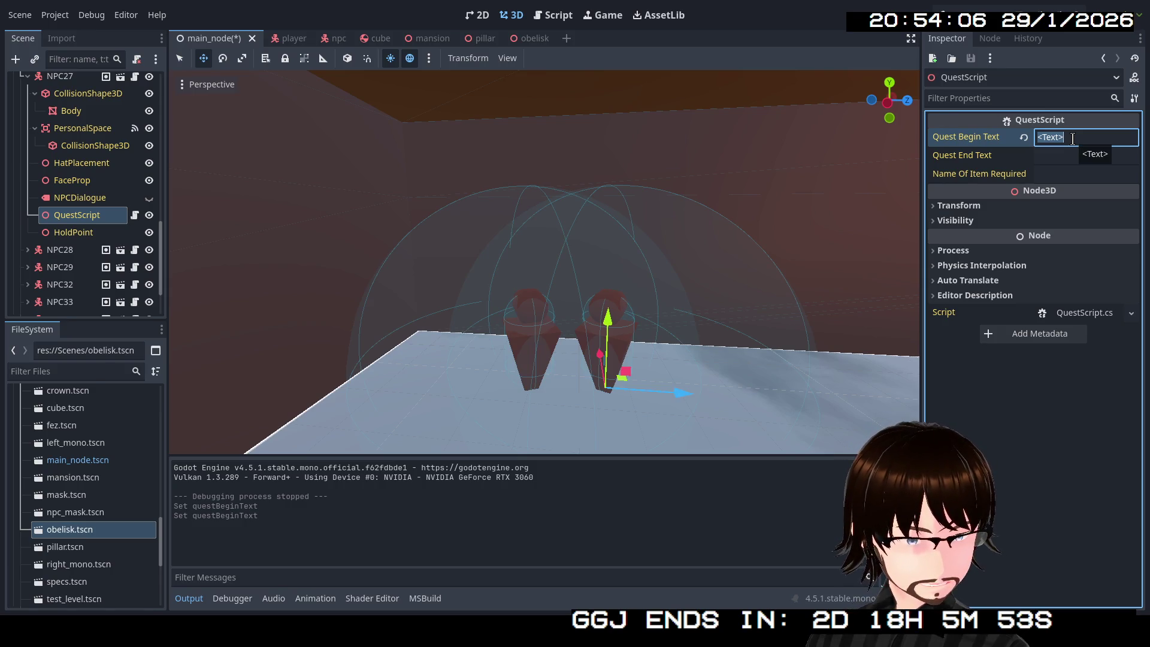
{"action": "type", "text": "T"}
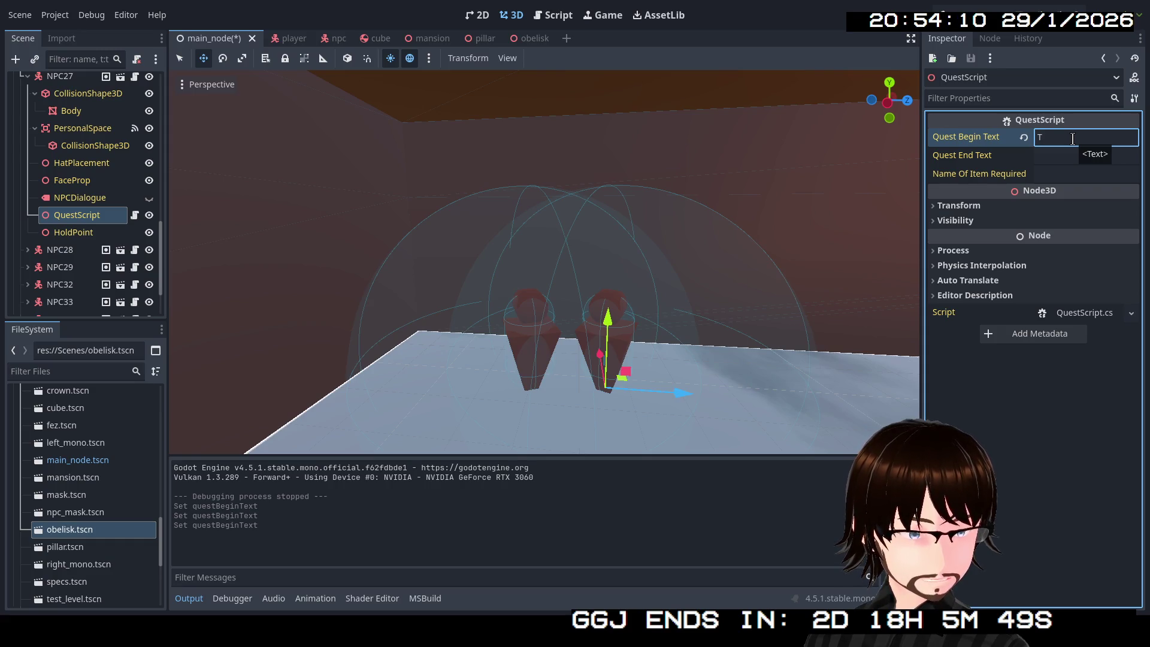
{"action": "type", "text": "h"}
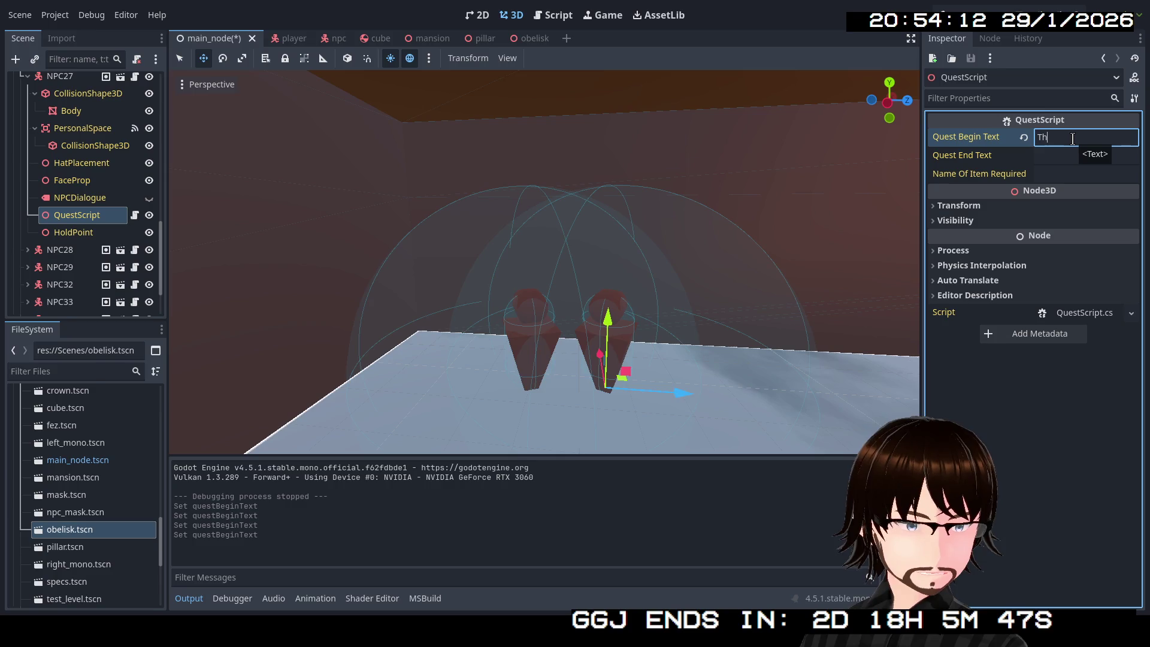
{"action": "type", "text": "ey said t"}
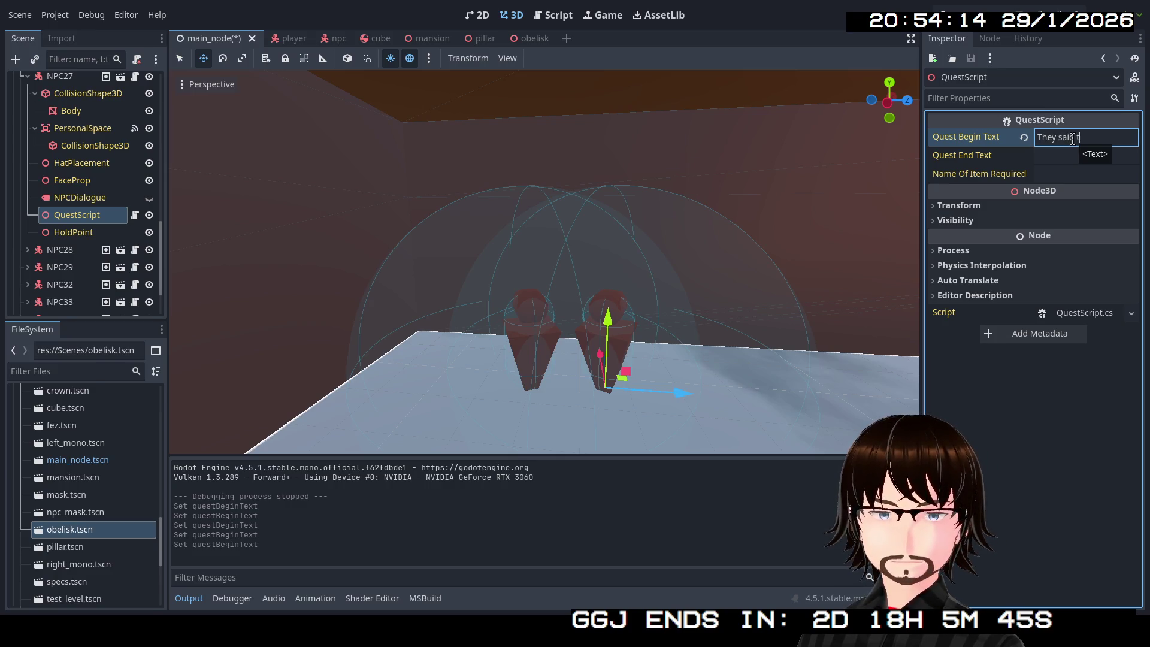
{"action": "type", "text": "here would b"}
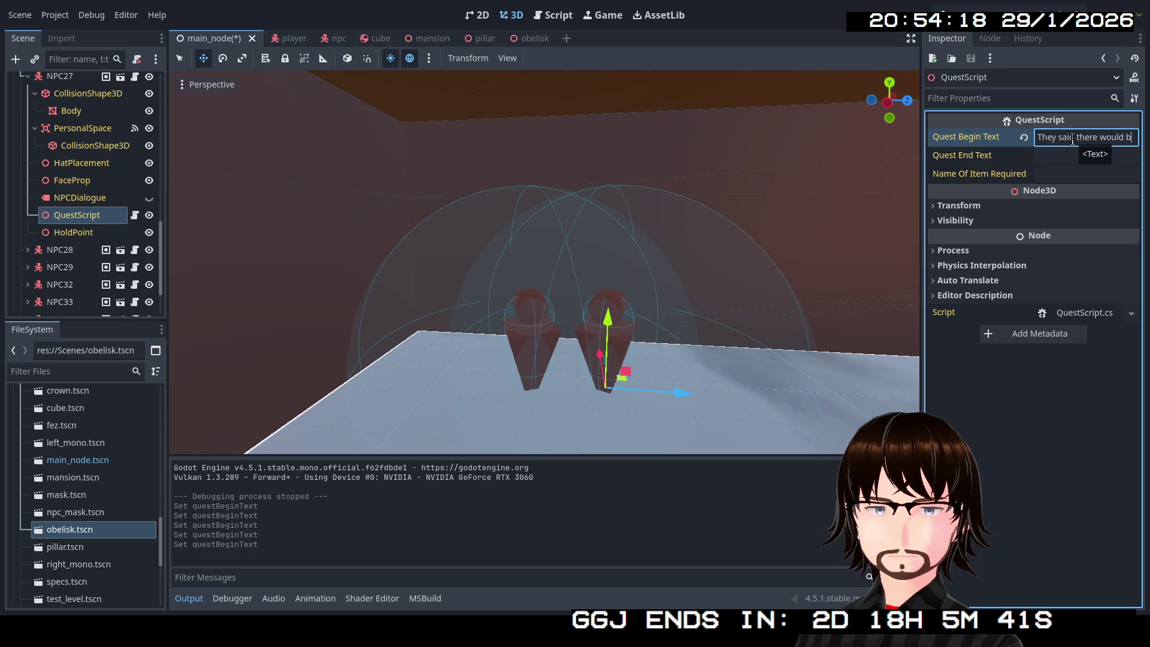
{"action": "type", "text": "e cake"}
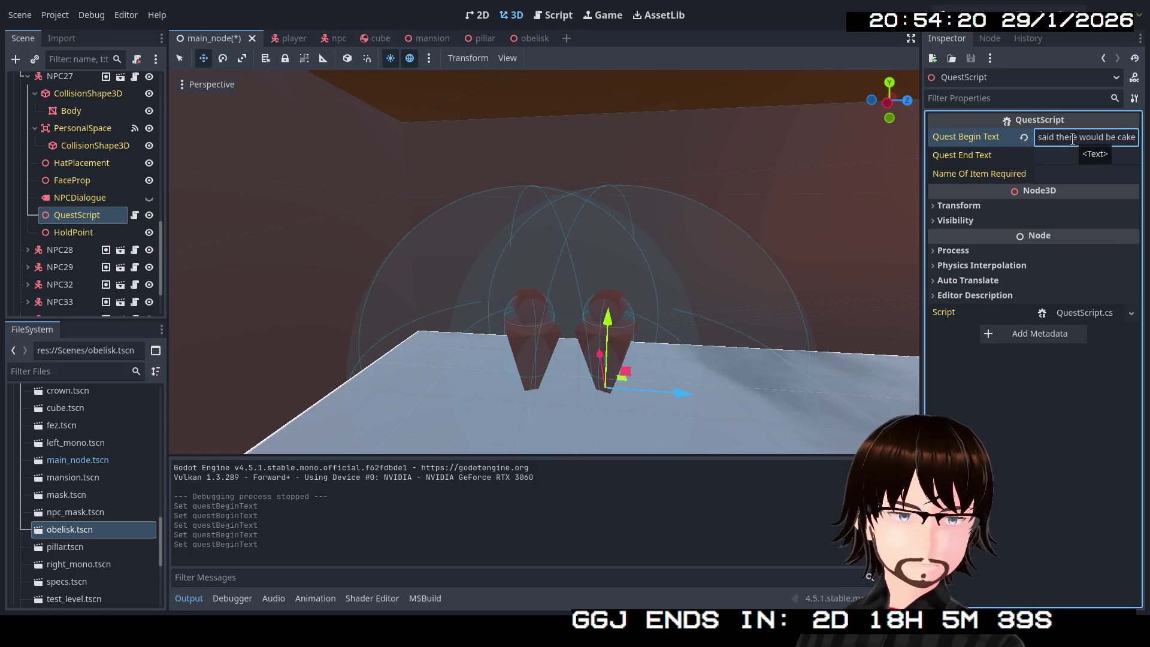
{"action": "type", "text": ", but "}
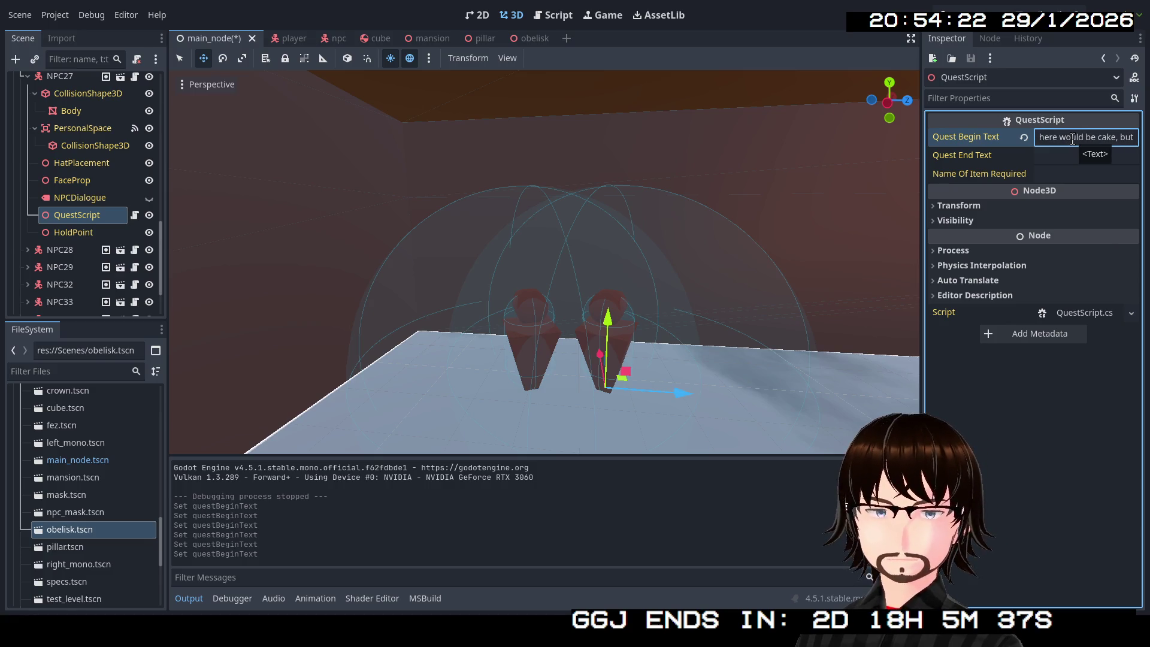
{"action": "type", "text": "it seems to"}
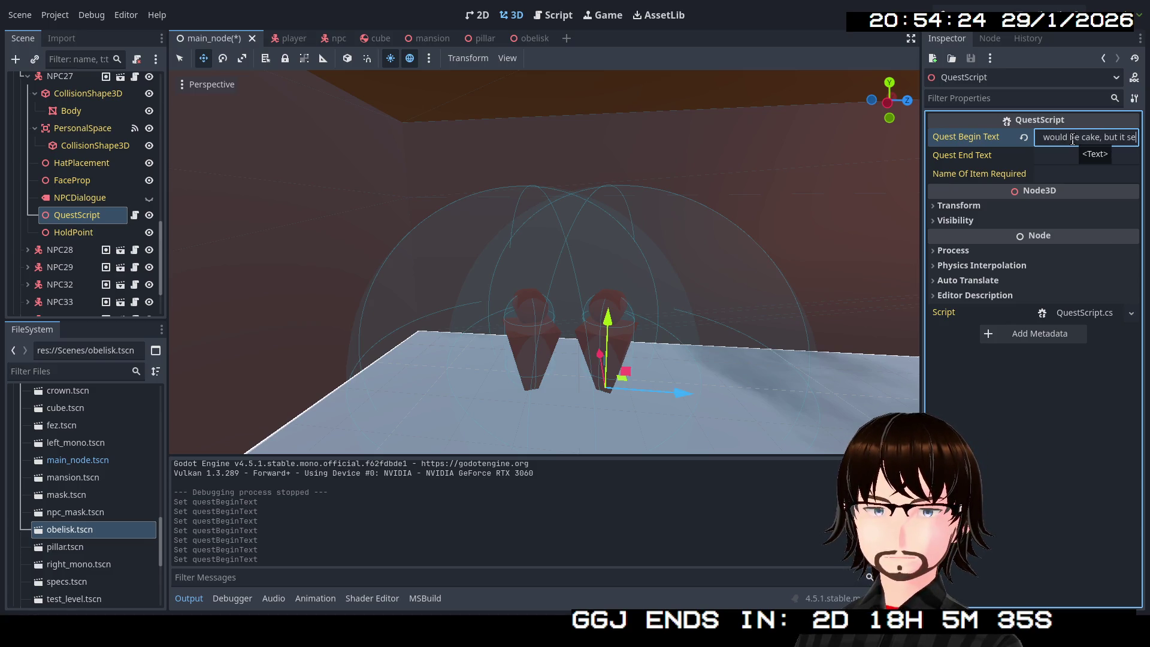
{"action": "type", "text": " have"}
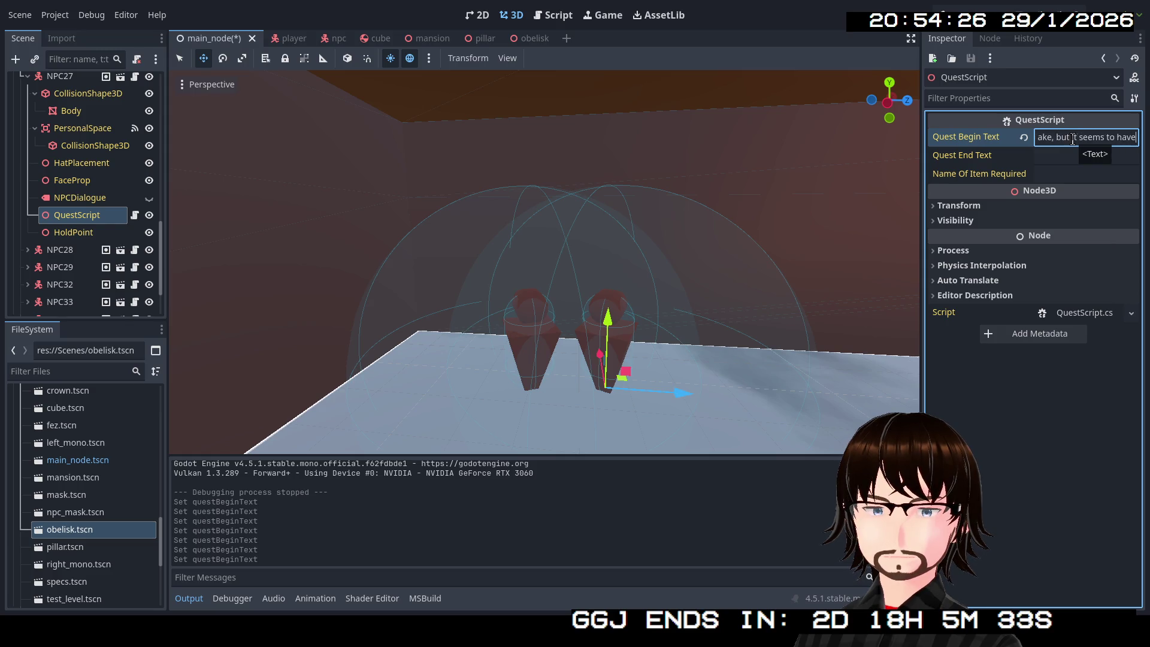
{"action": "type", "text": " been a lie."}
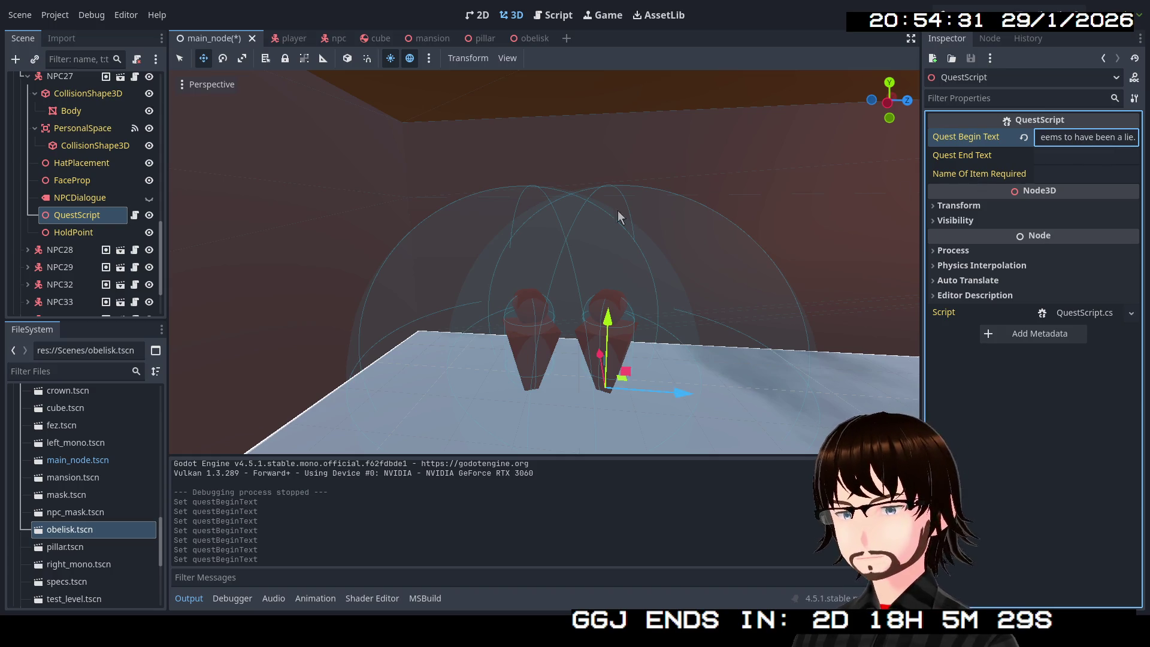
{"action": "scroll", "coordinate": [87, 145], "scroll_direction": "up", "scroll_amount": 2}
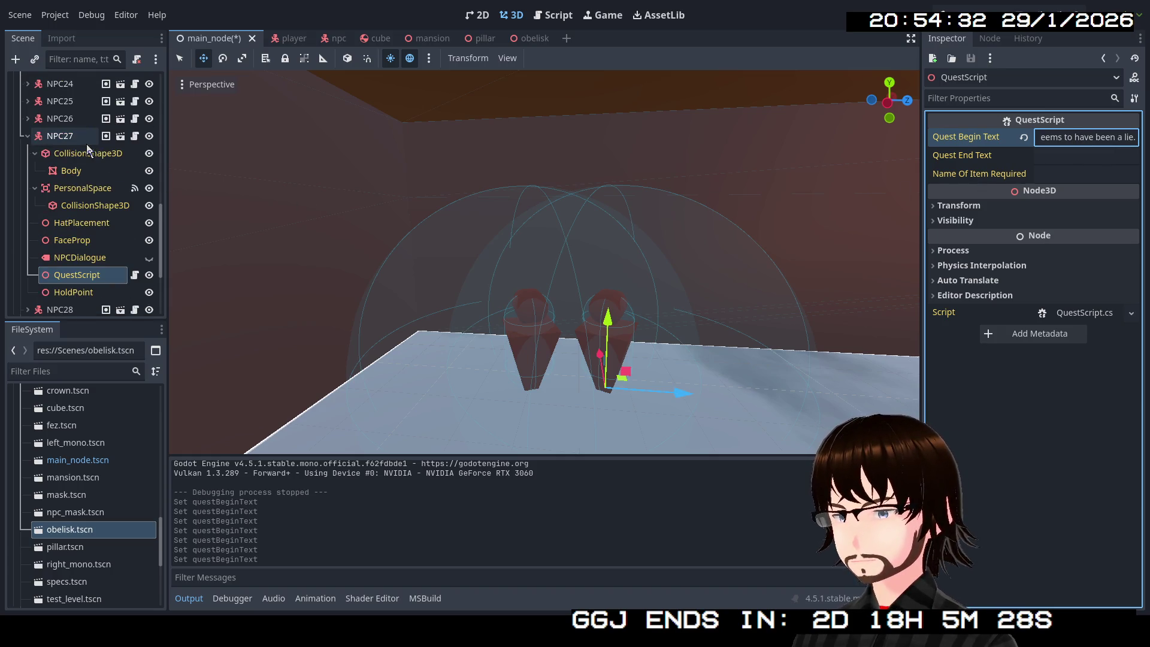
{"action": "left_click", "coordinate": [25, 138]}
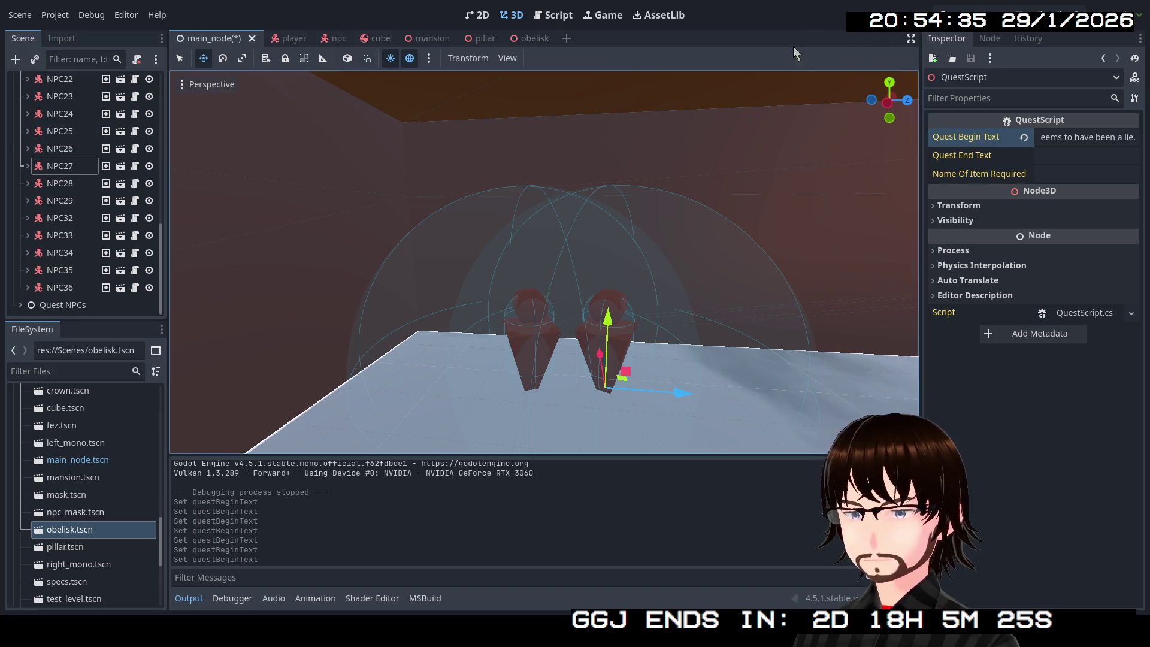
Inspect NPC28's quest script, then collapse NPC28 again.
{"action": "key", "text": "s"}
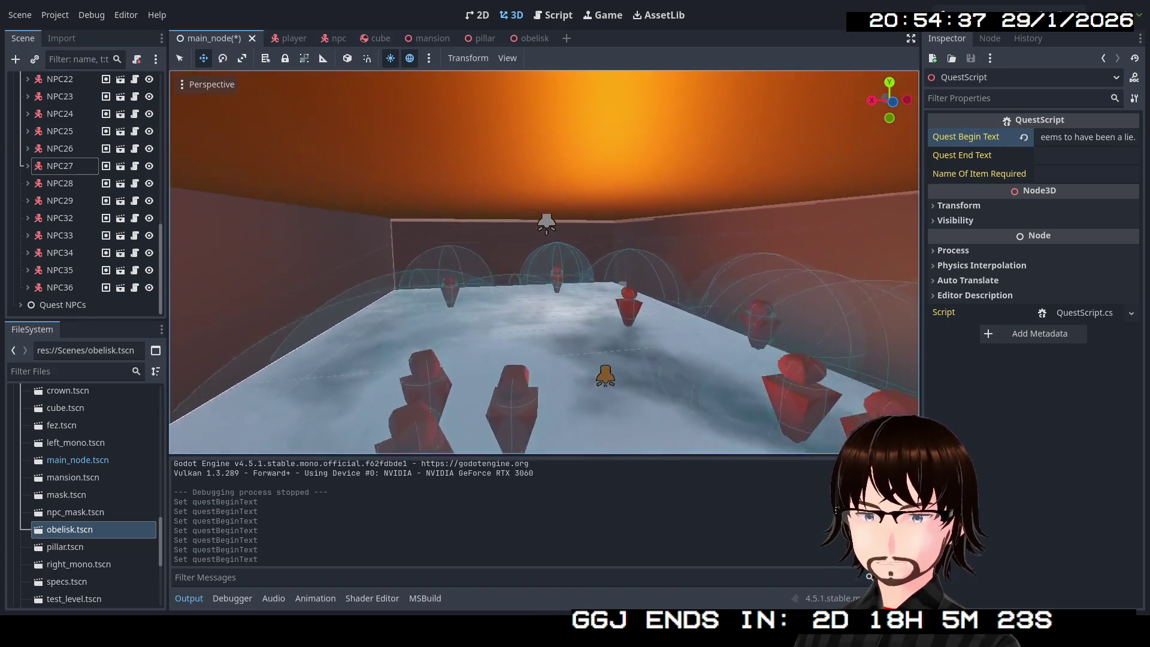
{"action": "key", "text": "w"}
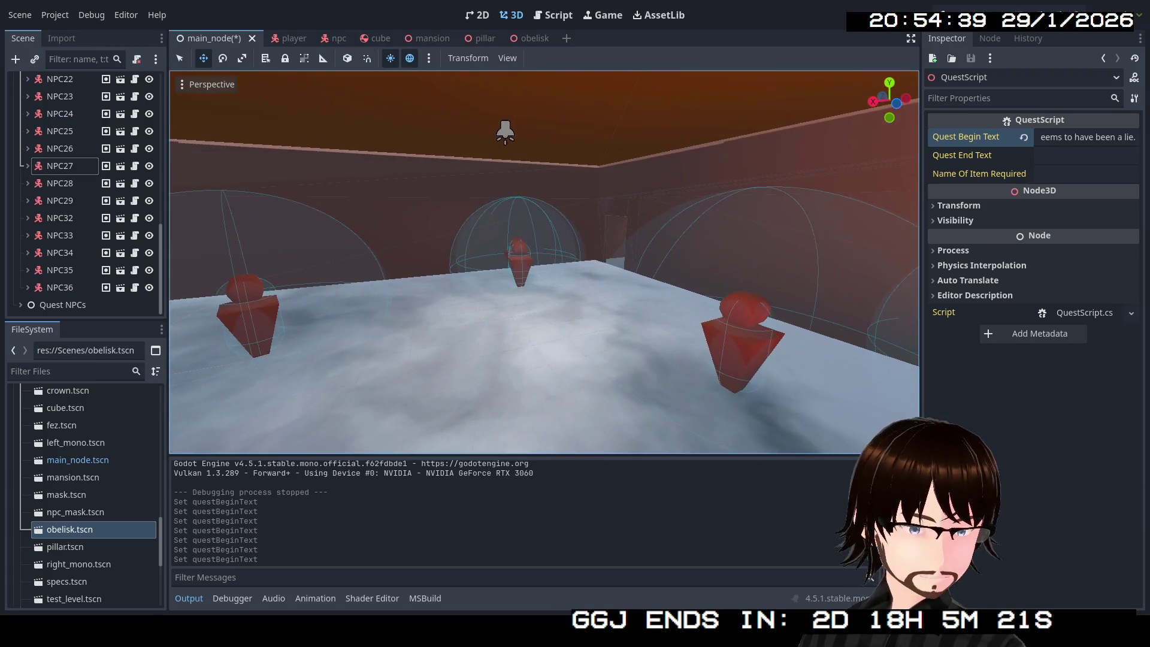
{"action": "left_click", "coordinate": [34, 185]}
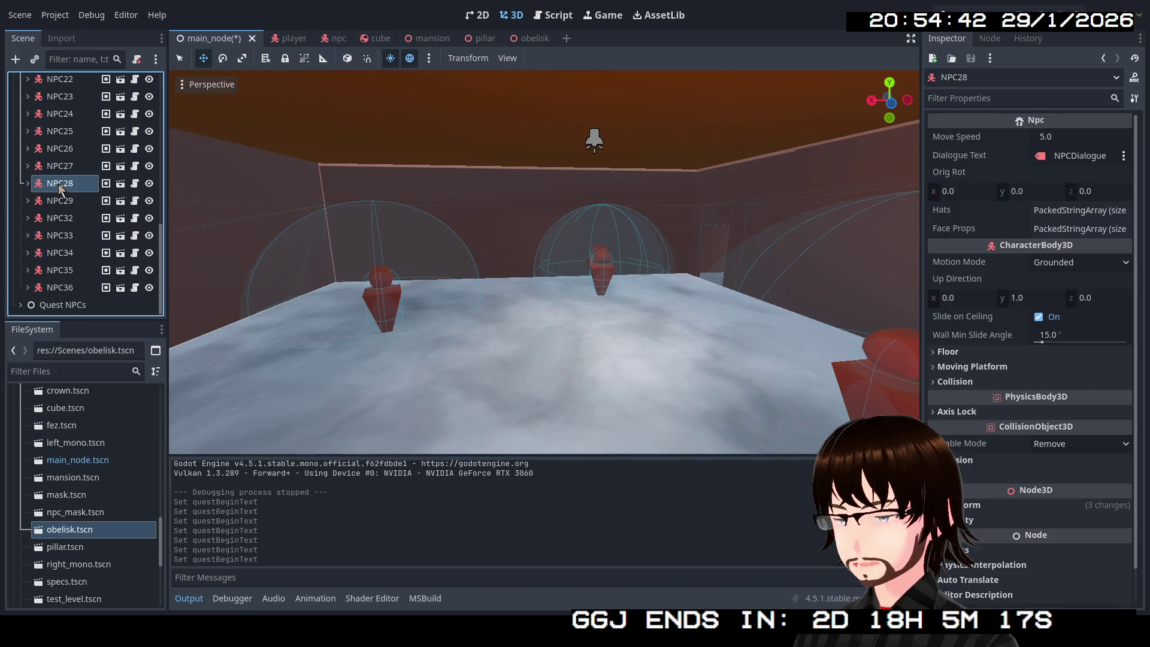
{"action": "left_click", "coordinate": [26, 184]}
{"action": "scroll", "coordinate": [53, 219], "scroll_direction": "down", "scroll_amount": 3}
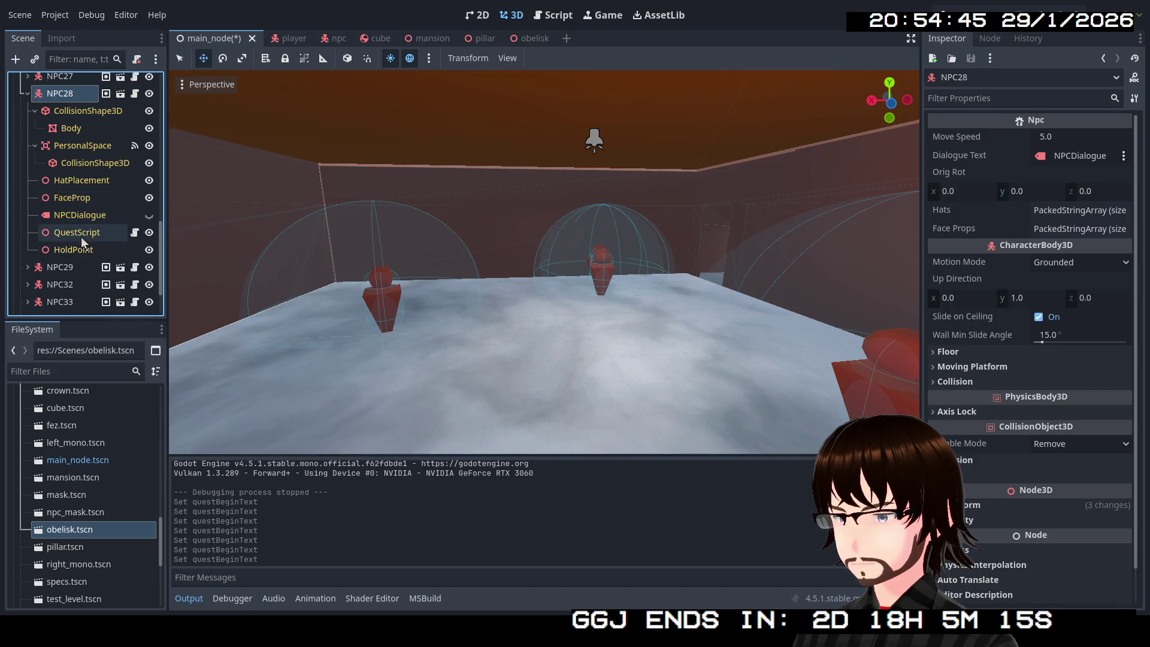
{"action": "left_click", "coordinate": [81, 236]}
{"action": "scroll", "coordinate": [28, 133], "scroll_direction": "up", "scroll_amount": 2}
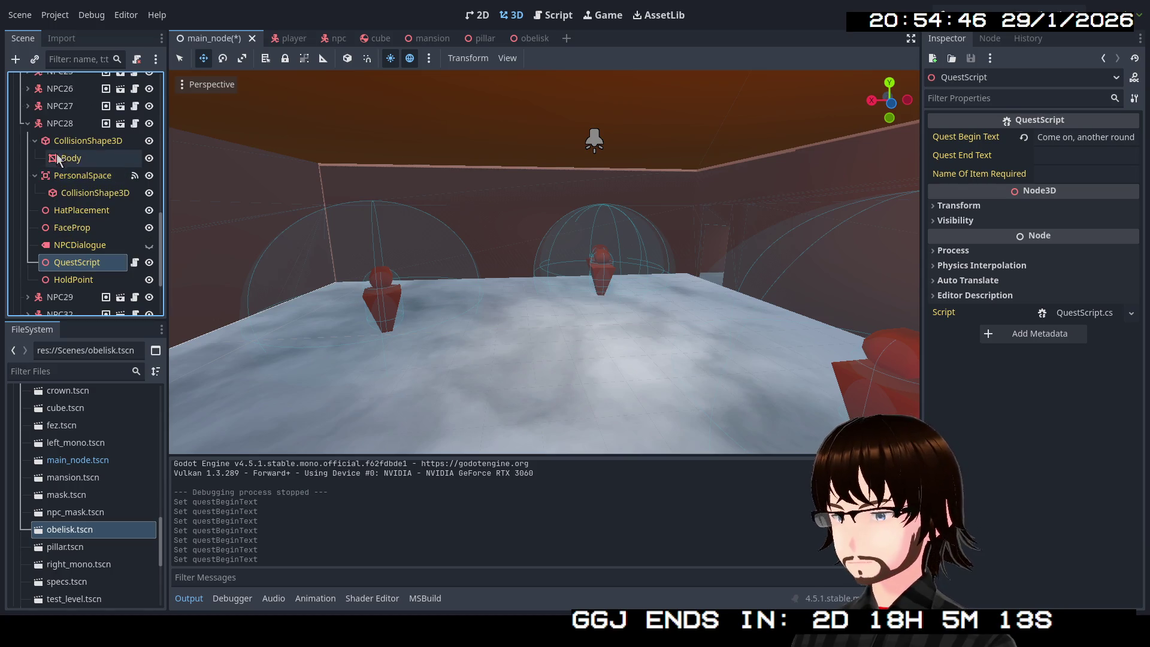
{"action": "left_click", "coordinate": [27, 123]}
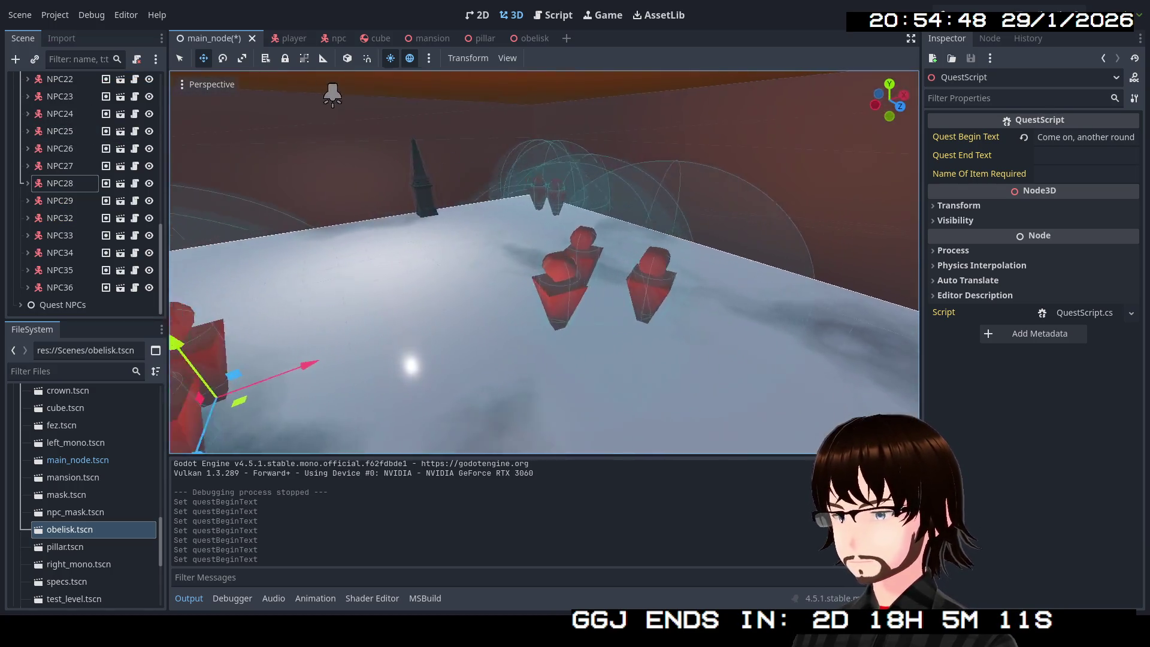
Set NPC25's Quest Begin Text to 'I want pizza.'.
{"action": "left_click", "coordinate": [596, 204]}
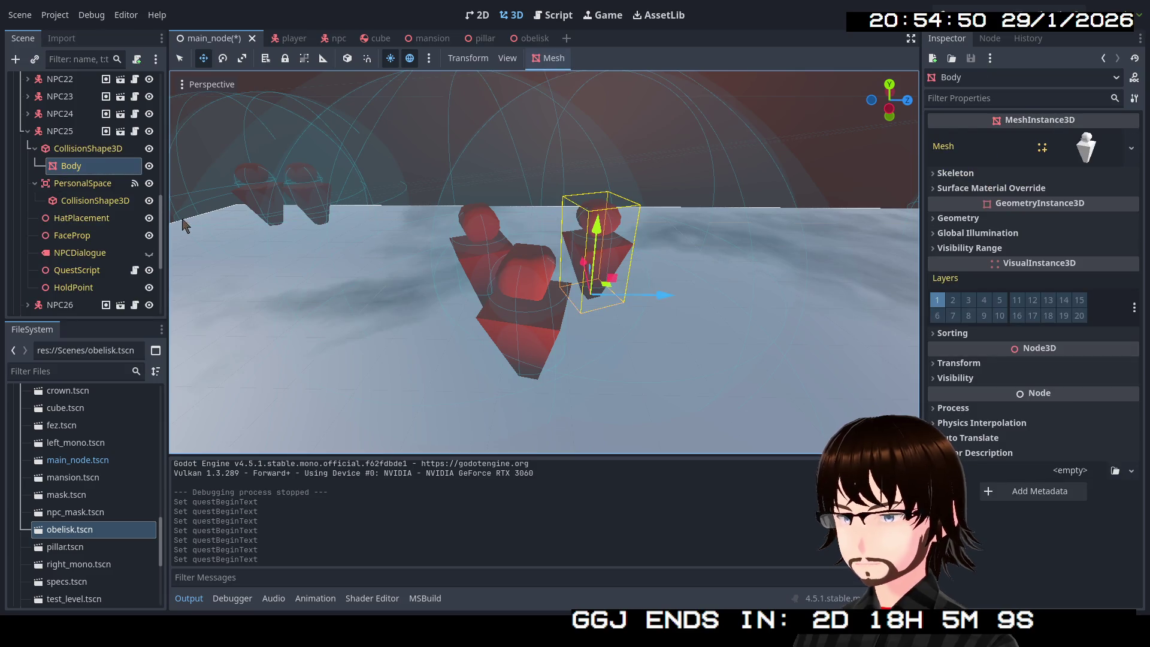
{"action": "left_click", "coordinate": [65, 271]}
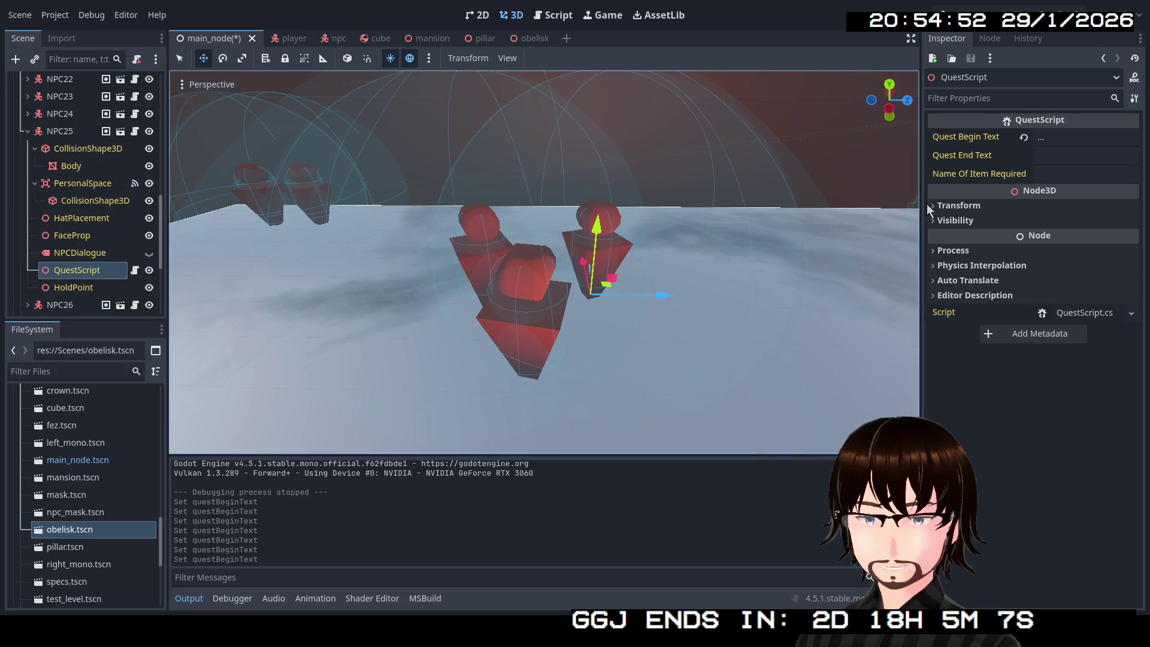
{"action": "left_click", "coordinate": [1064, 136]}
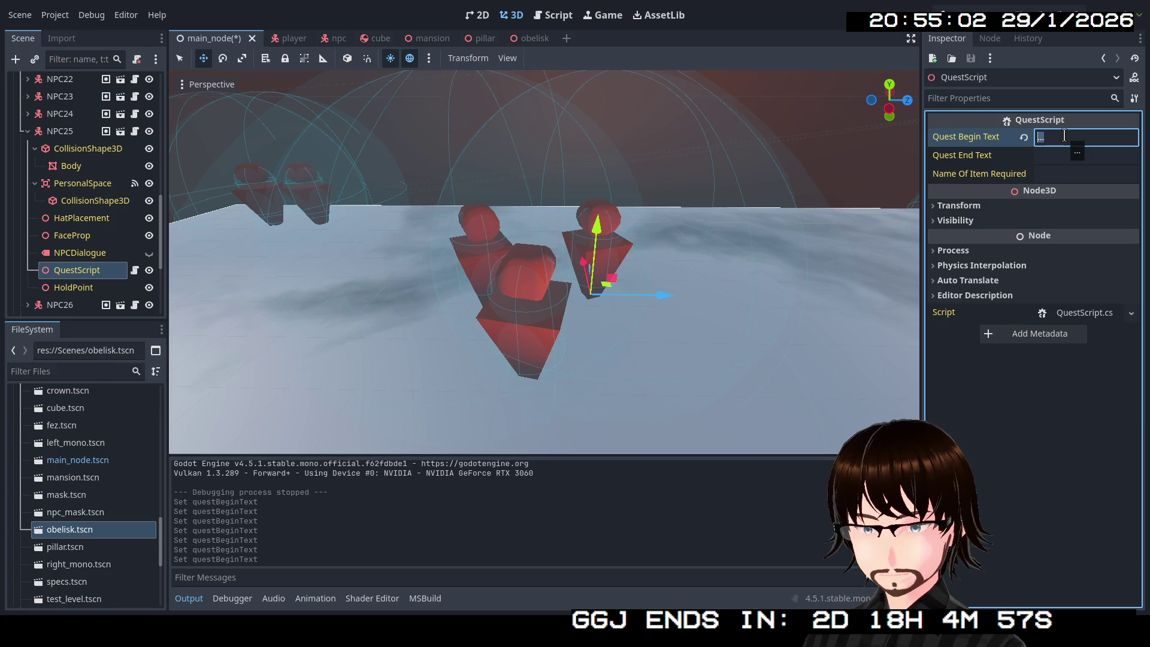
{"action": "type", "text": "I want pizza."}
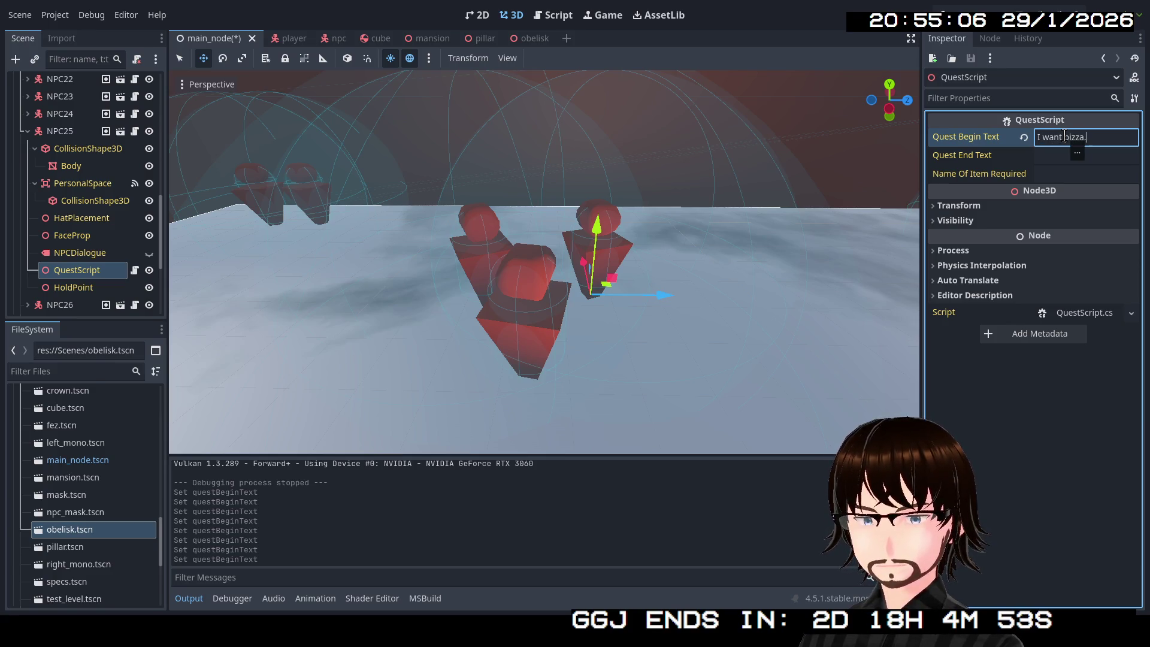
{"action": "right_click", "coordinate": [767, 133]}
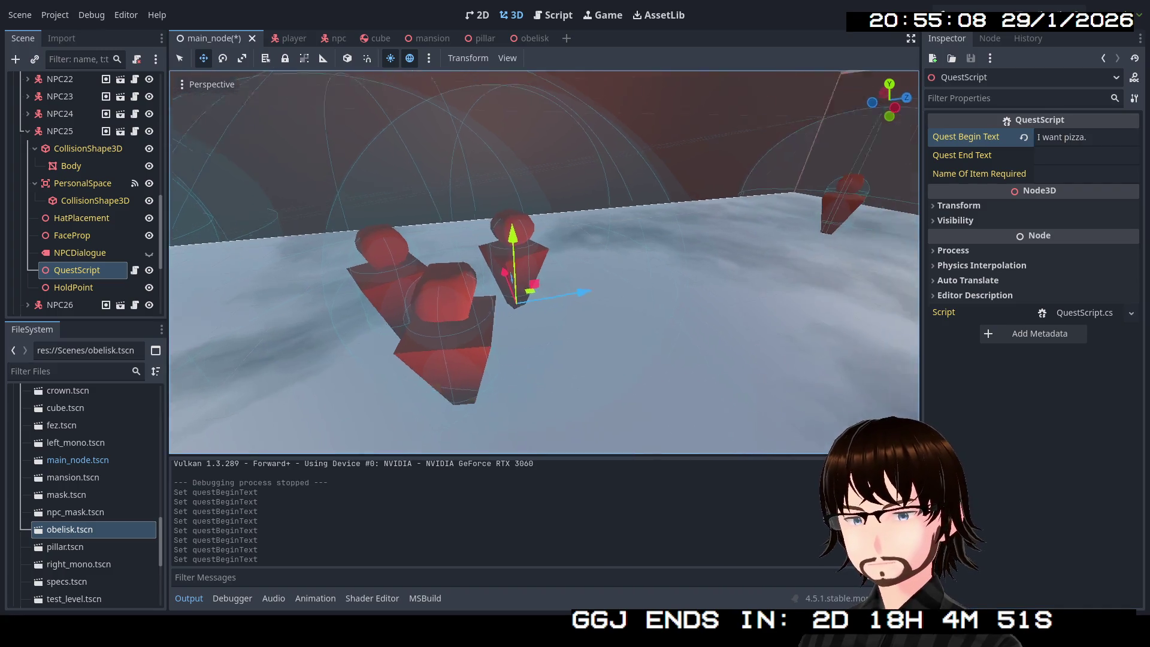
{"action": "key", "text": "s"}
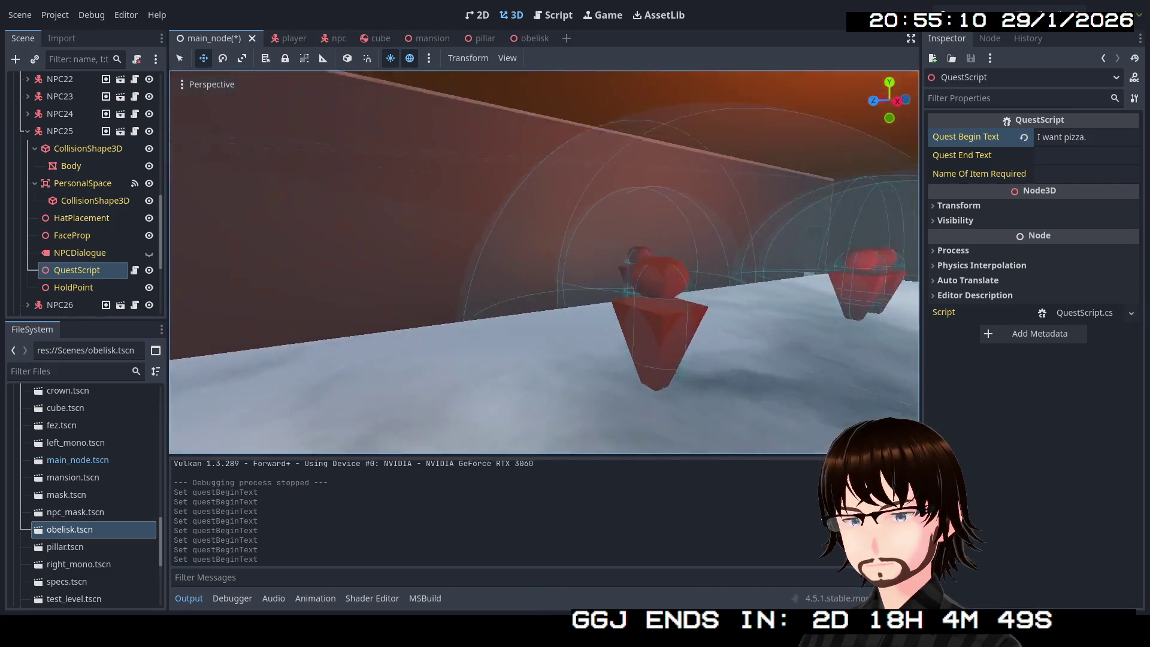
{"action": "key", "text": "w"}
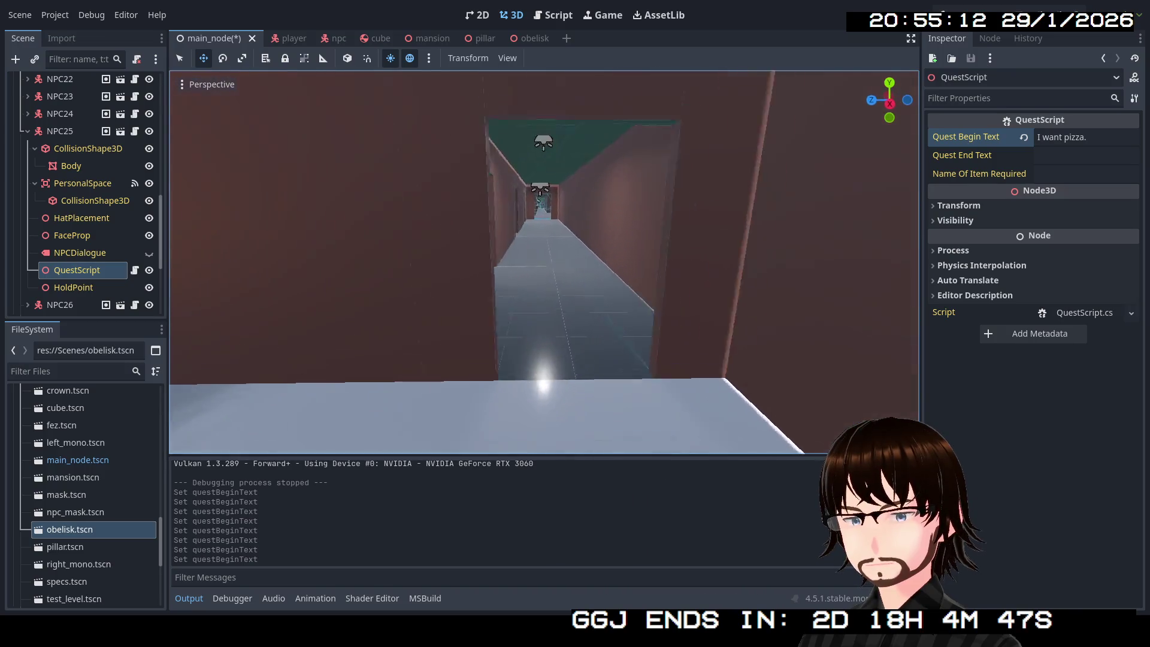
{"action": "key", "text": "w"}
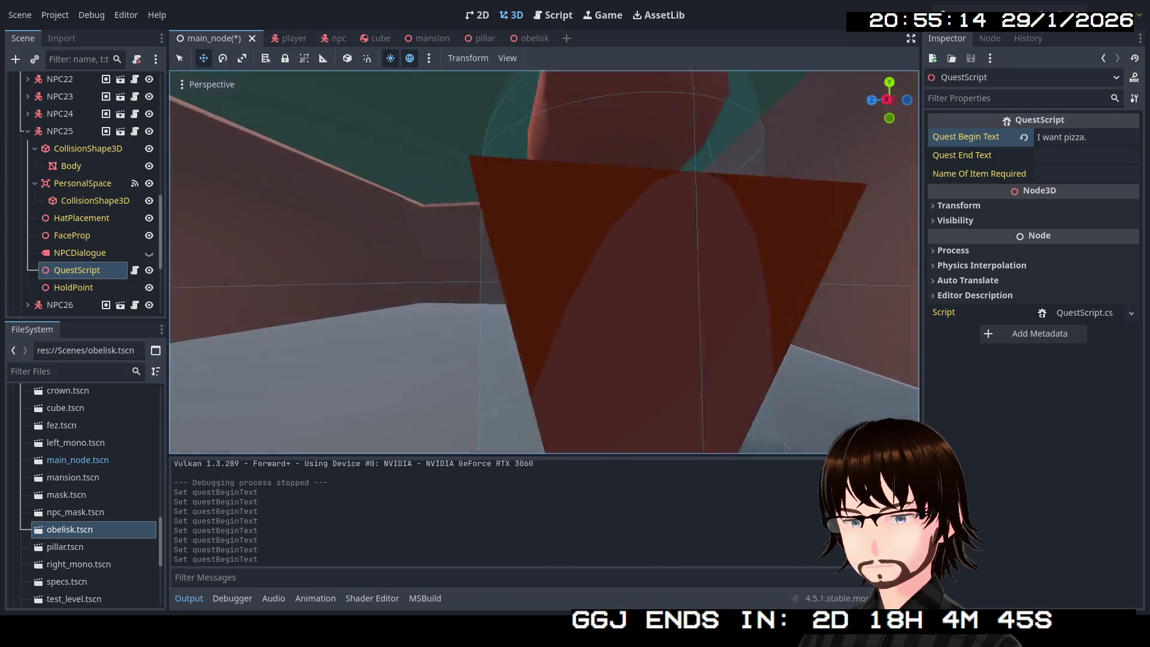
{"action": "key", "text": "w"}
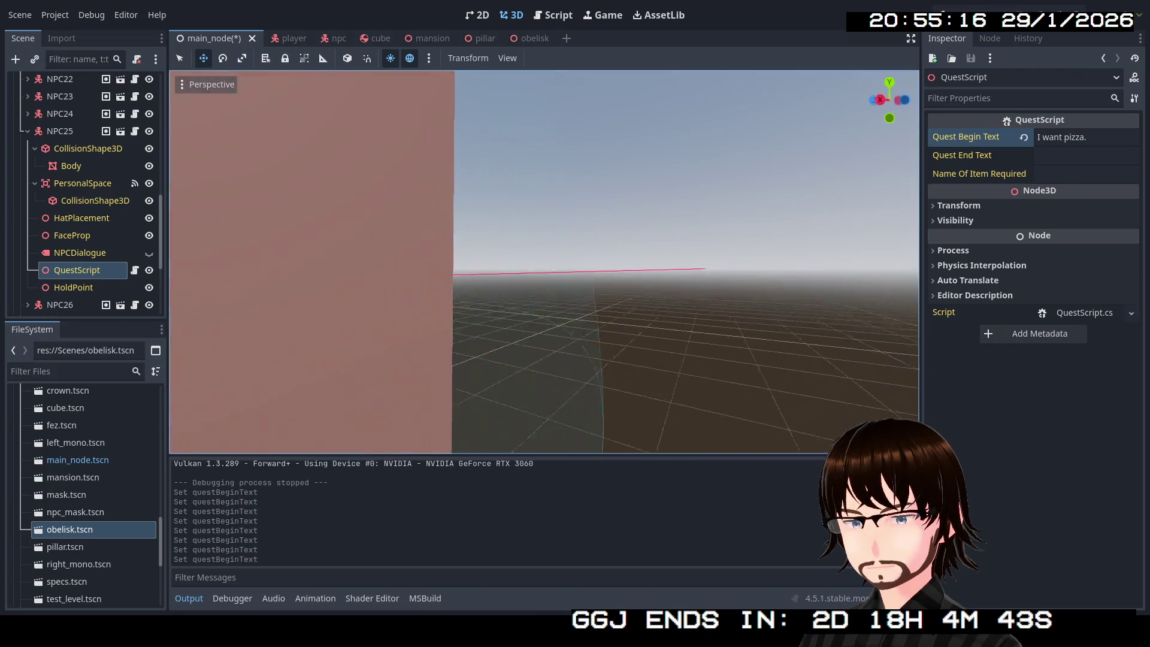
{"action": "key", "text": "w"}
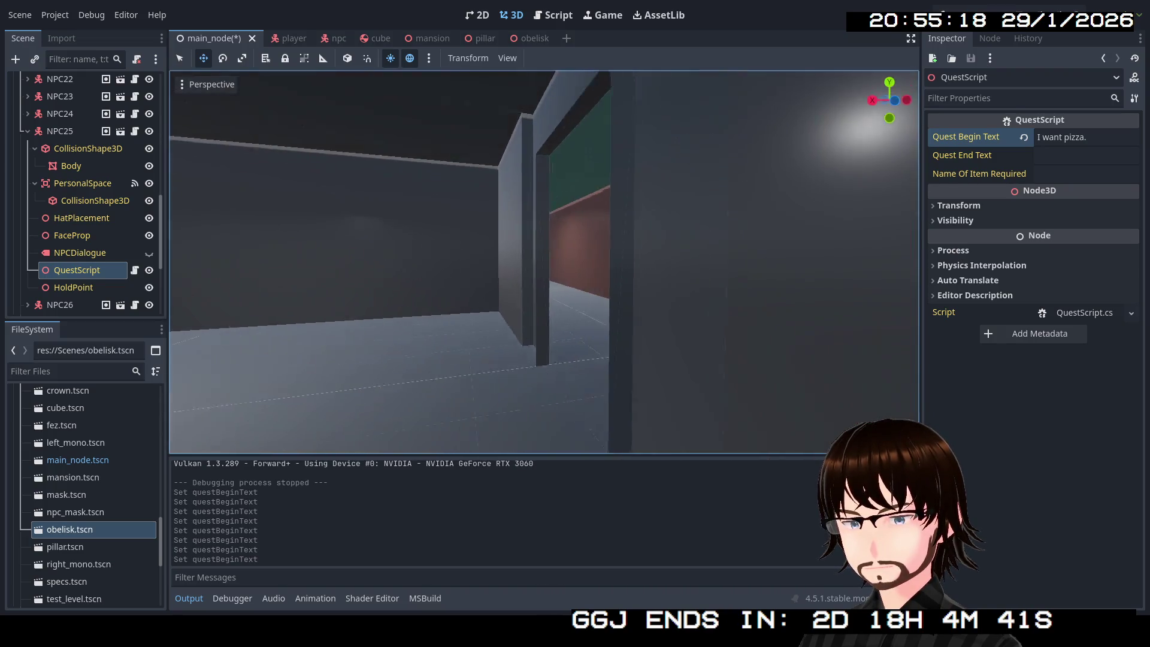
{"action": "key", "text": "w"}
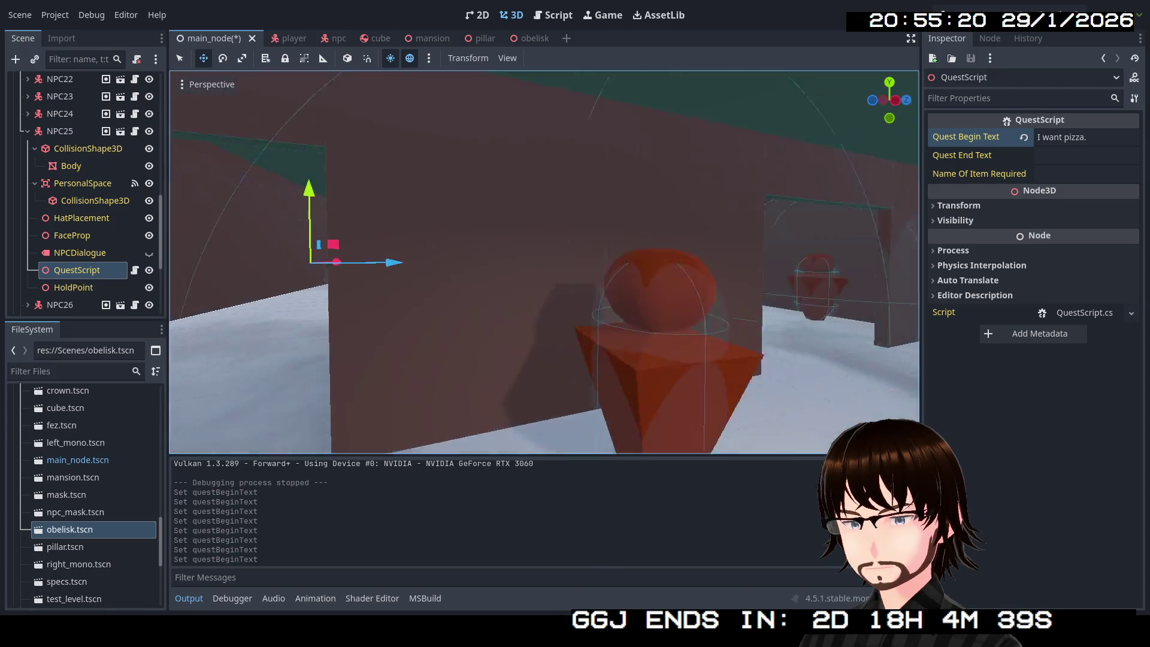
{"action": "key", "text": "w"}
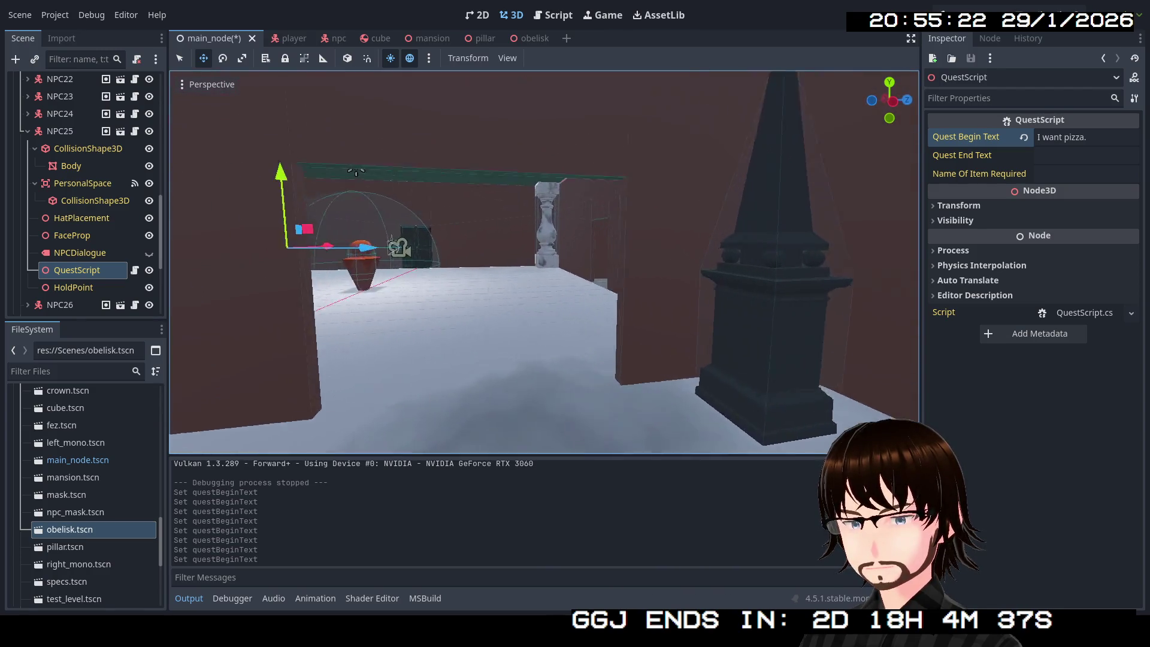
{"action": "key", "text": "w"}
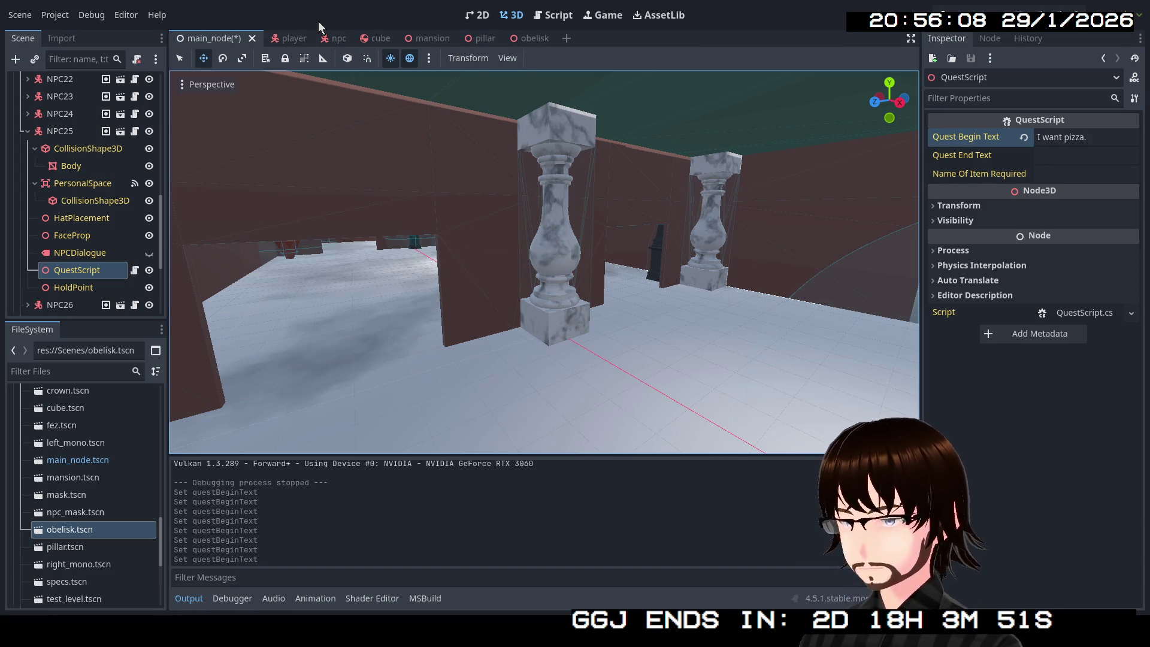
Save main_node and collapse NPC25, the NPCs group and the Level group in the Scene dock.
{"action": "key", "text": "ctrl+s"}
{"action": "left_click", "coordinate": [28, 131]}
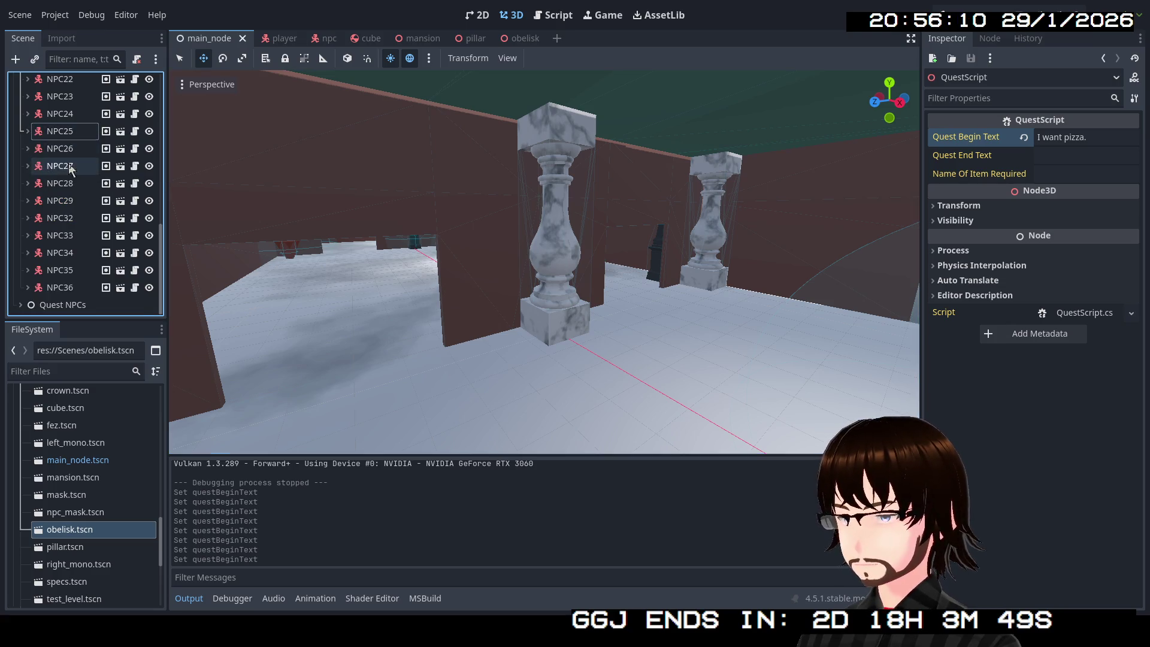
{"action": "scroll", "coordinate": [71, 169], "scroll_direction": "up", "scroll_amount": 10}
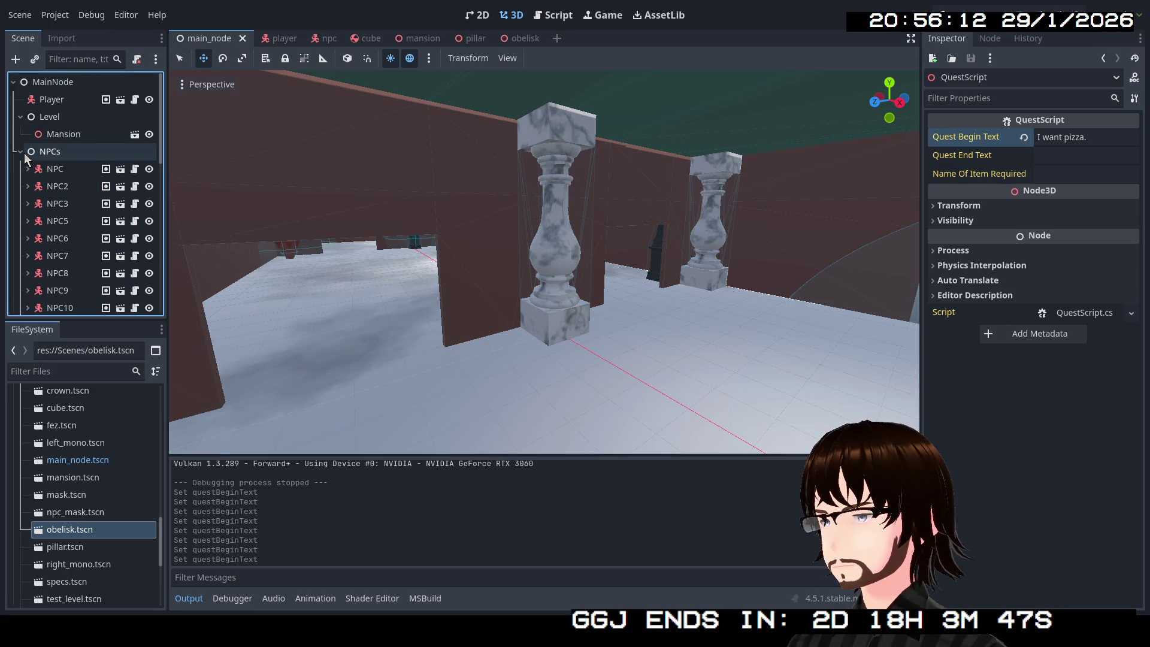
{"action": "left_click", "coordinate": [23, 152]}
{"action": "left_click", "coordinate": [59, 207]}
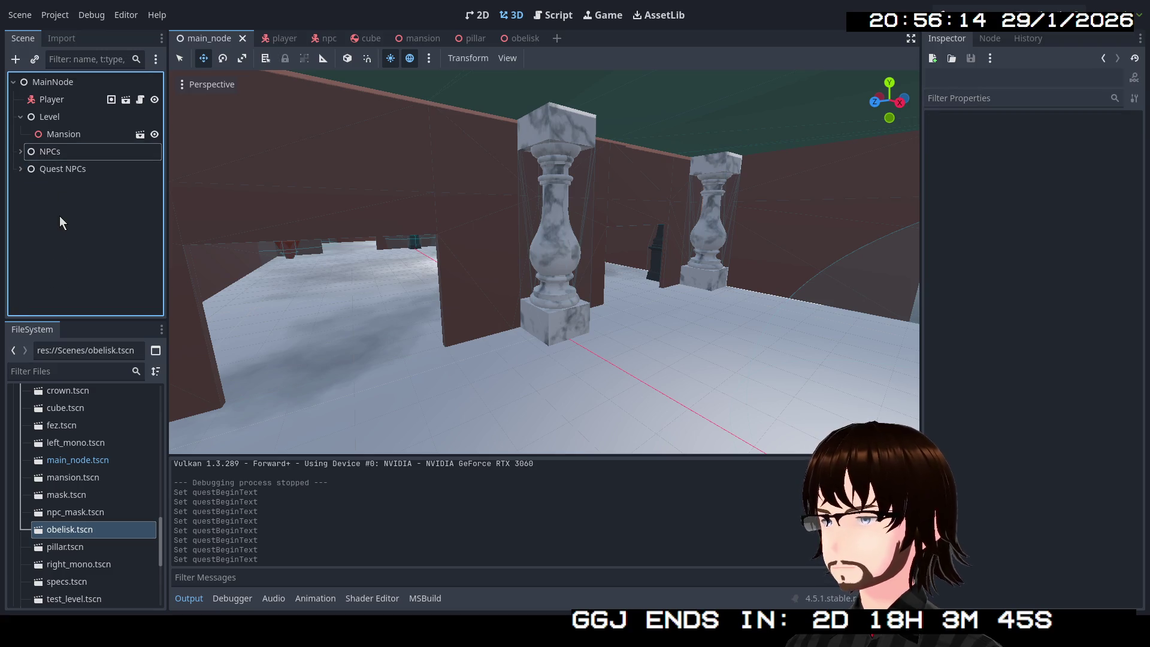
{"action": "left_click", "coordinate": [20, 117]}
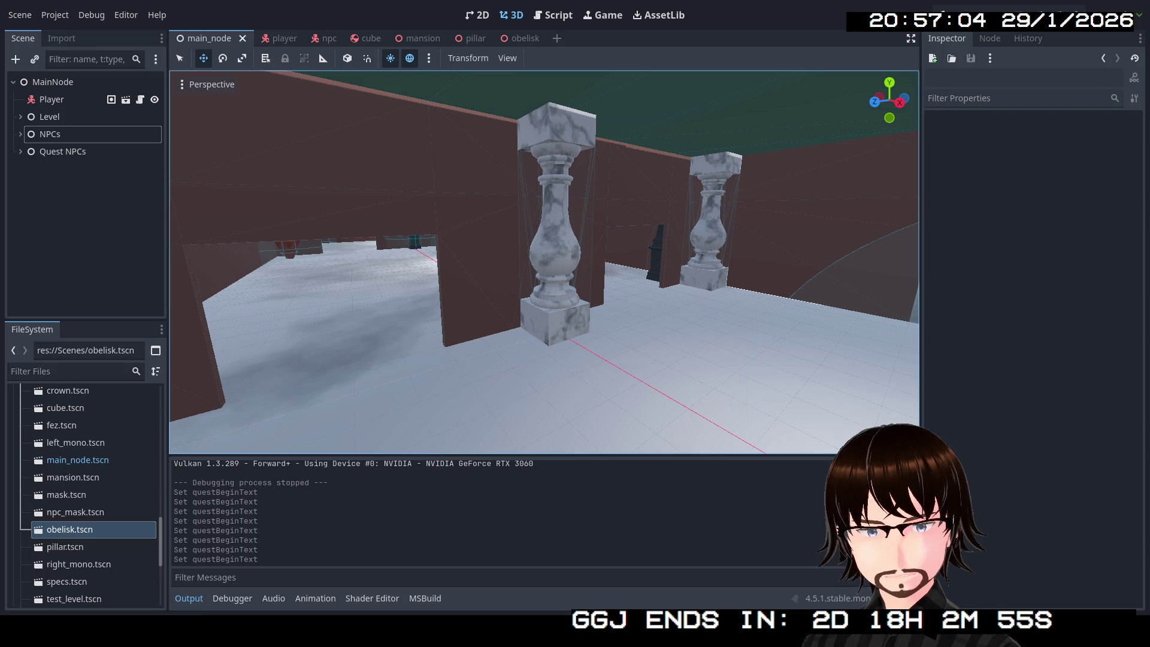
{"action": "scroll", "coordinate": [90, 454], "scroll_direction": "up", "scroll_amount": 6}
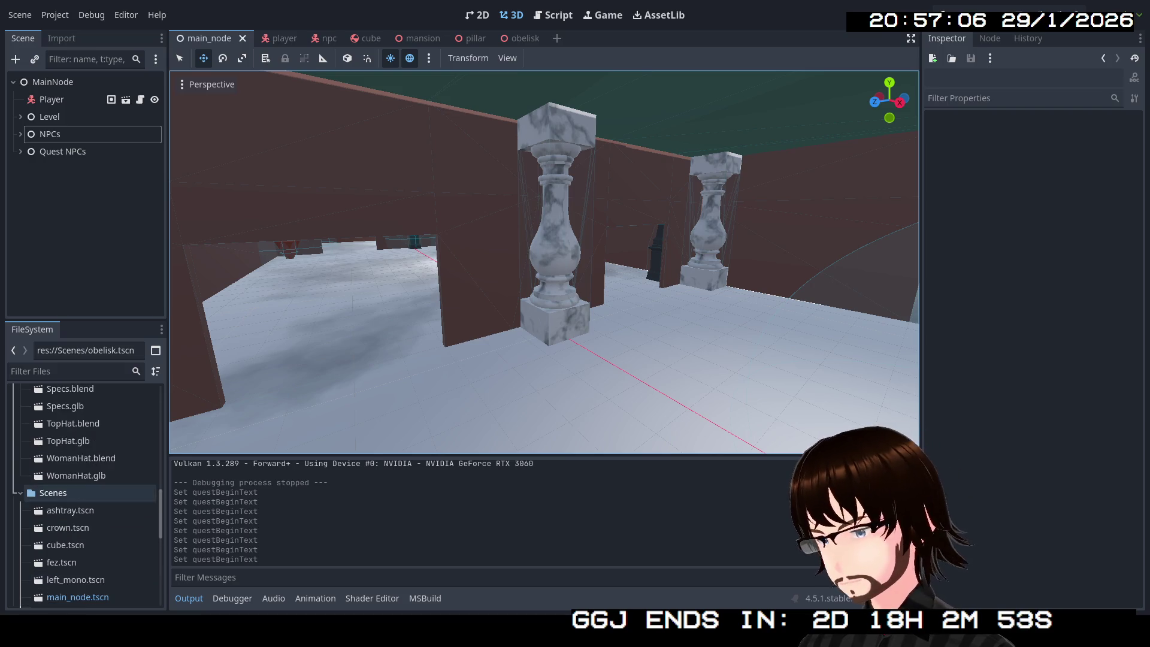
{"action": "scroll", "coordinate": [90, 454], "scroll_direction": "up", "scroll_amount": 8}
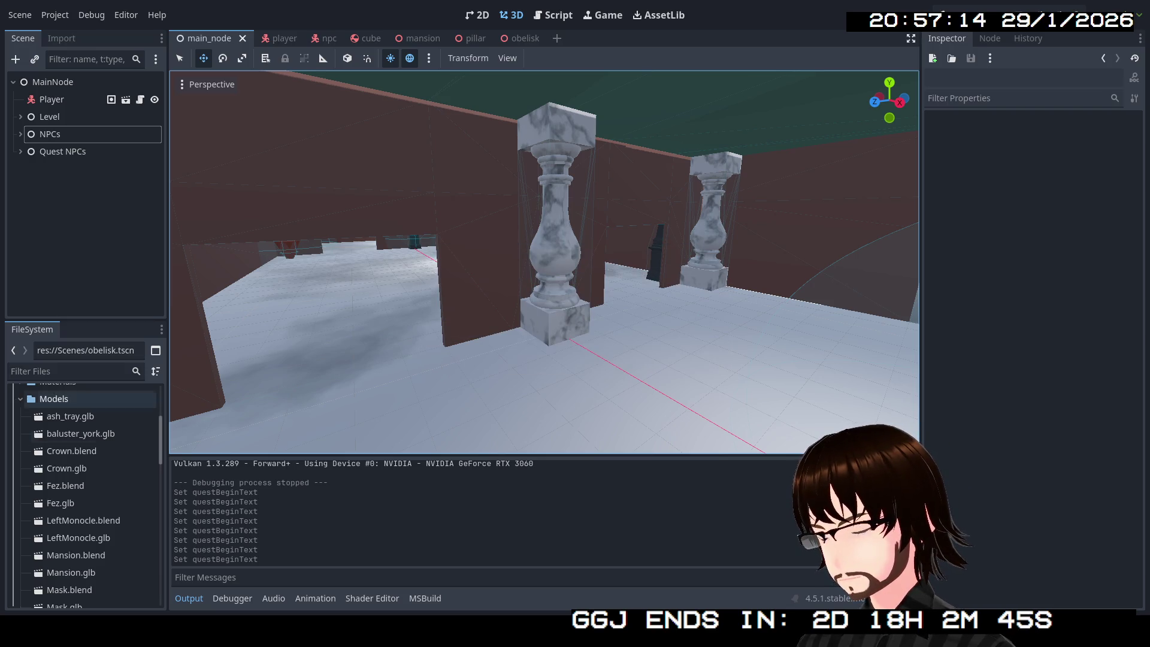
{"action": "scroll", "coordinate": [90, 415], "scroll_direction": "down", "scroll_amount": 5}
{"action": "scroll", "coordinate": [90, 415], "scroll_direction": "down", "scroll_amount": 4}
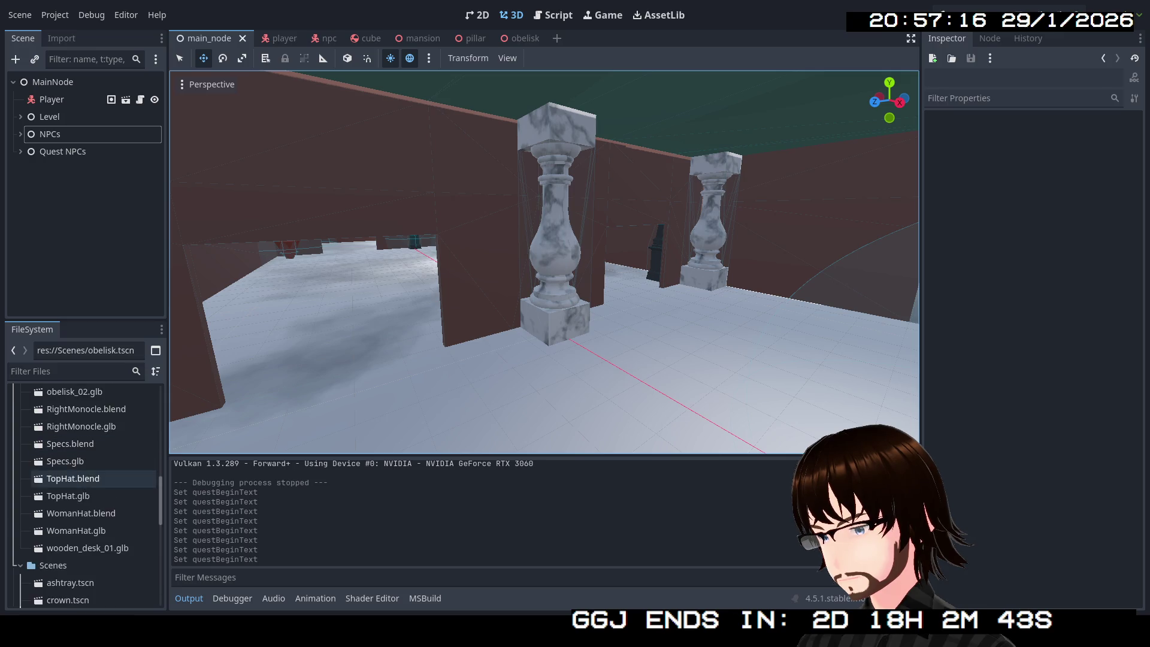
{"action": "double_click", "coordinate": [90, 548]}
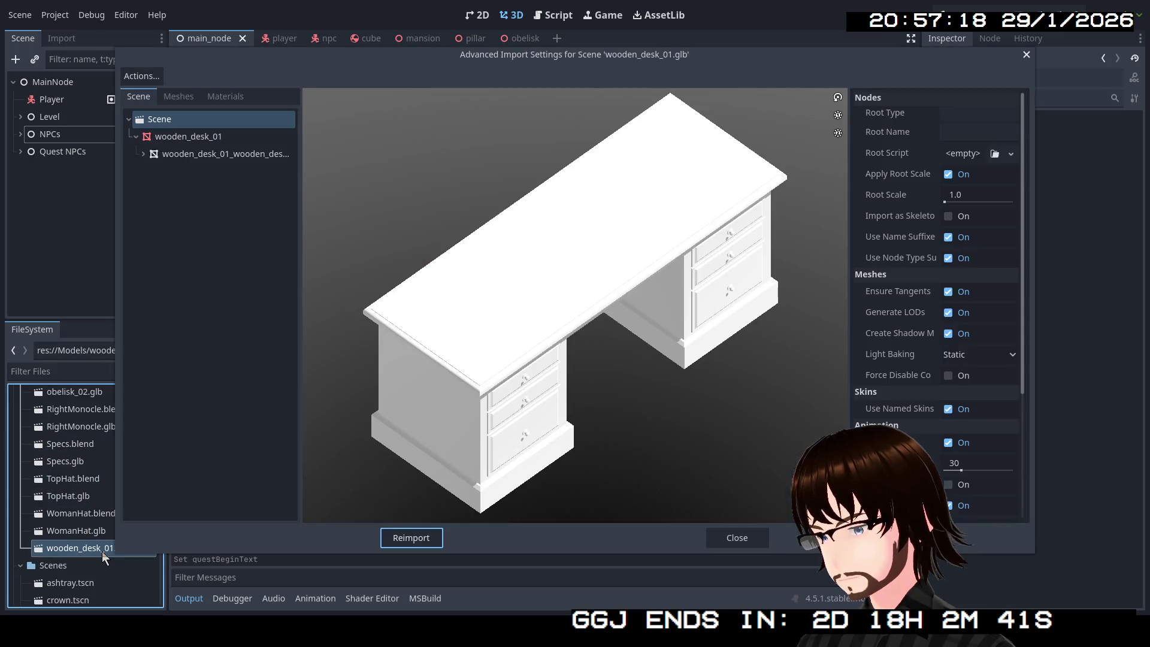
{"action": "mouse_move", "coordinate": [487, 295]}
{"action": "left_mouse_down"}
{"action": "mouse_move", "coordinate": [591, 333]}
{"action": "mouse_move", "coordinate": [842, 302]}
{"action": "mouse_move", "coordinate": [838, 325]}
{"action": "mouse_move", "coordinate": [831, 318]}
{"action": "left_mouse_up"}
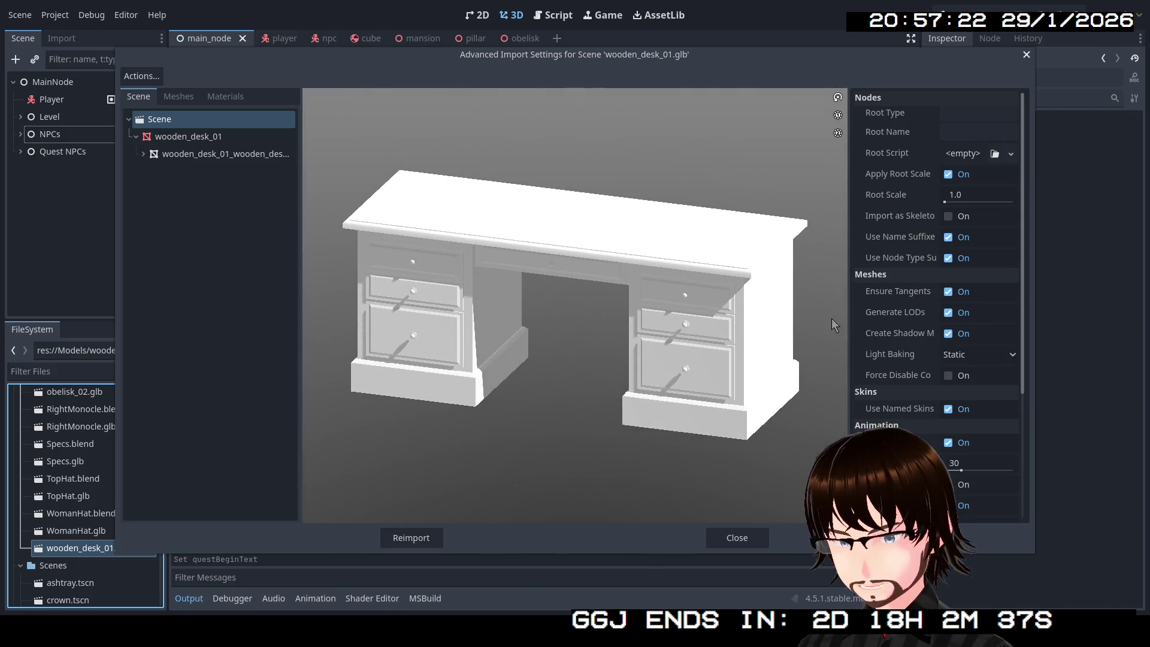
{"action": "left_click", "coordinate": [730, 540]}
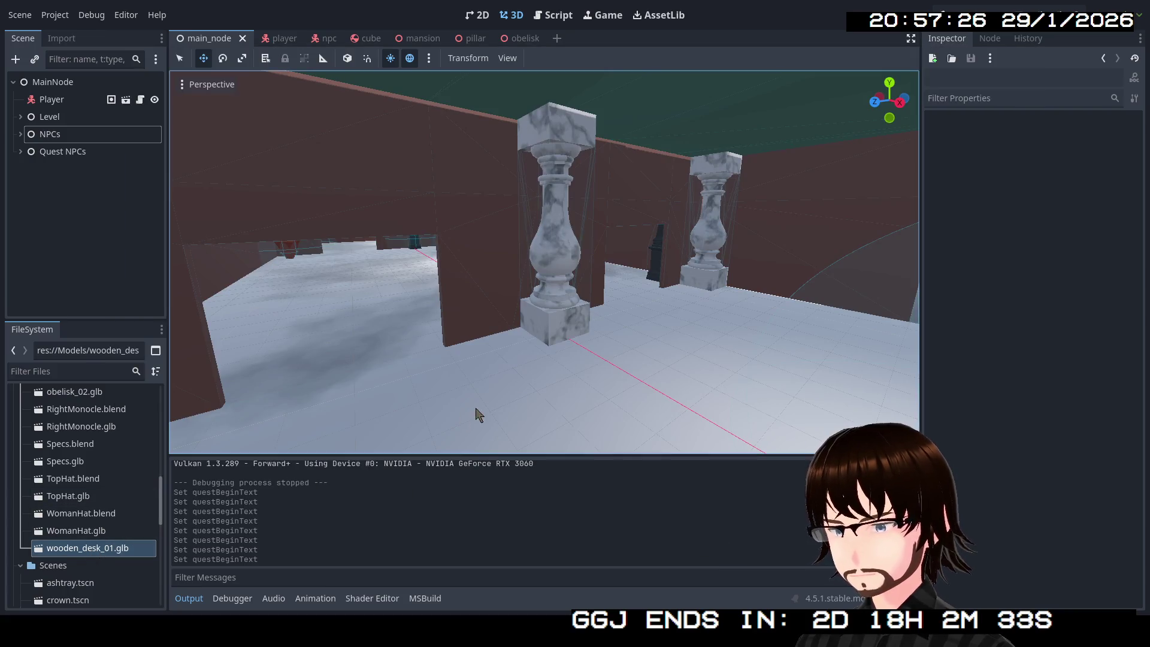
Create a new scene with a 3D root node named WoodDesk.
{"action": "left_click", "coordinate": [557, 38]}
{"action": "left_click", "coordinate": [104, 125]}
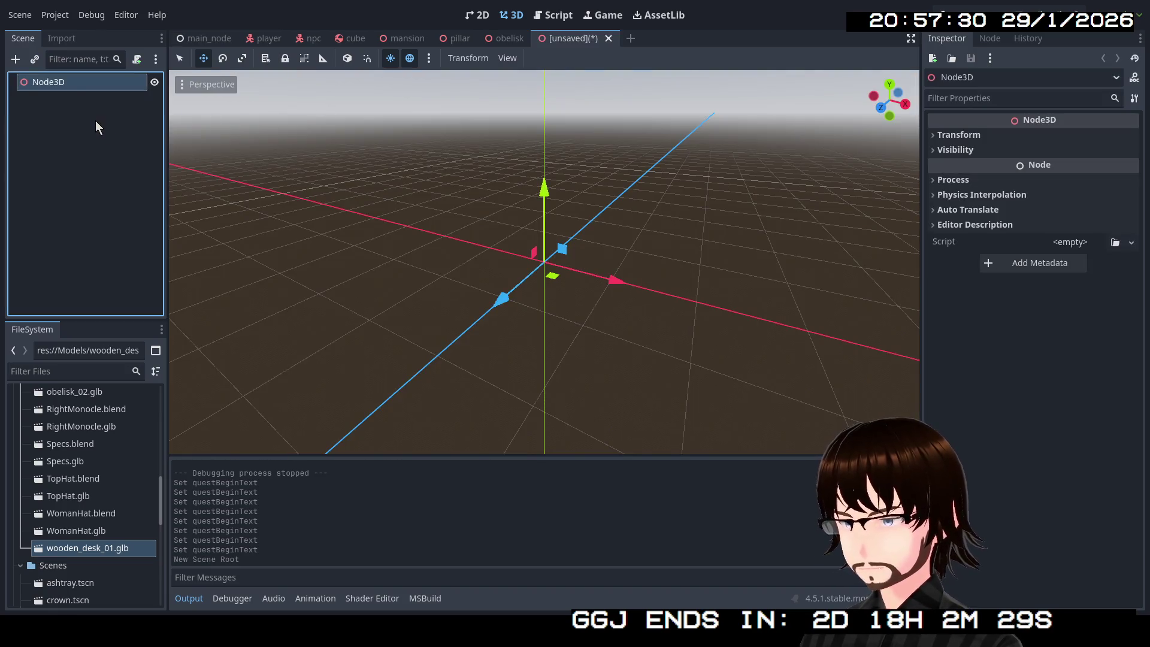
{"action": "left_click", "coordinate": [66, 82]}
{"action": "type", "text": "WoodDes"}
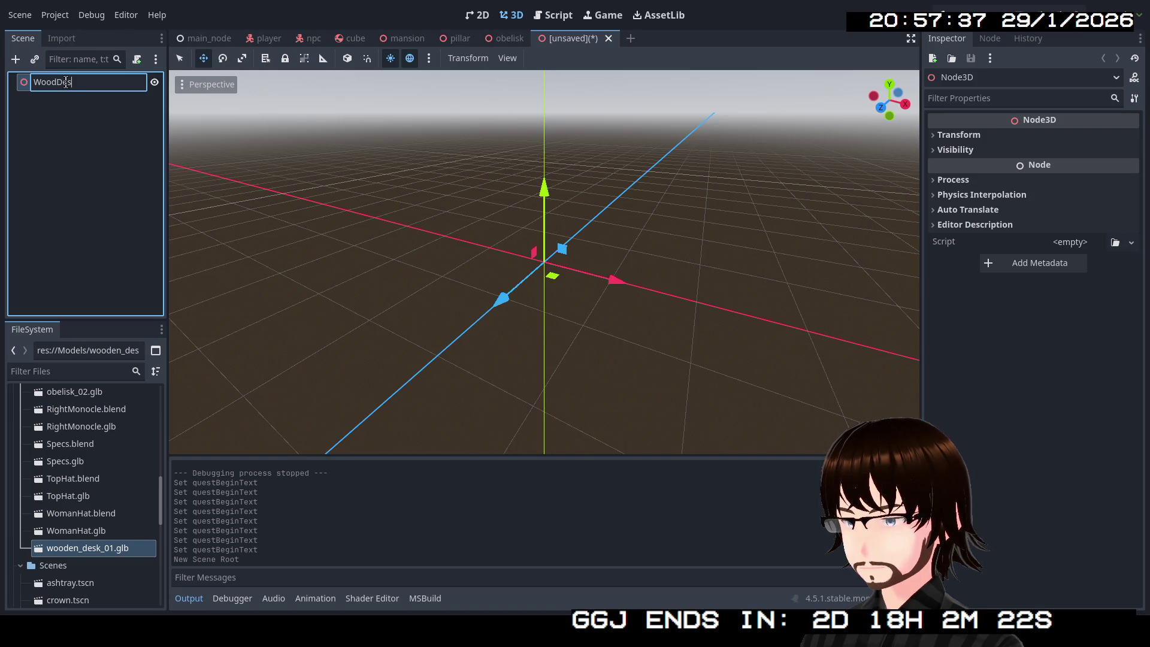
{"action": "type", "text": "k"}
{"action": "key", "text": "Return"}
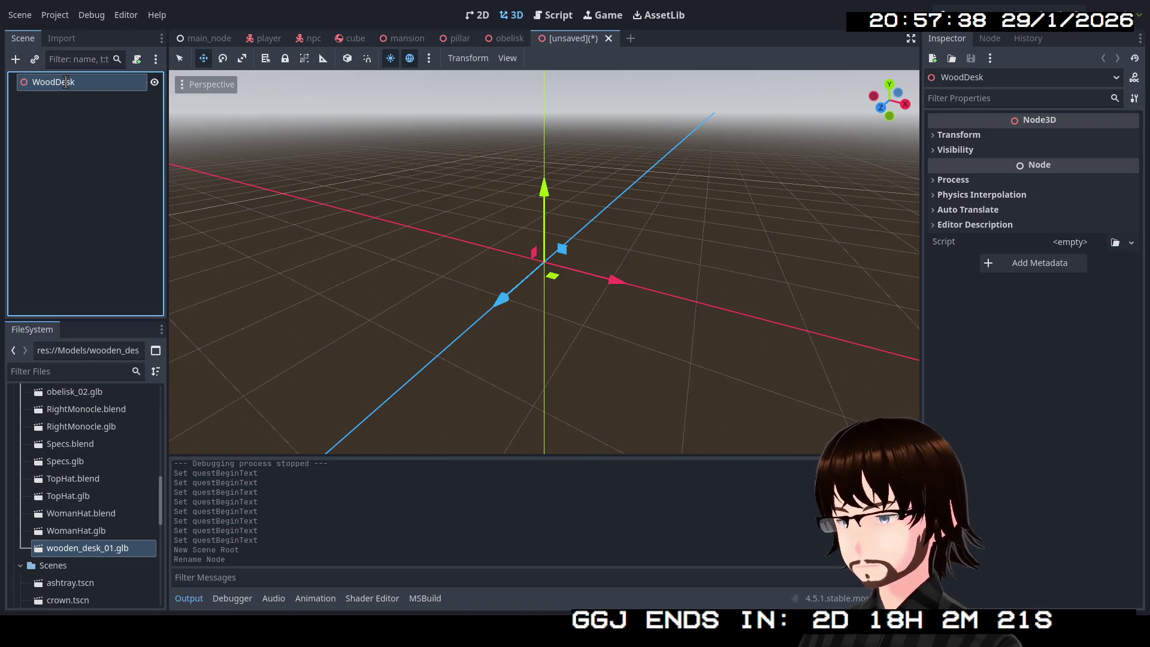
Add wooden_desk_01.glb, make its children editable, move its mesh under WoodDesk and delete the instance.
{"action": "mouse_move", "coordinate": [90, 548]}
{"action": "left_mouse_down"}
{"action": "mouse_move", "coordinate": [12, 356]}
{"action": "mouse_move", "coordinate": [65, 98]}
{"action": "left_mouse_up"}
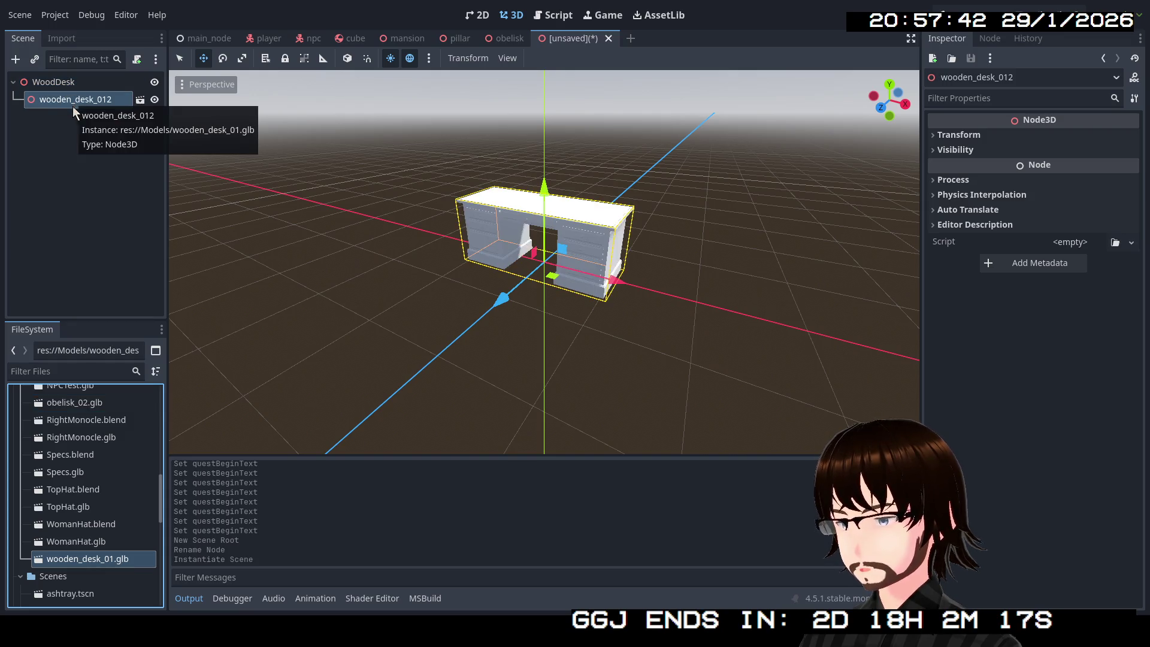
{"action": "right_click", "coordinate": [58, 105]}
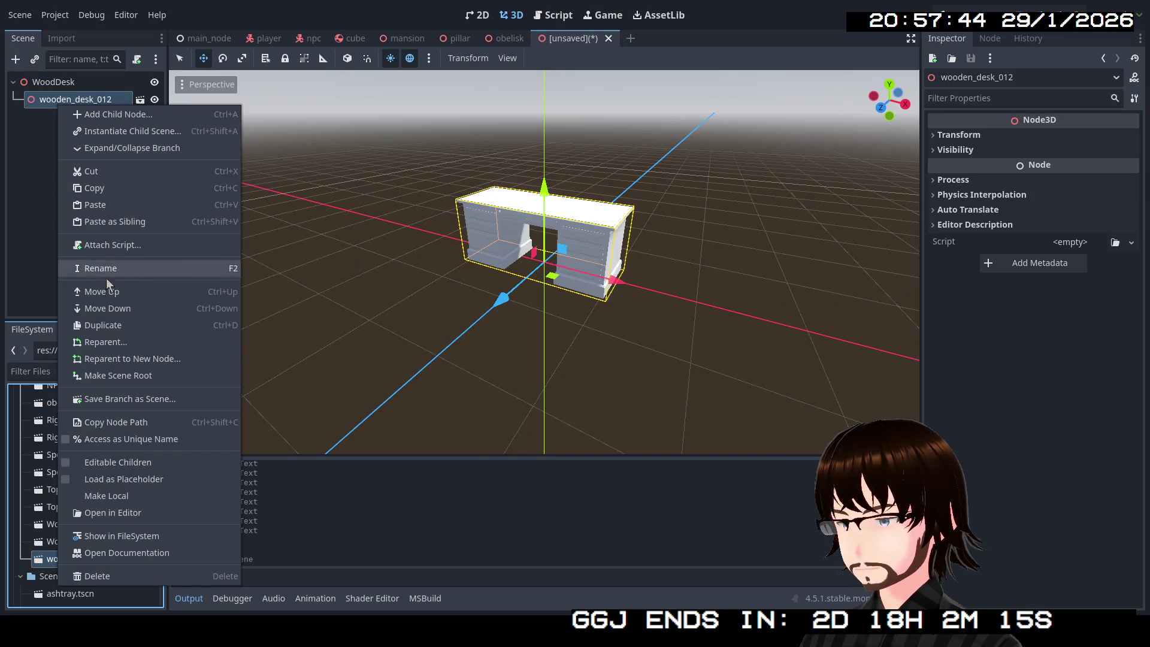
{"action": "left_click", "coordinate": [111, 461]}
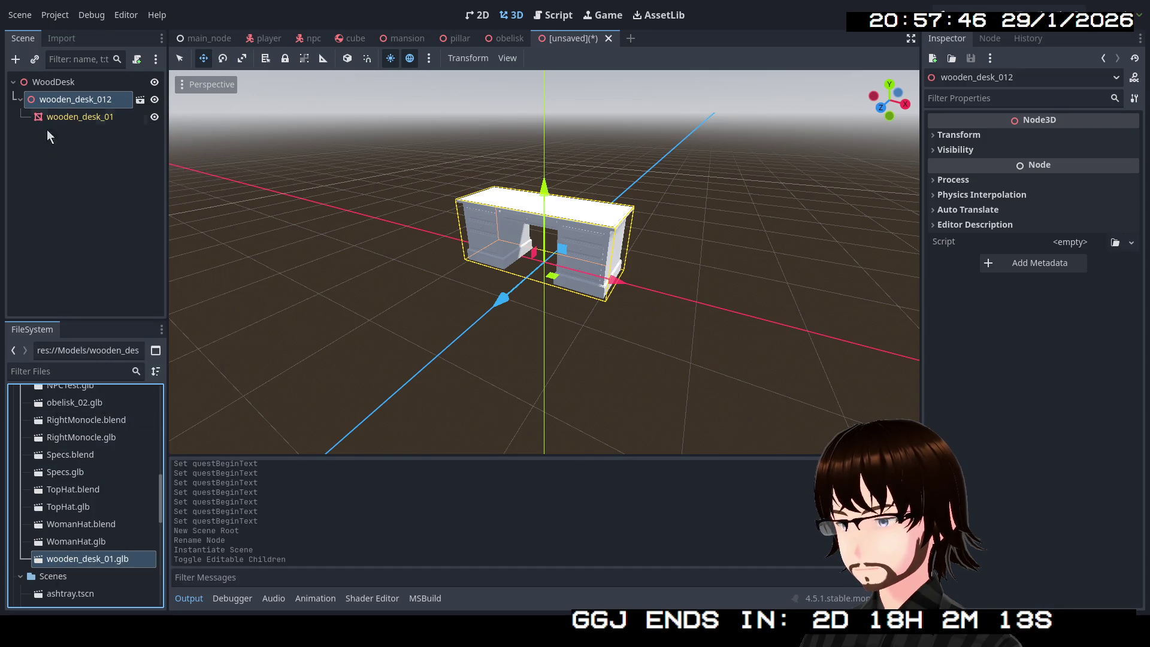
{"action": "left_click", "coordinate": [59, 115]}
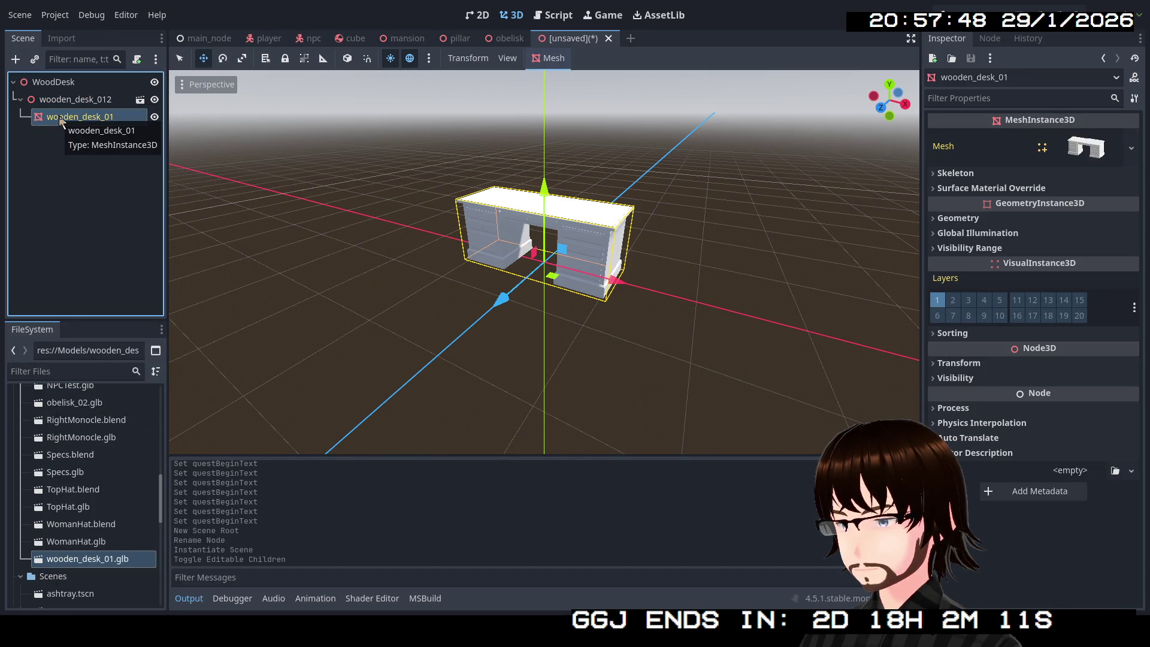
{"action": "left_click", "coordinate": [57, 82]}
{"action": "right_click", "coordinate": [60, 82]}
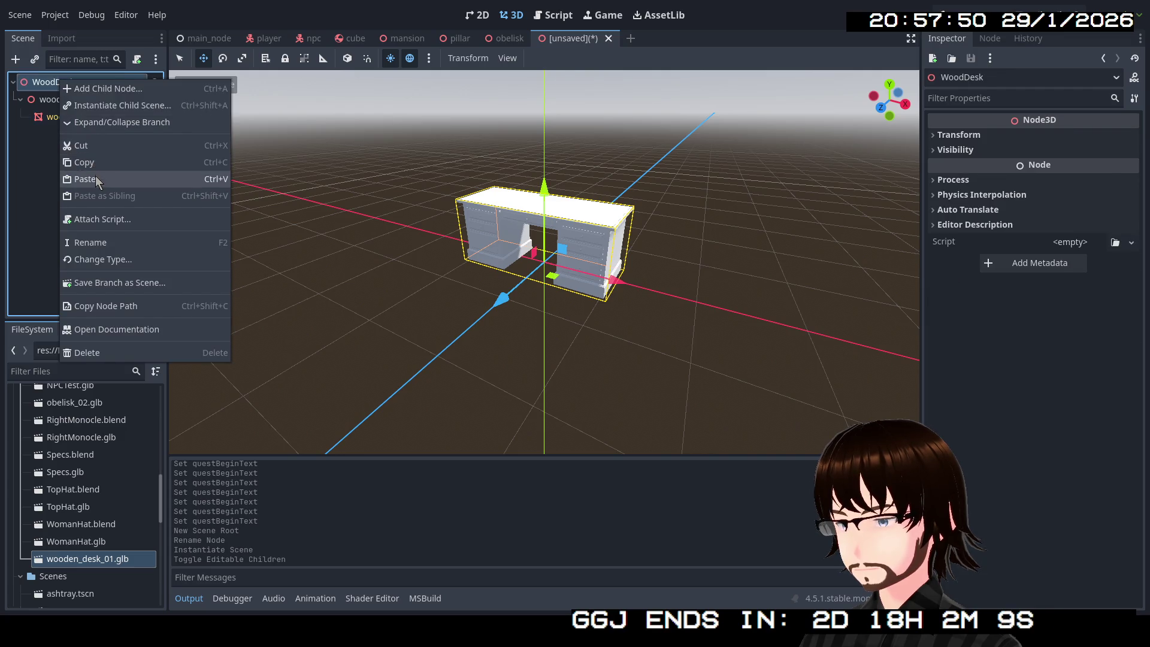
{"action": "left_click", "coordinate": [96, 180]}
{"action": "left_click", "coordinate": [78, 102]}
{"action": "key", "text": "Delete"}
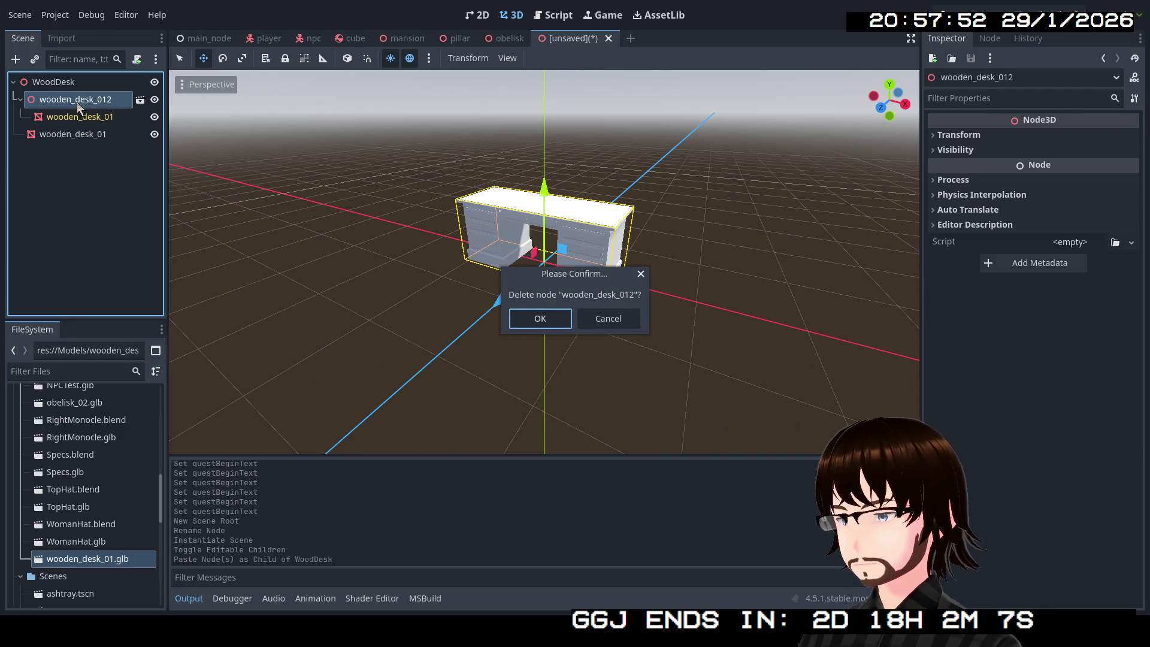
{"action": "key", "text": "Return"}
{"action": "left_click", "coordinate": [116, 106]}
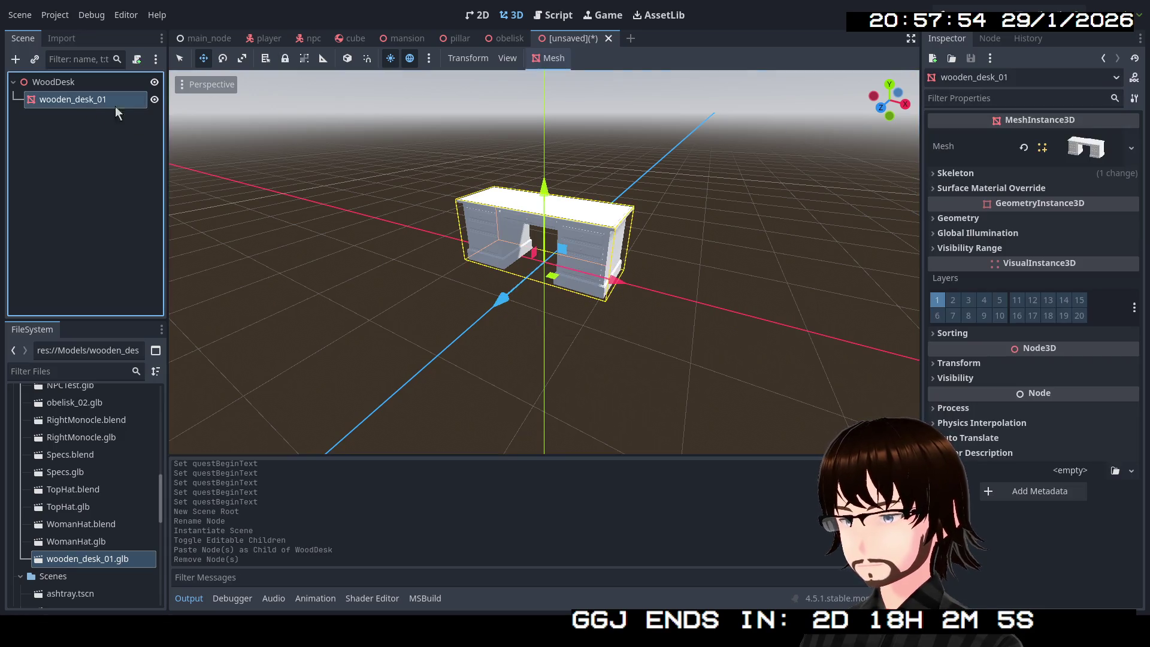
Add a new StandardMaterial3D in the desk mesh's surface 0 material override.
{"action": "left_click", "coordinate": [1084, 149]}
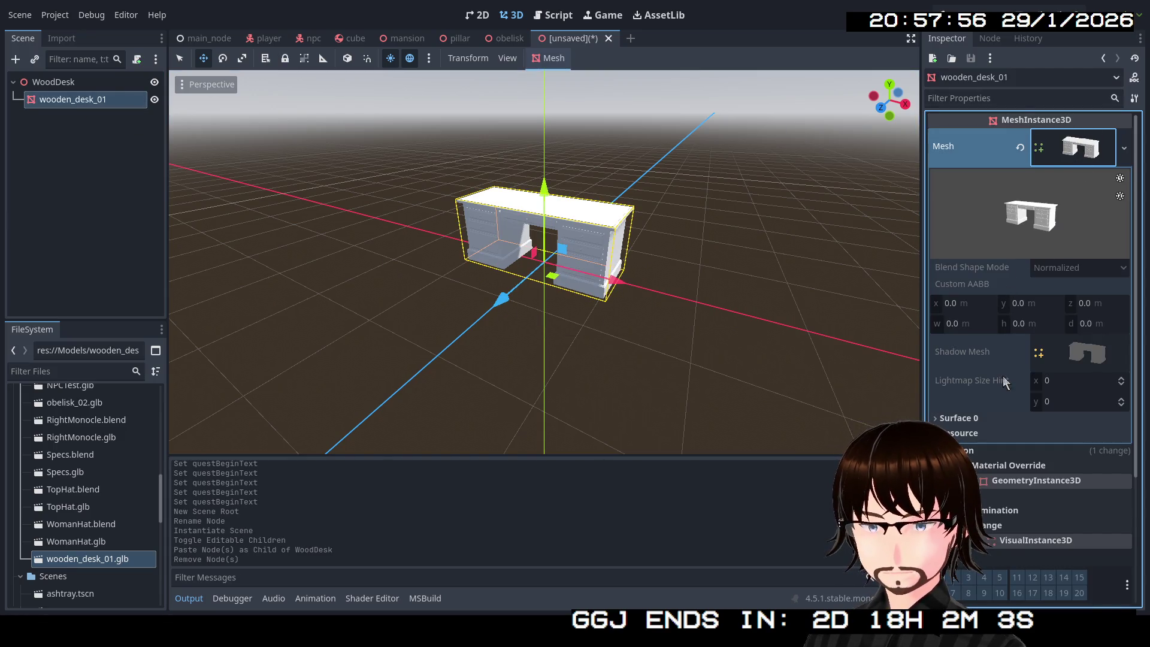
{"action": "left_click", "coordinate": [1069, 157]}
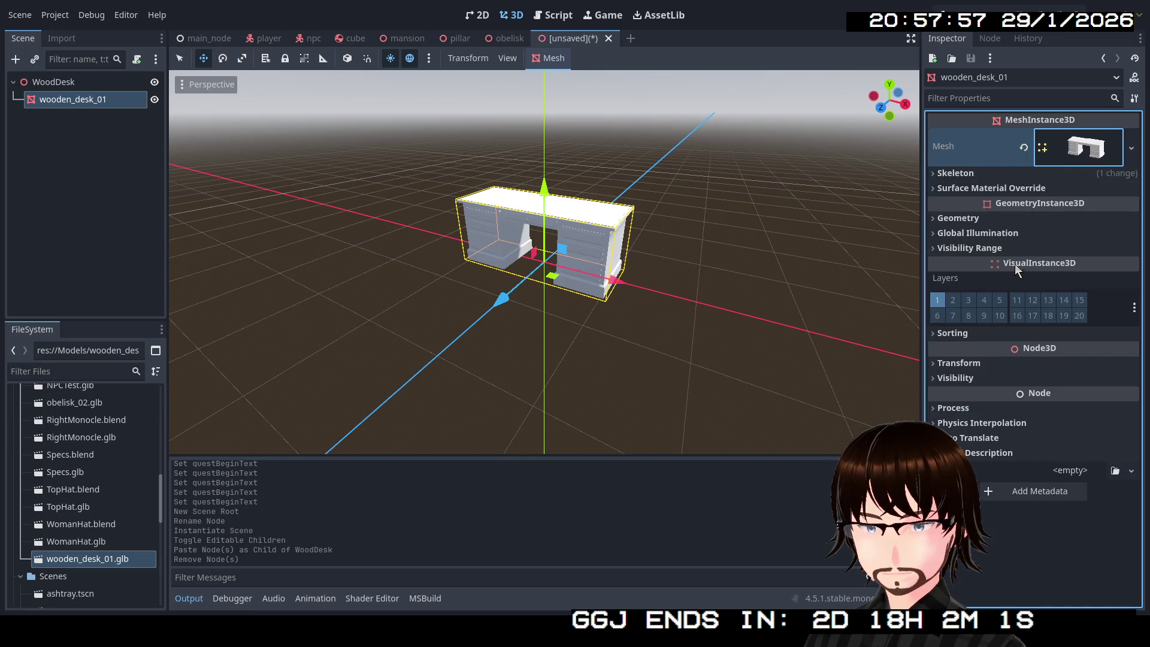
{"action": "left_click", "coordinate": [989, 216]}
{"action": "left_click", "coordinate": [1012, 219]}
{"action": "left_click", "coordinate": [1017, 189]}
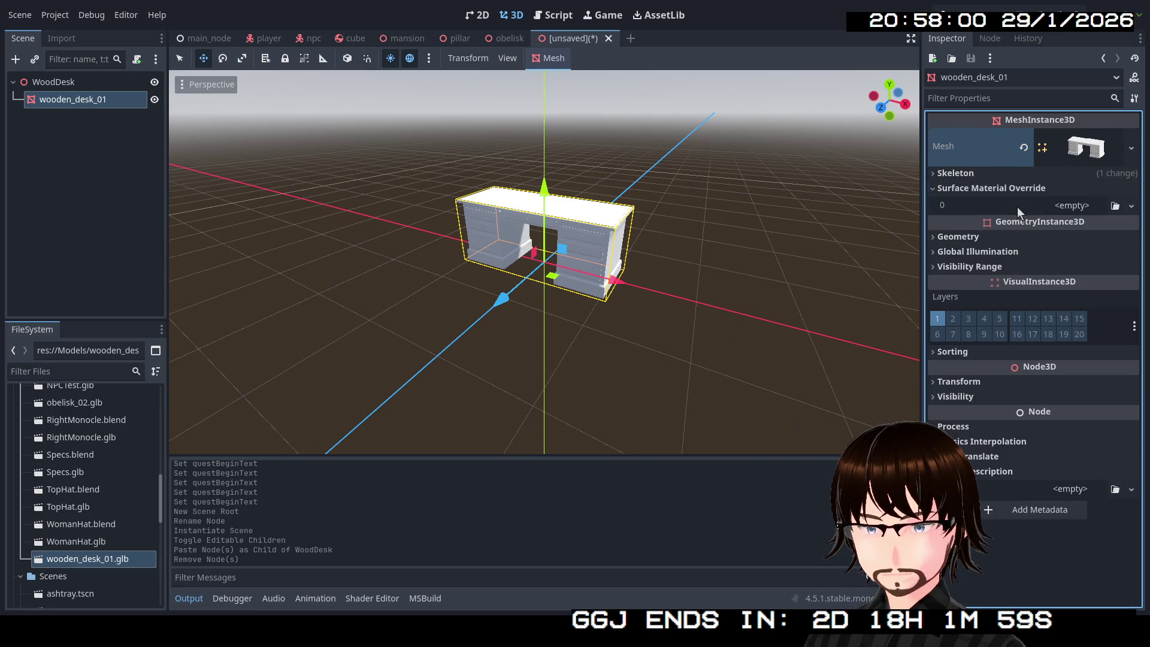
{"action": "left_click", "coordinate": [1131, 206]}
{"action": "left_click", "coordinate": [1101, 229]}
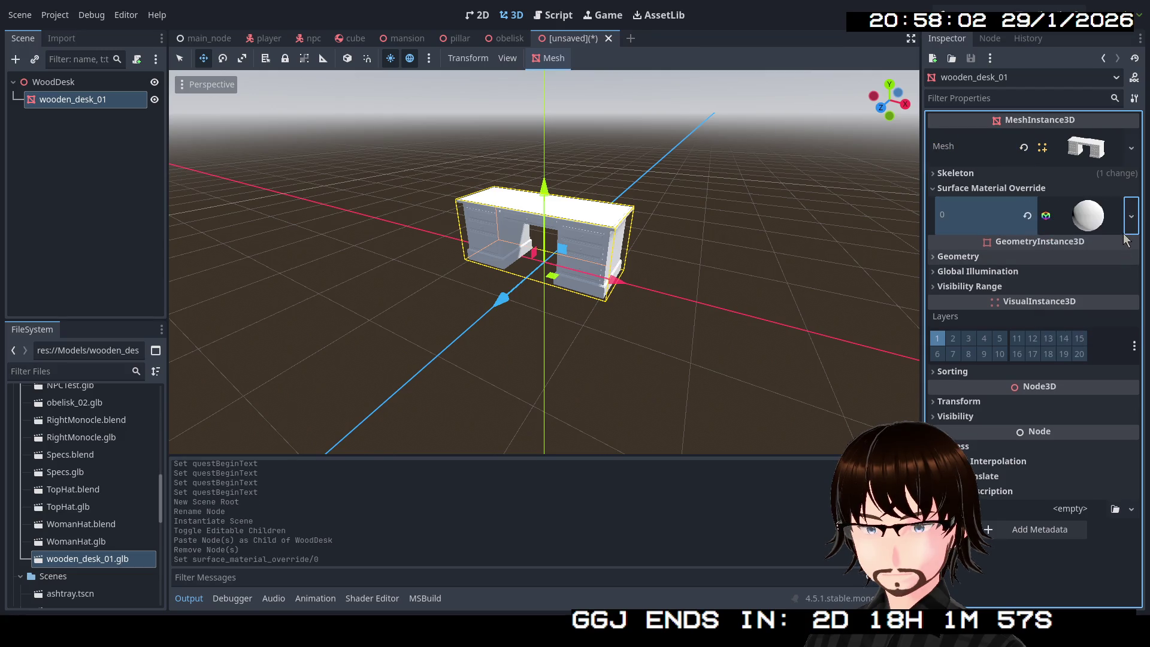
{"action": "left_click", "coordinate": [1101, 228]}
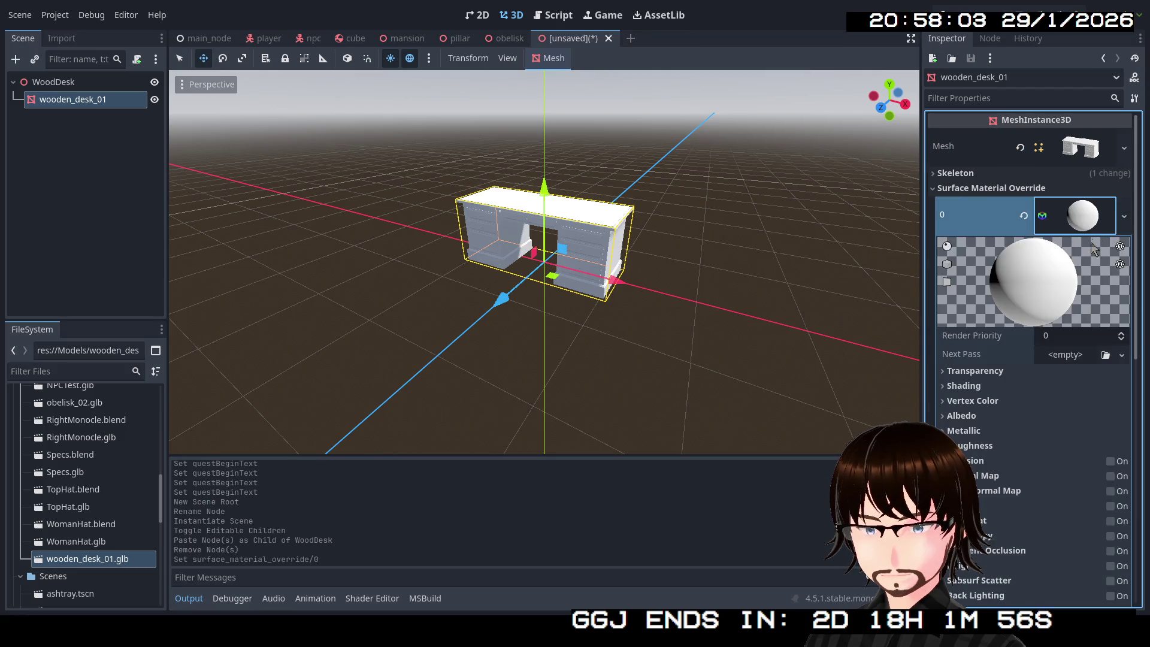
Set the material's albedo colour to dark brown 5c2c03.
{"action": "left_click", "coordinate": [983, 419]}
{"action": "left_click", "coordinate": [1060, 432]}
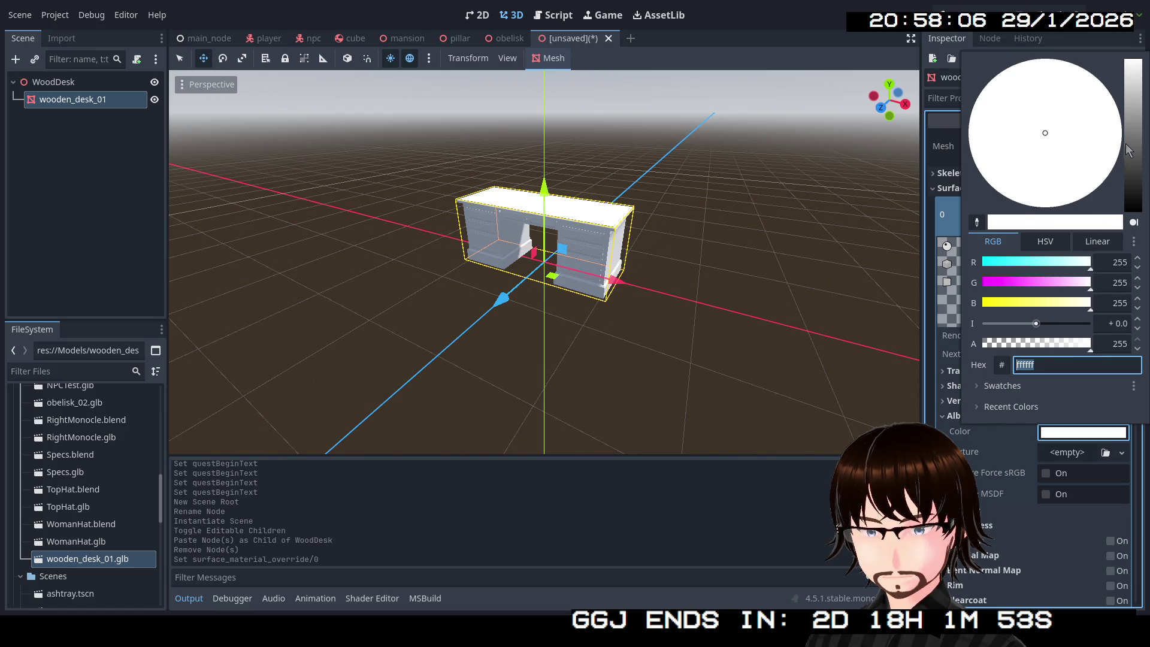
{"action": "mouse_move", "coordinate": [1127, 144]}
{"action": "left_mouse_down"}
{"action": "mouse_move", "coordinate": [1136, 165]}
{"action": "mouse_move", "coordinate": [1072, 146]}
{"action": "mouse_move", "coordinate": [1087, 192]}
{"action": "mouse_move", "coordinate": [1136, 179]}
{"action": "mouse_move", "coordinate": [1137, 169]}
{"action": "mouse_move", "coordinate": [1137, 179]}
{"action": "left_mouse_up"}
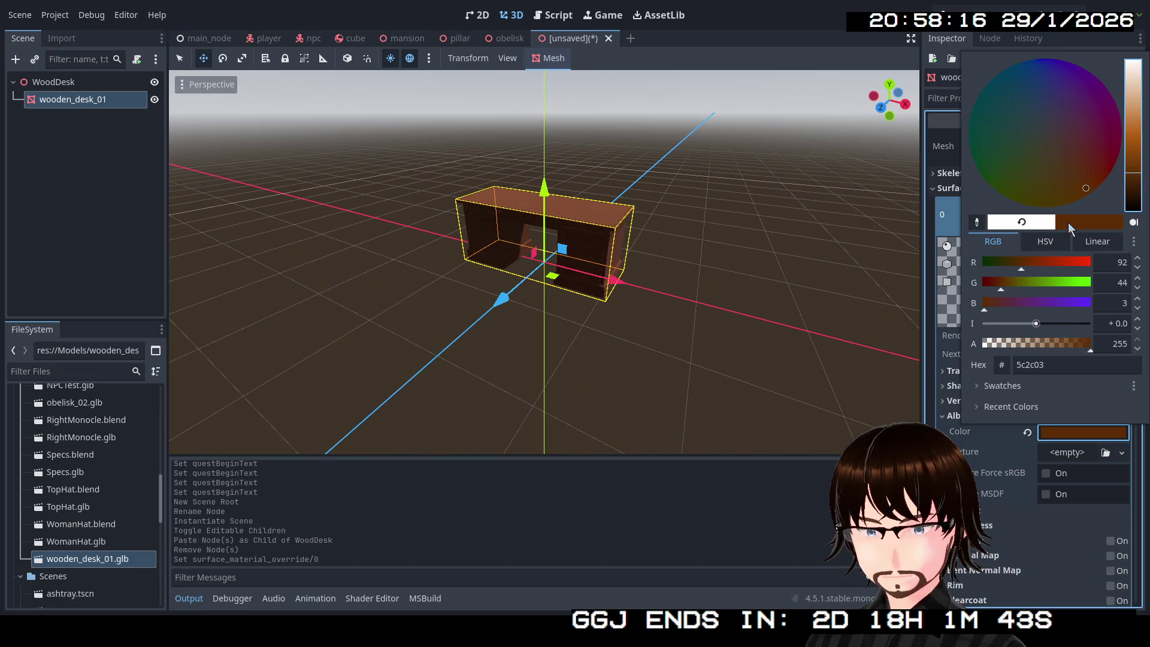
{"action": "left_click", "coordinate": [944, 163]}
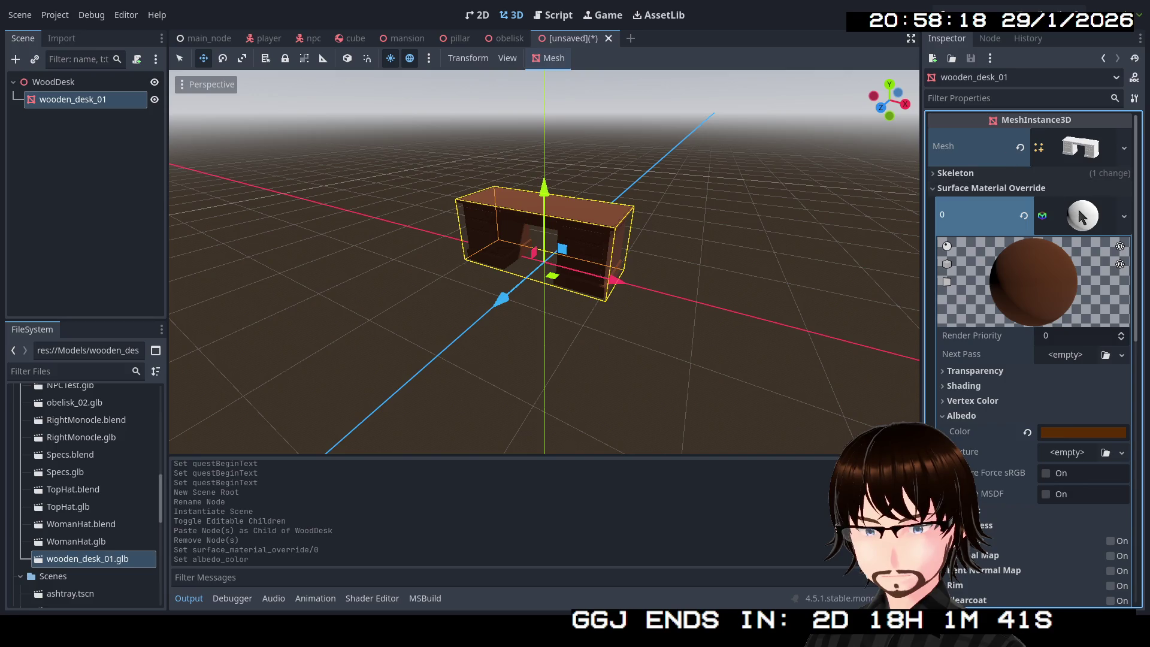
{"action": "left_click", "coordinate": [1077, 207]}
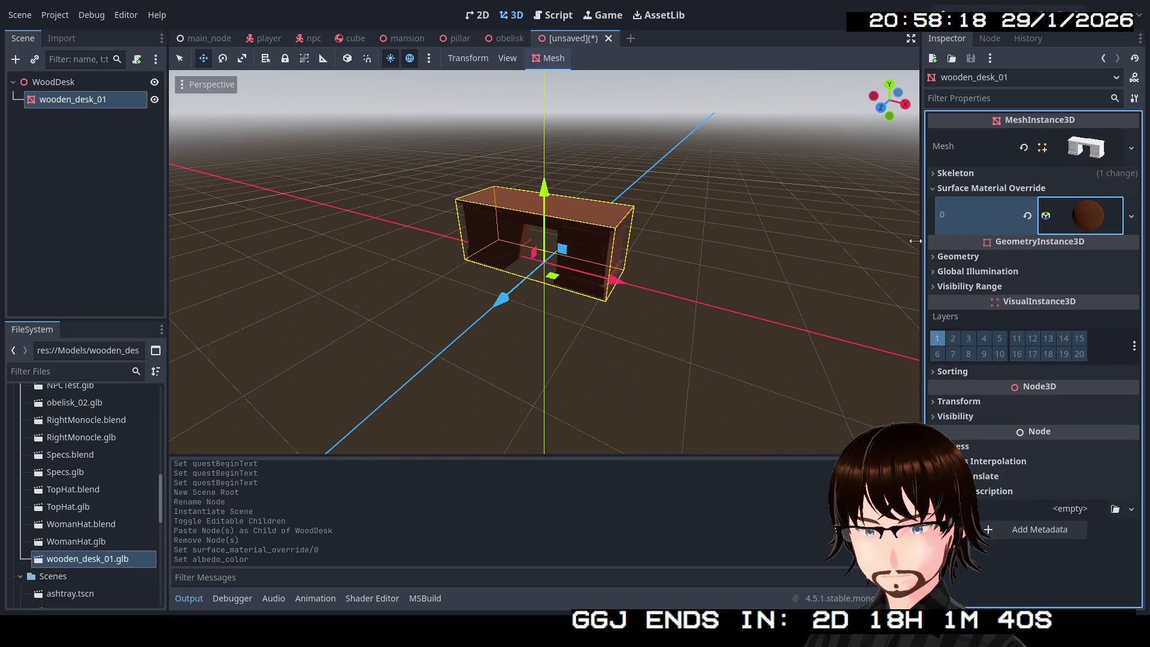
Save the desk scene as wood_desk.tscn in res://Scenes.
{"action": "left_click", "coordinate": [20, 15]}
{"action": "left_click", "coordinate": [69, 139]}
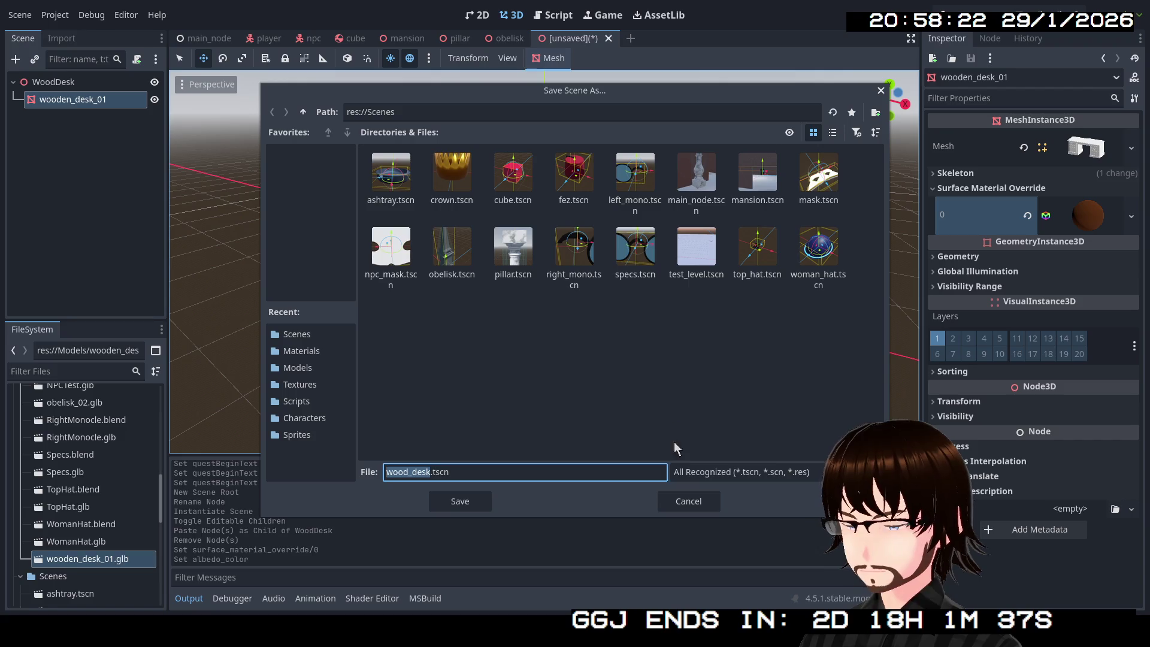
{"action": "left_click", "coordinate": [480, 509]}
{"action": "scroll", "coordinate": [544, 261], "scroll_direction": "up", "scroll_amount": 5}
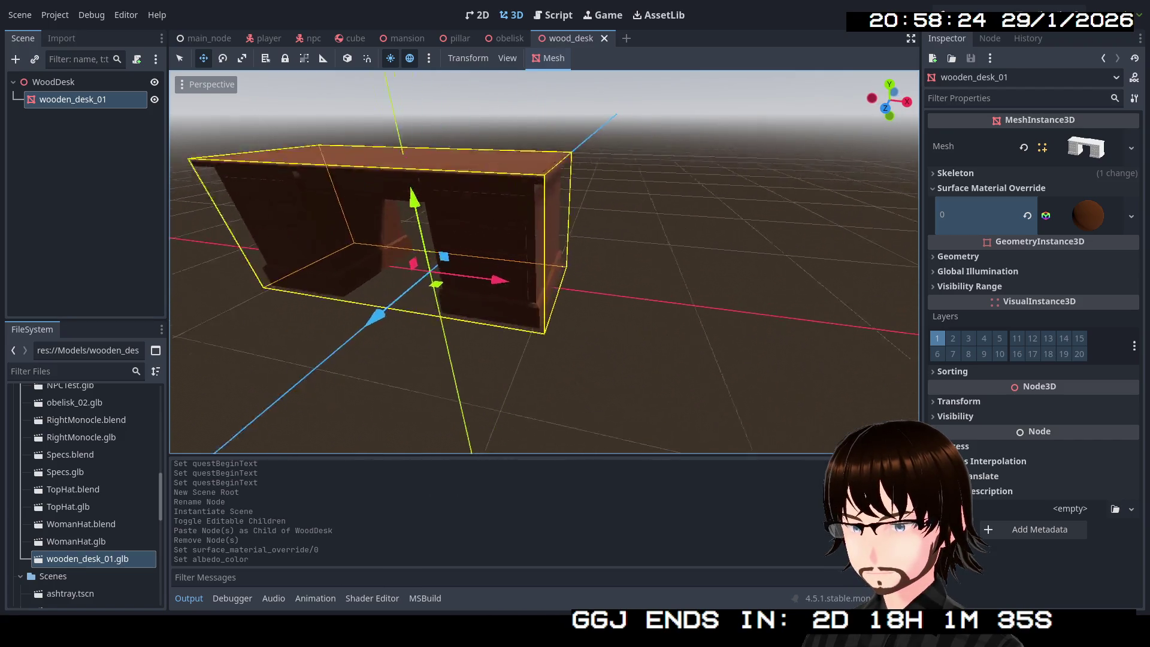
{"action": "scroll", "coordinate": [544, 262], "scroll_direction": "down", "scroll_amount": 5}
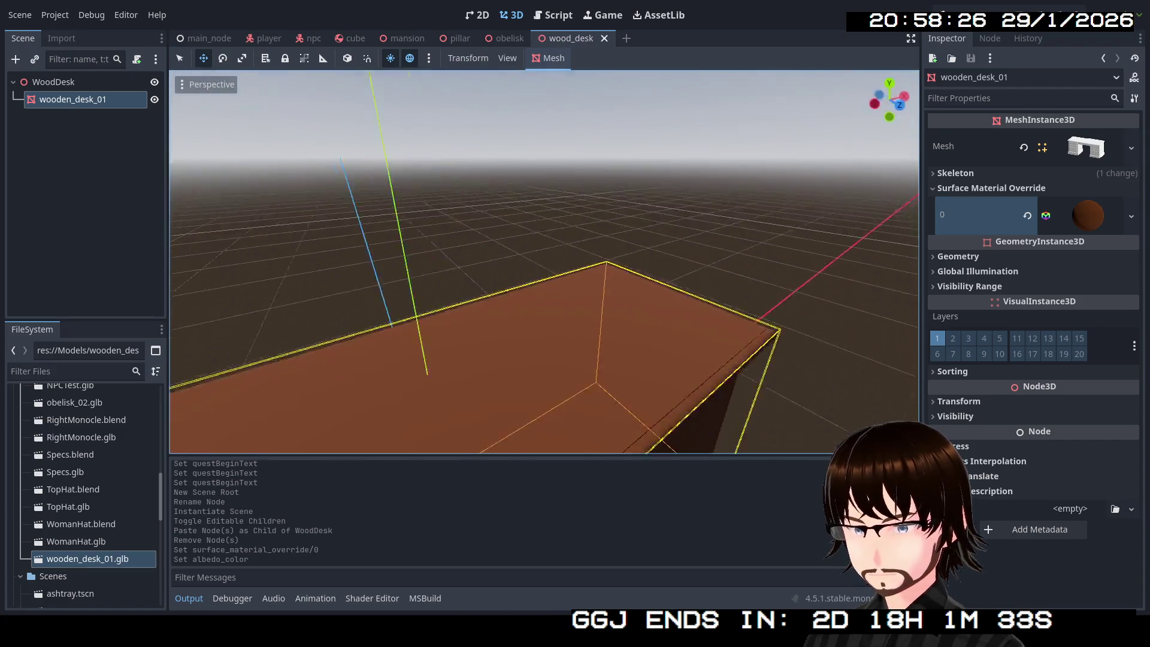
{"action": "left_click_drag", "start_coordinate": [544, 262], "coordinate": [566, 225]}
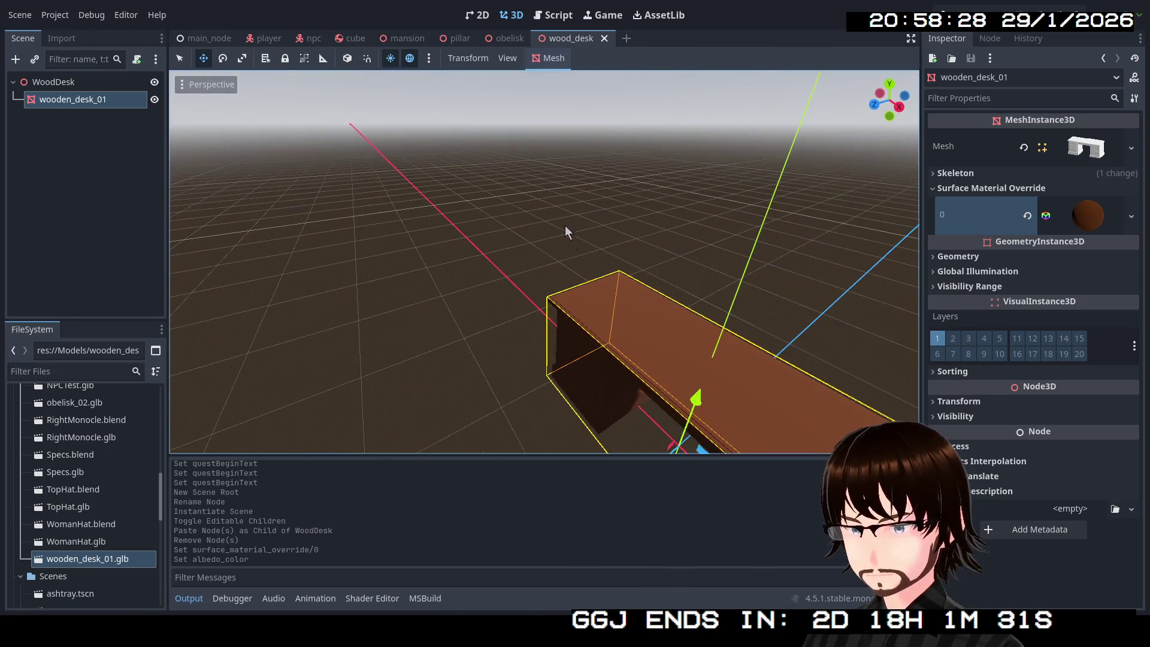
Drag a wood_desk.tscn instance into the mansion scene and fly the camera to it.
{"action": "left_click", "coordinate": [405, 40]}
{"action": "scroll", "coordinate": [66, 174], "scroll_direction": "down", "scroll_amount": 3}
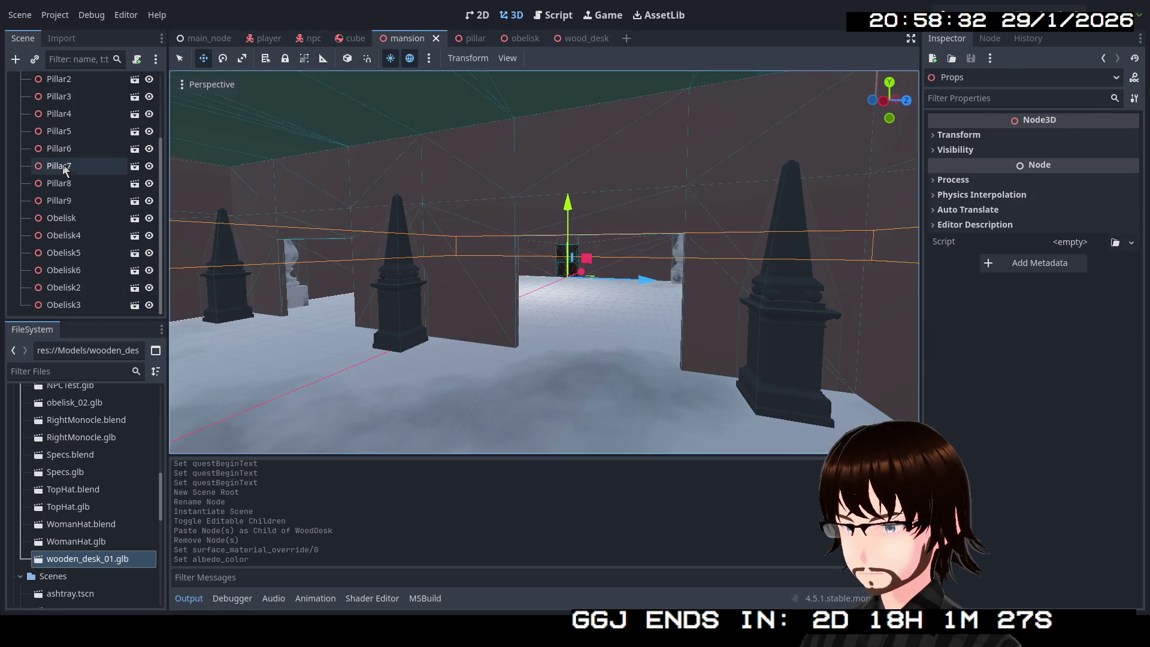
{"action": "scroll", "coordinate": [69, 437], "scroll_direction": "down", "scroll_amount": 5}
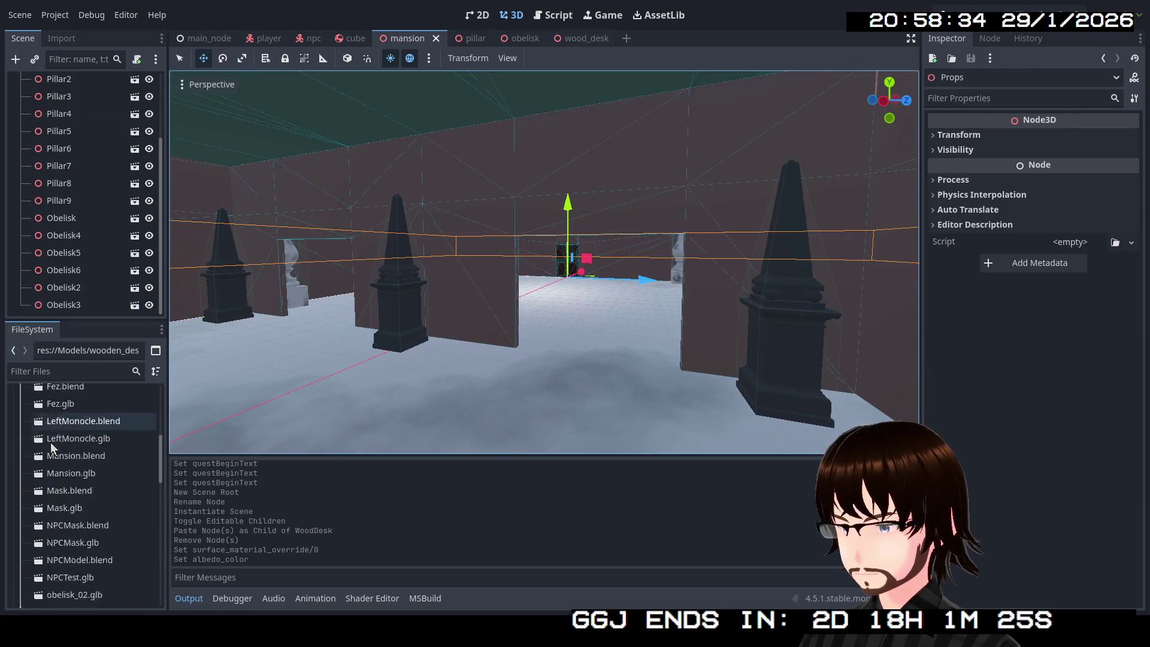
{"action": "scroll", "coordinate": [69, 479], "scroll_direction": "down", "scroll_amount": 10}
{"action": "left_click_drag", "start_coordinate": [78, 514], "coordinate": [71, 308]}
{"action": "key", "text": "w"}
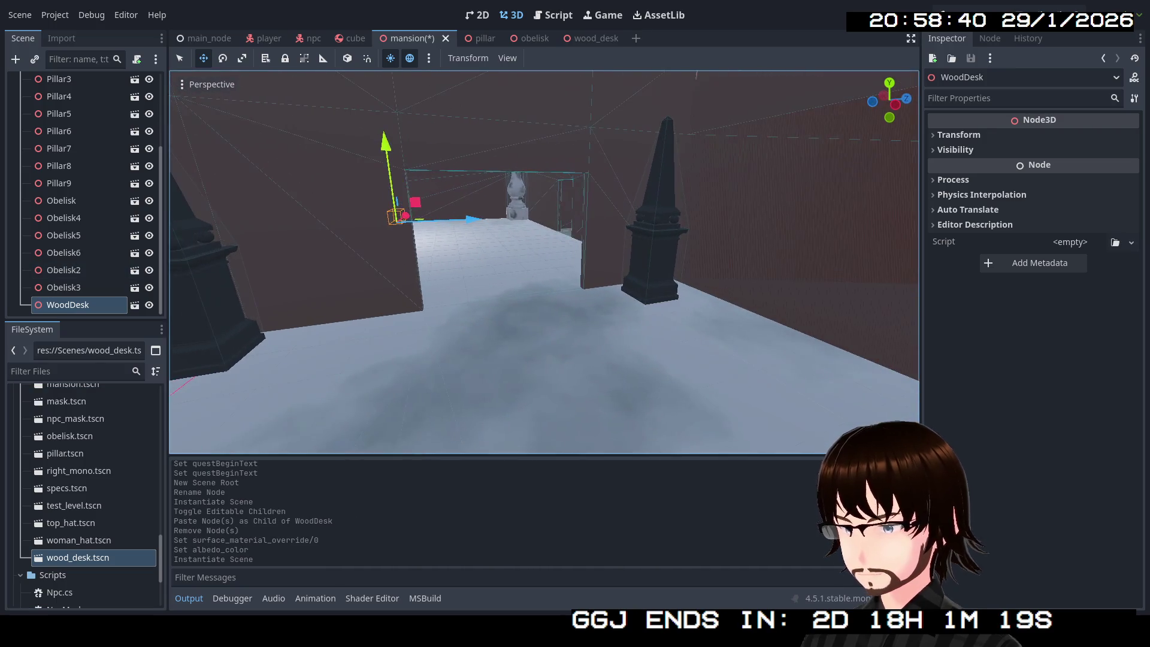
{"action": "key", "text": "w"}
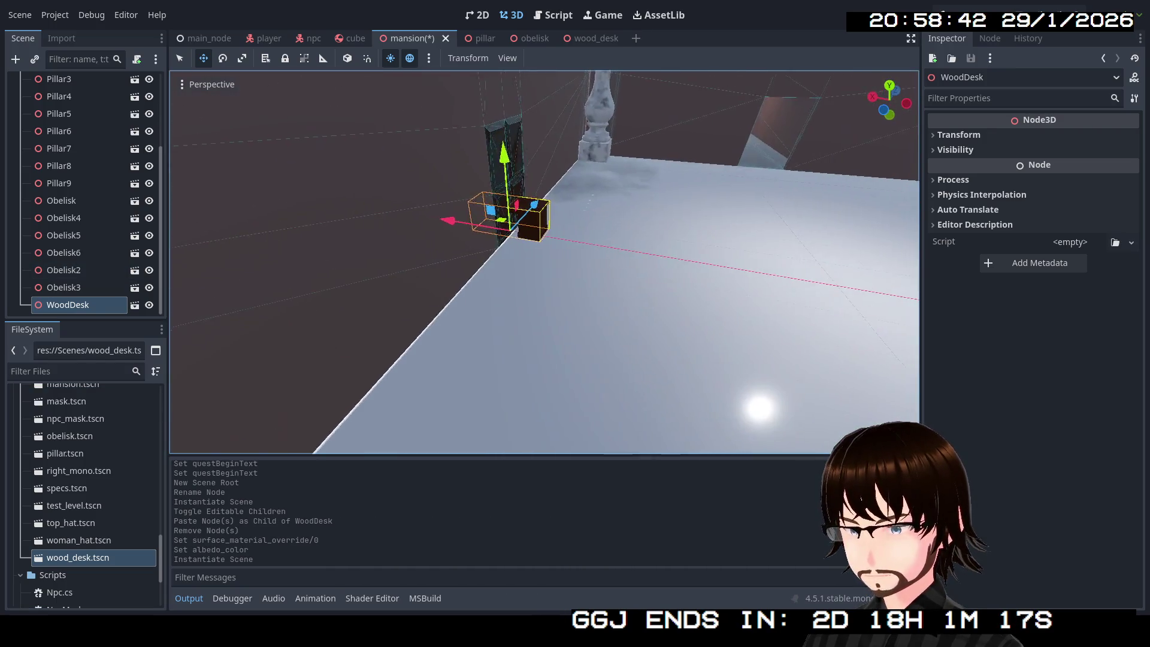
{"action": "key", "text": "w"}
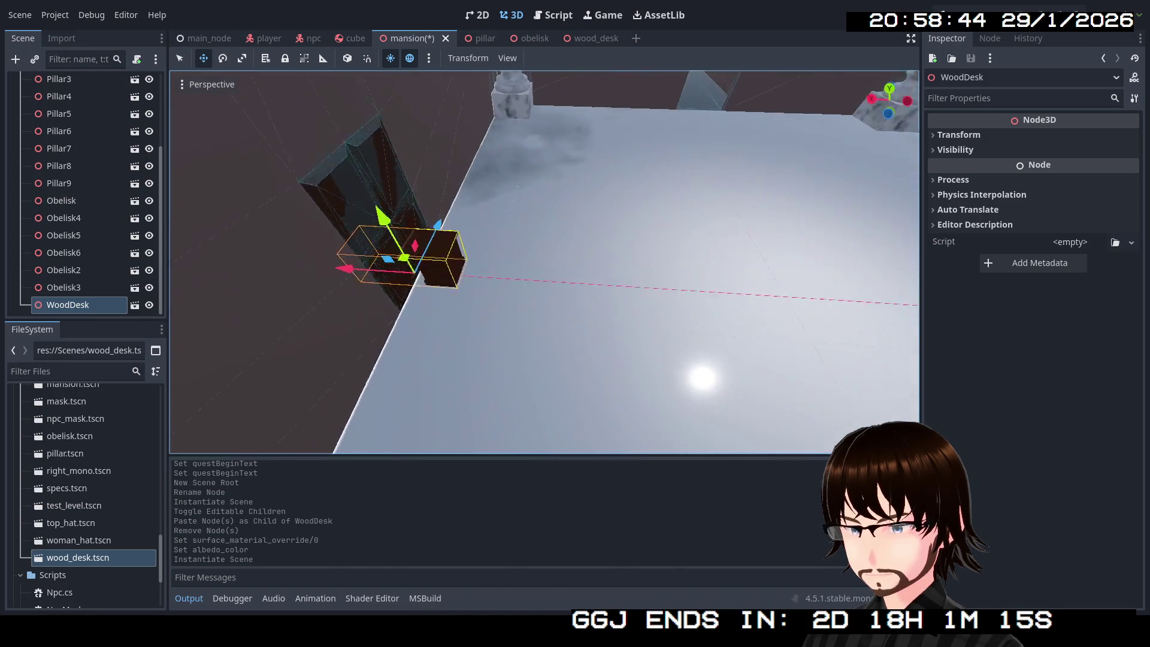
{"action": "key", "text": "s"}
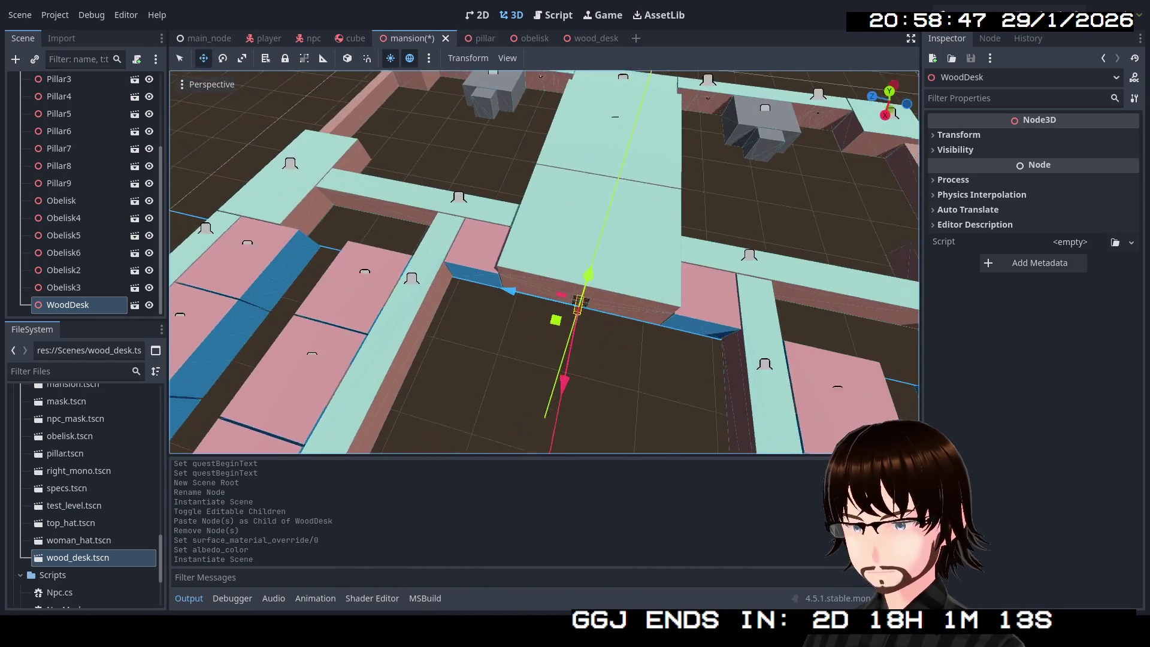
Slide the desk left and then farther back across the room's floor.
{"action": "left_click_drag", "start_coordinate": [579, 322], "coordinate": [375, 306]}
{"action": "key", "text": "w"}
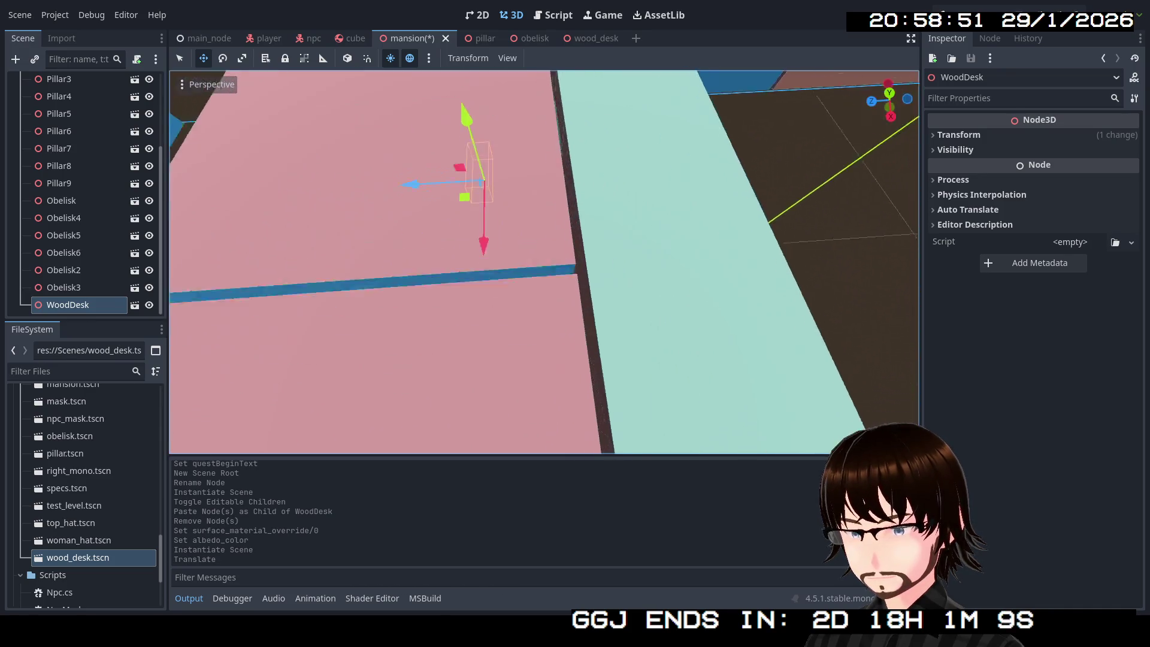
{"action": "key", "text": "w"}
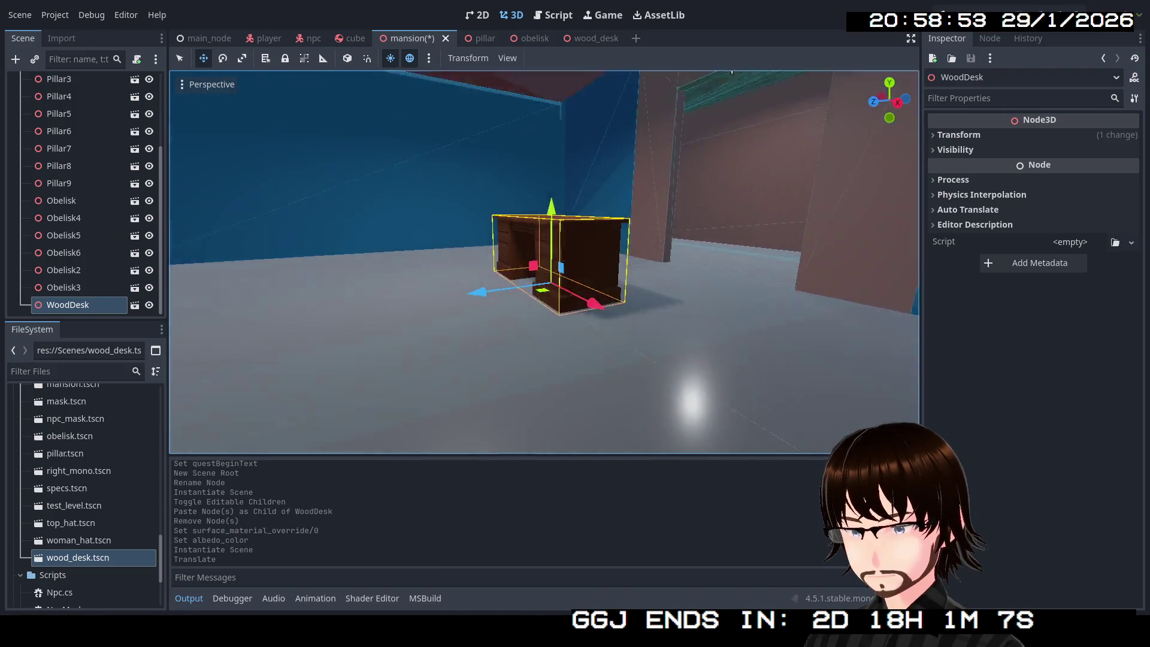
{"action": "key", "text": "s"}
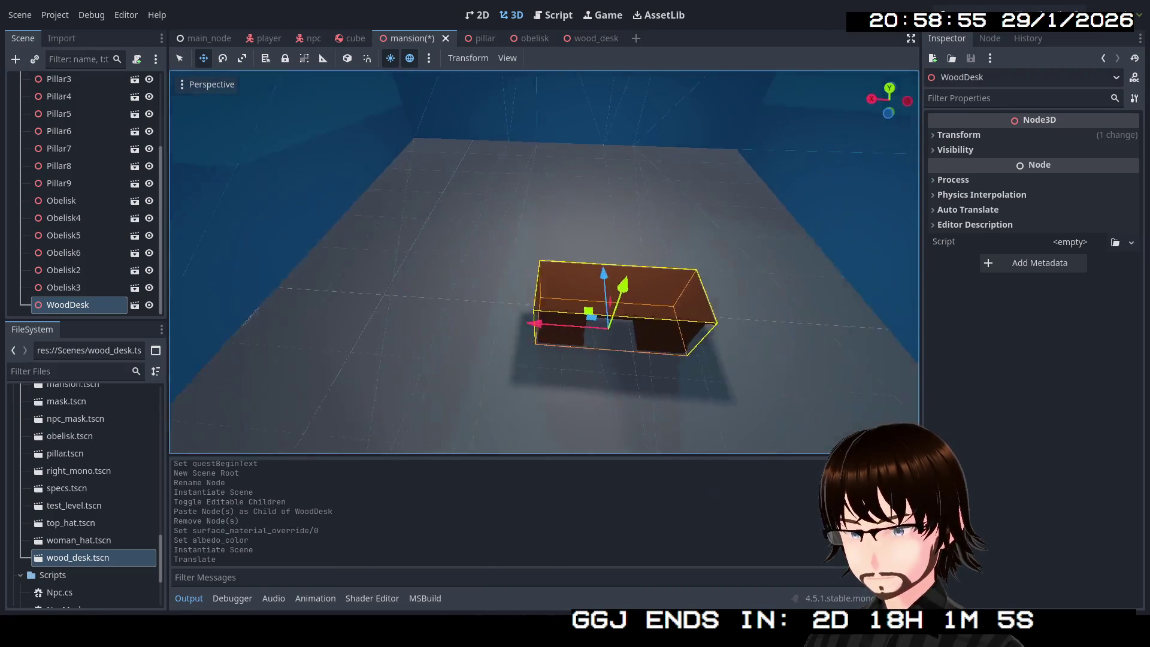
{"action": "mouse_move", "coordinate": [508, 310]}
{"action": "left_mouse_down"}
{"action": "mouse_move", "coordinate": [563, 198]}
{"action": "mouse_move", "coordinate": [613, 200]}
{"action": "left_mouse_up"}
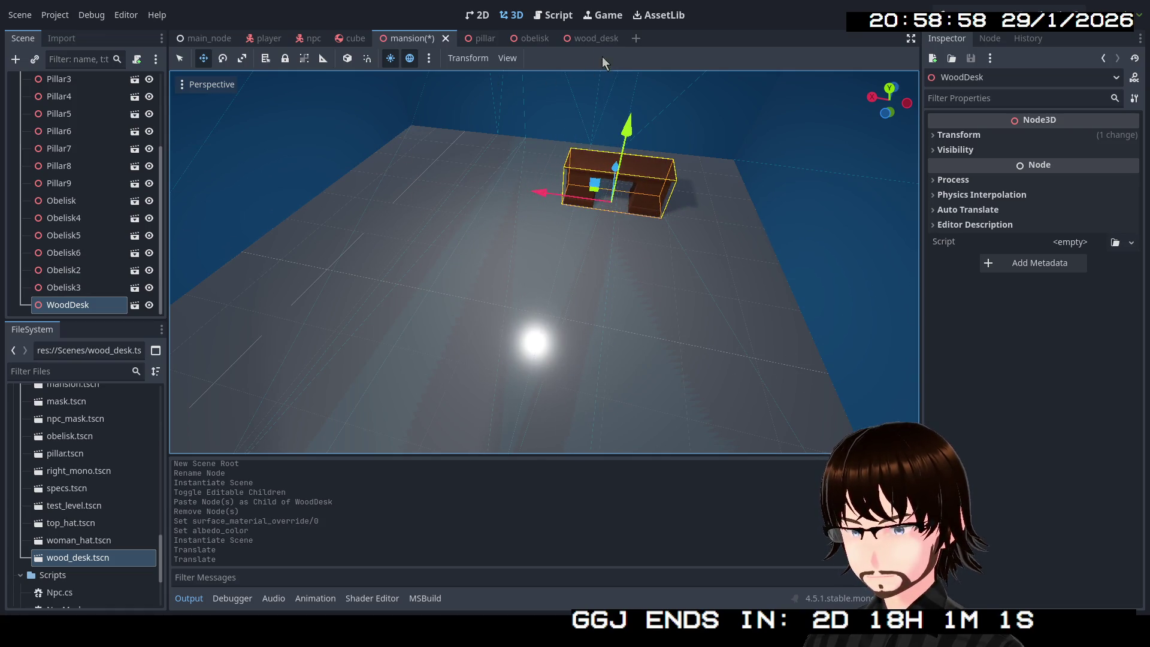
{"action": "left_click", "coordinate": [582, 37]}
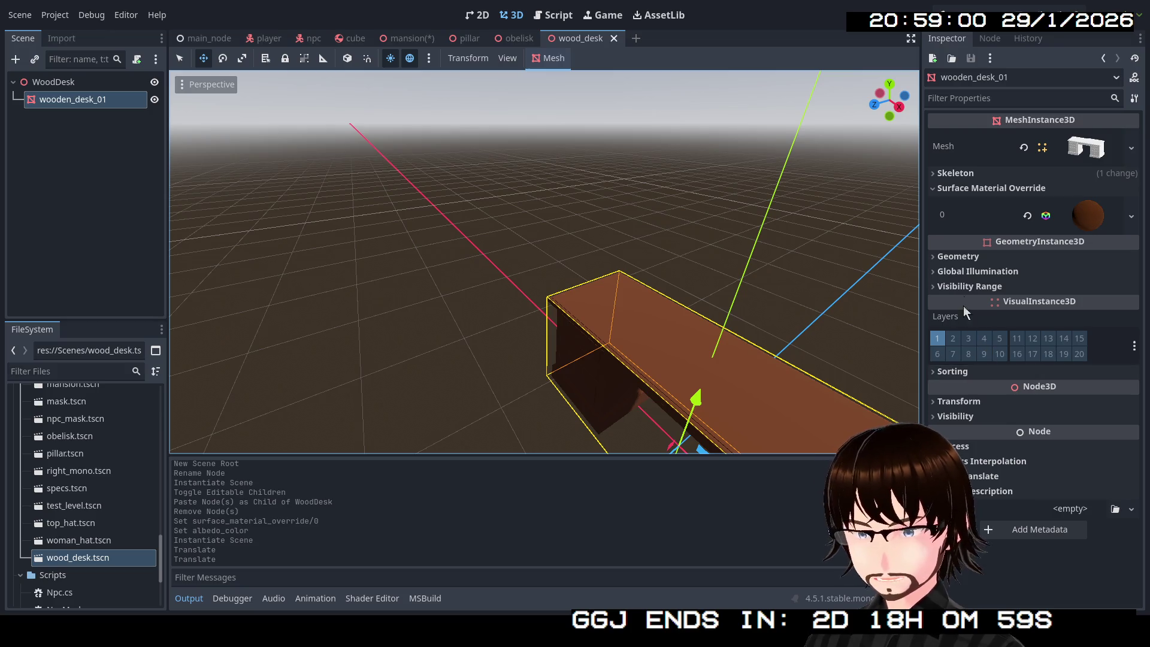
Set the desk mesh's scale to 2, save, and check its size in the mansion.
{"action": "left_click", "coordinate": [977, 403]}
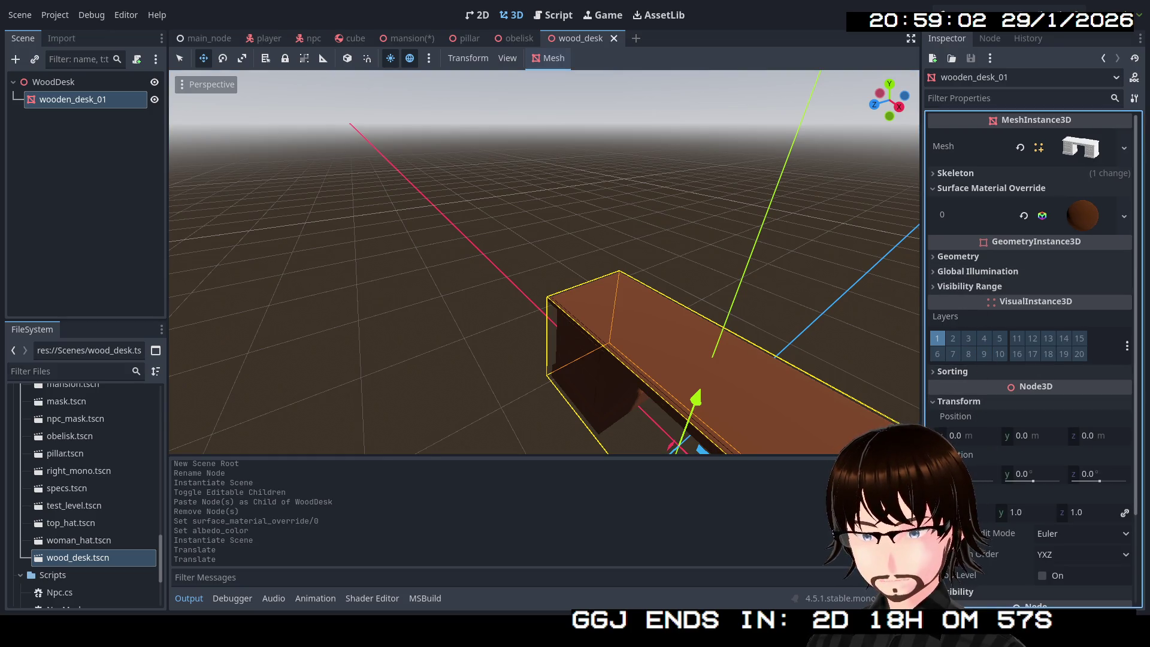
{"action": "left_click", "coordinate": [961, 513]}
{"action": "type", "text": "2"}
{"action": "key", "text": "Return"}
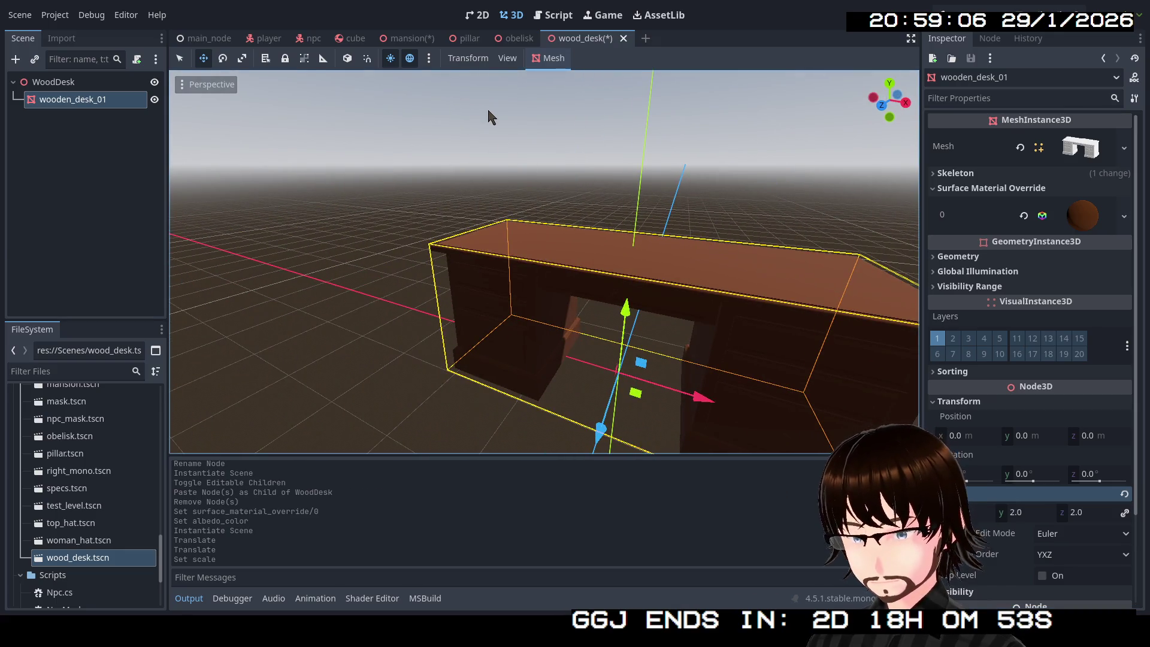
{"action": "key", "text": "ctrl+s"}
{"action": "left_click", "coordinate": [404, 41]}
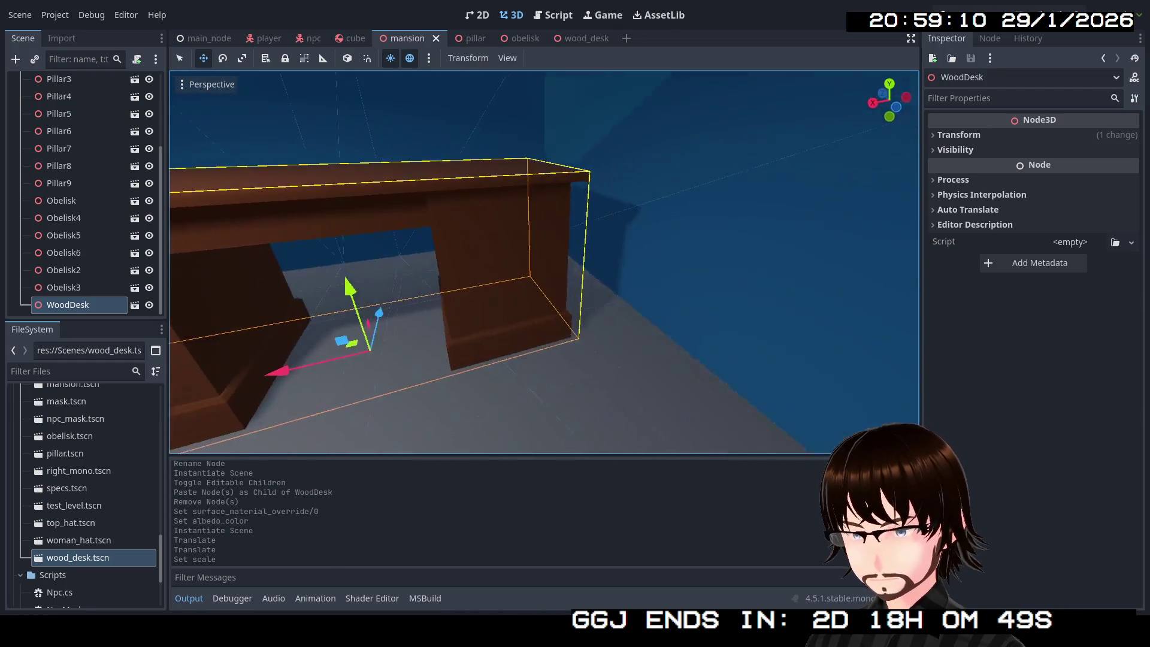
{"action": "left_click", "coordinate": [582, 38]}
Reduce the desk scale to 1.2 and save, then raise its y and z scale to 1.4.
{"action": "left_click", "coordinate": [962, 512]}
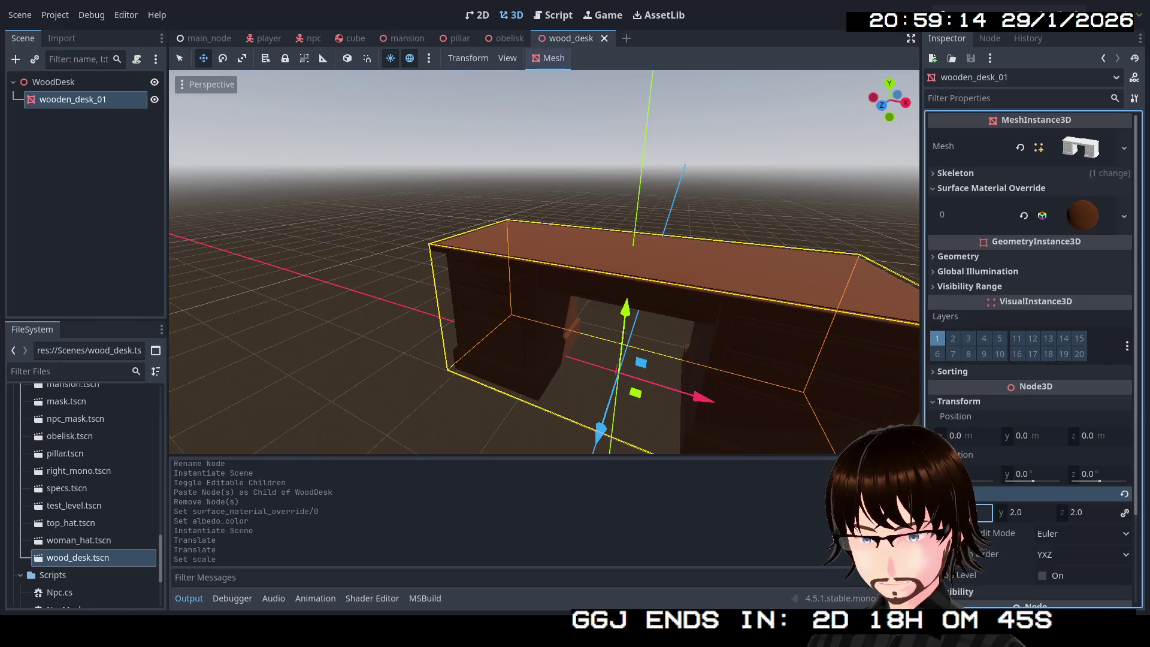
{"action": "type", "text": "1.2"}
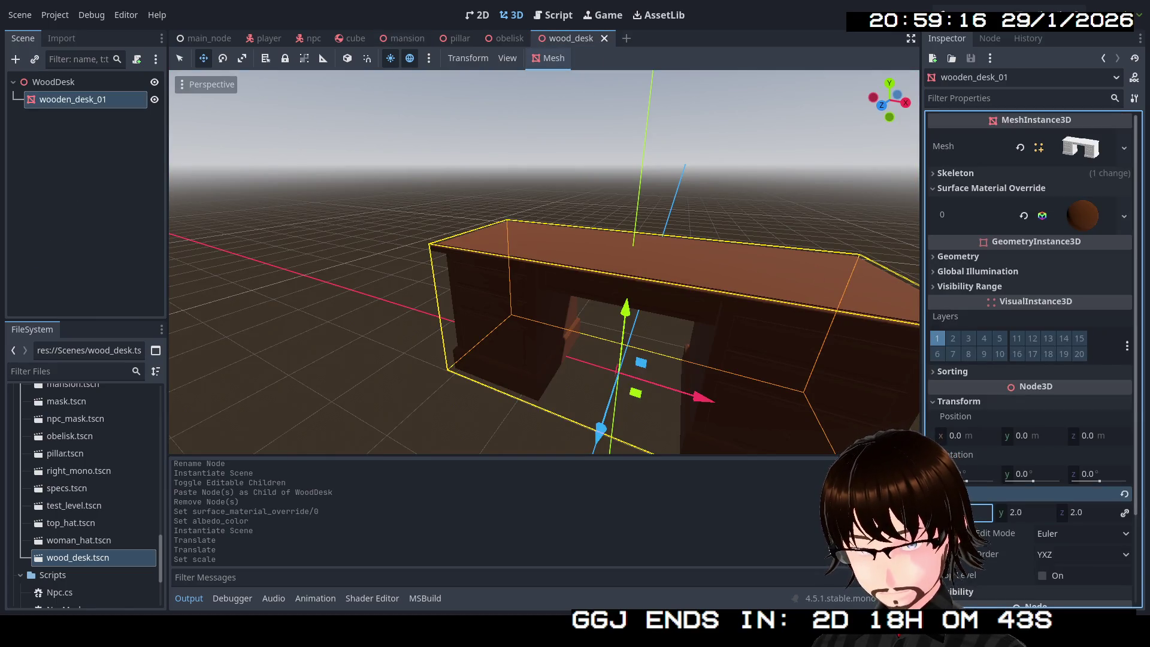
{"action": "key", "text": "Return"}
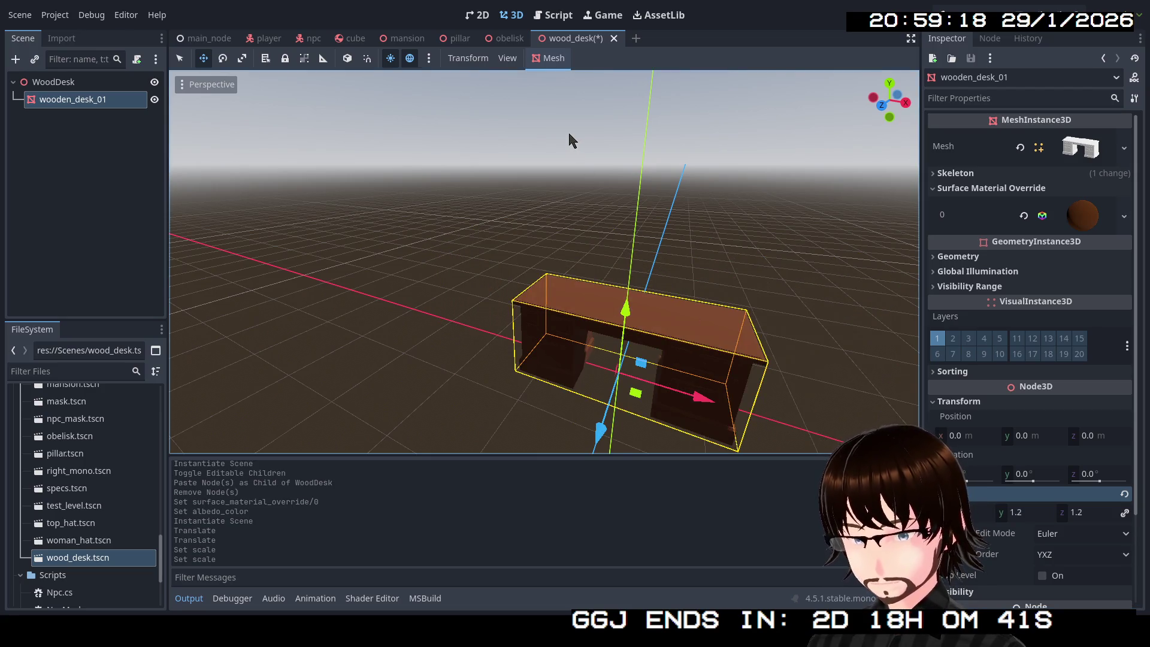
{"action": "key", "text": "ctrl+s"}
{"action": "left_click", "coordinate": [397, 40]}
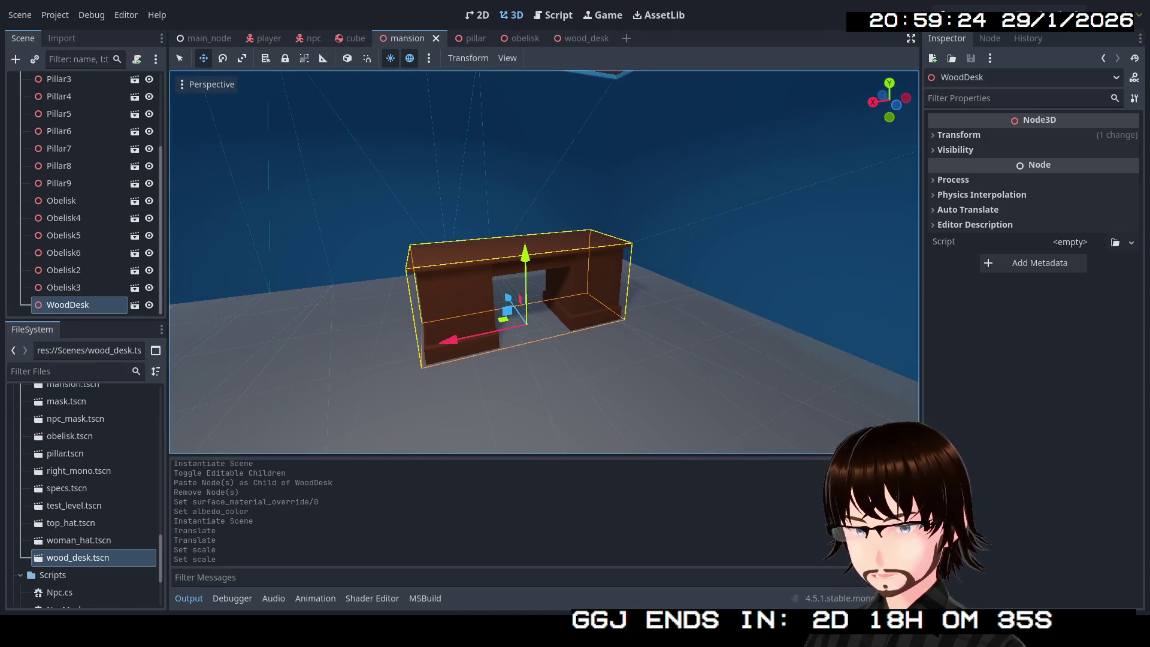
{"action": "left_click", "coordinate": [576, 40]}
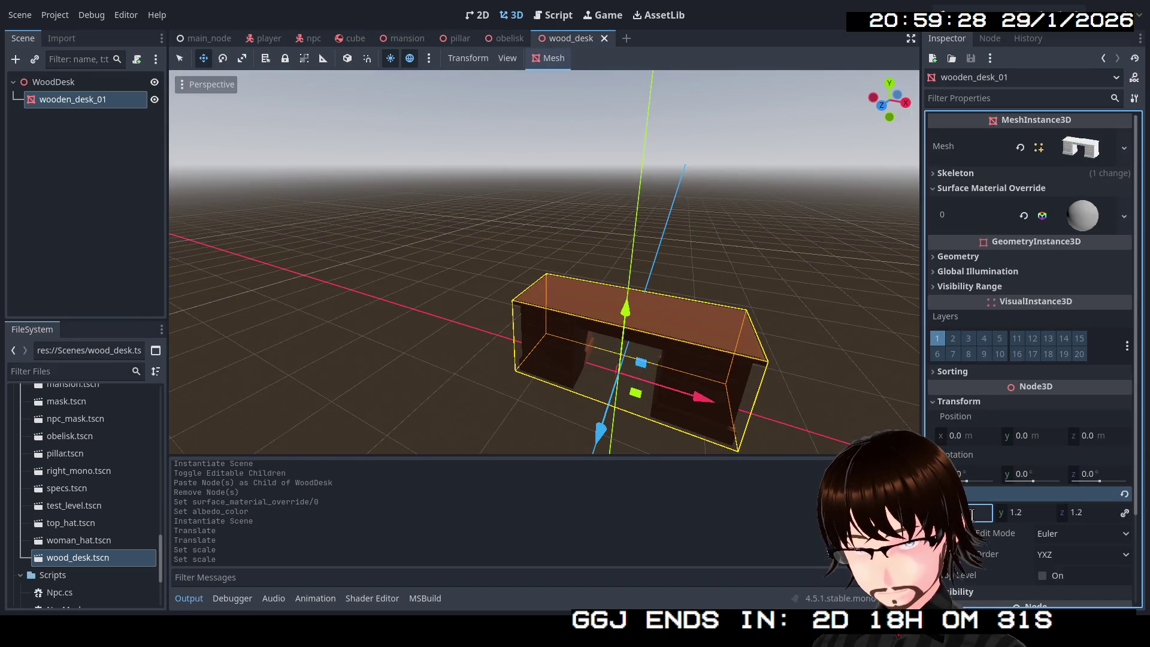
{"action": "key", "text": "Return"}
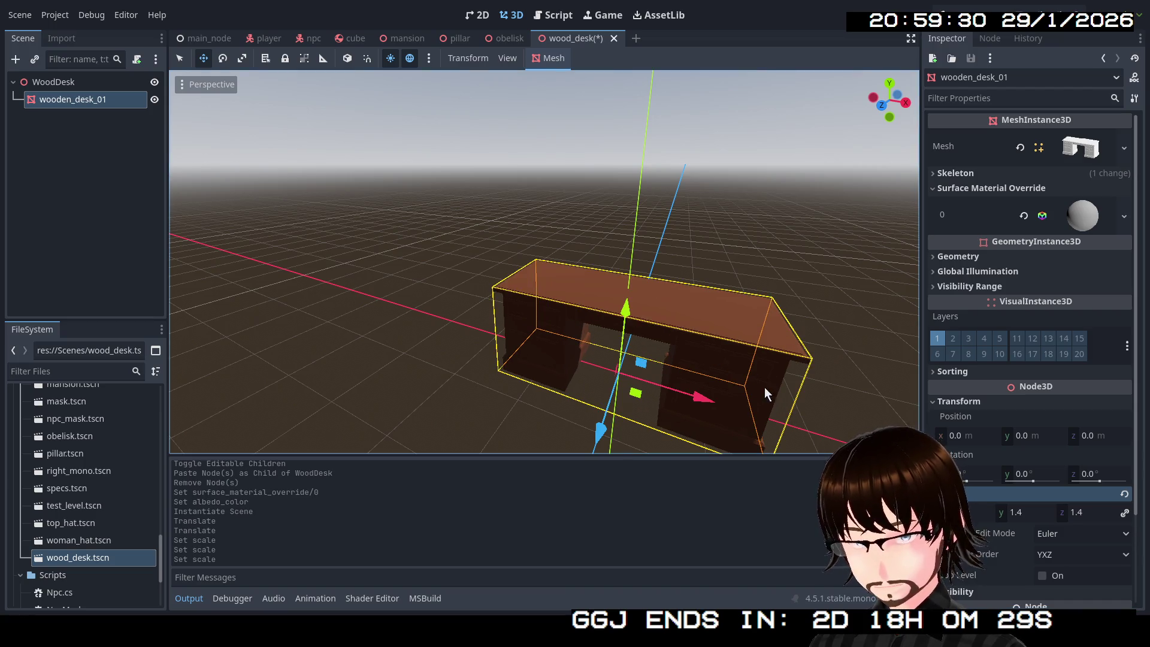
{"action": "left_click", "coordinate": [402, 37]}
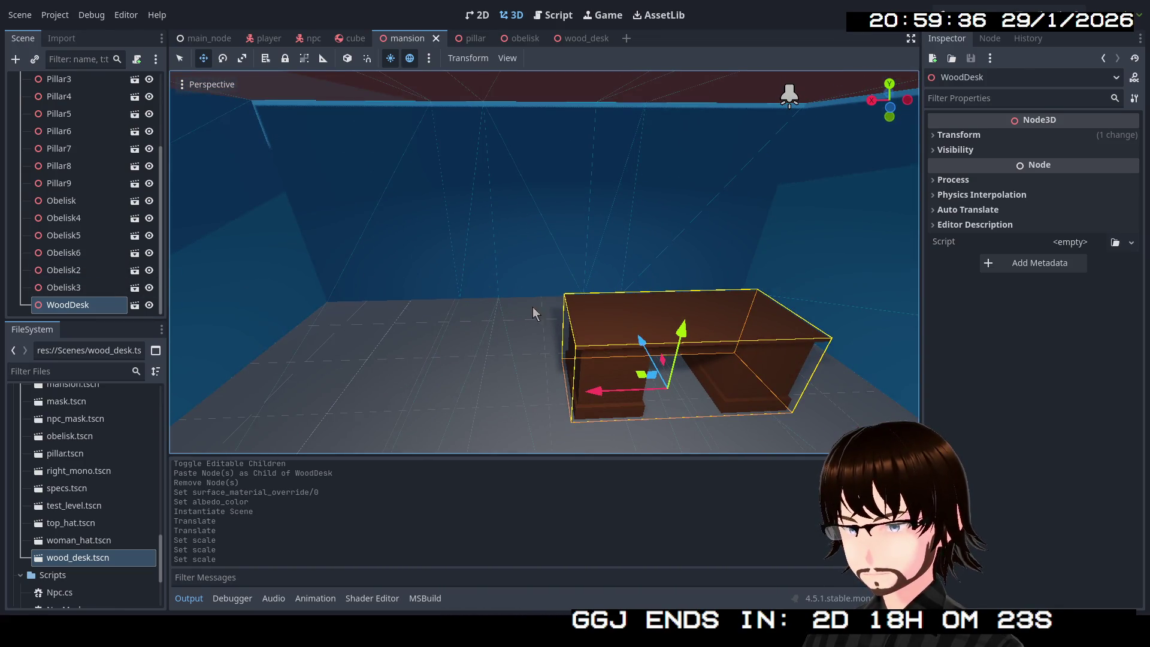
Rotate the wooden desk about 166 degrees and shift it to a new spot on the floor.
{"action": "left_click", "coordinate": [227, 60]}
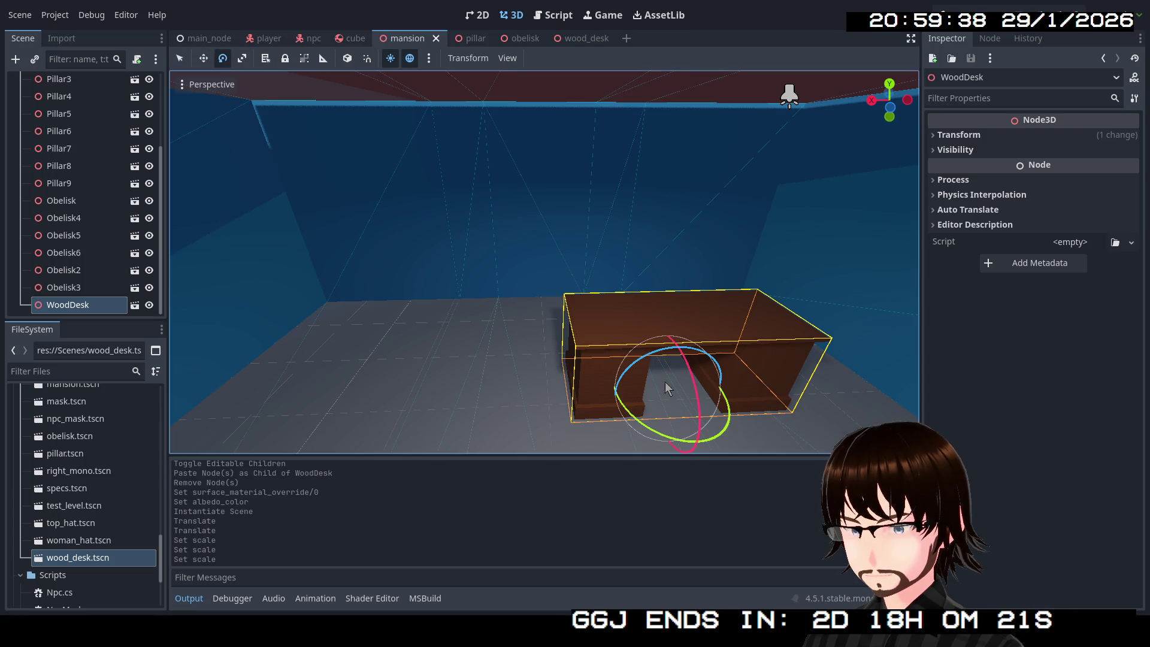
{"action": "mouse_move", "coordinate": [675, 442]}
{"action": "left_mouse_down"}
{"action": "mouse_move", "coordinate": [713, 251]}
{"action": "mouse_move", "coordinate": [893, 372]}
{"action": "mouse_move", "coordinate": [706, 273]}
{"action": "mouse_move", "coordinate": [701, 243]}
{"action": "mouse_move", "coordinate": [732, 300]}
{"action": "left_mouse_up"}
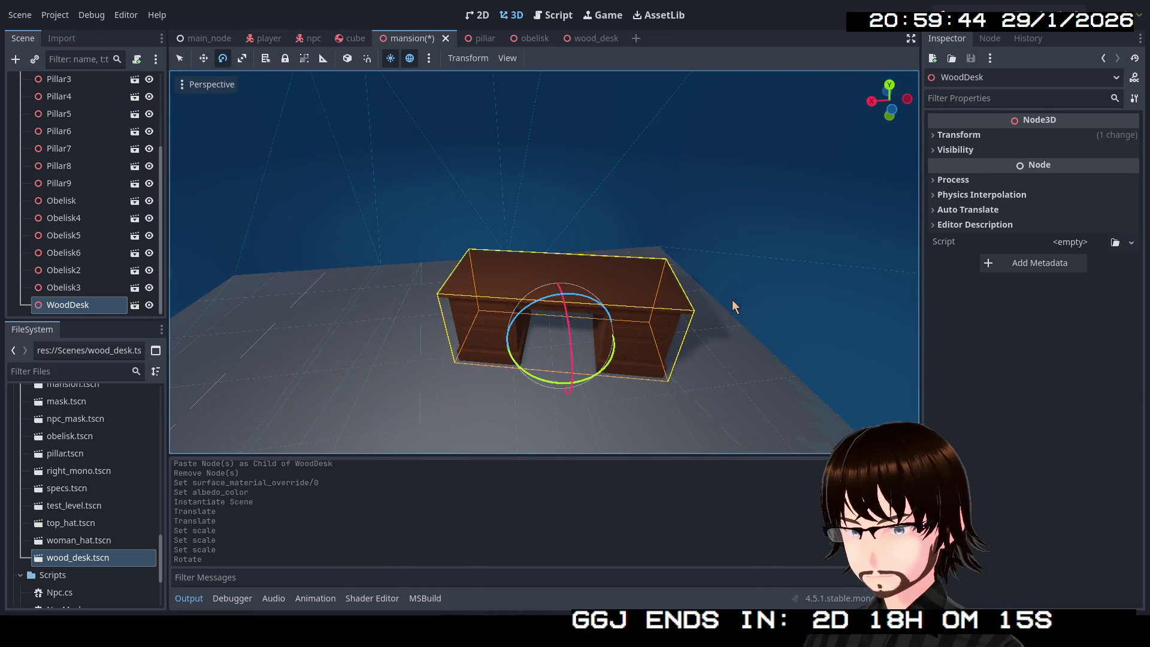
{"action": "left_click", "coordinate": [203, 64]}
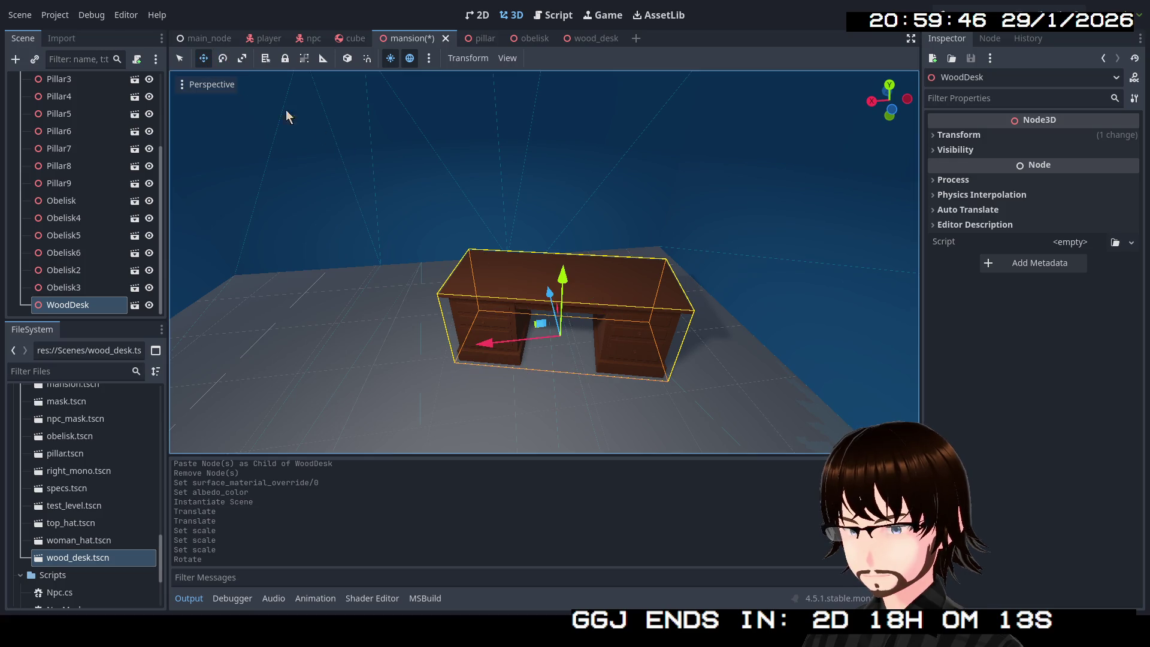
{"action": "left_click", "coordinate": [180, 58]}
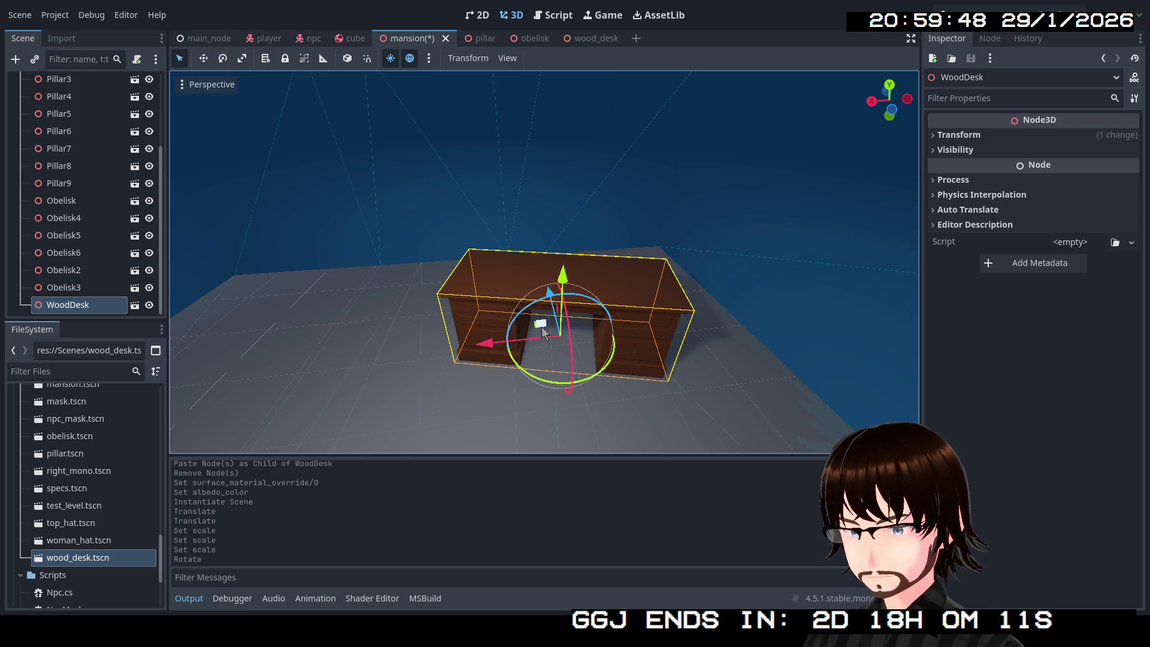
{"action": "left_click_drag", "start_coordinate": [543, 331], "coordinate": [509, 342]}
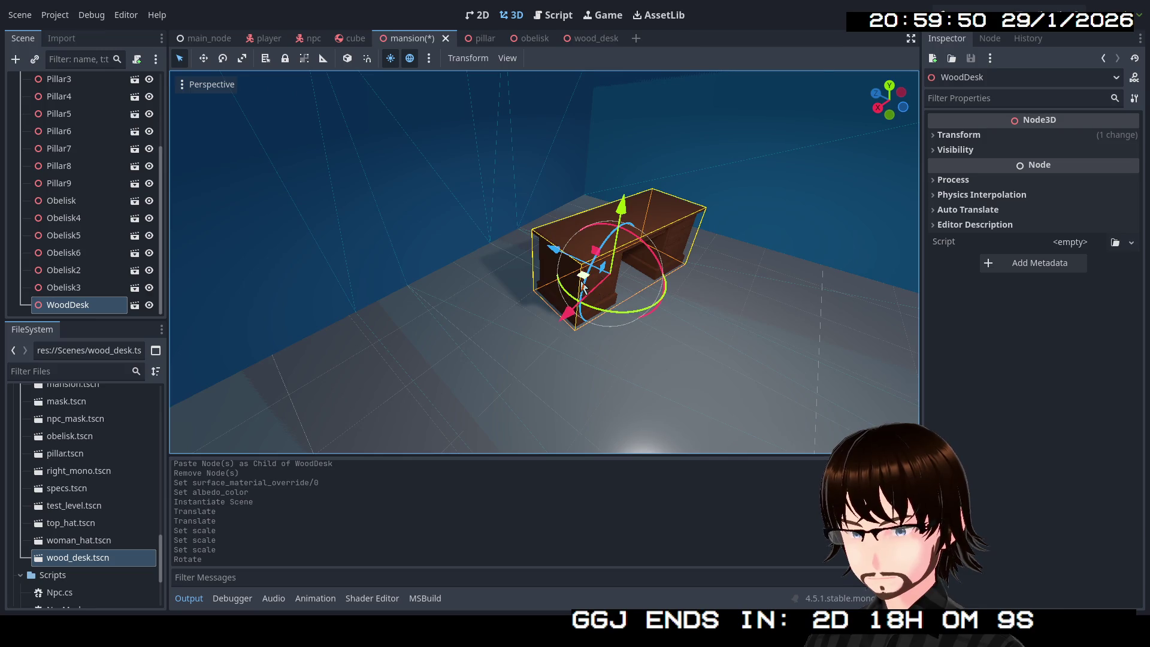
{"action": "left_click_drag", "start_coordinate": [582, 277], "coordinate": [569, 239]}
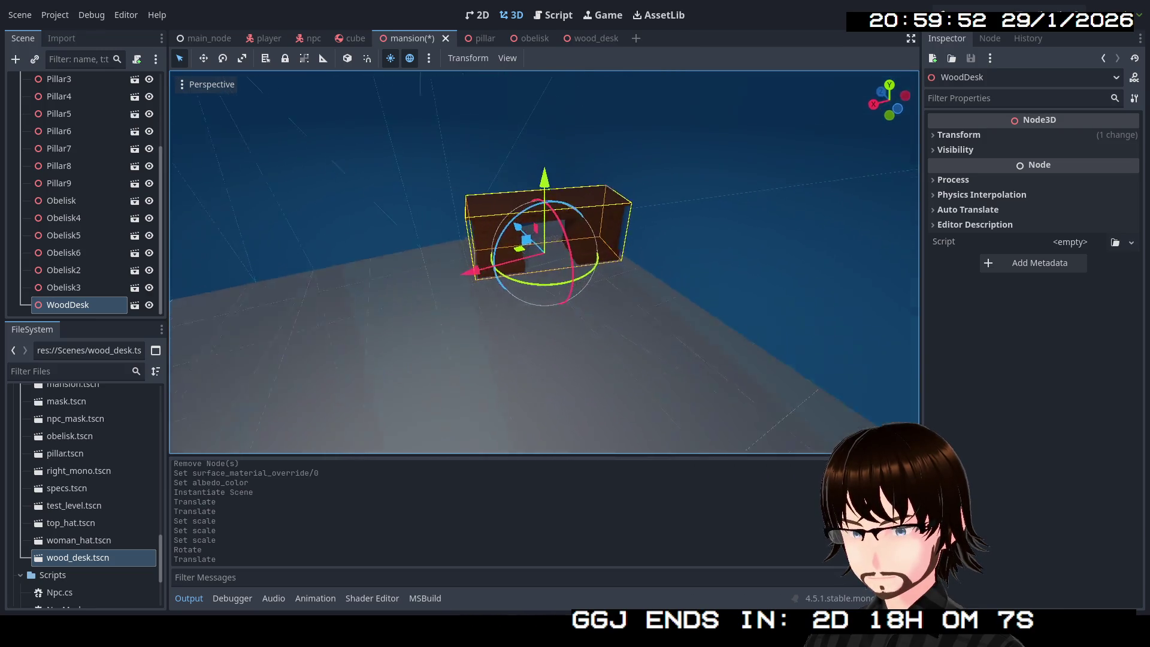
{"action": "mouse_move", "coordinate": [510, 342]}
{"action": "left_mouse_down"}
{"action": "mouse_move", "coordinate": [462, 354]}
{"action": "mouse_move", "coordinate": [437, 341]}
{"action": "left_mouse_up"}
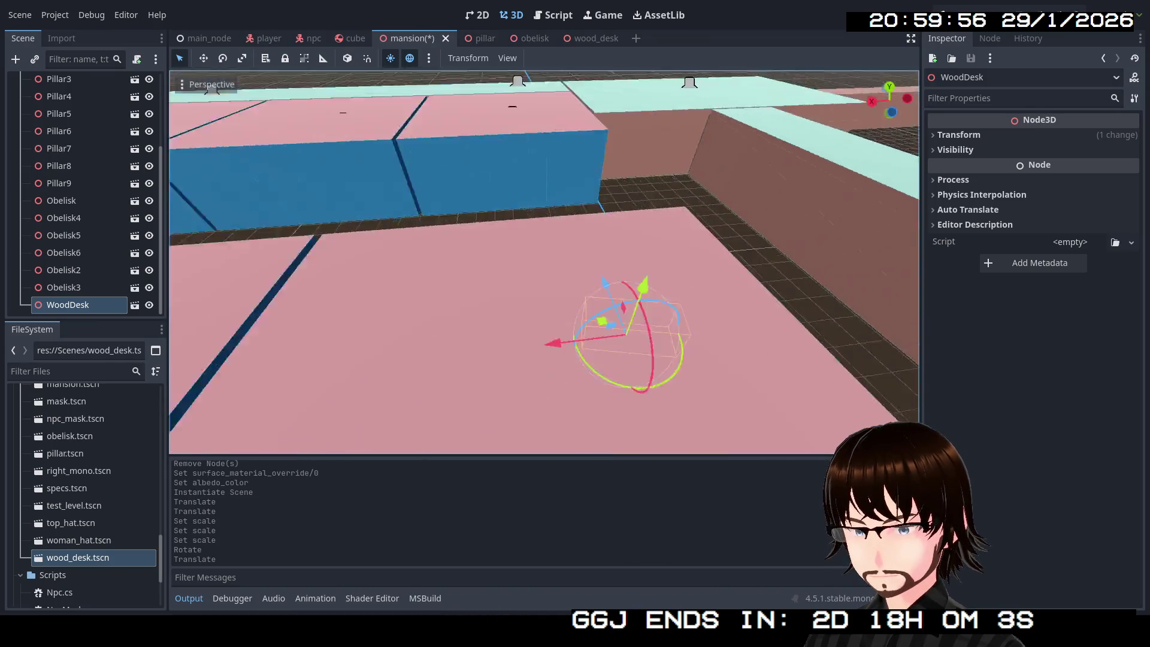
{"action": "left_click_drag", "start_coordinate": [602, 326], "coordinate": [602, 326]}
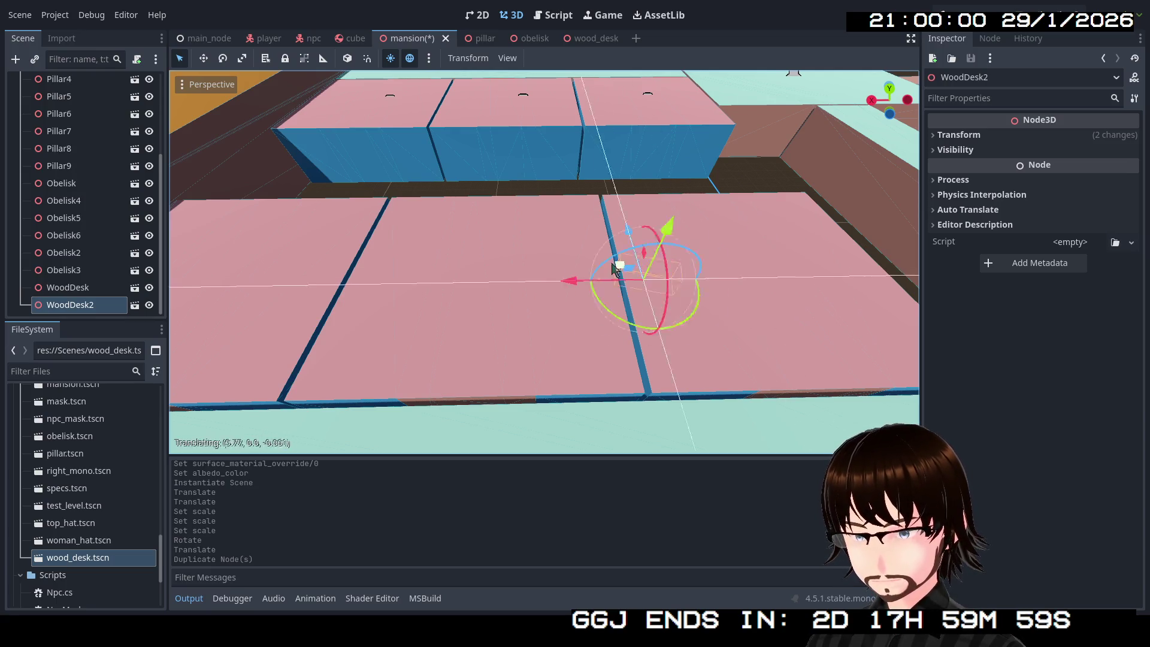
Move WoodDesk2 further left into its new position.
{"action": "mouse_move", "coordinate": [474, 262]}
{"action": "left_mouse_down"}
{"action": "mouse_move", "coordinate": [495, 293]}
{"action": "mouse_move", "coordinate": [491, 277]}
{"action": "mouse_move", "coordinate": [440, 265]}
{"action": "left_mouse_up"}
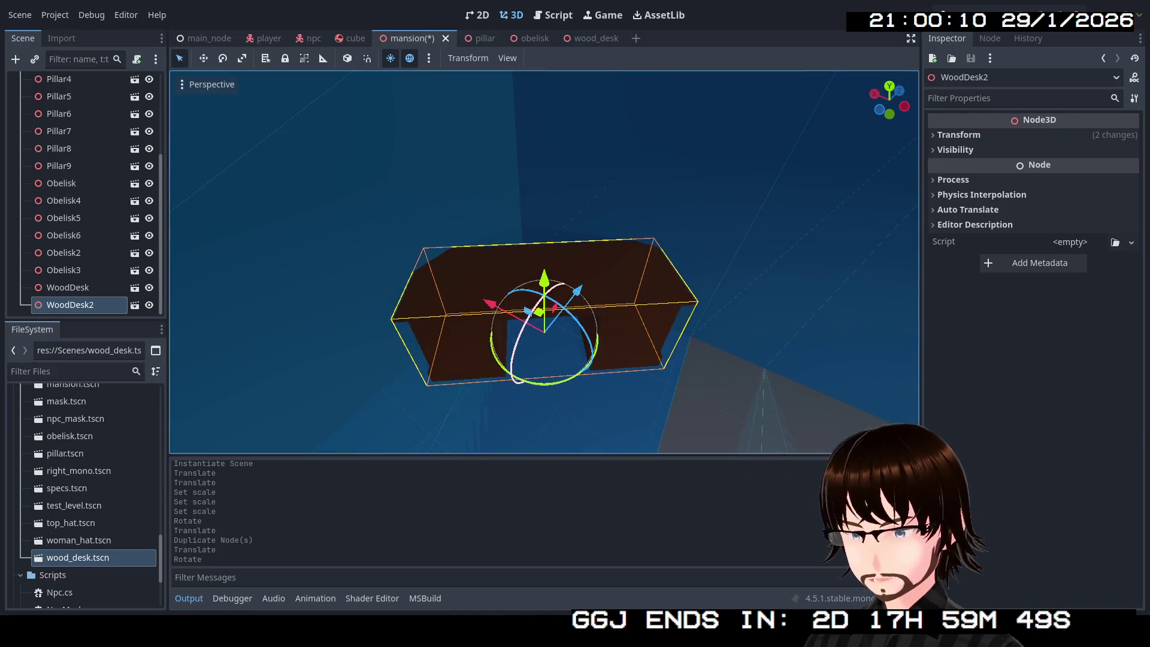
{"action": "left_click_drag", "start_coordinate": [543, 321], "coordinate": [578, 349]}
{"action": "left_click_drag", "start_coordinate": [439, 265], "coordinate": [440, 266]}
{"action": "left_click_drag", "start_coordinate": [652, 354], "coordinate": [651, 354]}
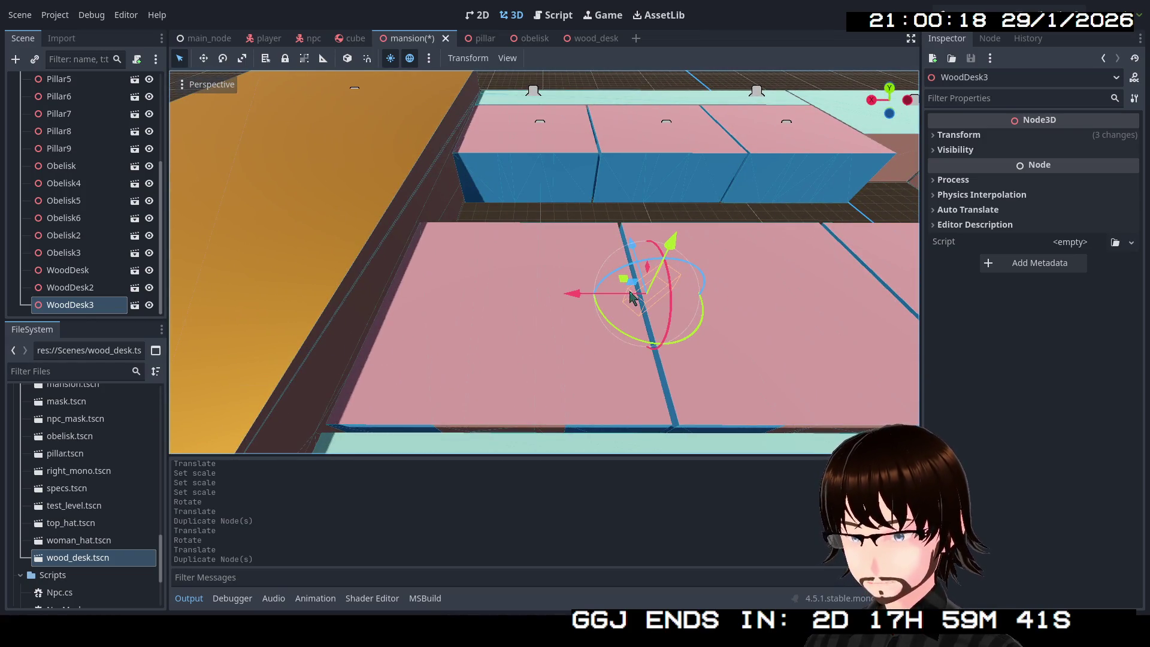
Move WoodDesk3 to the lower left, turn it about -34 degrees, and slide it back.
{"action": "mouse_move", "coordinate": [623, 277]}
{"action": "left_mouse_down"}
{"action": "mouse_move", "coordinate": [524, 290]}
{"action": "mouse_move", "coordinate": [467, 332]}
{"action": "left_mouse_up"}
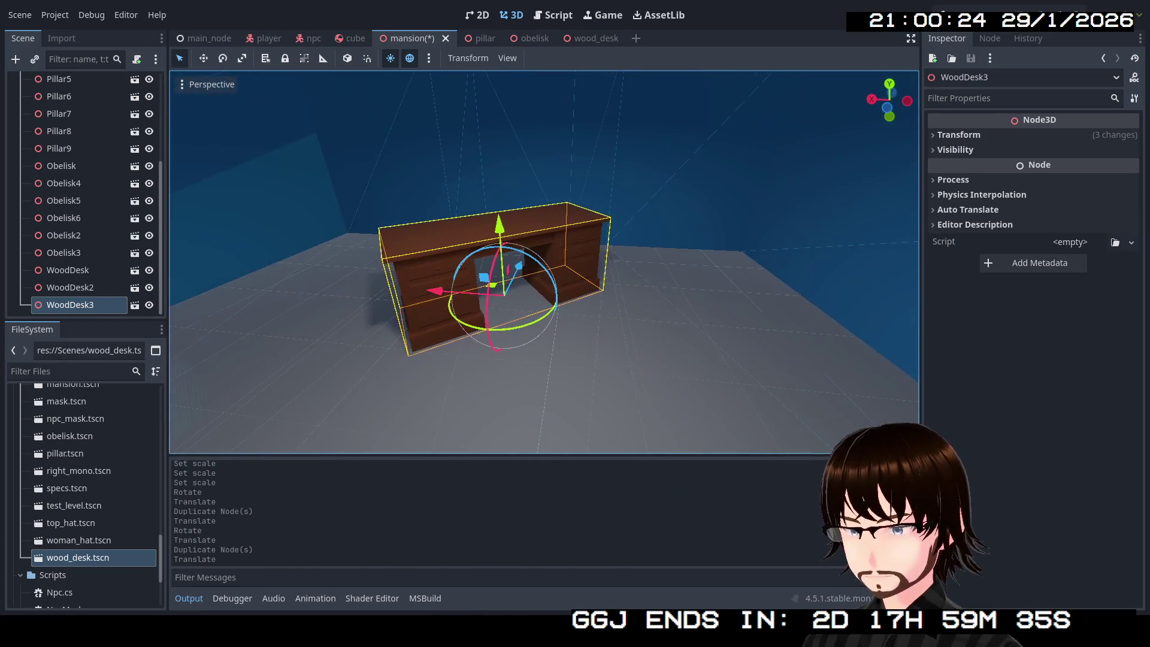
{"action": "left_click_drag", "start_coordinate": [535, 330], "coordinate": [513, 340]}
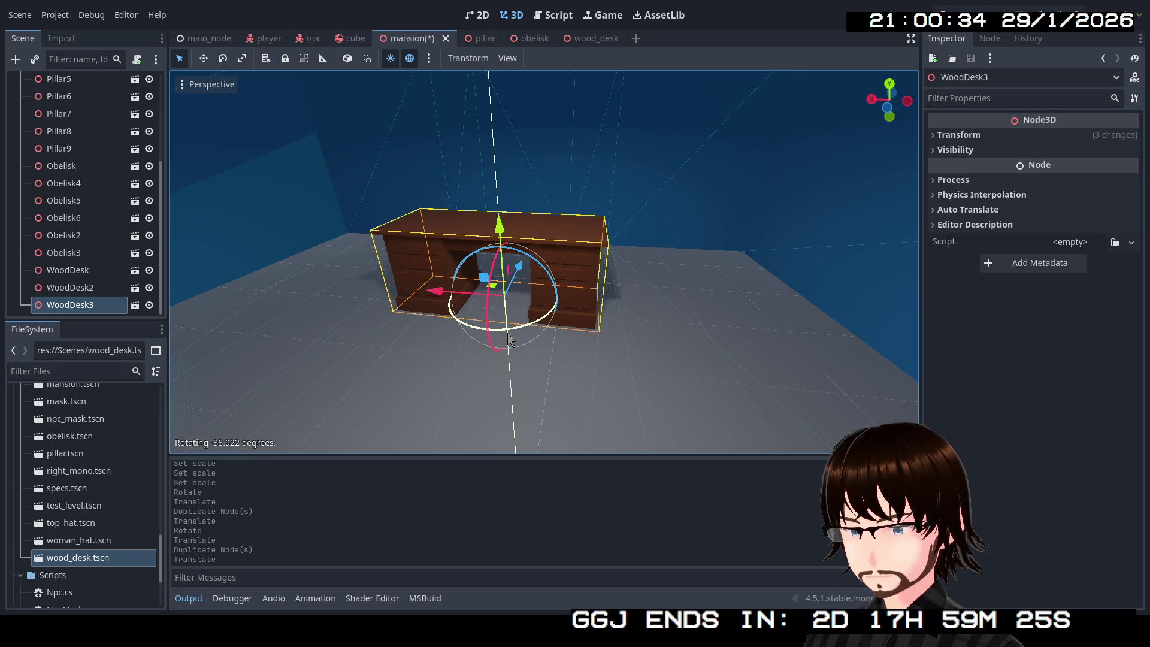
{"action": "left_click_drag", "start_coordinate": [508, 334], "coordinate": [529, 341]}
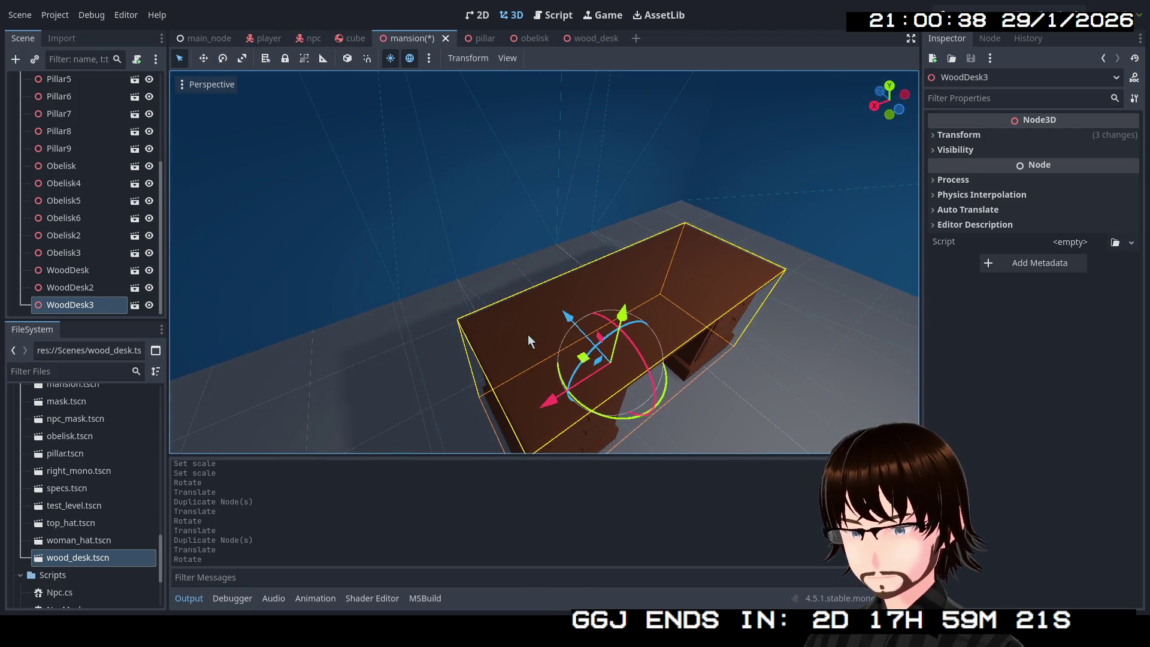
{"action": "mouse_move", "coordinate": [587, 367]}
{"action": "left_mouse_down"}
{"action": "mouse_move", "coordinate": [487, 282]}
{"action": "mouse_move", "coordinate": [580, 332]}
{"action": "left_mouse_up"}
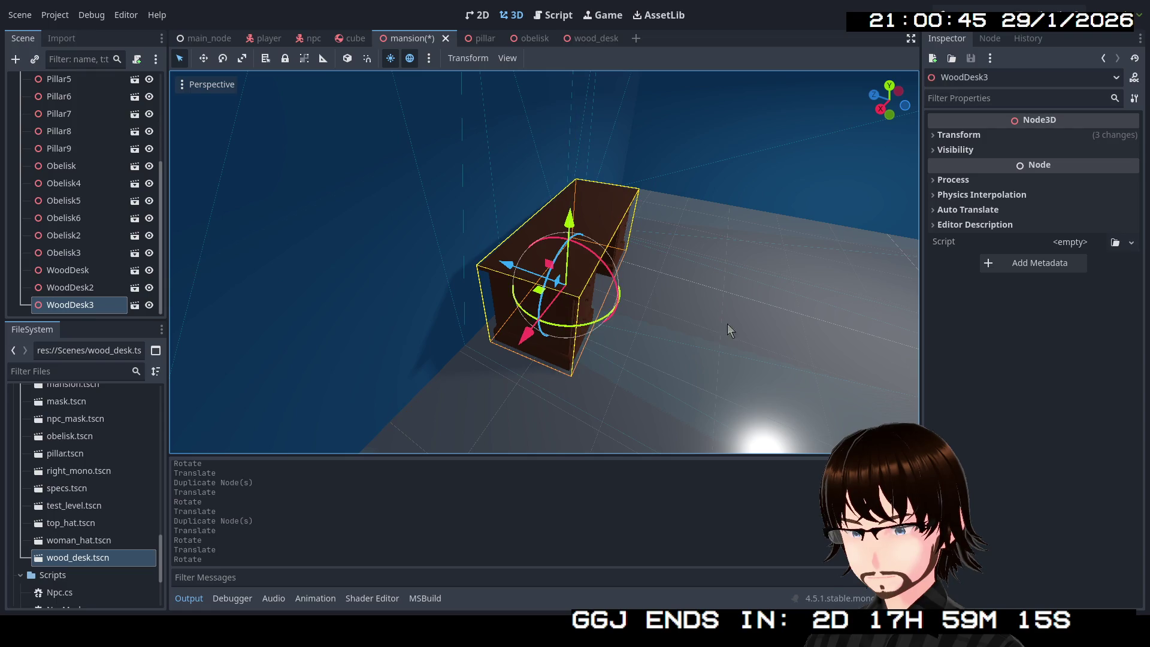
Duplicate WoodDesk through WoodDesk3 and slide the copies left along X.
{"action": "right_click", "coordinate": [731, 329]}
{"action": "key", "text": "w"}
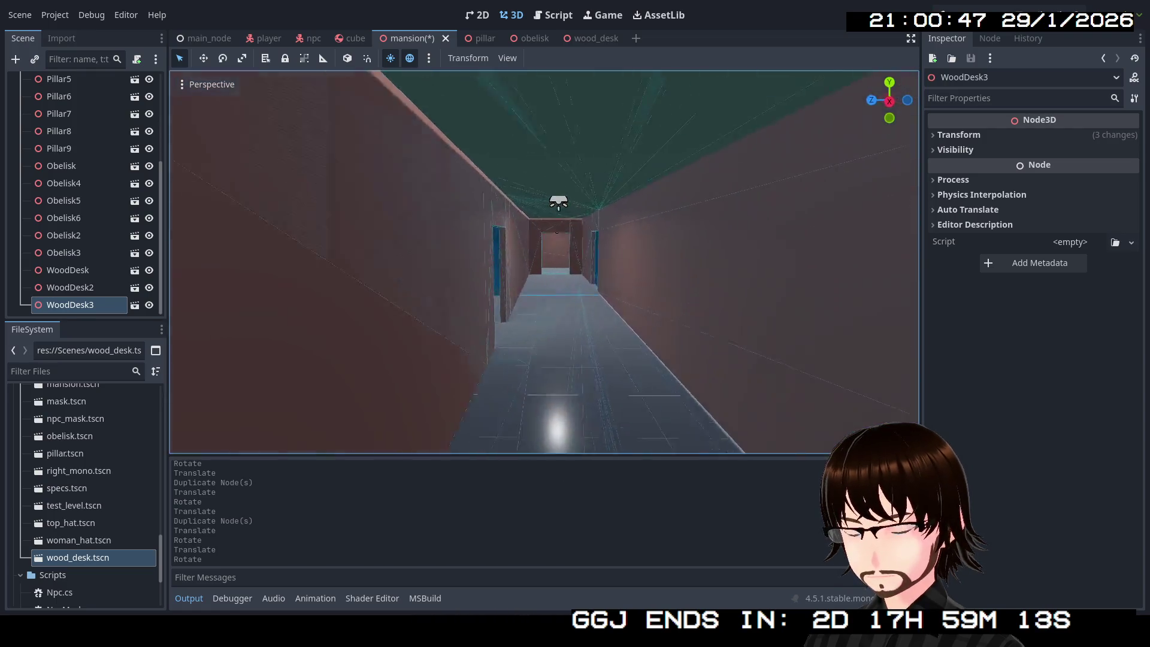
{"action": "key", "text": "f"}
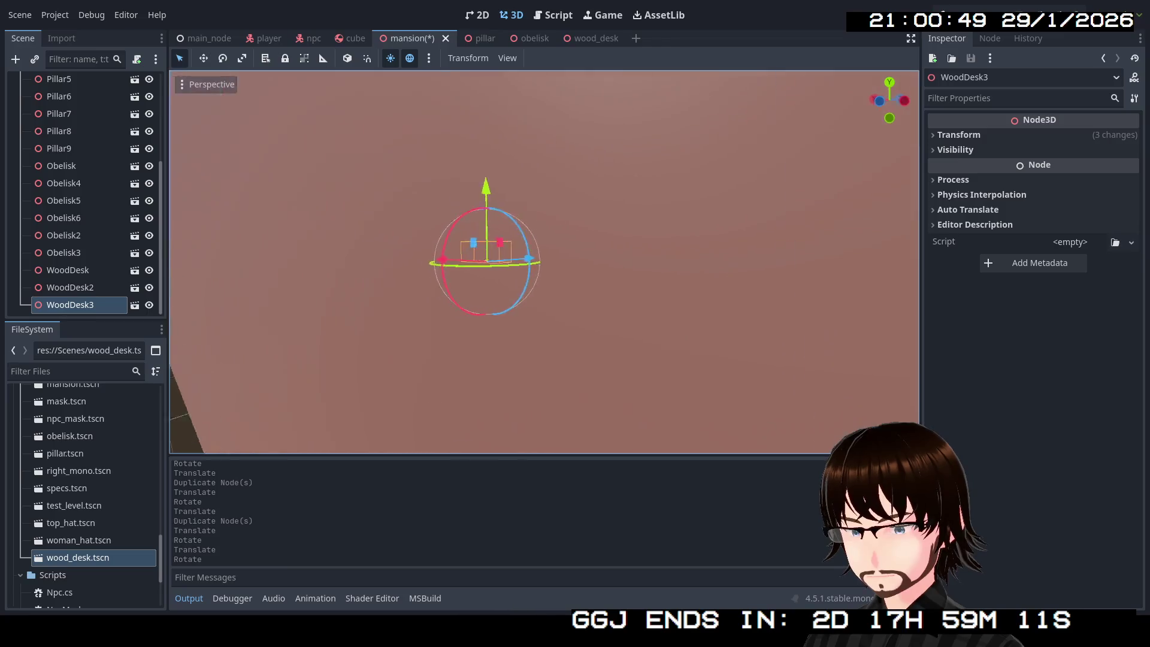
{"action": "key", "text": "s"}
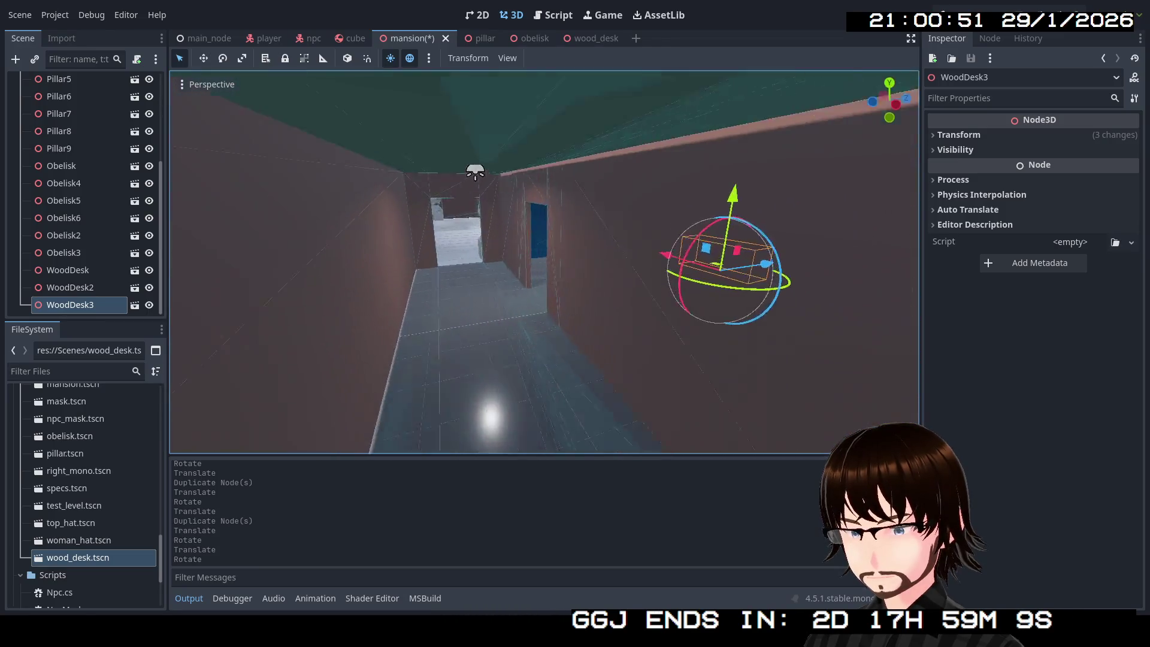
{"action": "key", "text": "e"}
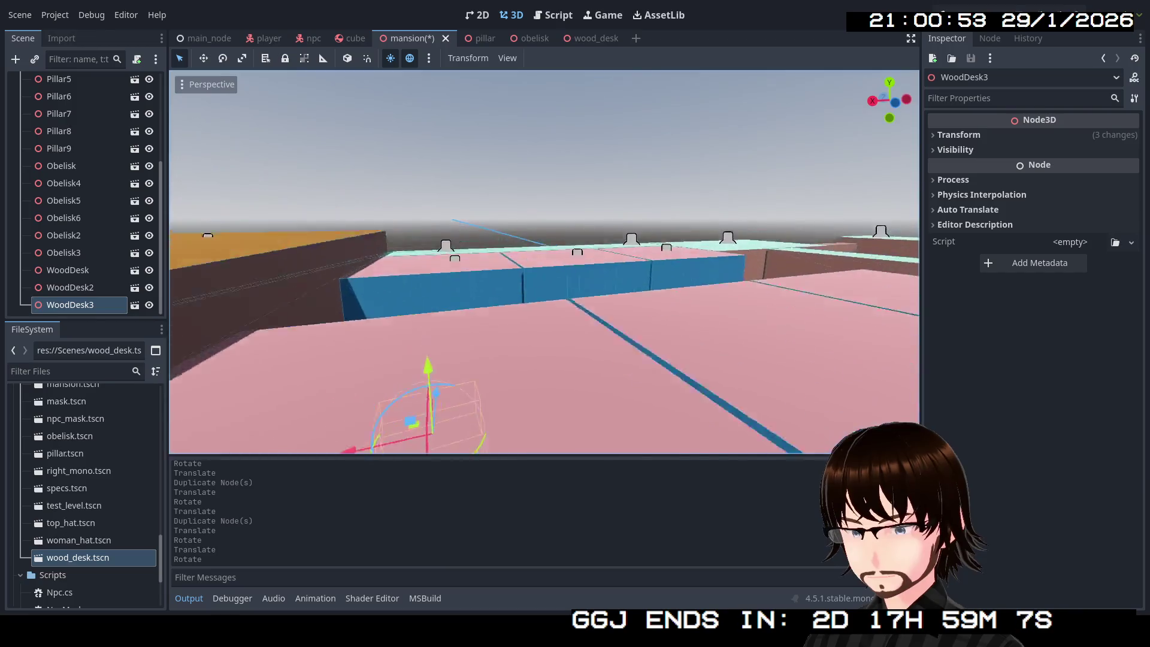
{"action": "key", "text": "w"}
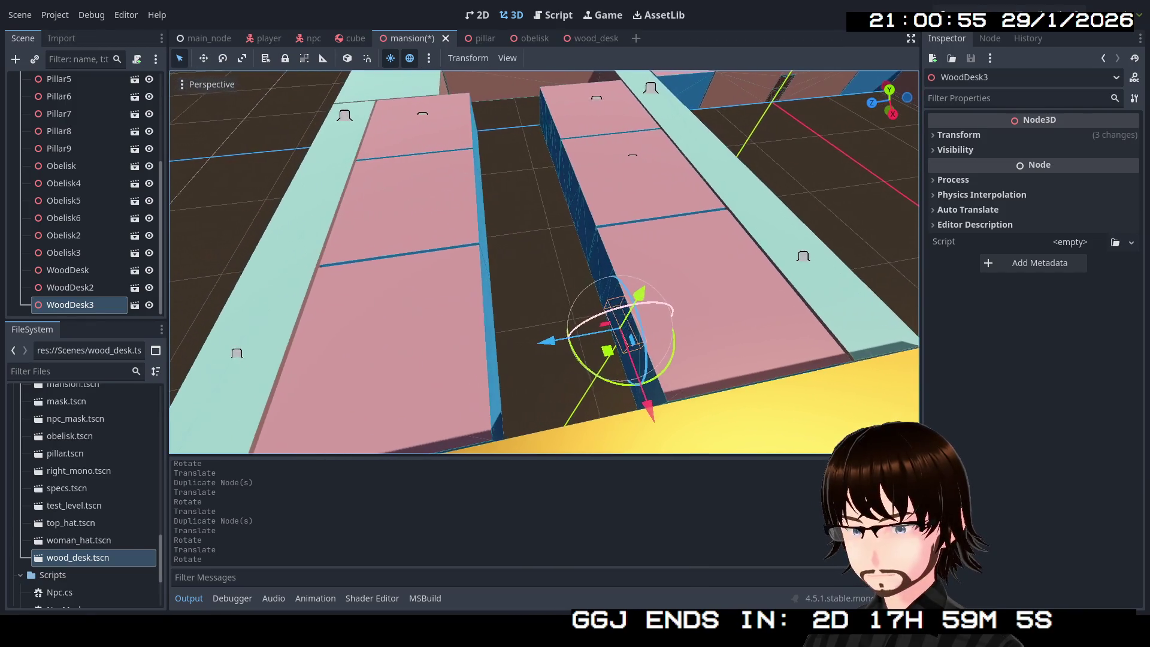
{"action": "left_click", "coordinate": [96, 270]}
{"action": "left_click", "coordinate": [96, 299], "text": "shift"}
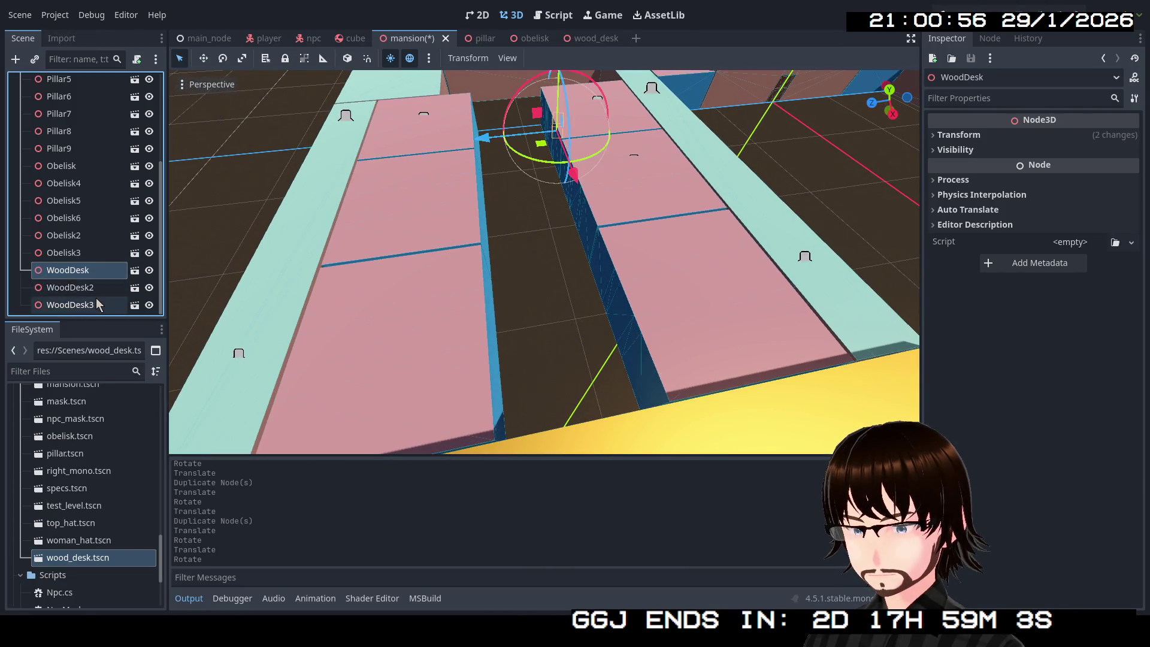
{"action": "key", "text": "ctrl+d"}
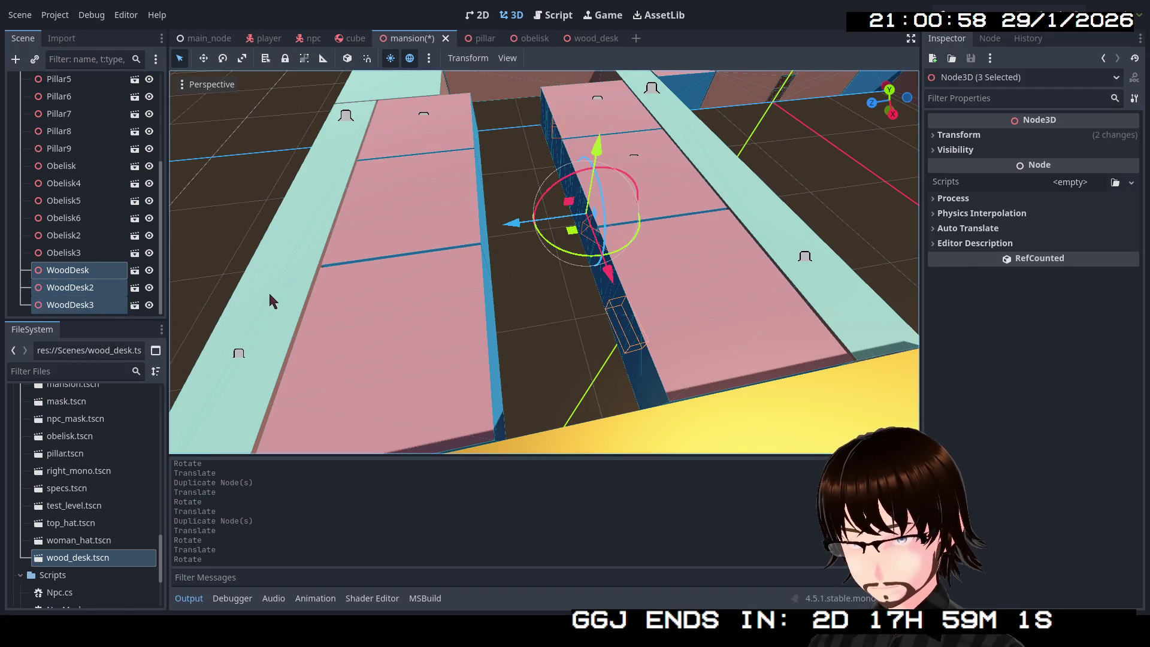
{"action": "left_click_drag", "start_coordinate": [509, 227], "coordinate": [327, 236]}
Turn WoodDesk6 about 177 degrees around its vertical axis.
{"action": "key", "text": "w"}
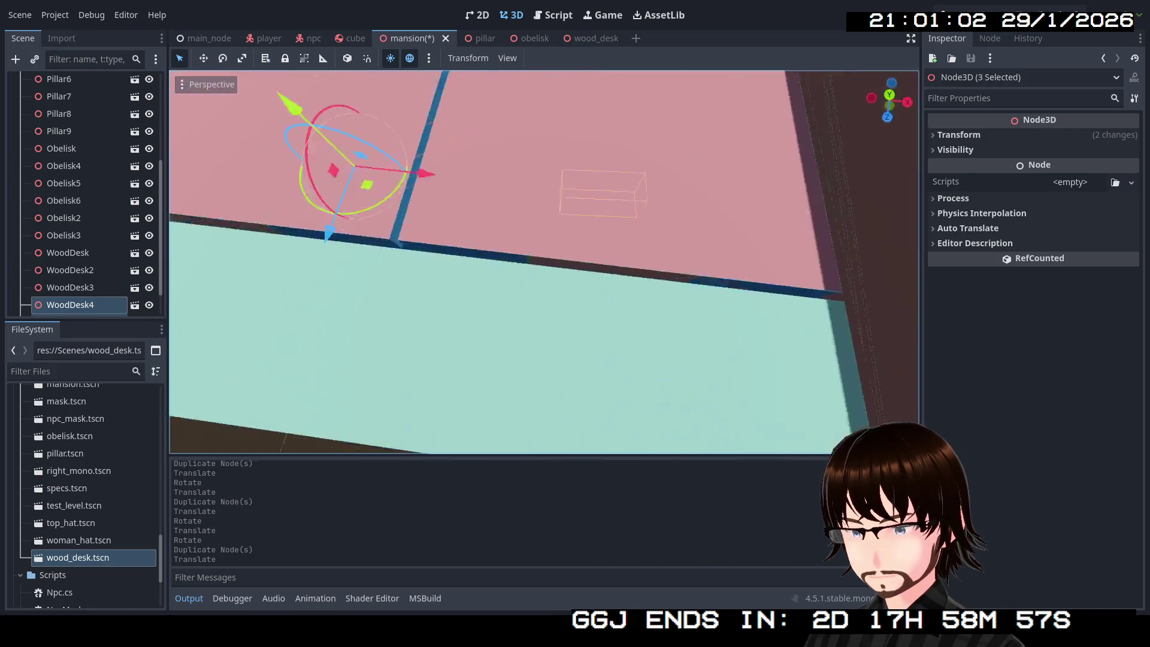
{"action": "key", "text": "w"}
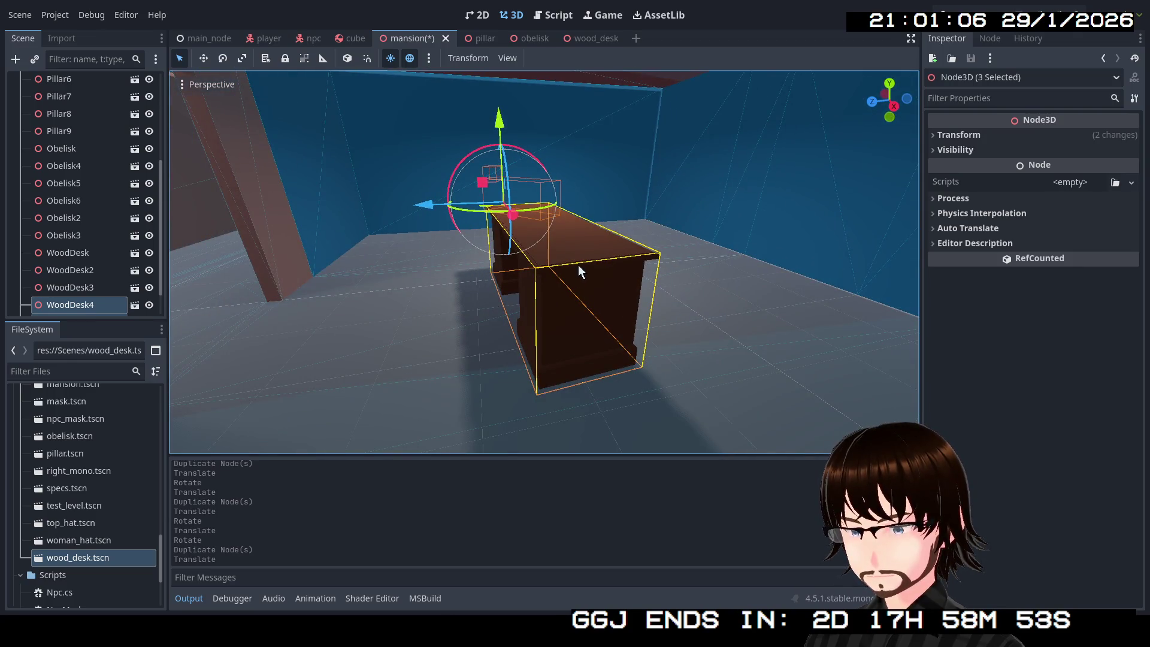
{"action": "left_click", "coordinate": [452, 338]}
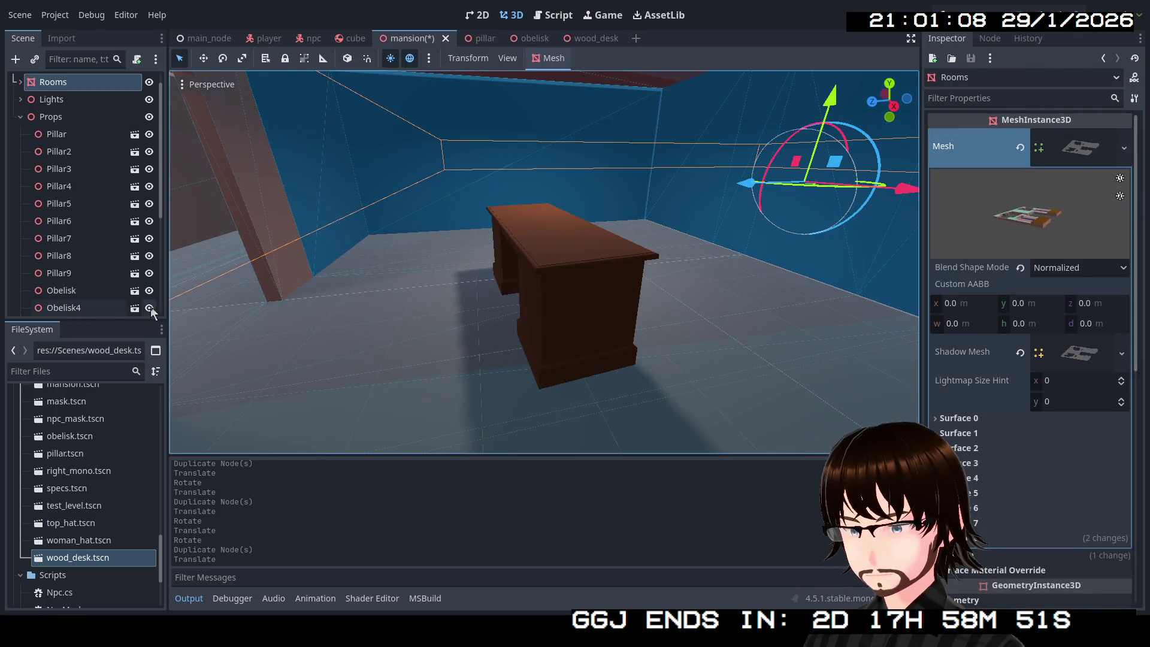
{"action": "left_click", "coordinate": [529, 250]}
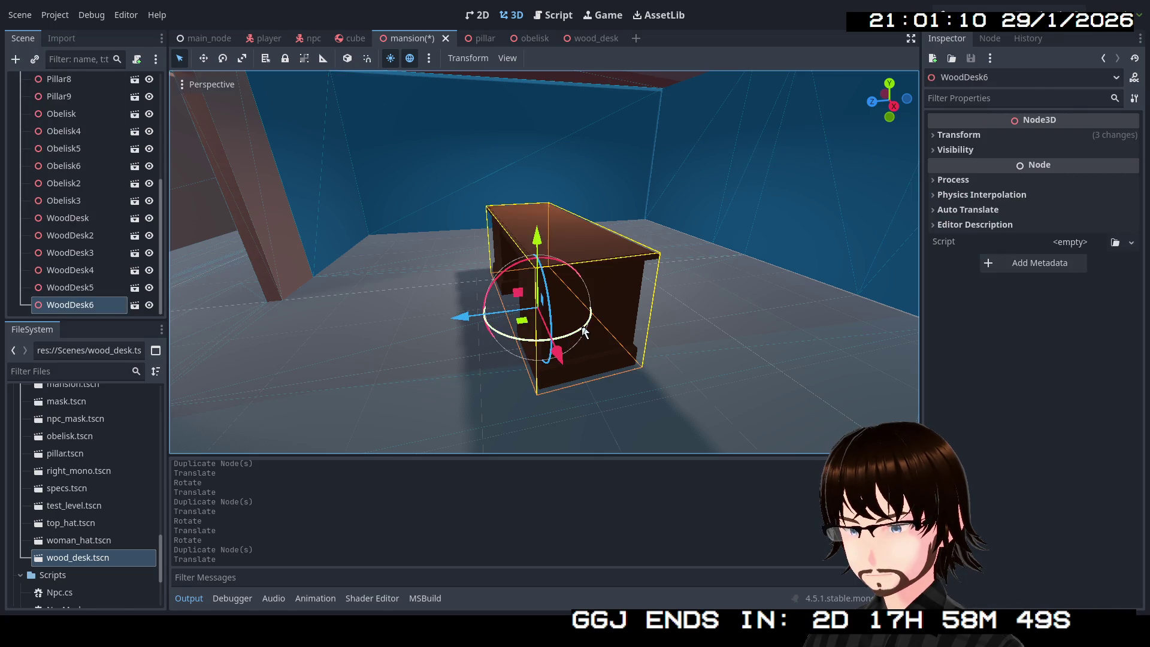
{"action": "mouse_move", "coordinate": [584, 331]}
{"action": "left_mouse_down"}
{"action": "mouse_move", "coordinate": [455, 360]}
{"action": "mouse_move", "coordinate": [377, 239]}
{"action": "mouse_move", "coordinate": [387, 262]}
{"action": "mouse_move", "coordinate": [418, 257]}
{"action": "left_mouse_up"}
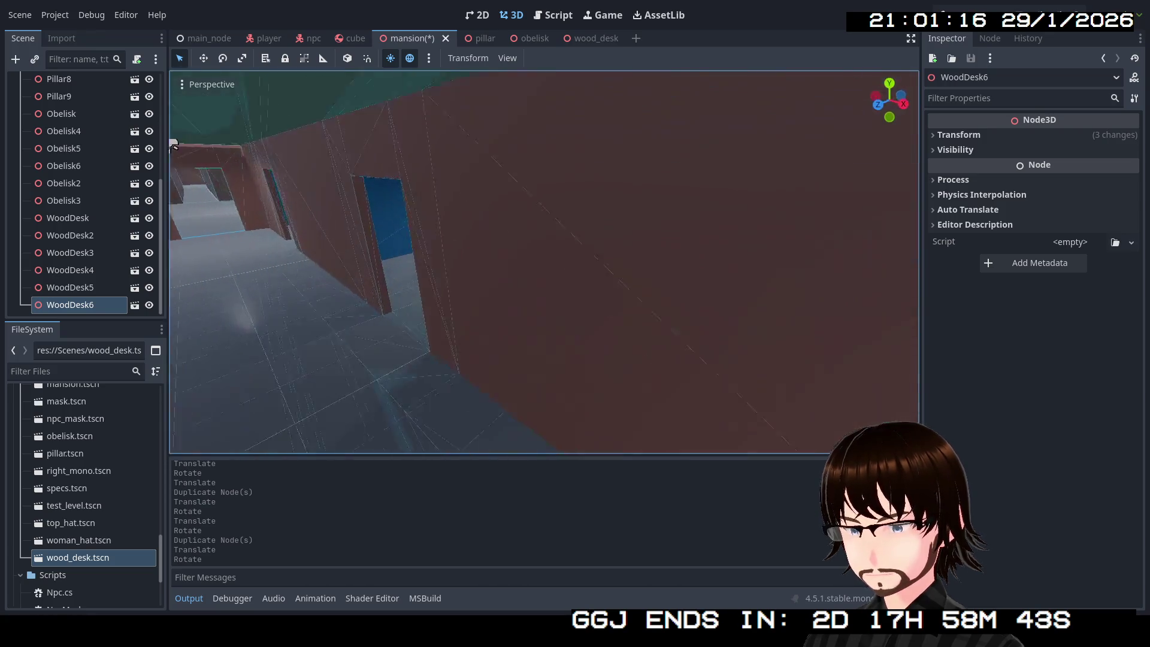
{"action": "key", "text": "f"}
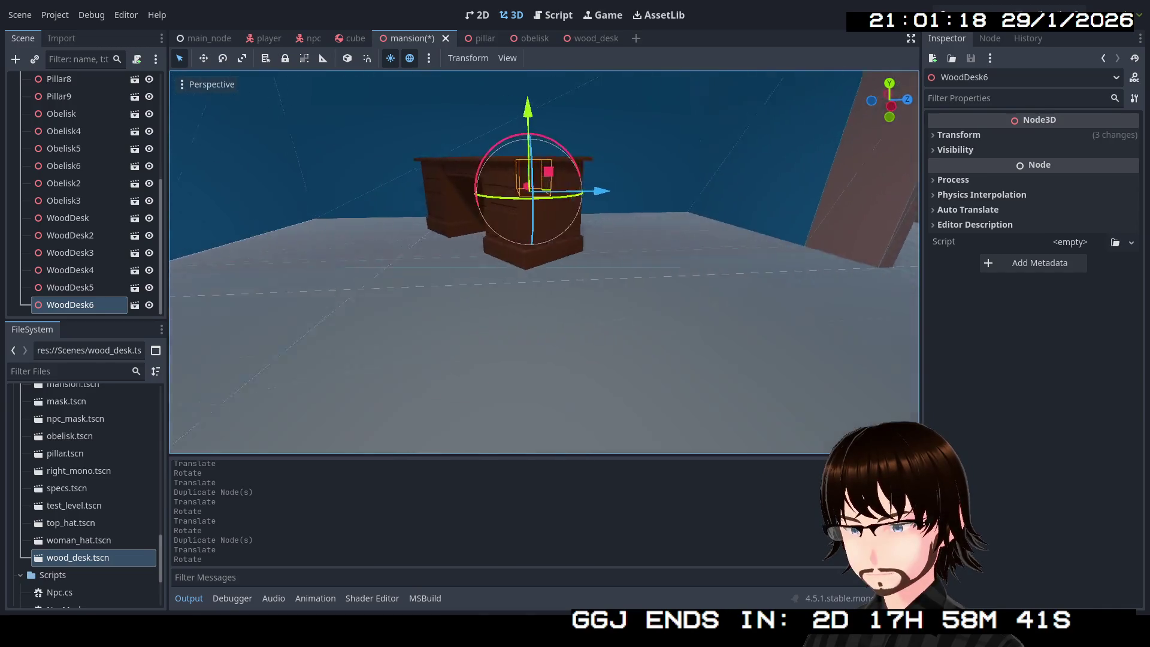
Rotate WoodDesk5 a quarter turn, then select WoodDesk4 and view it up close.
{"action": "left_click", "coordinate": [585, 322]}
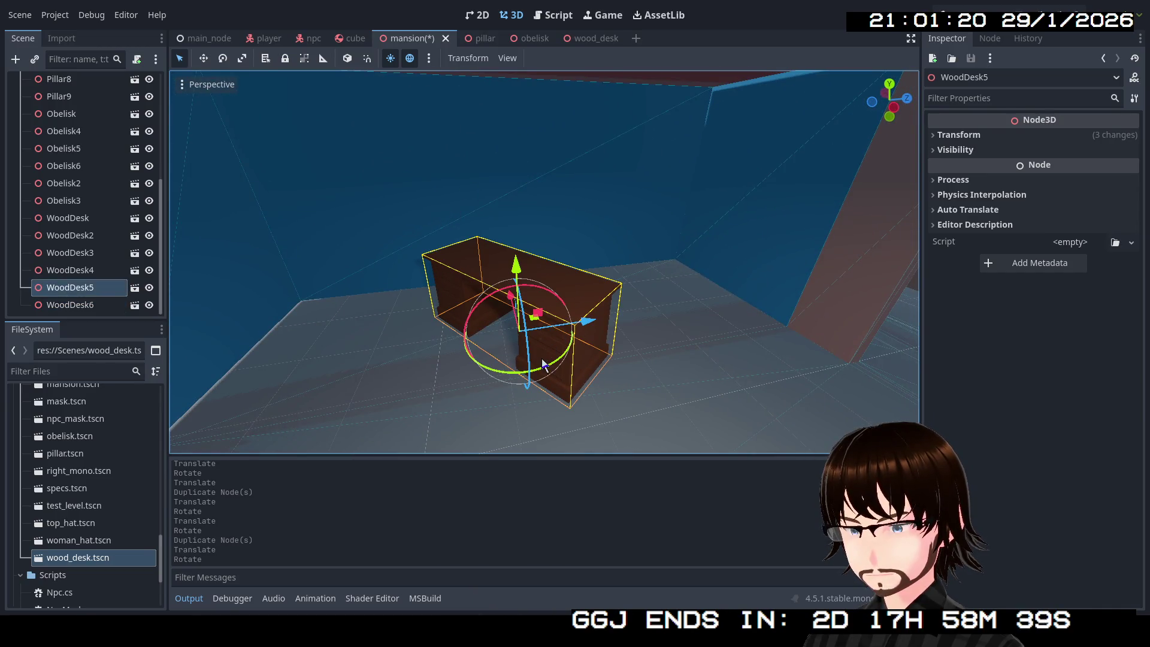
{"action": "mouse_move", "coordinate": [545, 370]}
{"action": "left_mouse_down"}
{"action": "mouse_move", "coordinate": [593, 326]}
{"action": "mouse_move", "coordinate": [490, 354]}
{"action": "mouse_move", "coordinate": [582, 329]}
{"action": "mouse_move", "coordinate": [584, 318]}
{"action": "mouse_move", "coordinate": [527, 327]}
{"action": "mouse_move", "coordinate": [618, 347]}
{"action": "left_mouse_up"}
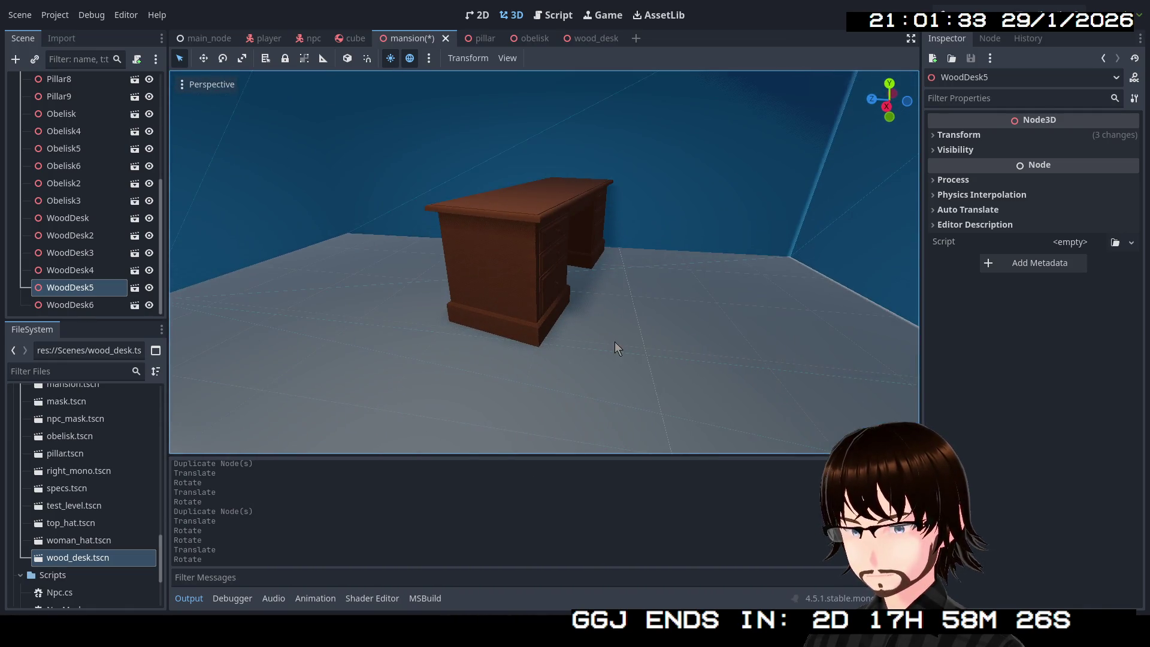
{"action": "left_click", "coordinate": [519, 258]}
{"action": "left_click_drag", "start_coordinate": [517, 291], "coordinate": [689, 345]}
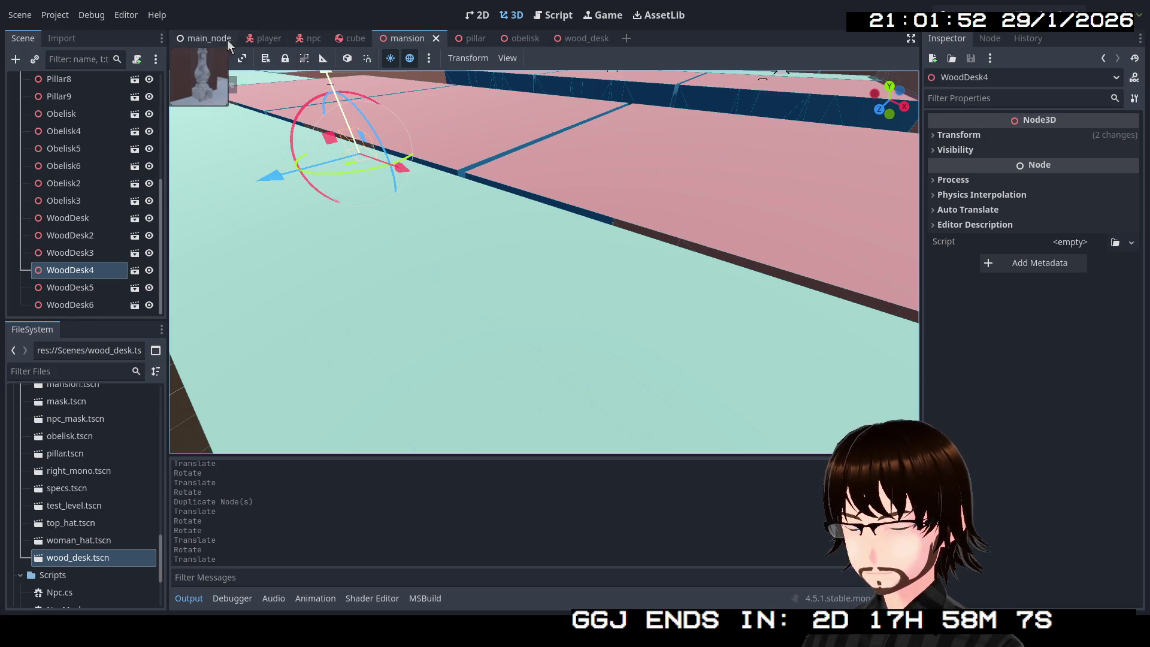
Switch to the main_node scene and fly the camera up over the whole level.
{"action": "left_click", "coordinate": [206, 38]}
{"action": "left_click_drag", "start_coordinate": [516, 292], "coordinate": [516, 291]}
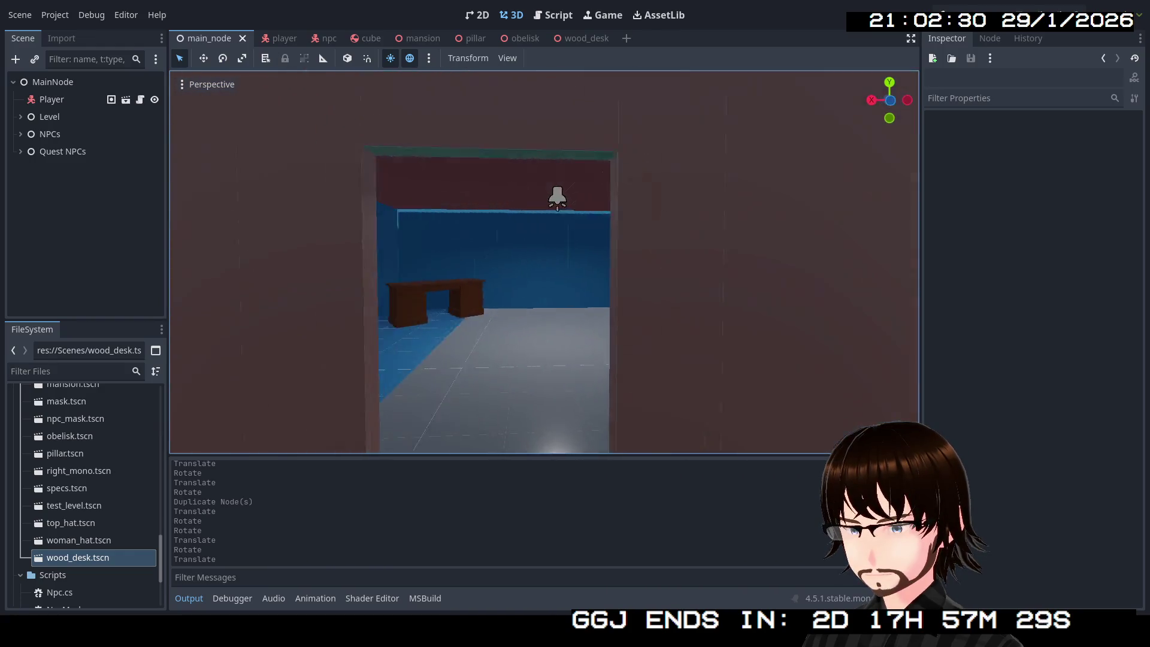
{"action": "scroll", "coordinate": [544, 261], "scroll_direction": "down", "scroll_amount": 5}
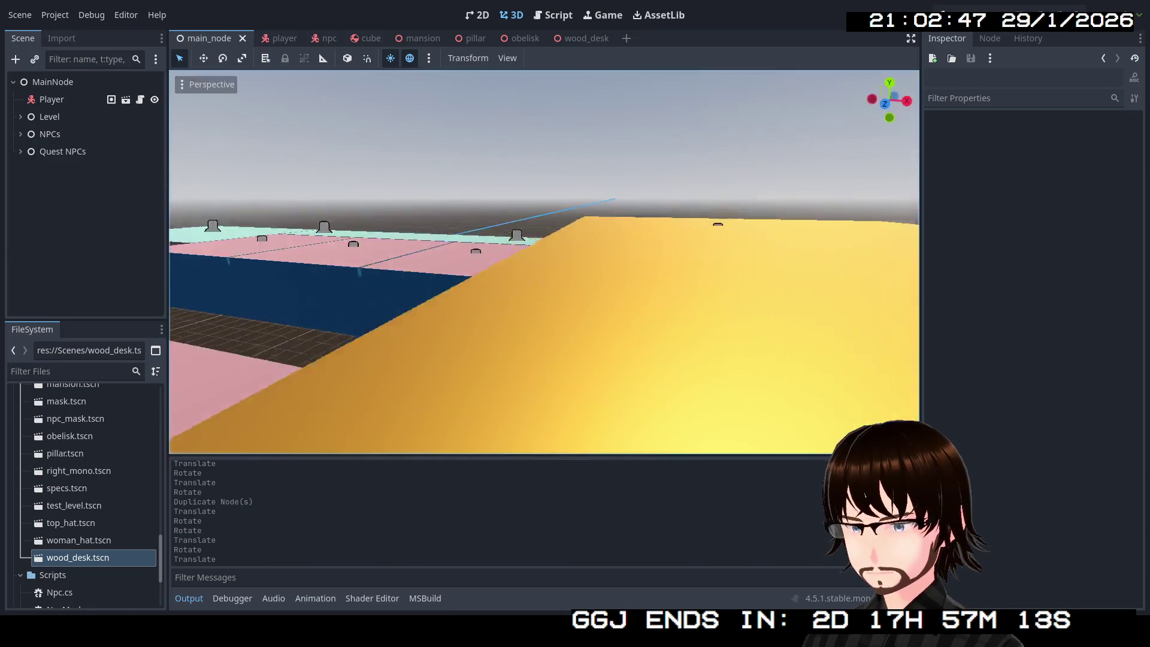
{"action": "key", "text": "s"}
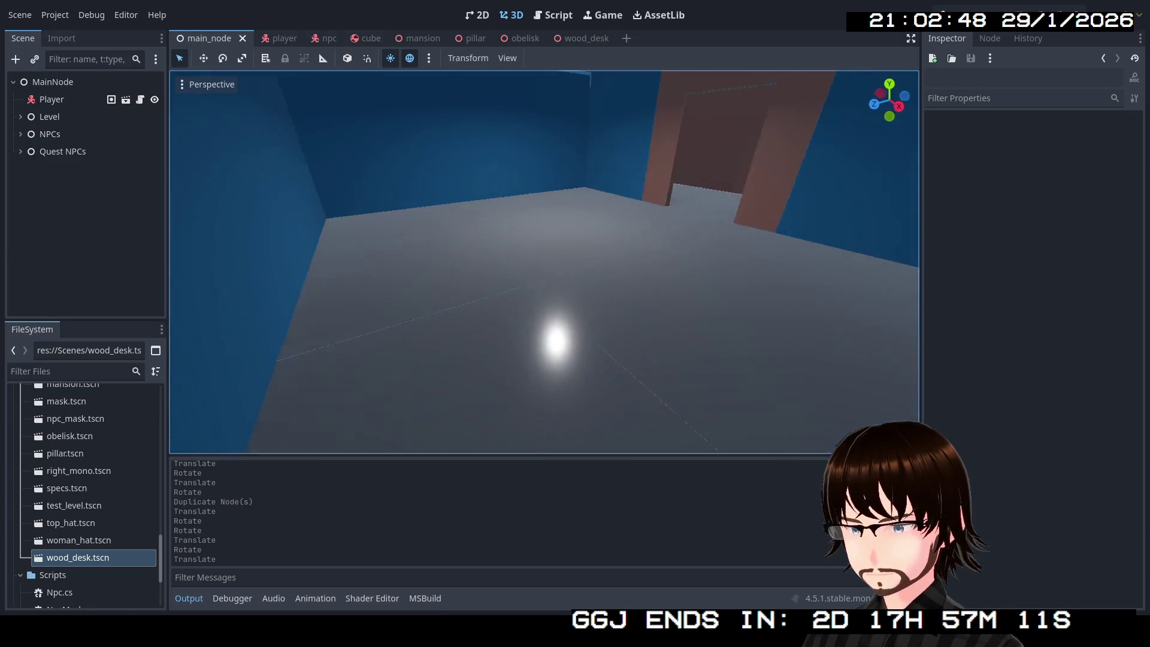
{"action": "key", "text": "s"}
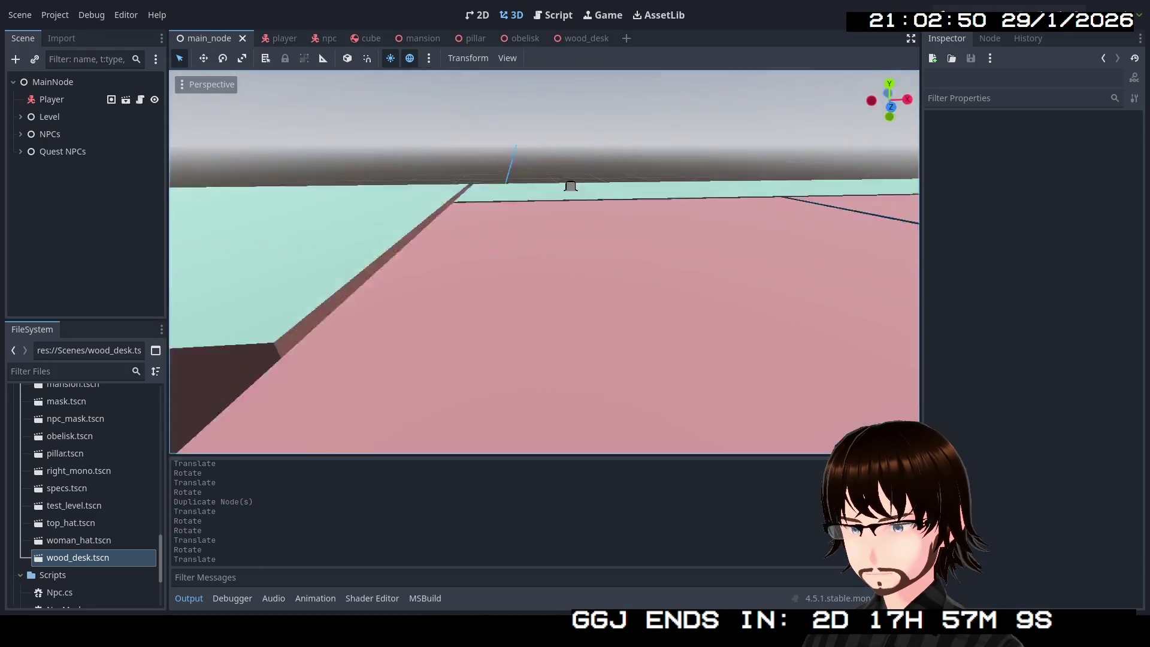
{"action": "key", "text": "s"}
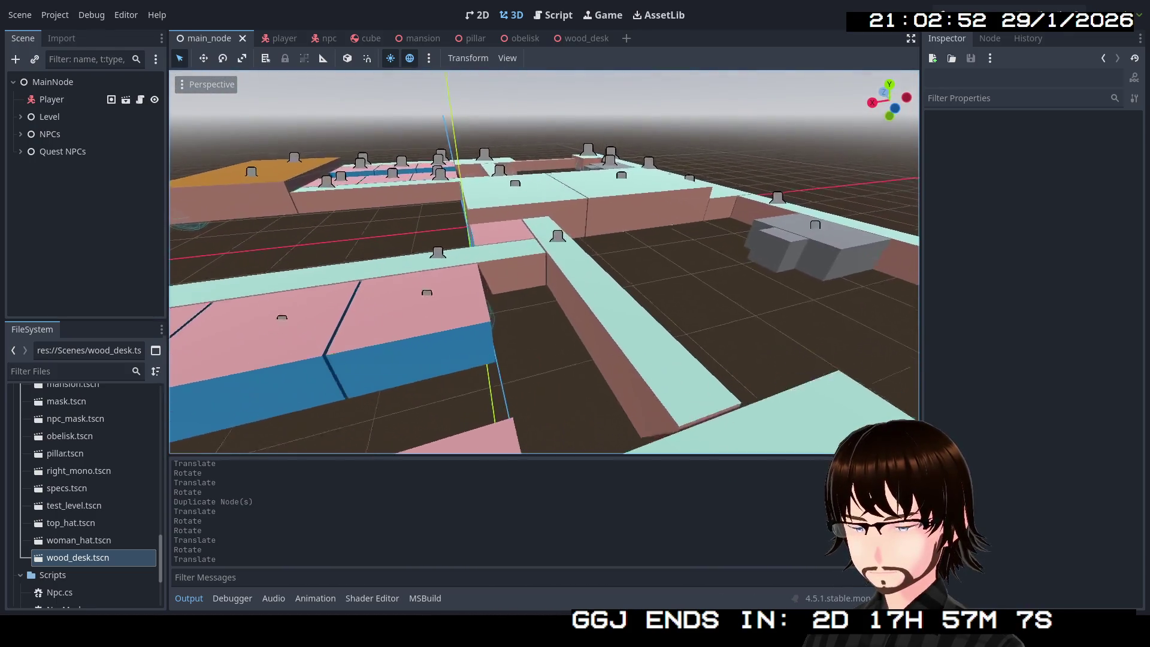
{"action": "key", "text": "d"}
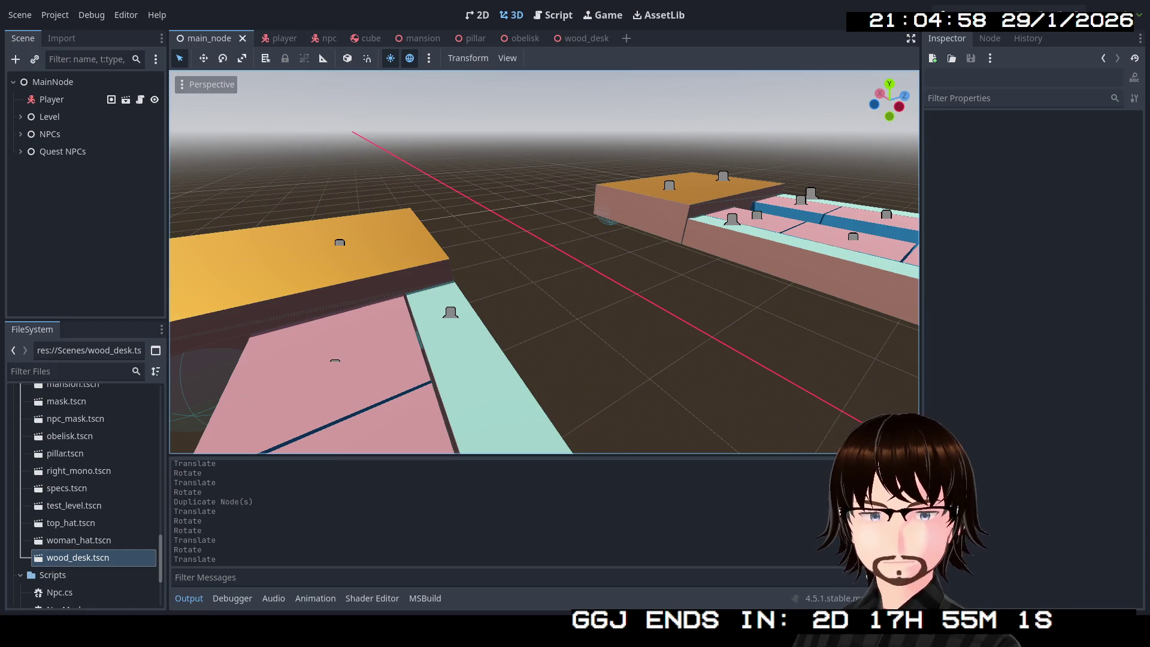
{"action": "scroll", "coordinate": [84, 498], "scroll_direction": "up", "scroll_amount": 10}
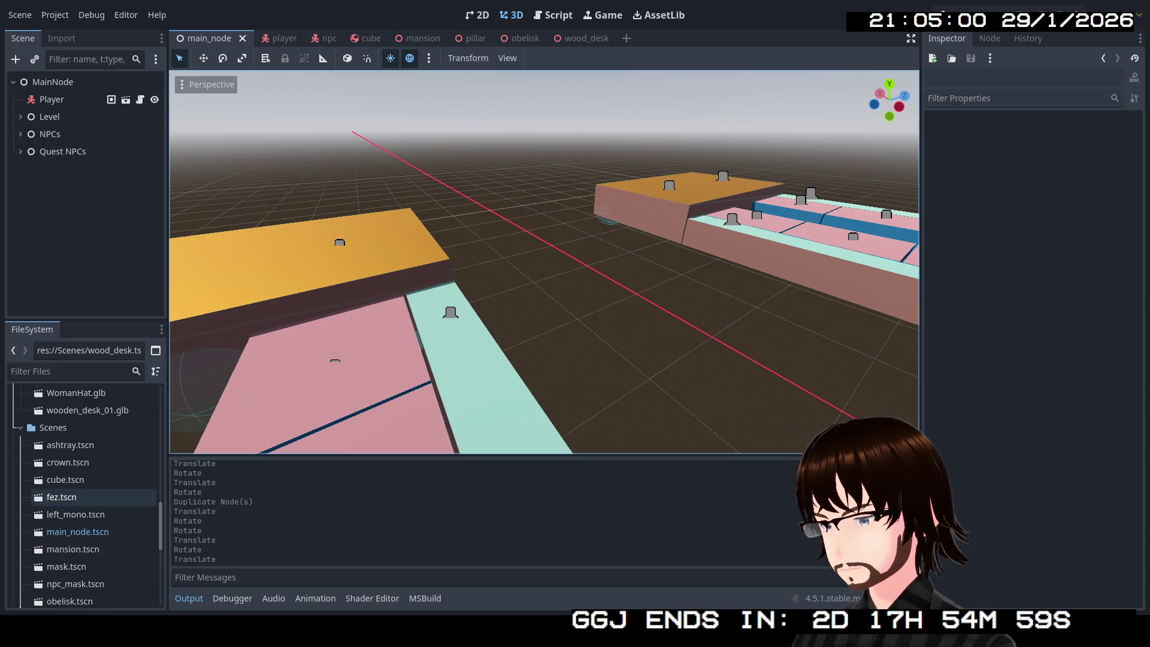
Close the pillar, obelisk and wood_desk scene tabs, leaving the new empty scene.
{"action": "scroll", "coordinate": [89, 497], "scroll_direction": "up", "scroll_amount": 10}
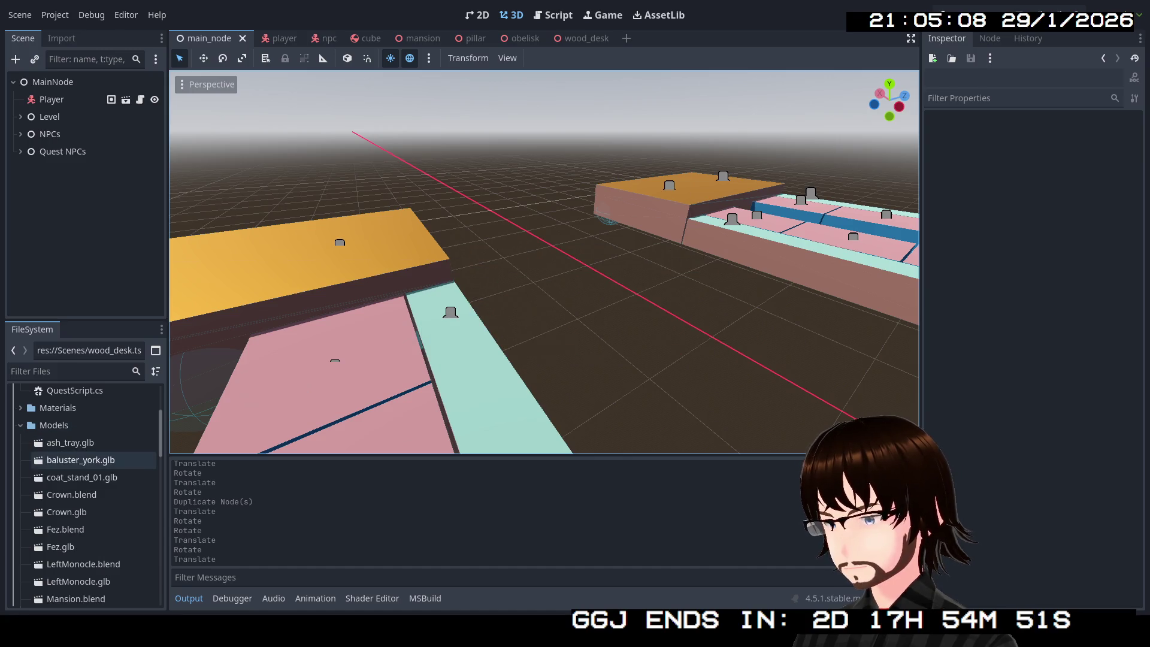
{"action": "left_click", "coordinate": [82, 477]}
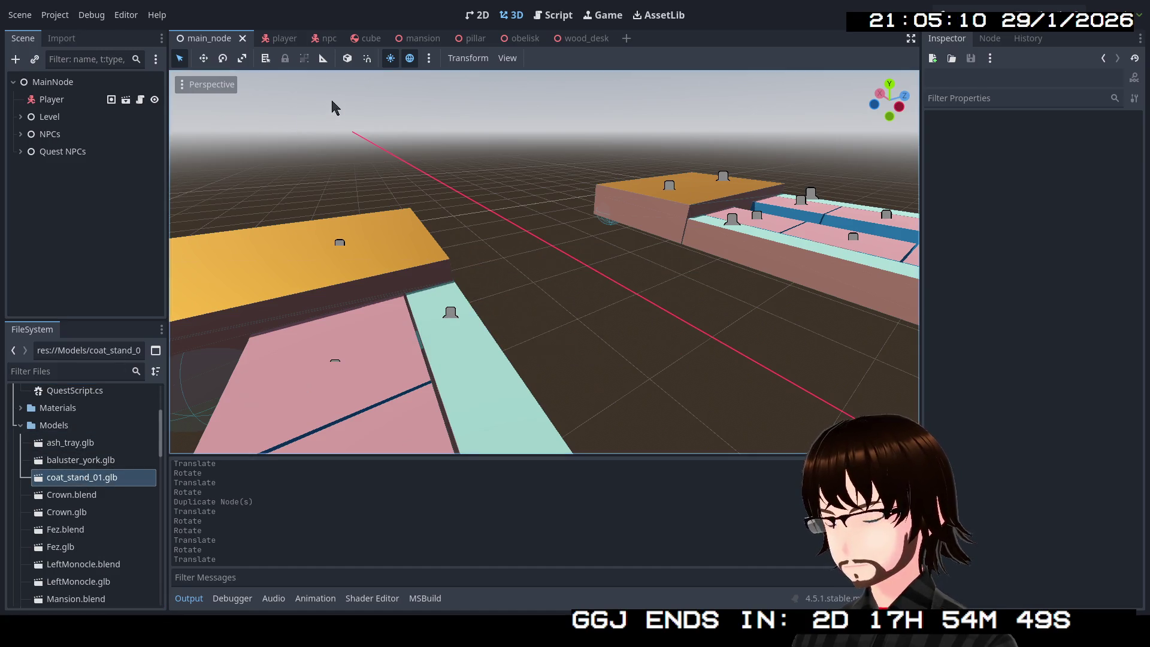
{"action": "left_click", "coordinate": [477, 38]}
{"action": "left_click", "coordinate": [494, 39]}
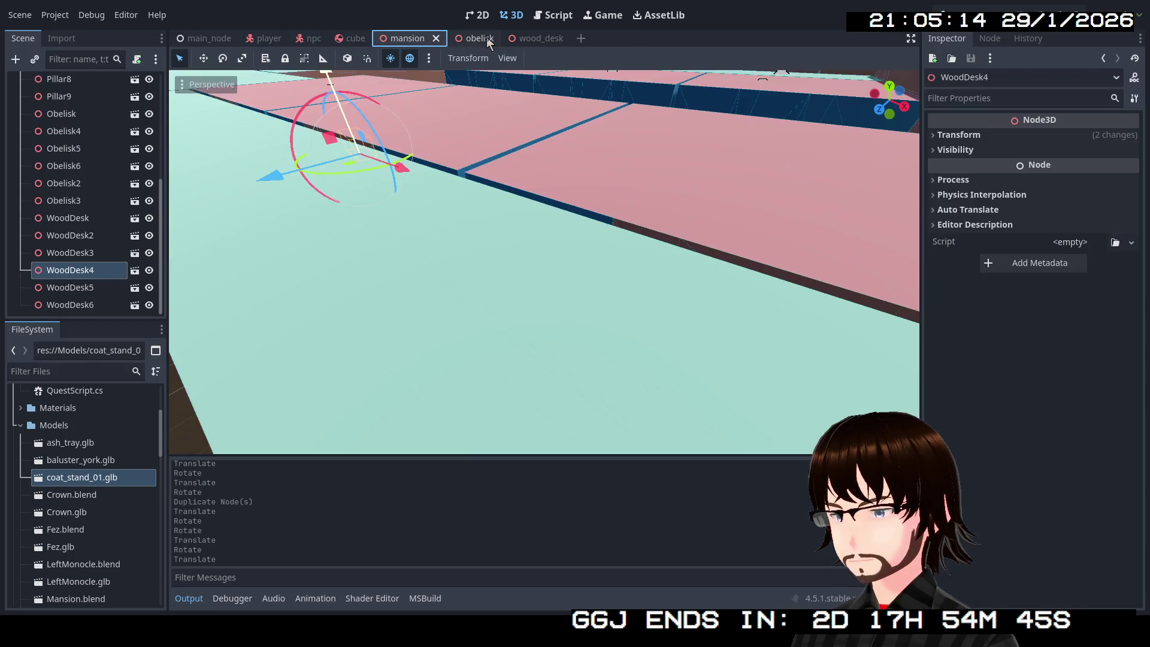
{"action": "left_click", "coordinate": [484, 39]}
{"action": "left_click", "coordinate": [490, 38]}
{"action": "left_click", "coordinate": [490, 38]}
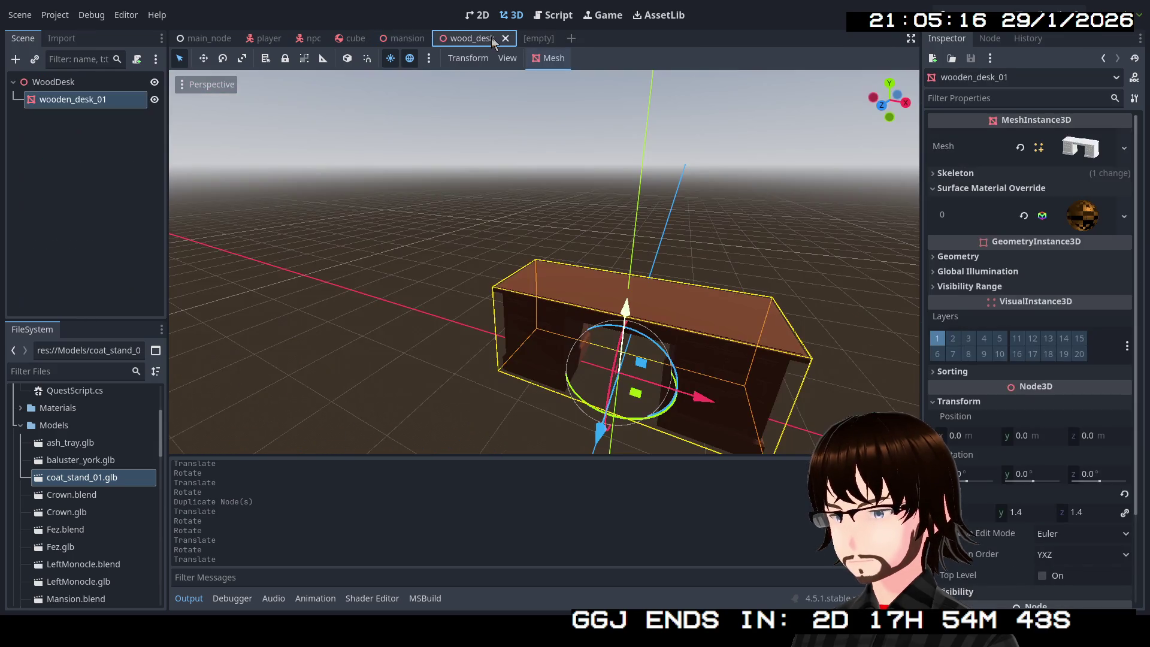
{"action": "left_click", "coordinate": [509, 38]}
{"action": "left_click", "coordinate": [464, 38]}
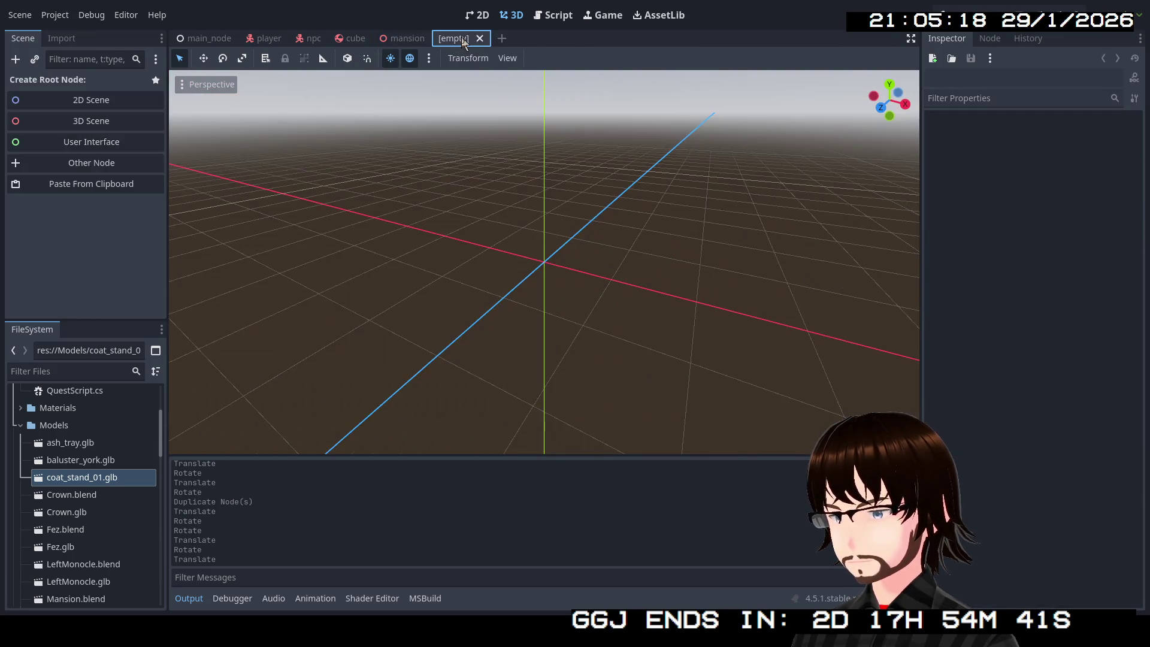
Give the new scene a Node3D root named CoatStand.
{"action": "left_click", "coordinate": [113, 120]}
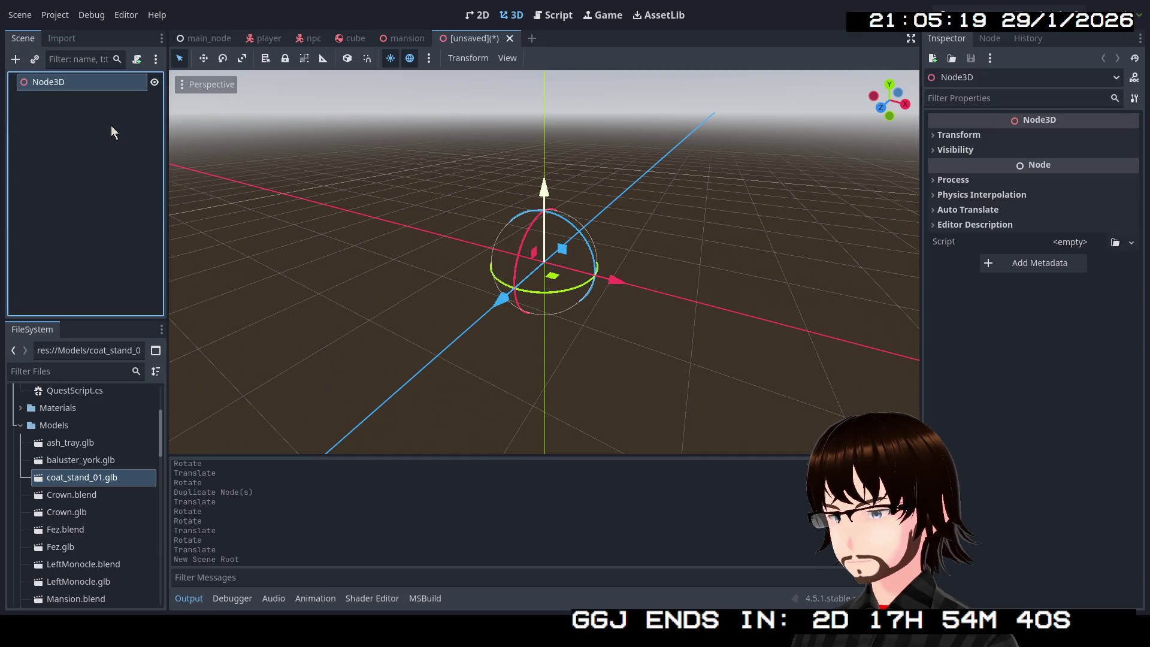
{"action": "double_click", "coordinate": [86, 91]}
{"action": "type", "text": "CoatStand"}
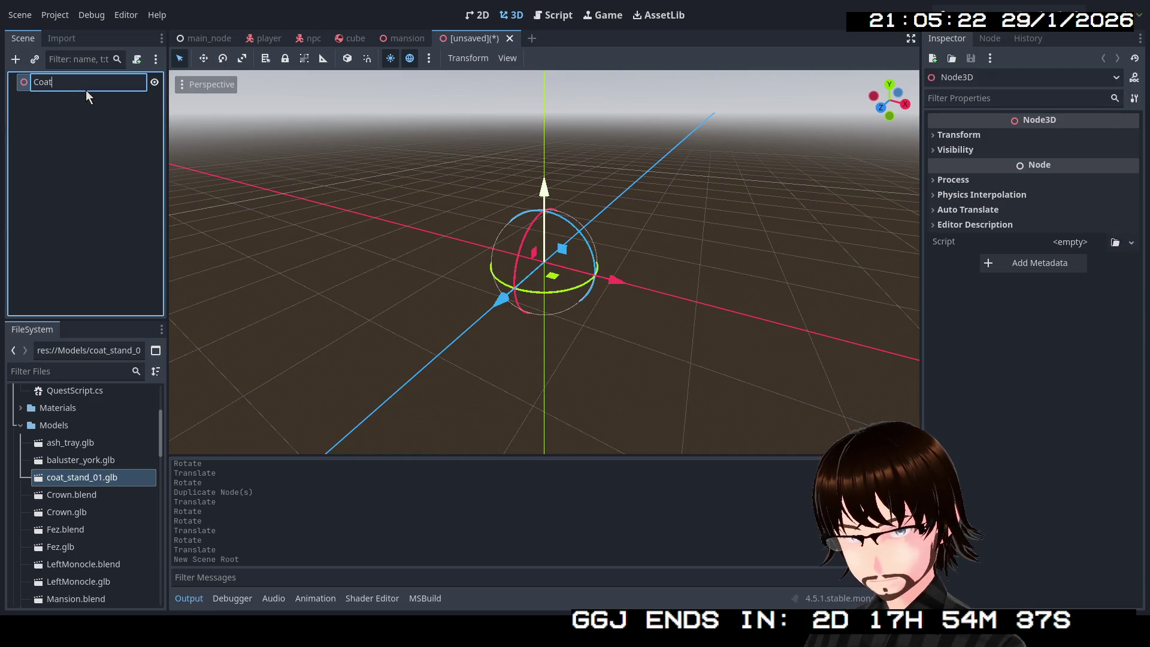
{"action": "key", "text": "Return"}
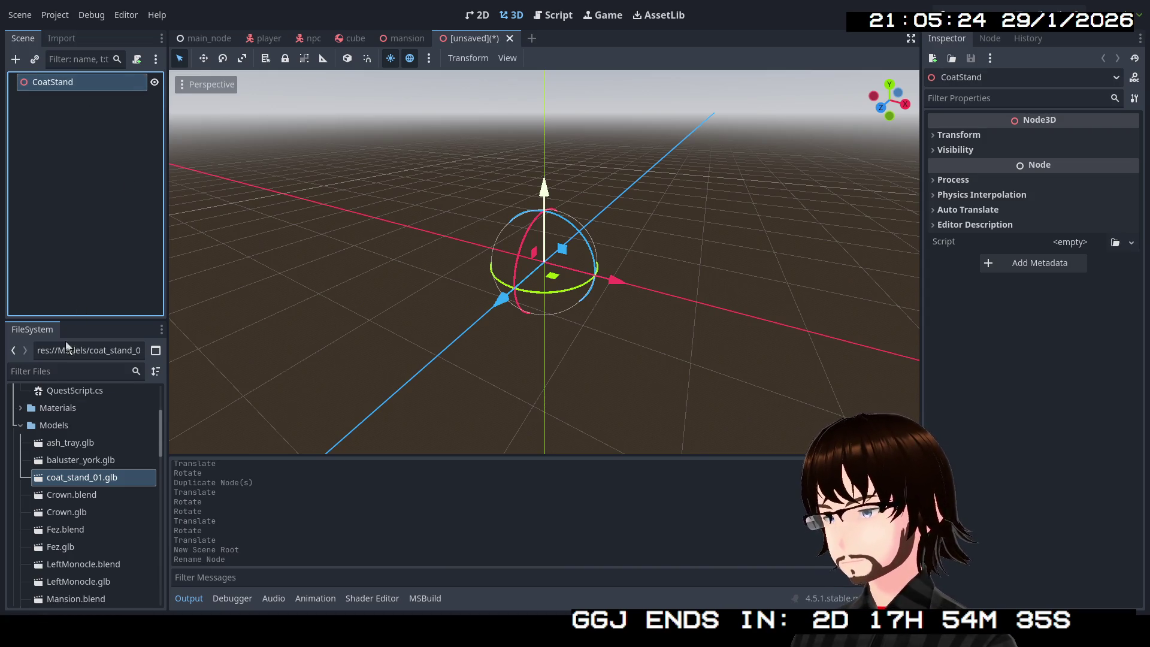
Add coat_stand_01.glb, move its mesh directly under CoatStand, and delete the coat_stand_012 wrapper.
{"action": "mouse_move", "coordinate": [93, 478]}
{"action": "left_mouse_down"}
{"action": "mouse_move", "coordinate": [67, 318]}
{"action": "mouse_move", "coordinate": [54, 85]}
{"action": "left_mouse_up"}
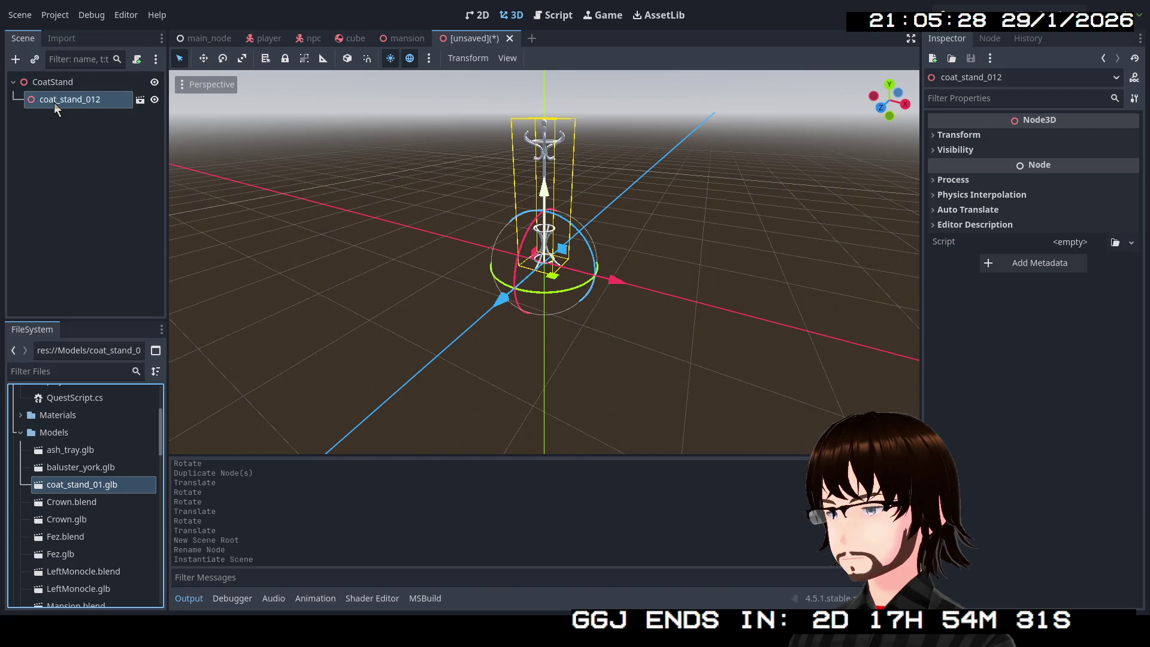
{"action": "right_click", "coordinate": [55, 101]}
{"action": "left_click", "coordinate": [94, 465]}
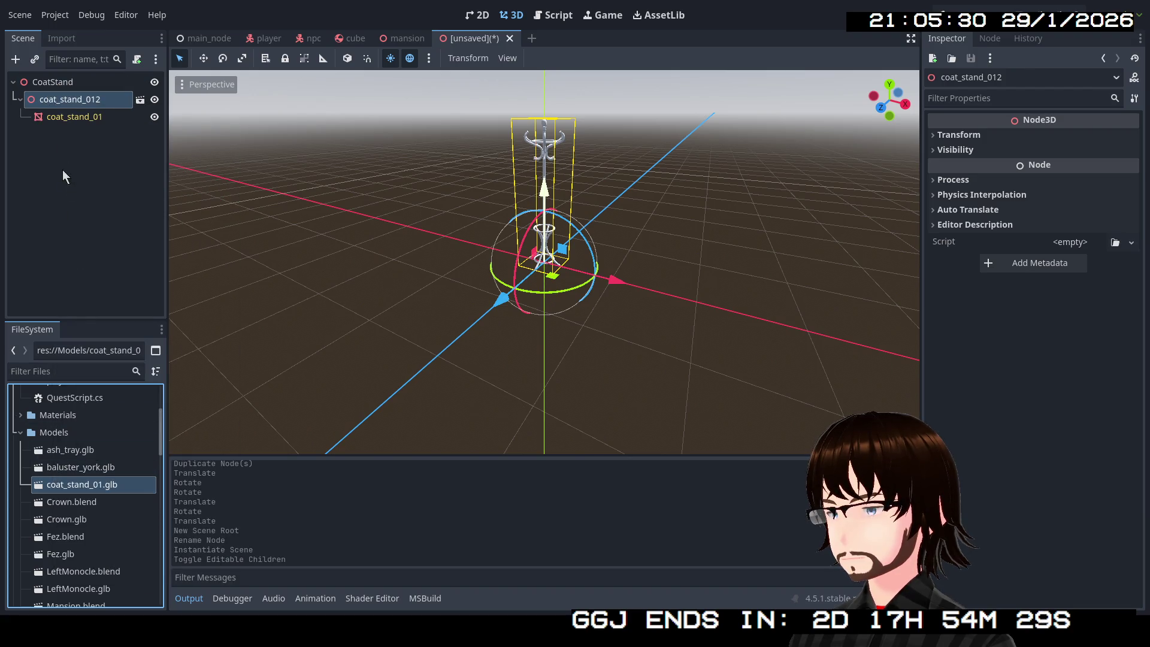
{"action": "left_click", "coordinate": [67, 119]}
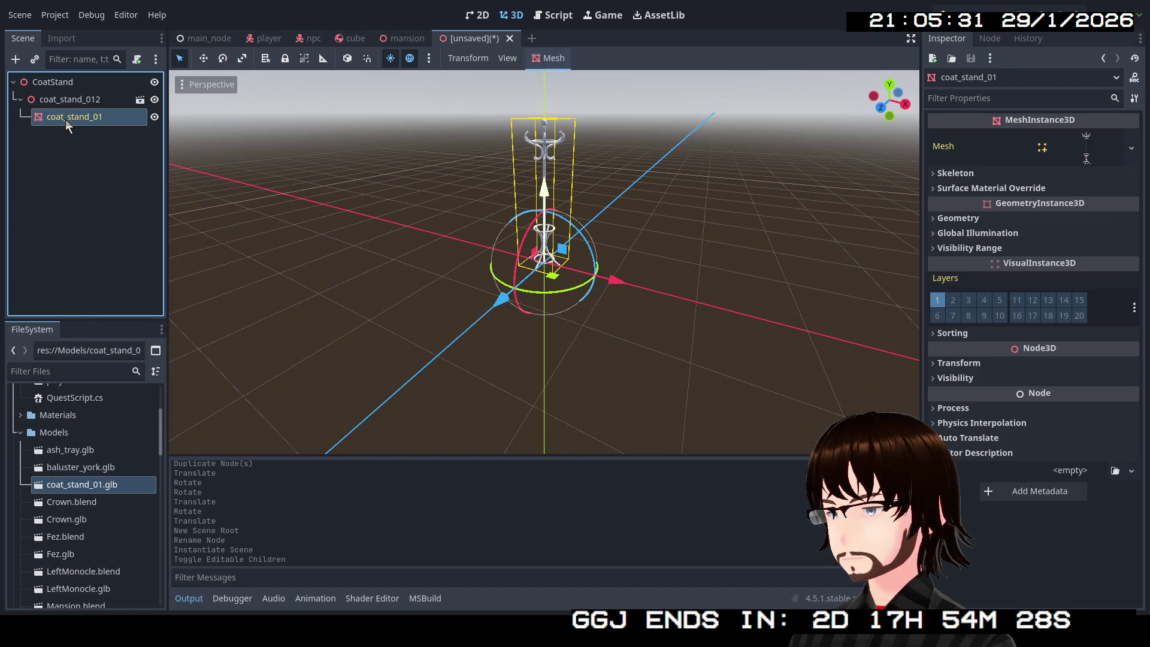
{"action": "right_click", "coordinate": [69, 85]}
{"action": "left_click", "coordinate": [93, 185]}
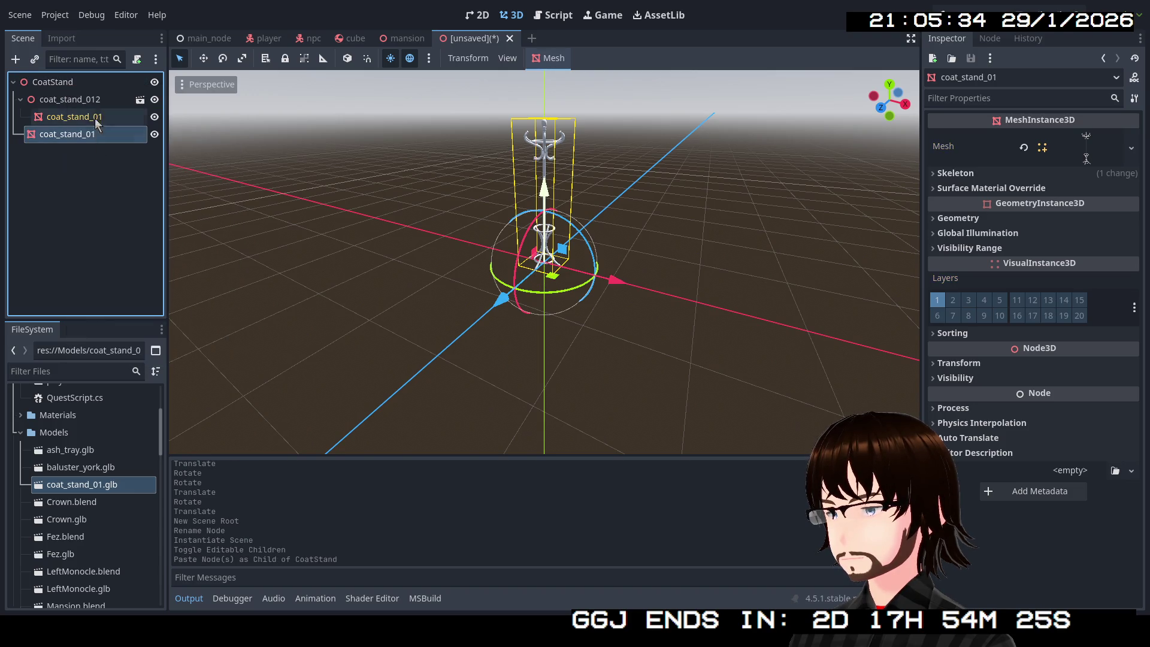
{"action": "left_click", "coordinate": [74, 106]}
{"action": "key", "text": "Delete"}
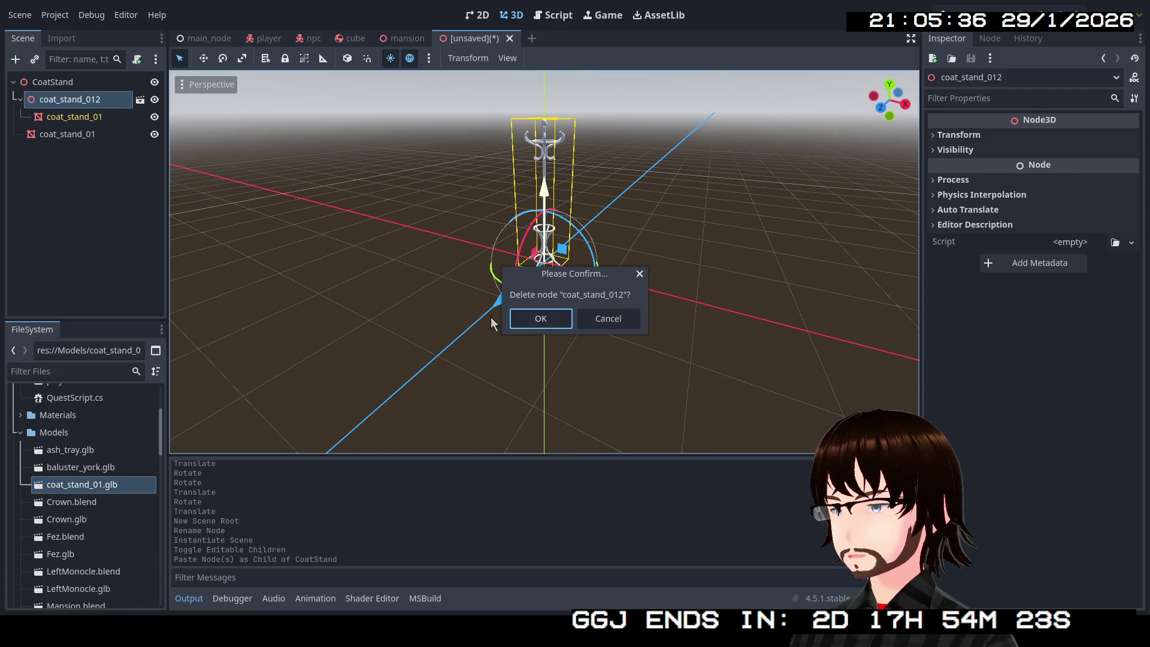
{"action": "left_click", "coordinate": [522, 321]}
Set the coat_stand_01 mesh scale to 1.3 and save the scene.
{"action": "left_click", "coordinate": [114, 103]}
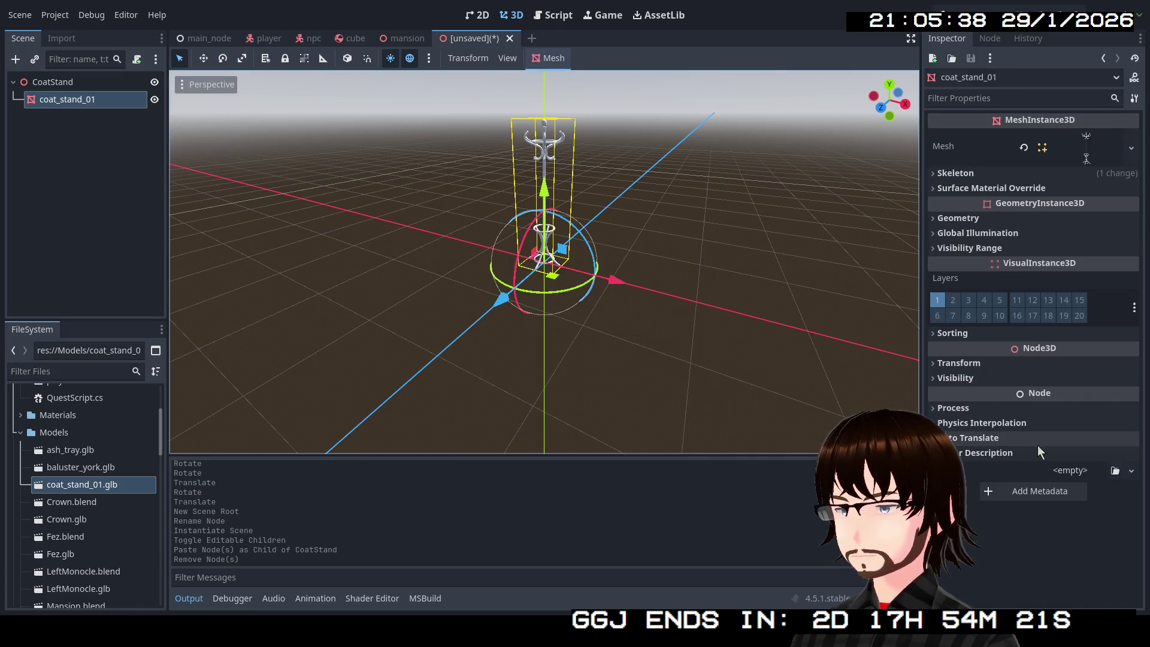
{"action": "left_click", "coordinate": [958, 363]}
{"action": "left_click", "coordinate": [971, 474]}
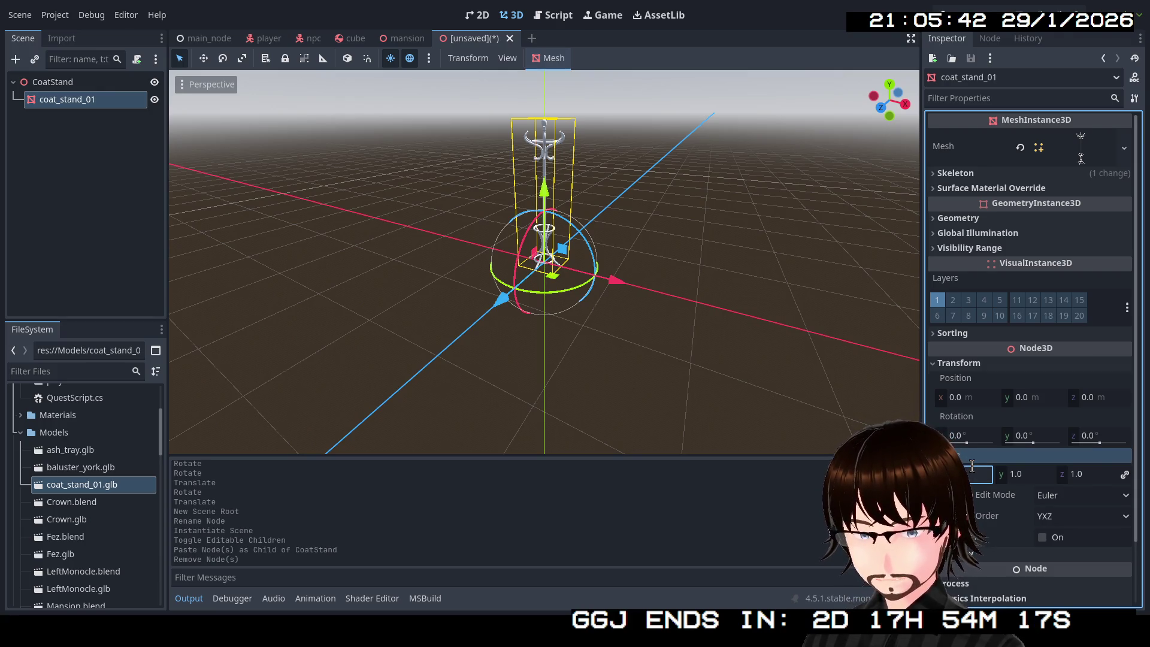
{"action": "type", "text": "1.3"}
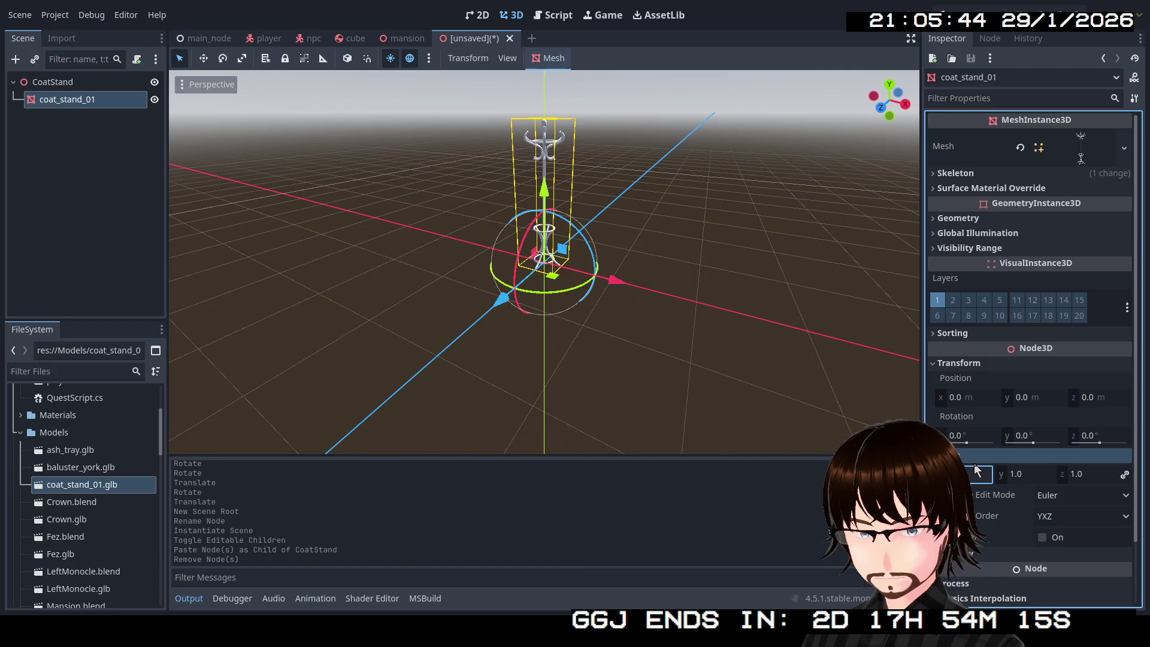
{"action": "key", "text": "Return"}
{"action": "scroll", "coordinate": [579, 258], "scroll_direction": "up", "scroll_amount": 3}
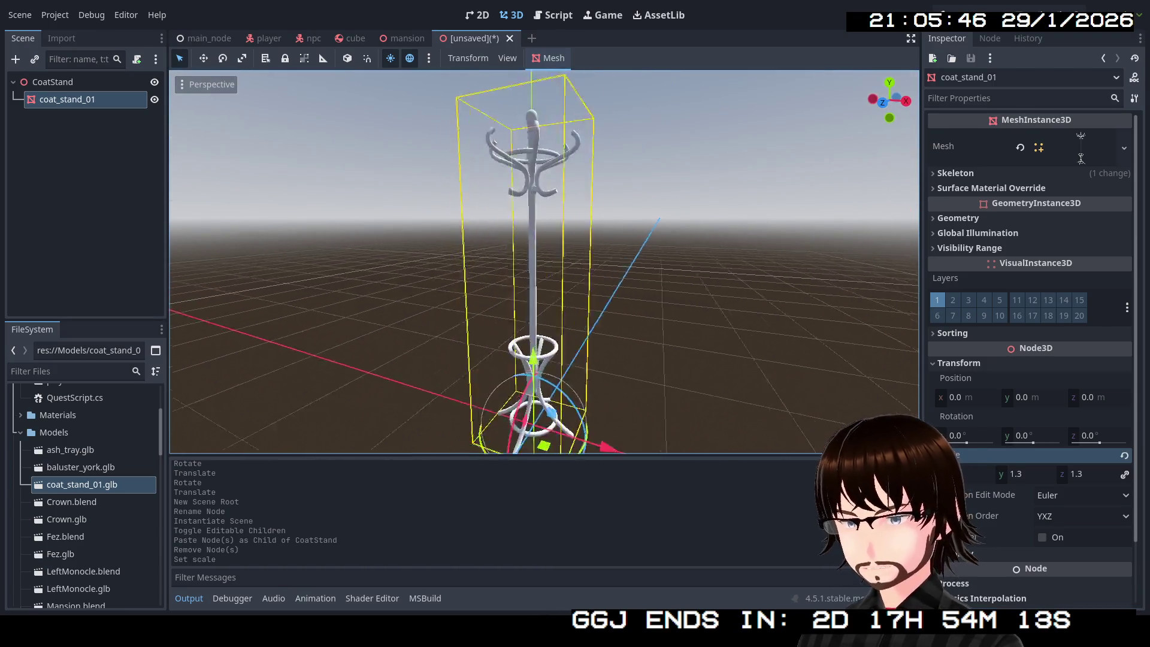
{"action": "key", "text": "ctrl+s"}
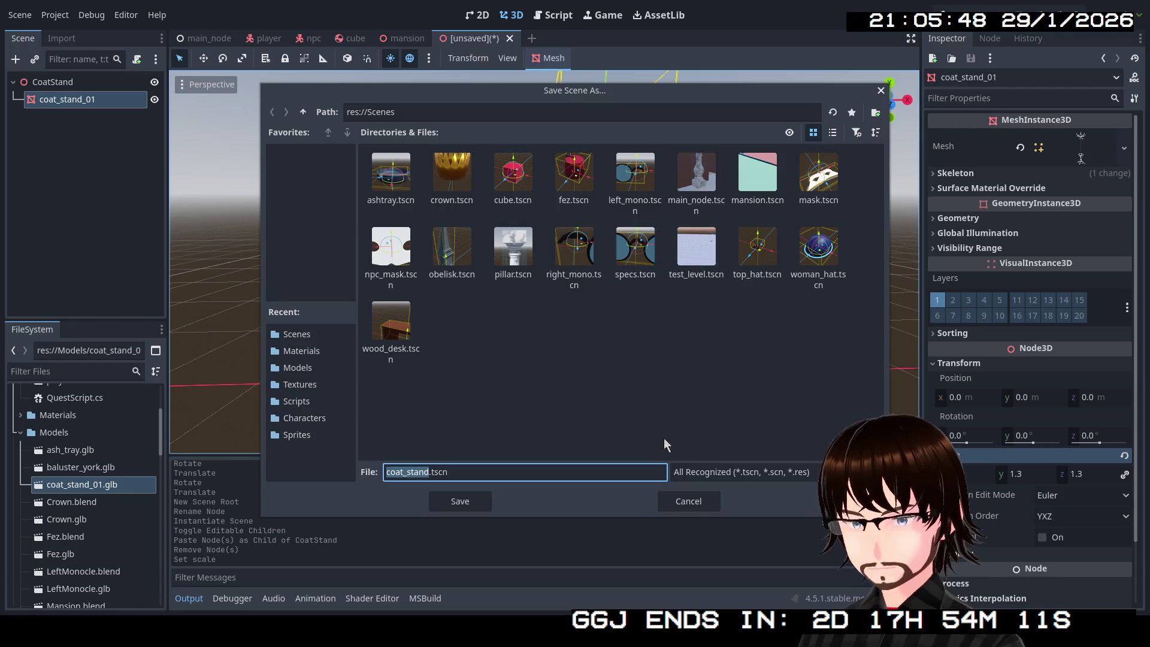
Save as coat_stand.tscn and add a new StandardMaterial3D to surface material override slot 0.
{"action": "left_click", "coordinate": [486, 501]}
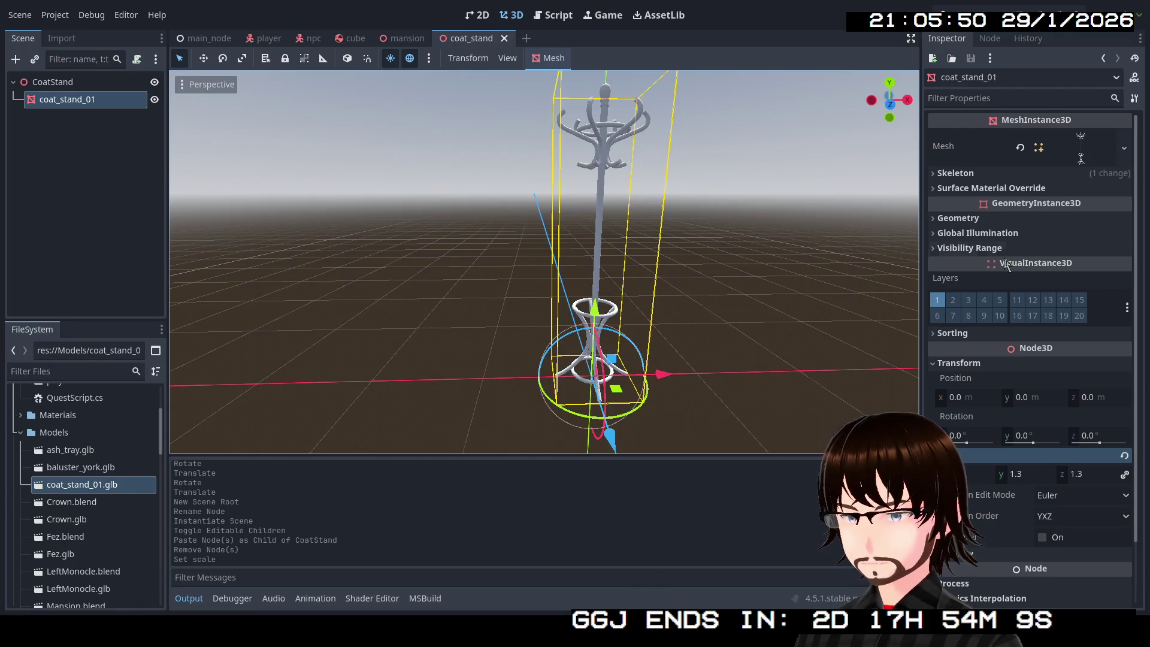
{"action": "left_click", "coordinate": [988, 219]}
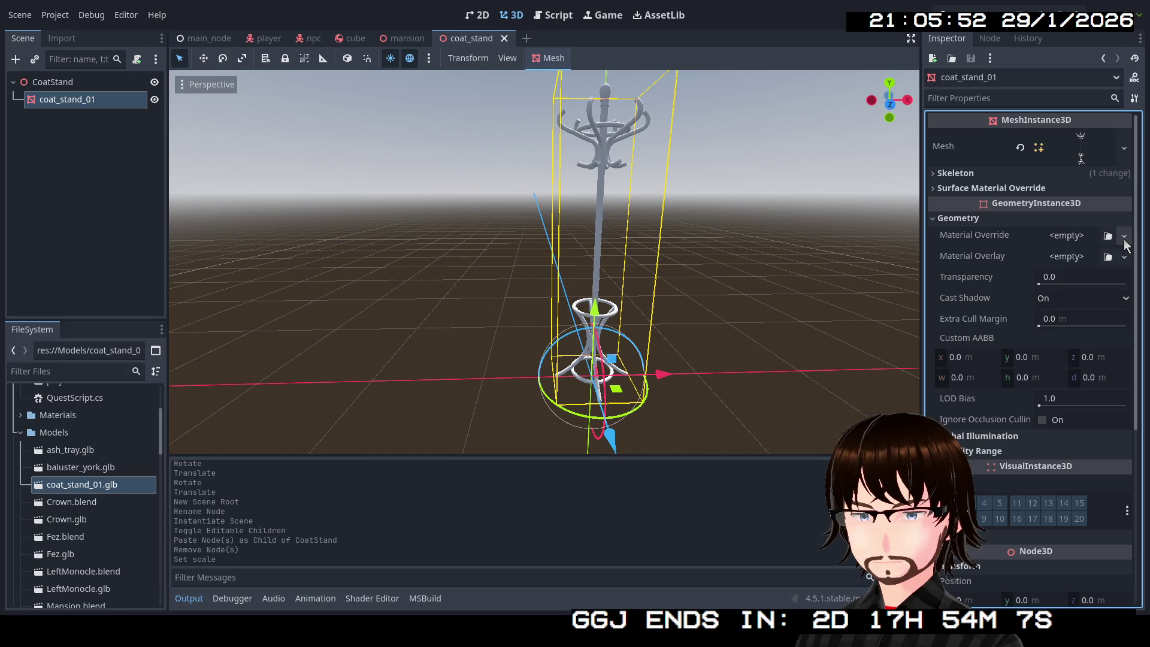
{"action": "left_click", "coordinate": [1037, 219]}
{"action": "left_click", "coordinate": [1029, 191]}
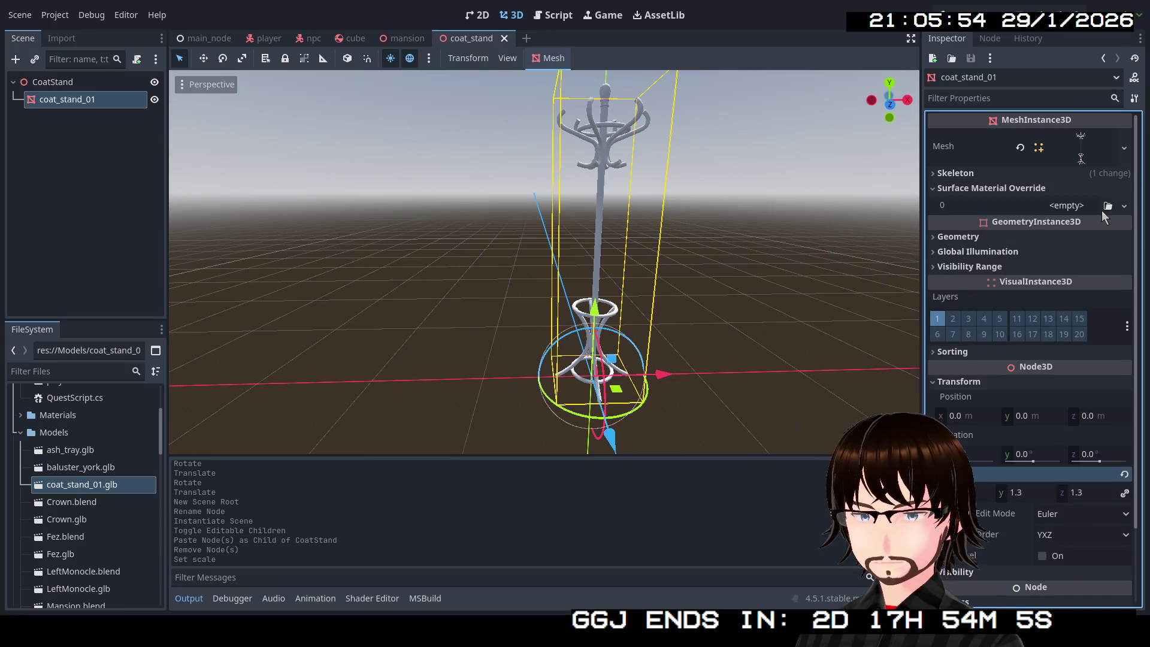
{"action": "left_click", "coordinate": [1123, 206]}
{"action": "left_click", "coordinate": [1084, 241]}
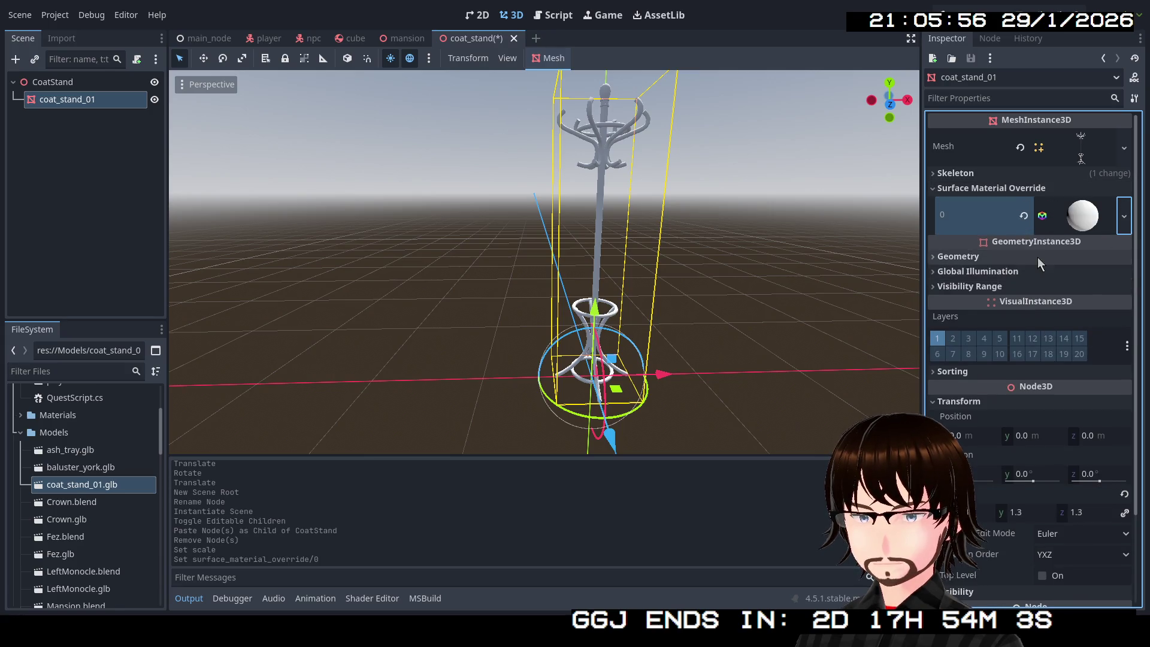
Set the material's albedo colour to dark brown 4f2600.
{"action": "left_click", "coordinate": [1073, 217]}
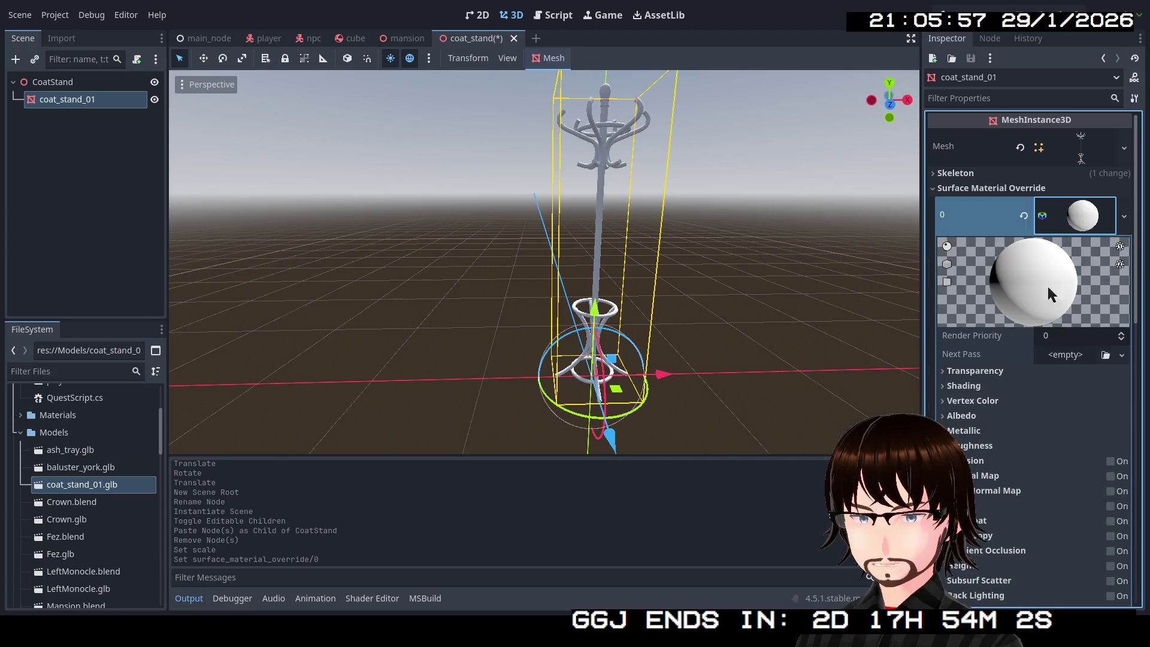
{"action": "left_click", "coordinate": [978, 415]}
{"action": "left_click", "coordinate": [1055, 433]}
{"action": "left_click", "coordinate": [1133, 178]}
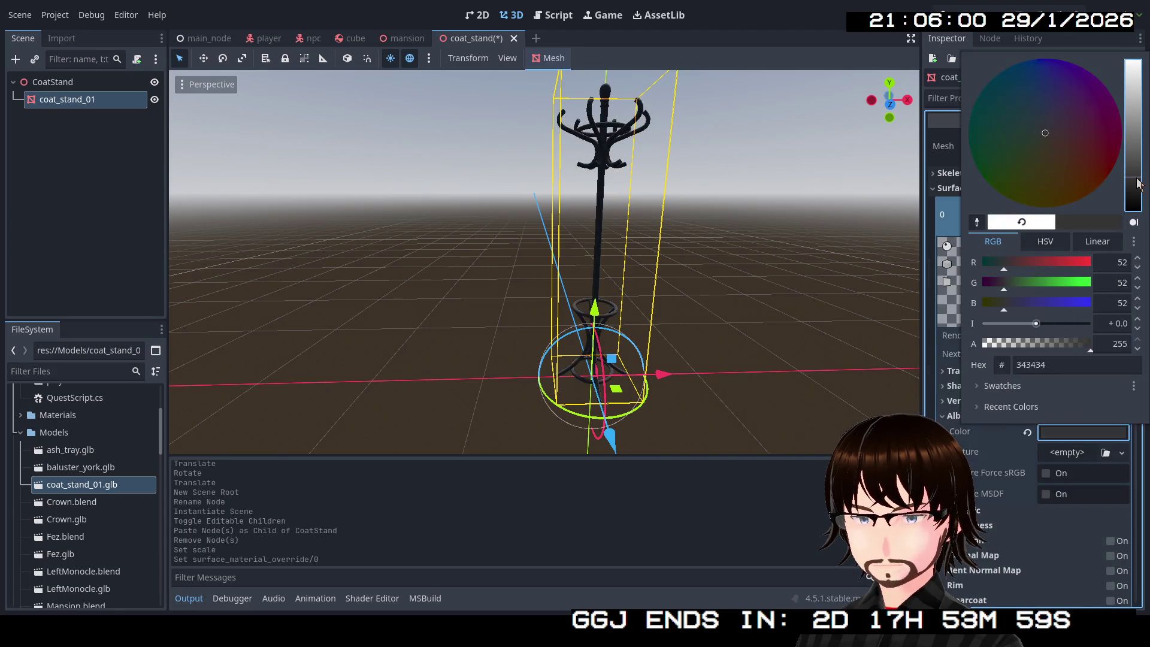
{"action": "left_click", "coordinate": [1085, 188]}
{"action": "left_click_drag", "start_coordinate": [1085, 189], "coordinate": [1087, 195]}
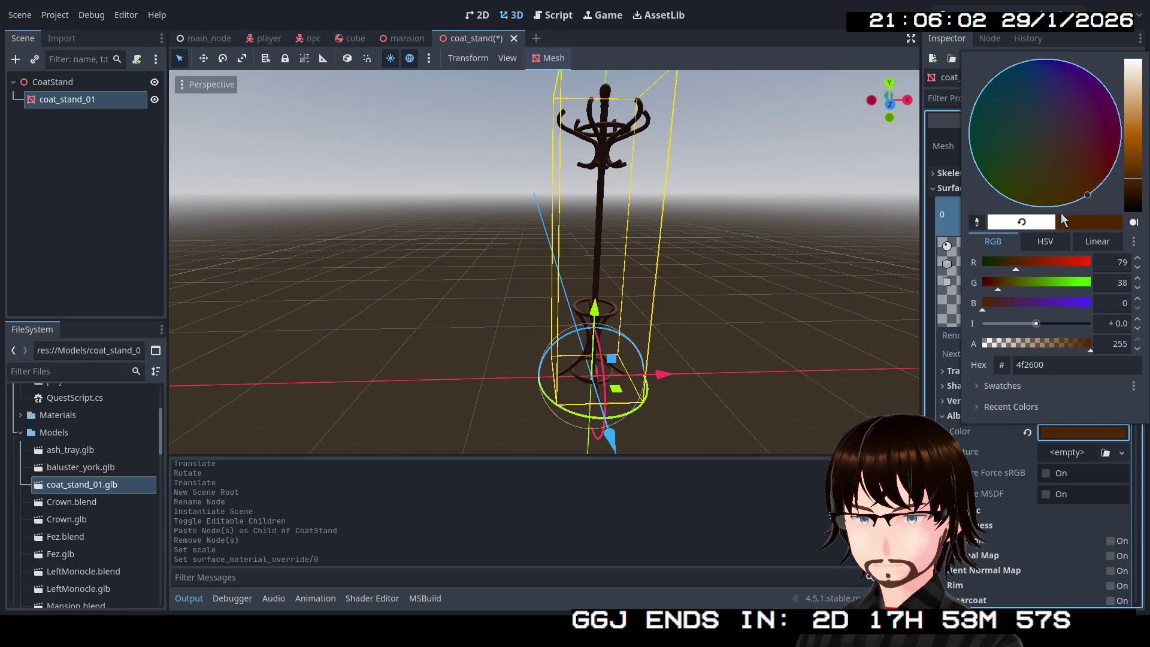
{"action": "left_click", "coordinate": [707, 311]}
Save coat_stand.tscn with the CoatStand root selected and return to the mansion scene.
{"action": "left_click", "coordinate": [707, 312]}
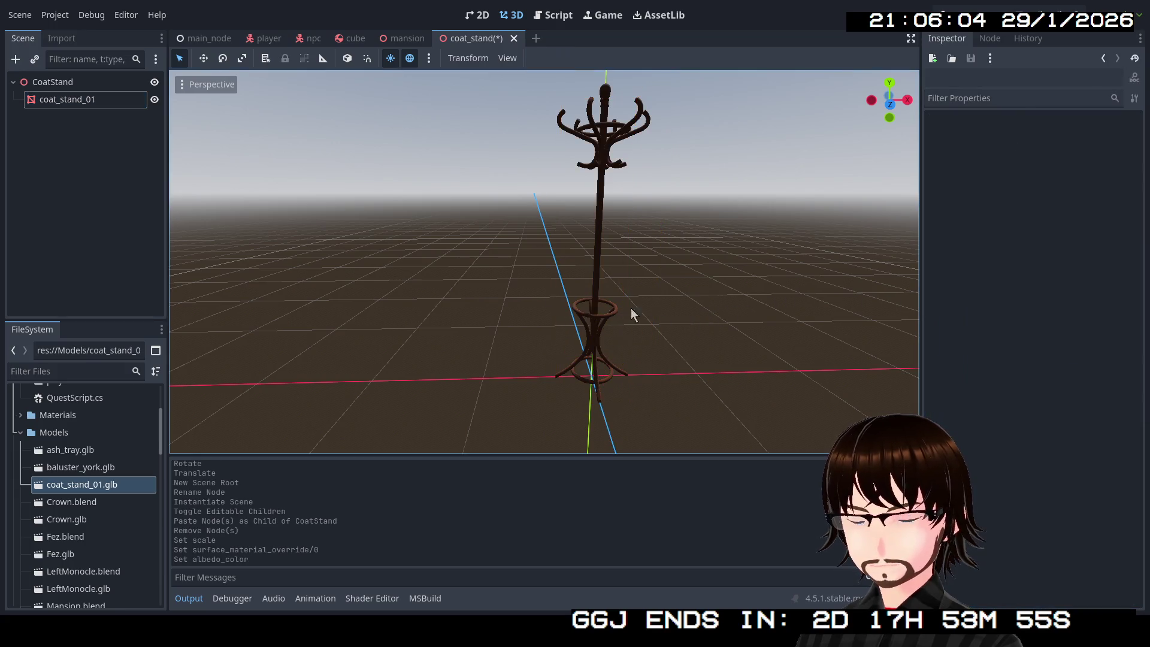
{"action": "left_click", "coordinate": [82, 117]}
{"action": "left_click", "coordinate": [84, 99]}
{"action": "left_click", "coordinate": [72, 82]}
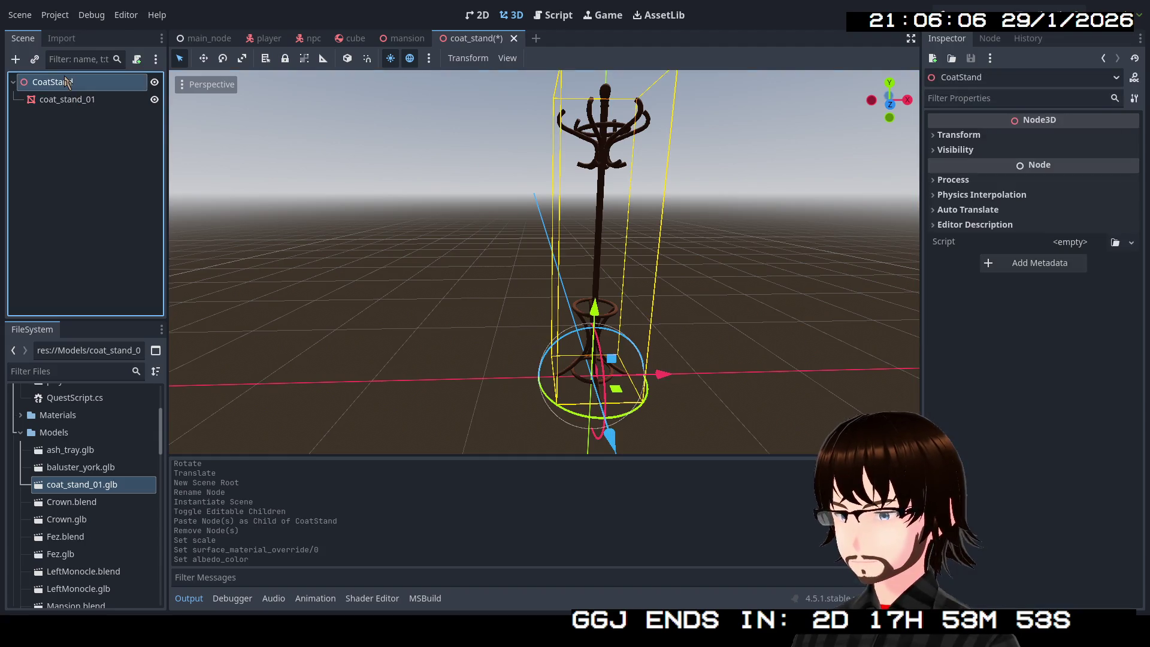
{"action": "key", "text": "ctrl+s"}
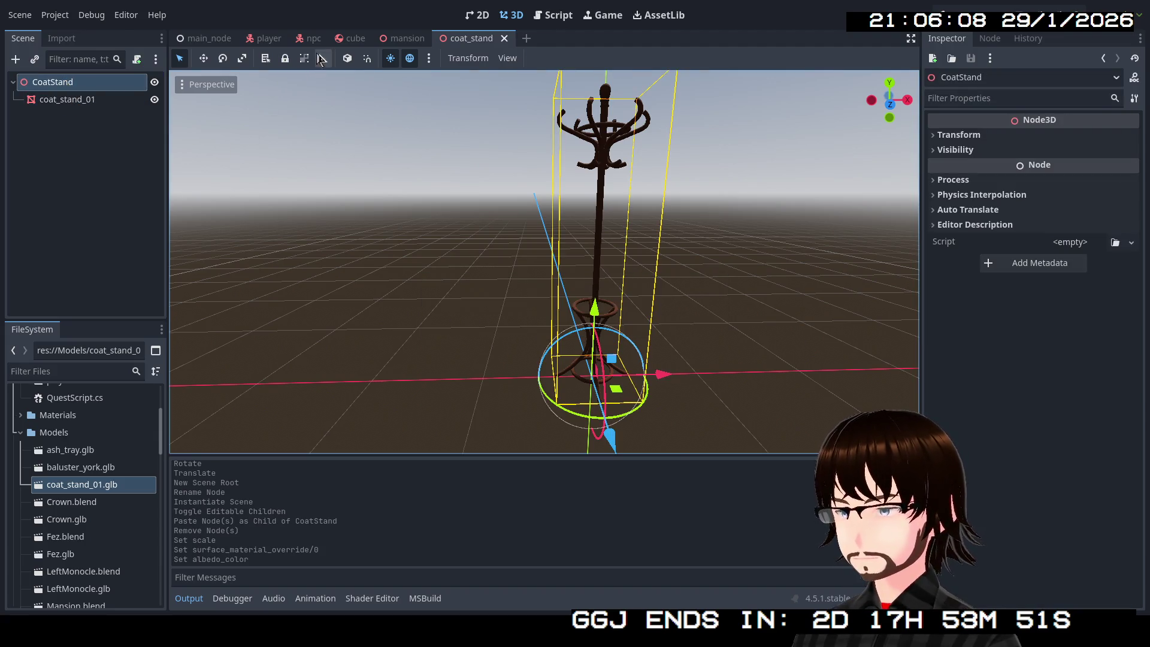
{"action": "left_click", "coordinate": [401, 38]}
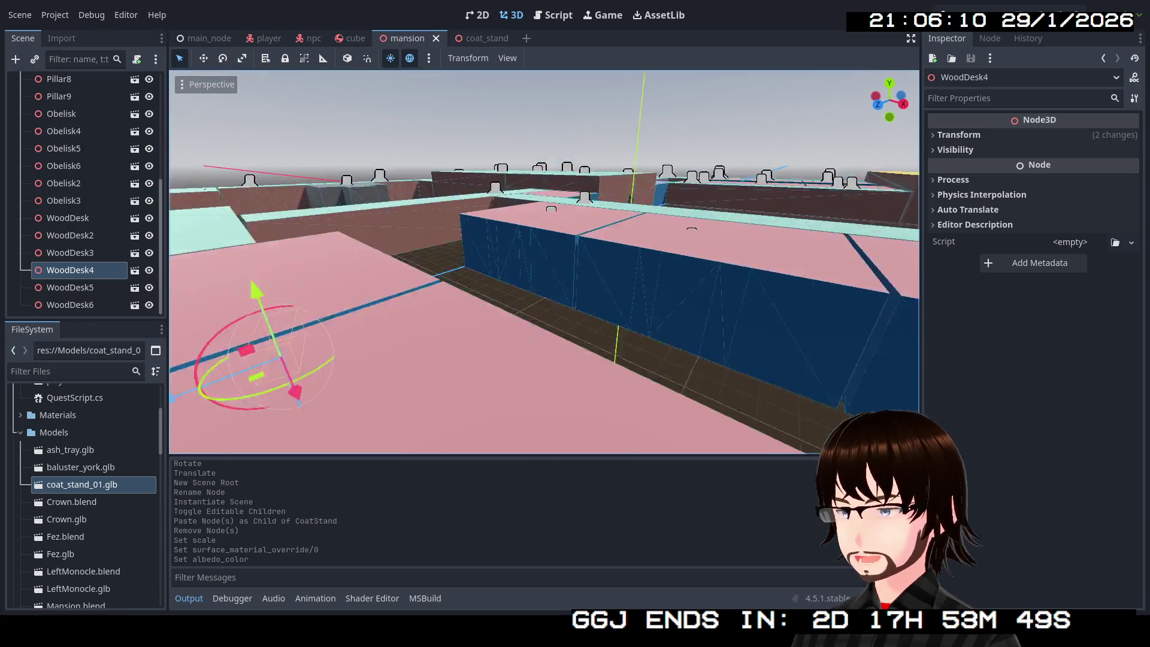
Place a coat_stand.tscn instance in the mansion and slide it along the wall.
{"action": "key", "text": "w"}
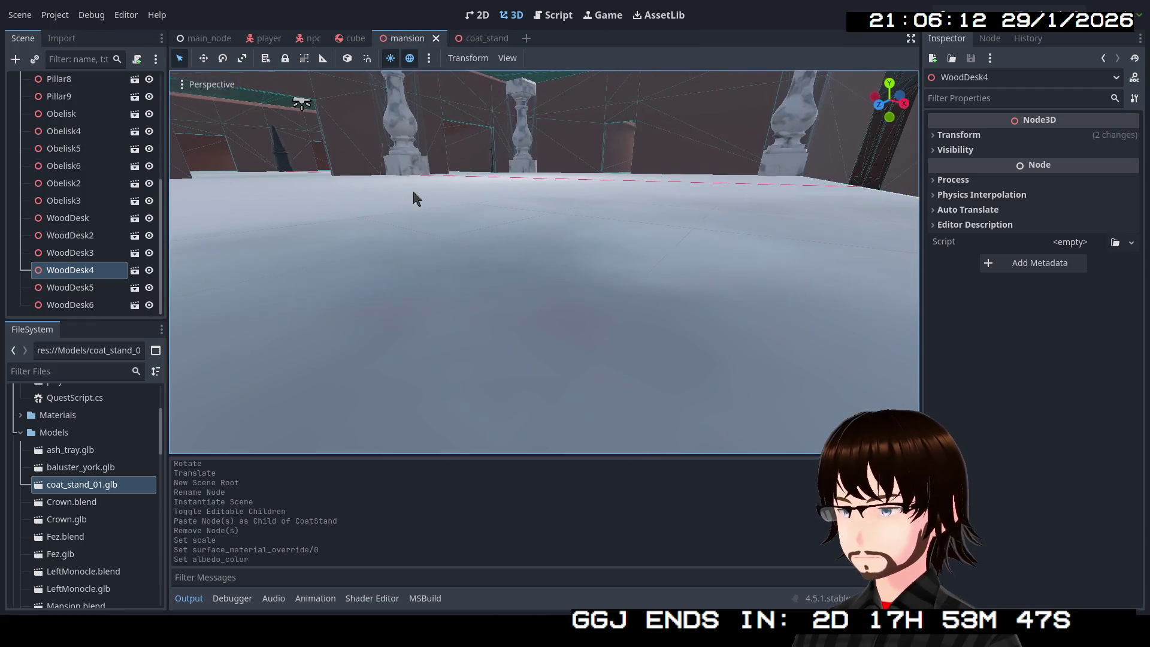
{"action": "scroll", "coordinate": [82, 487], "scroll_direction": "down", "scroll_amount": 10}
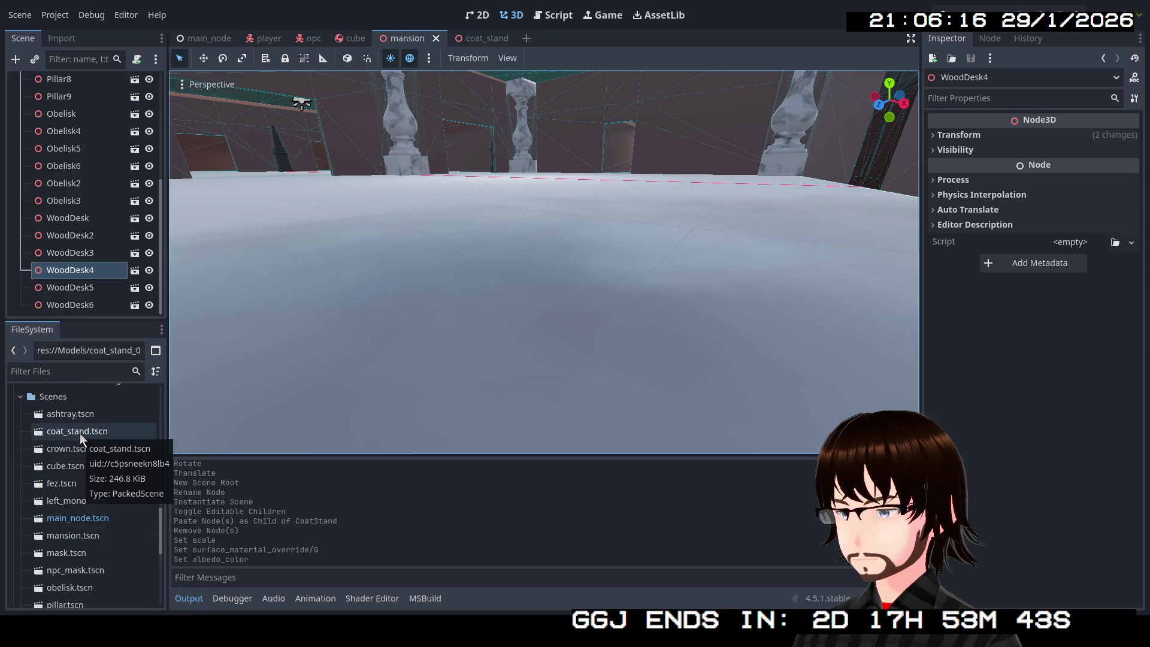
{"action": "left_click_drag", "start_coordinate": [82, 437], "coordinate": [69, 306]}
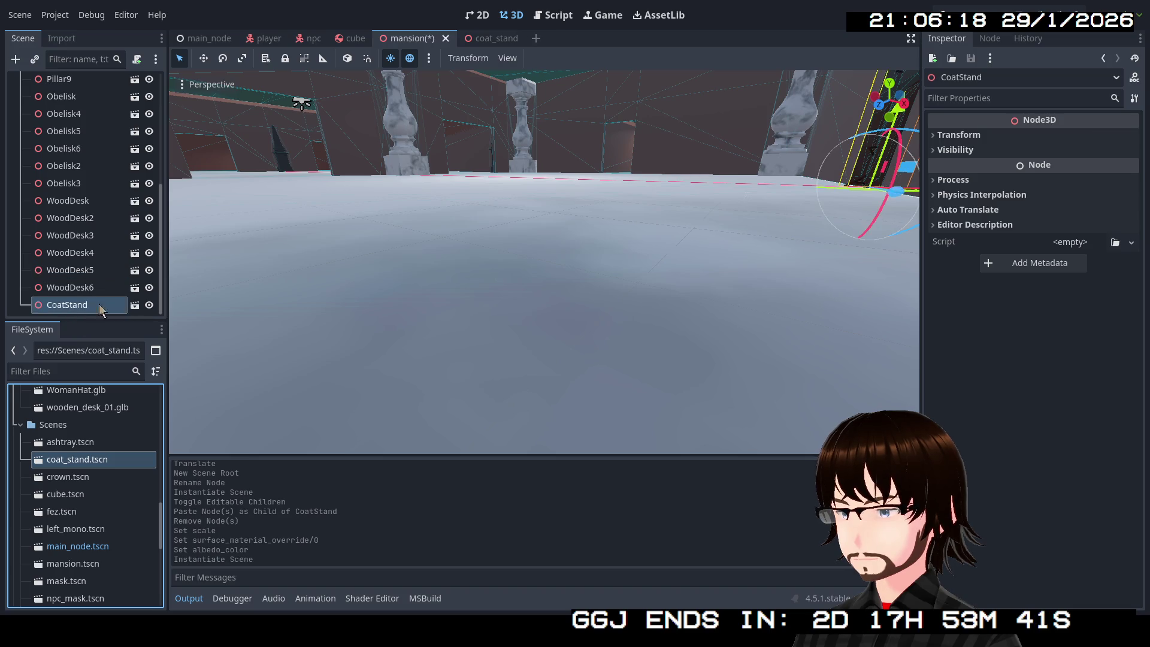
{"action": "double_click", "coordinate": [67, 305]}
{"action": "left_click_drag", "start_coordinate": [604, 274], "coordinate": [604, 274]}
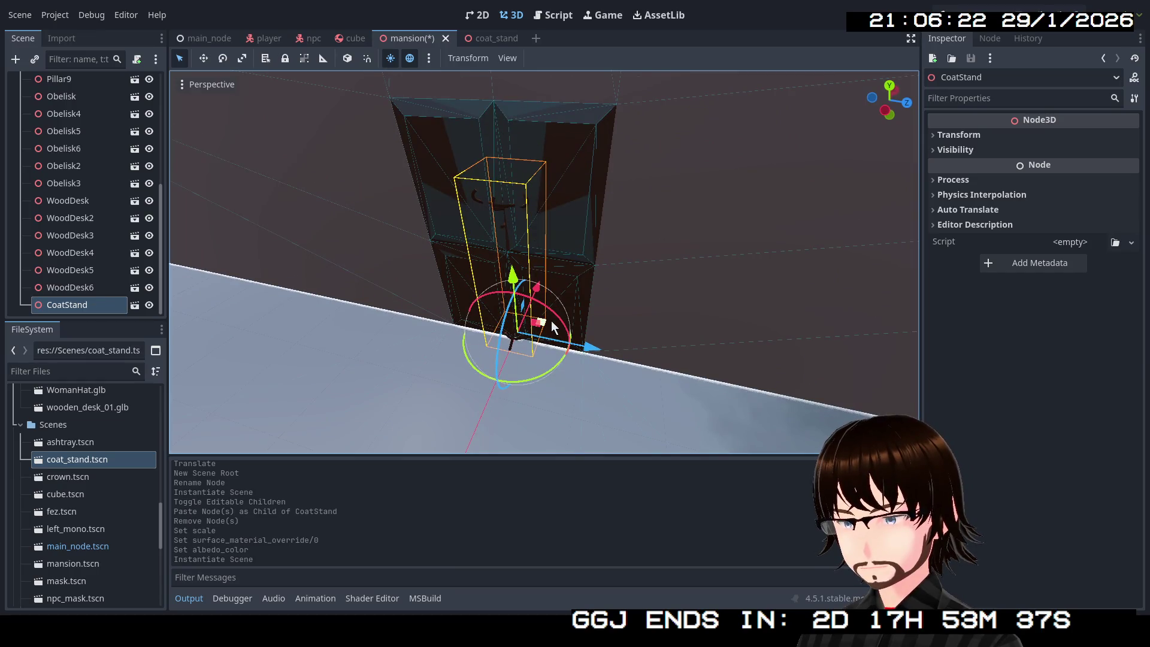
{"action": "mouse_move", "coordinate": [552, 327]}
{"action": "left_mouse_down"}
{"action": "mouse_move", "coordinate": [626, 405]}
{"action": "mouse_move", "coordinate": [713, 412]}
{"action": "left_mouse_up"}
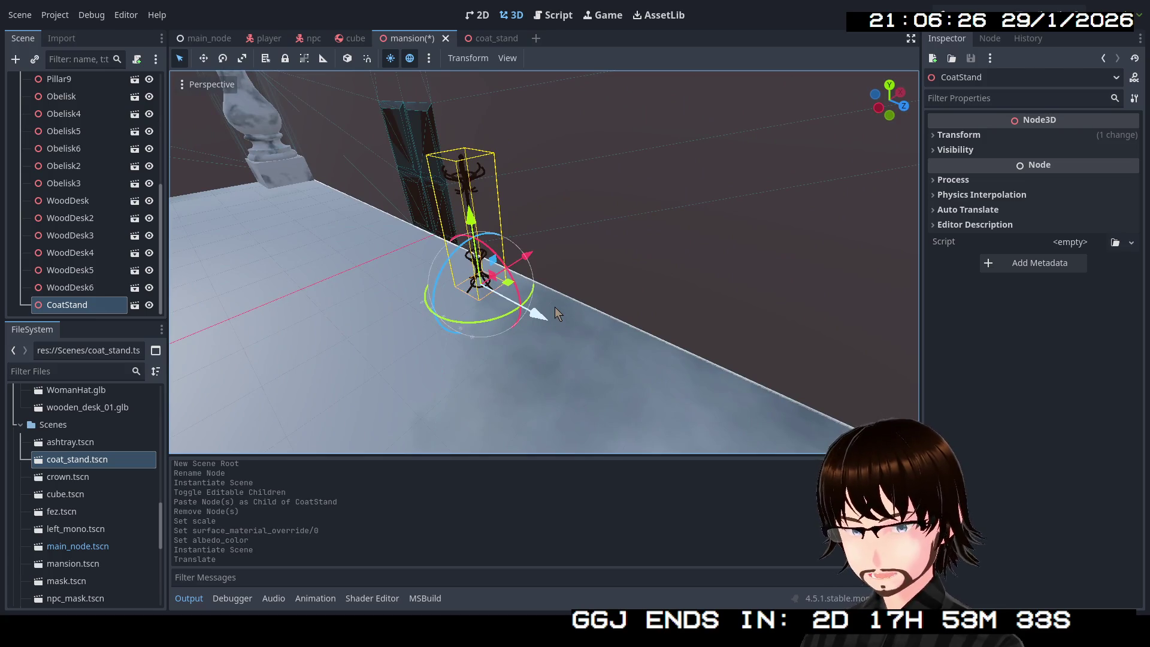
Duplicate the coat stand and move the copy along the wall toward the pillar.
{"action": "key", "text": "ctrl+d"}
{"action": "left_click_drag", "start_coordinate": [535, 313], "coordinate": [384, 235]}
{"action": "key", "text": "a"}
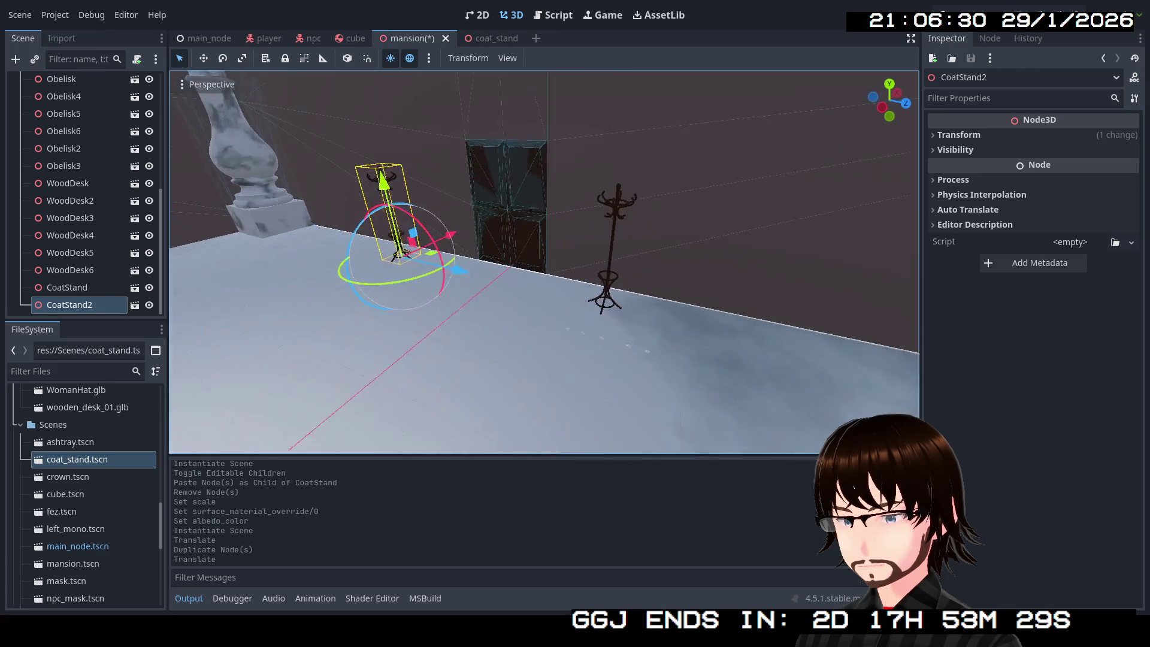
{"action": "key", "text": "a"}
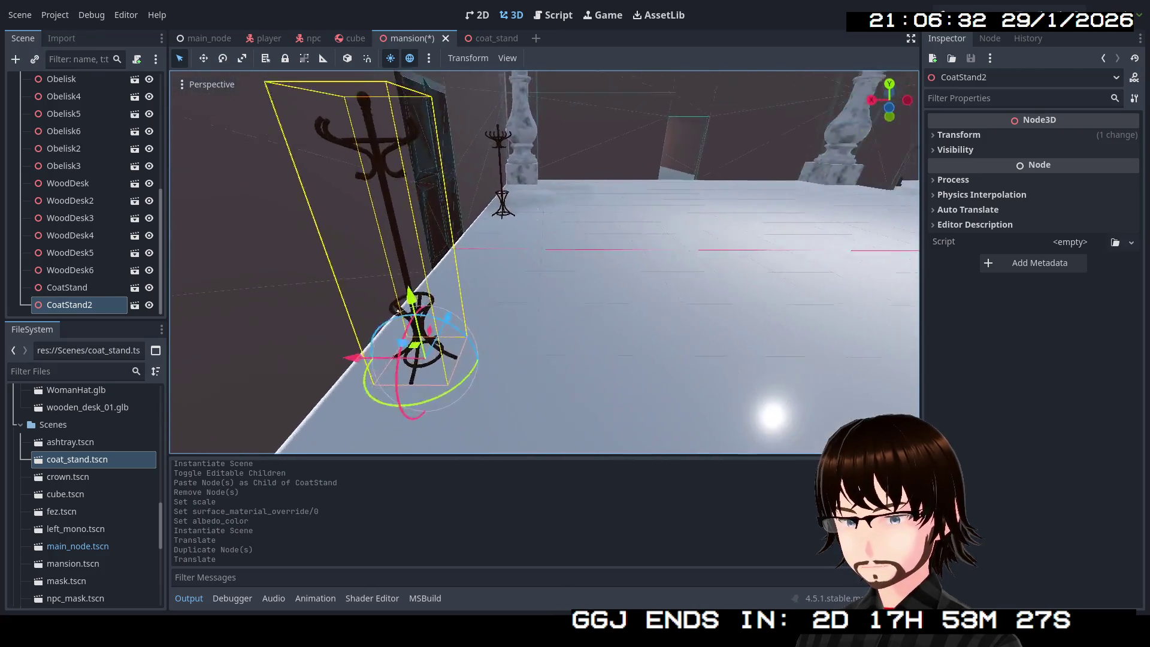
{"action": "key", "text": "a"}
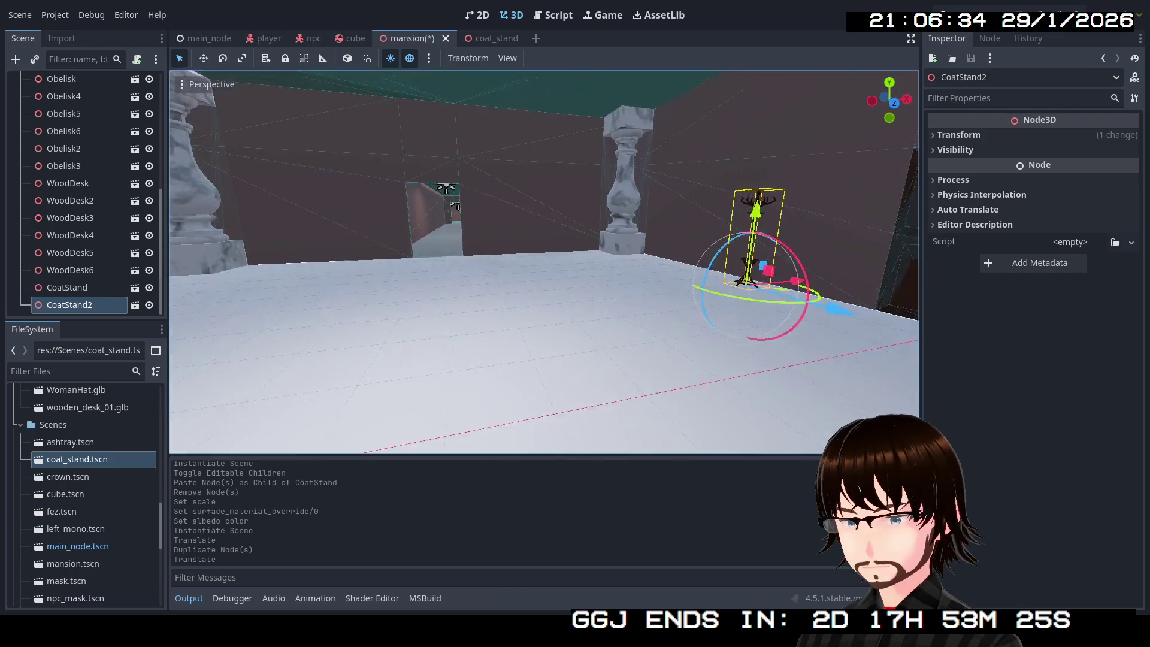
{"action": "key", "text": "a"}
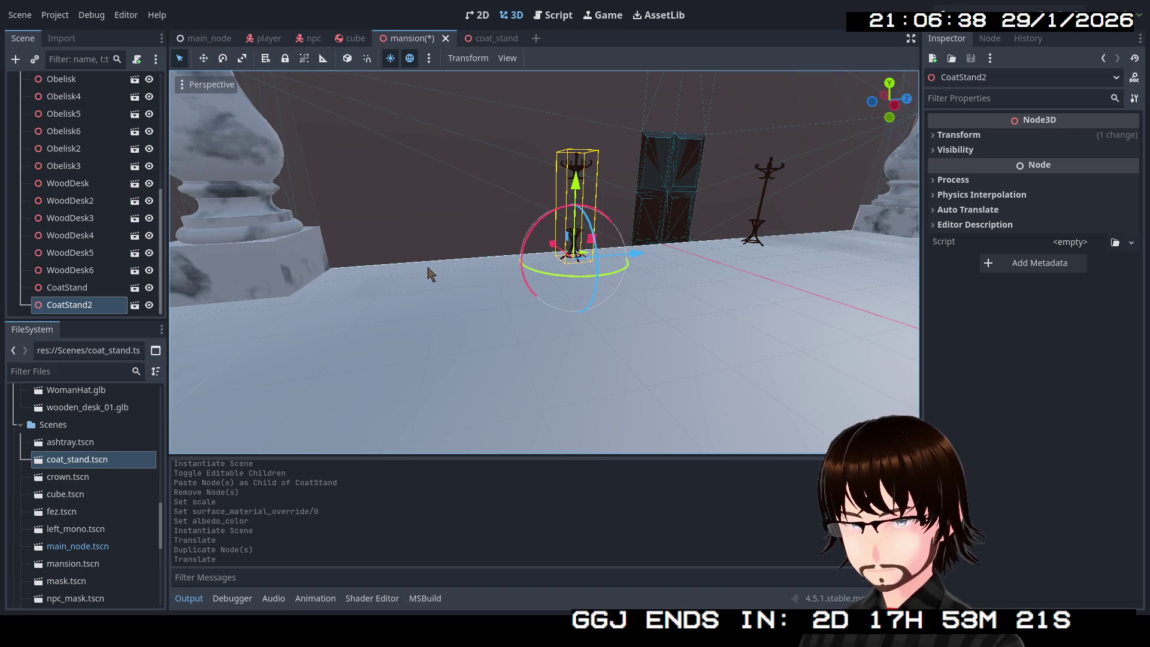
Add third and fourth coat stands, placing one left along the wall and one on the right.
{"action": "key", "text": "ctrl+d"}
{"action": "mouse_move", "coordinate": [634, 266]}
{"action": "left_mouse_down"}
{"action": "mouse_move", "coordinate": [532, 267]}
{"action": "mouse_move", "coordinate": [544, 275]}
{"action": "left_mouse_up"}
{"action": "key", "text": "d"}
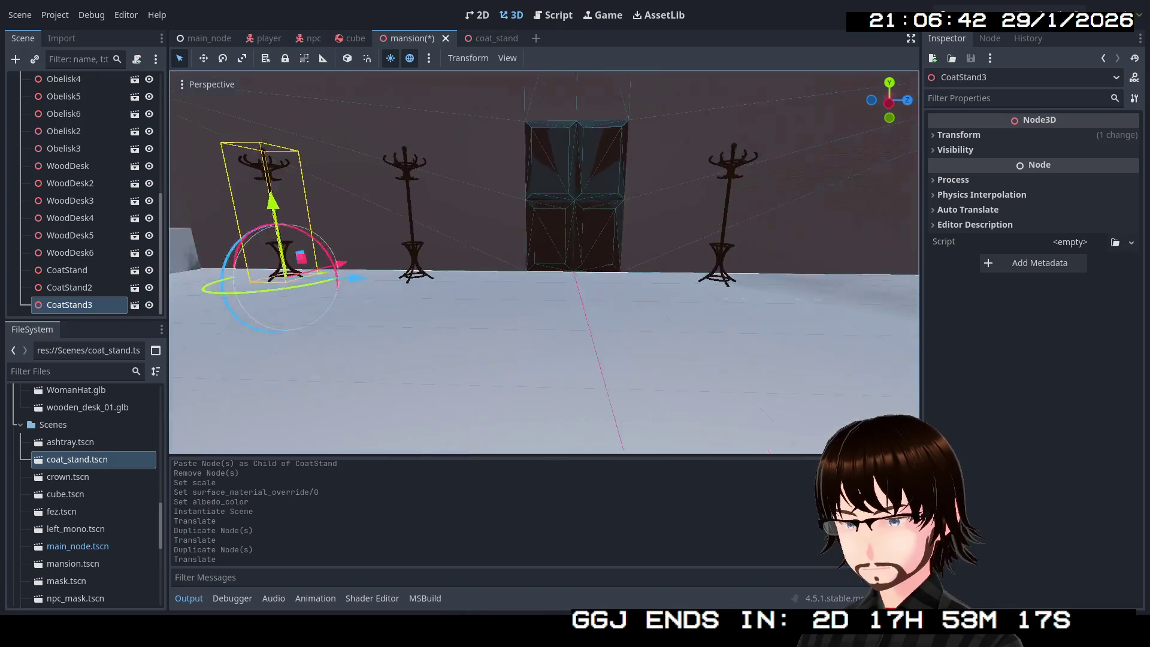
{"action": "key", "text": "ctrl+d"}
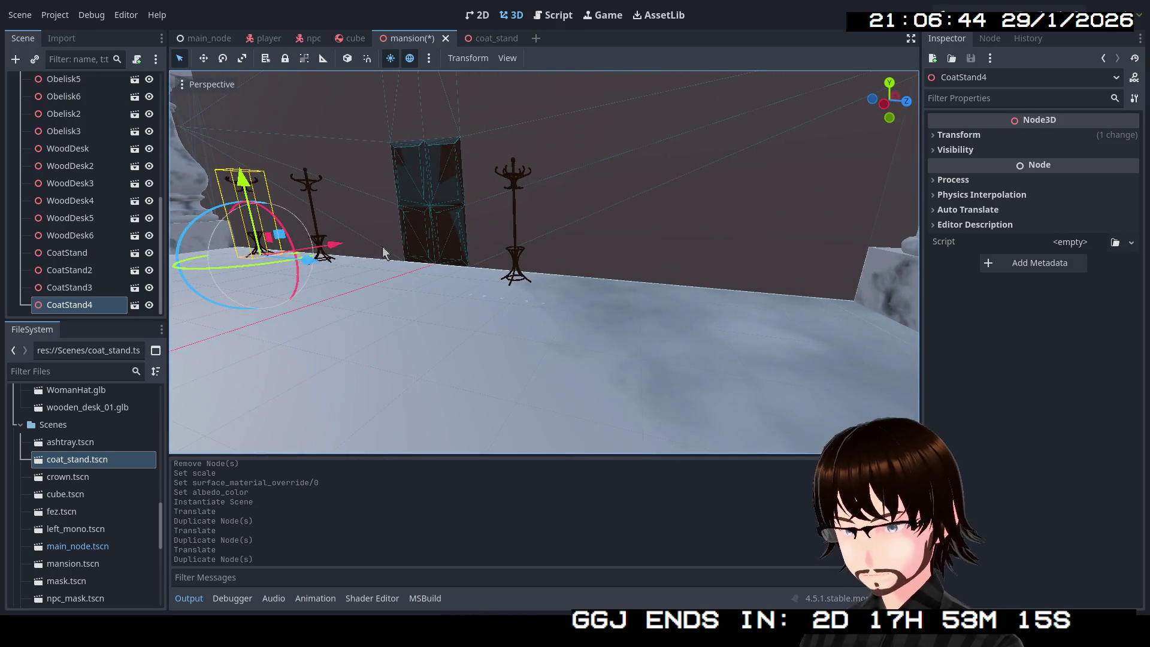
{"action": "mouse_move", "coordinate": [310, 262]}
{"action": "left_mouse_down"}
{"action": "mouse_move", "coordinate": [744, 303]}
{"action": "mouse_move", "coordinate": [843, 347]}
{"action": "left_mouse_up"}
Save the mansion scene and run the game to check the four coat stands.
{"action": "key", "text": "w"}
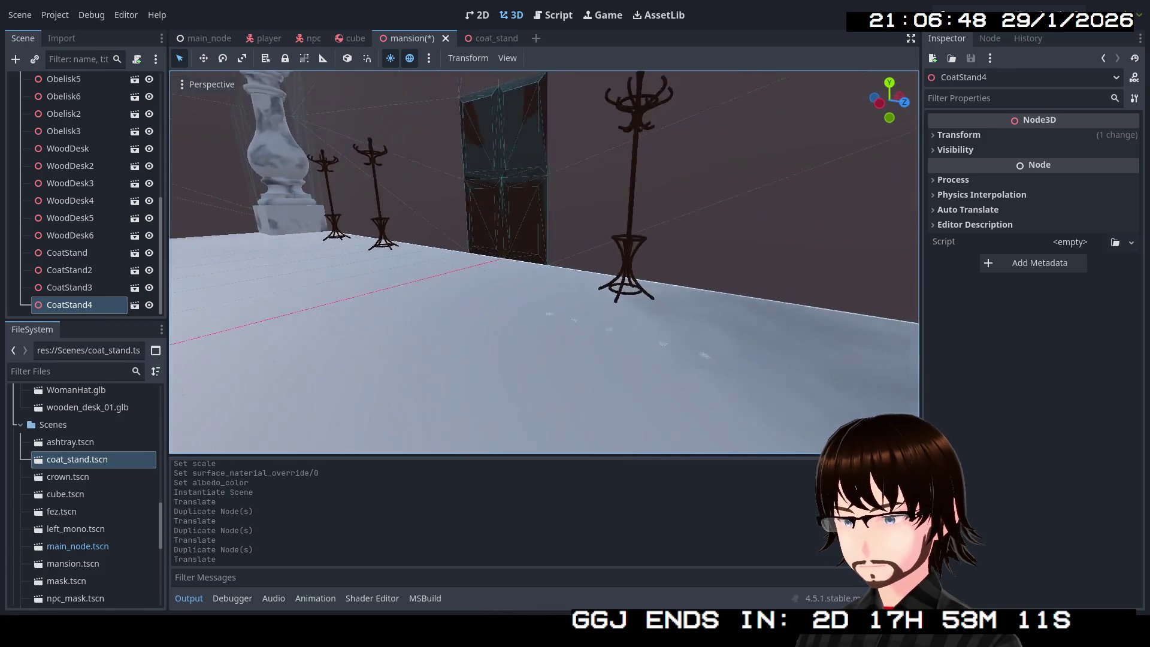
{"action": "key", "text": "w"}
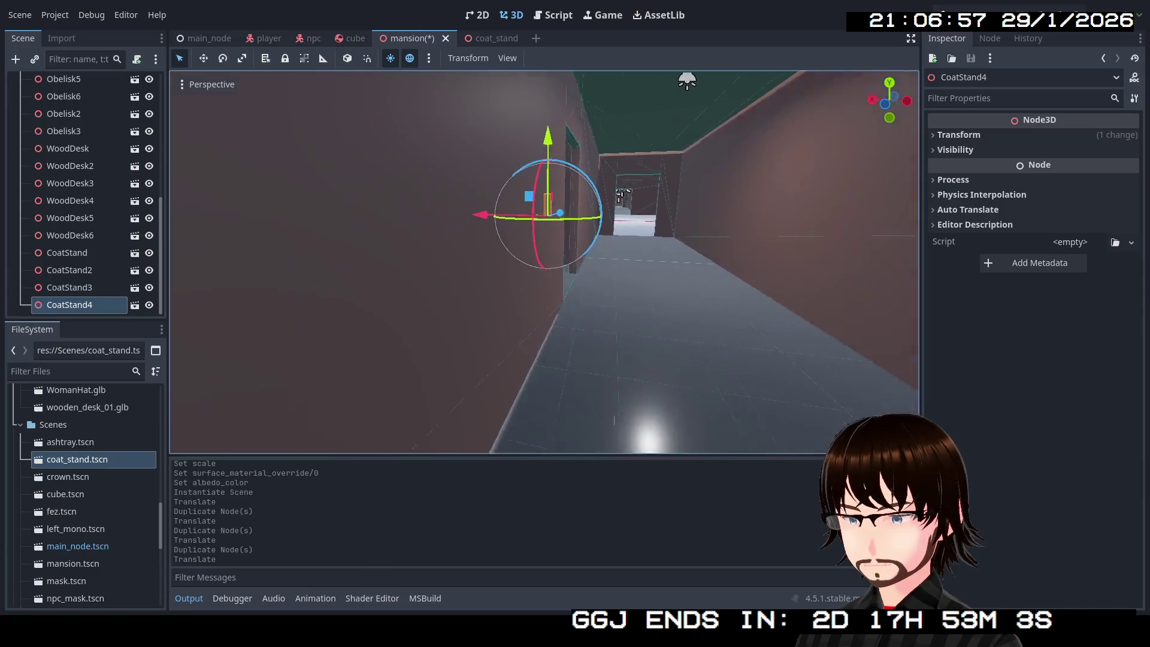
{"action": "key", "text": "w"}
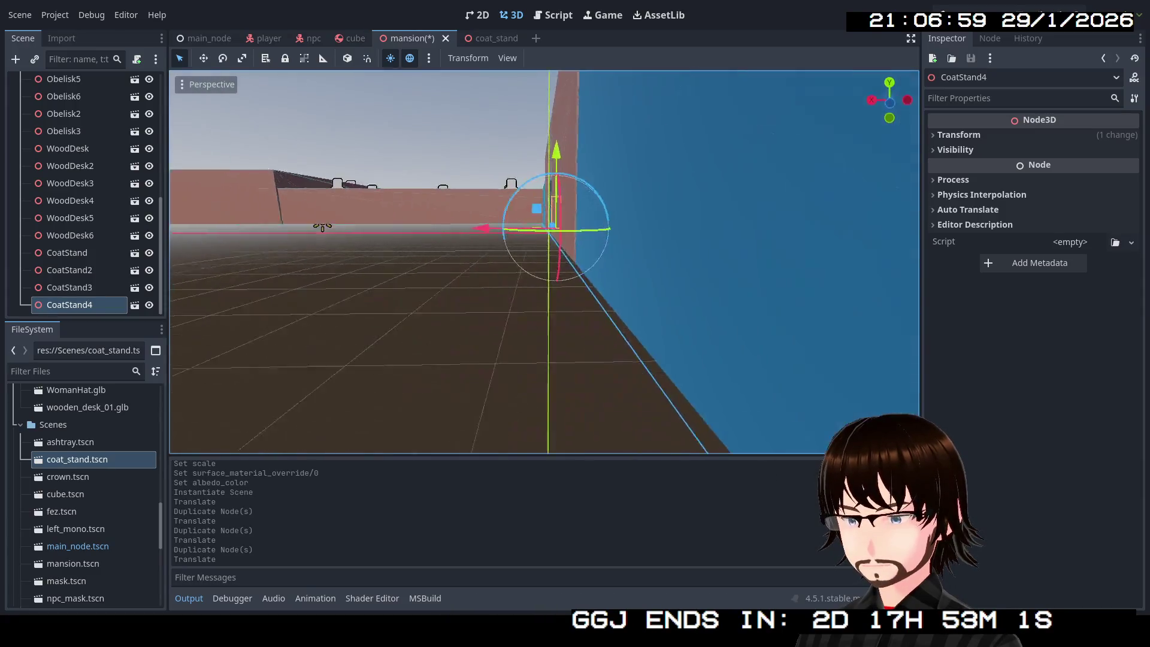
{"action": "key", "text": "s"}
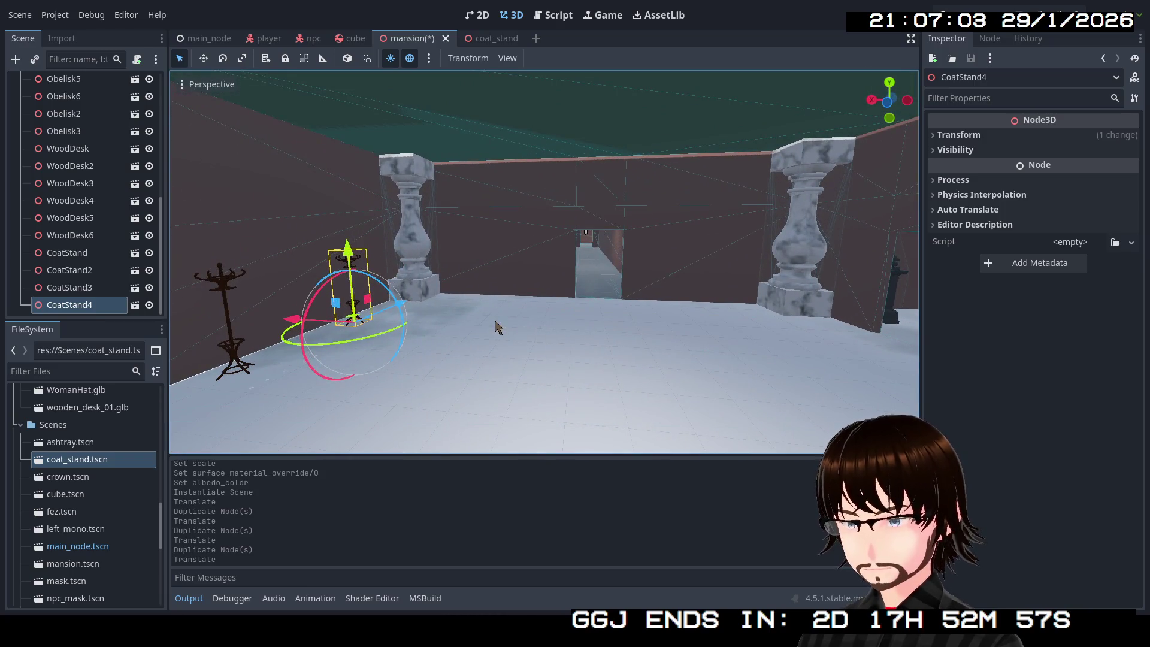
{"action": "key", "text": "ctrl+s"}
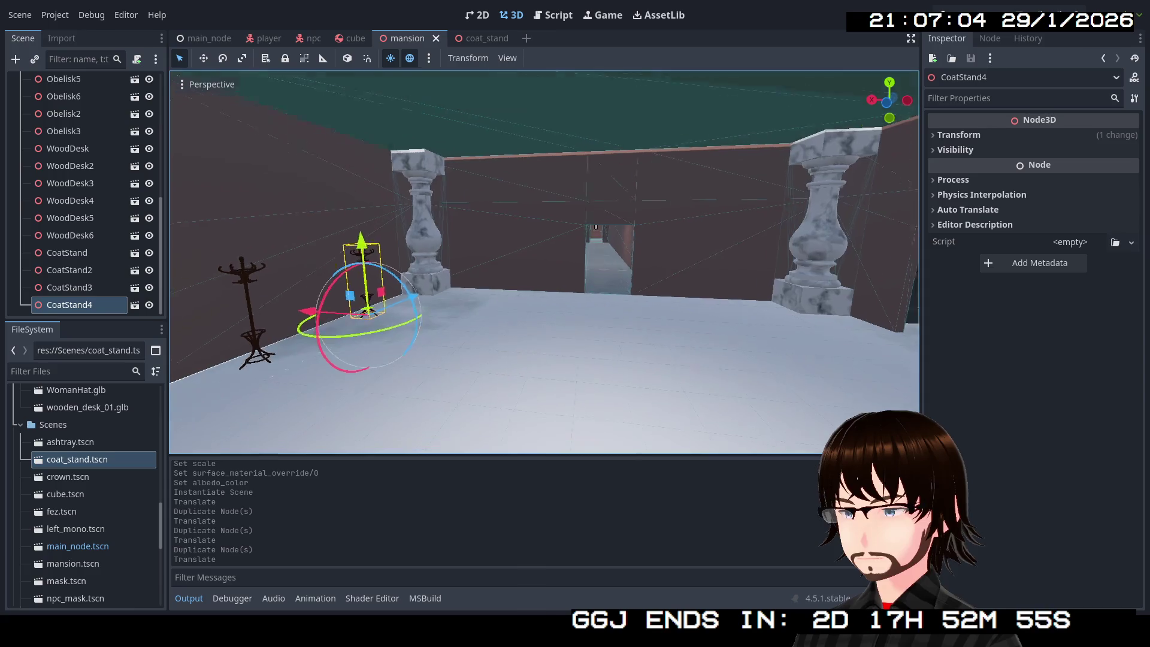
{"action": "key", "text": "a"}
{"action": "left_click", "coordinate": [956, 11]}
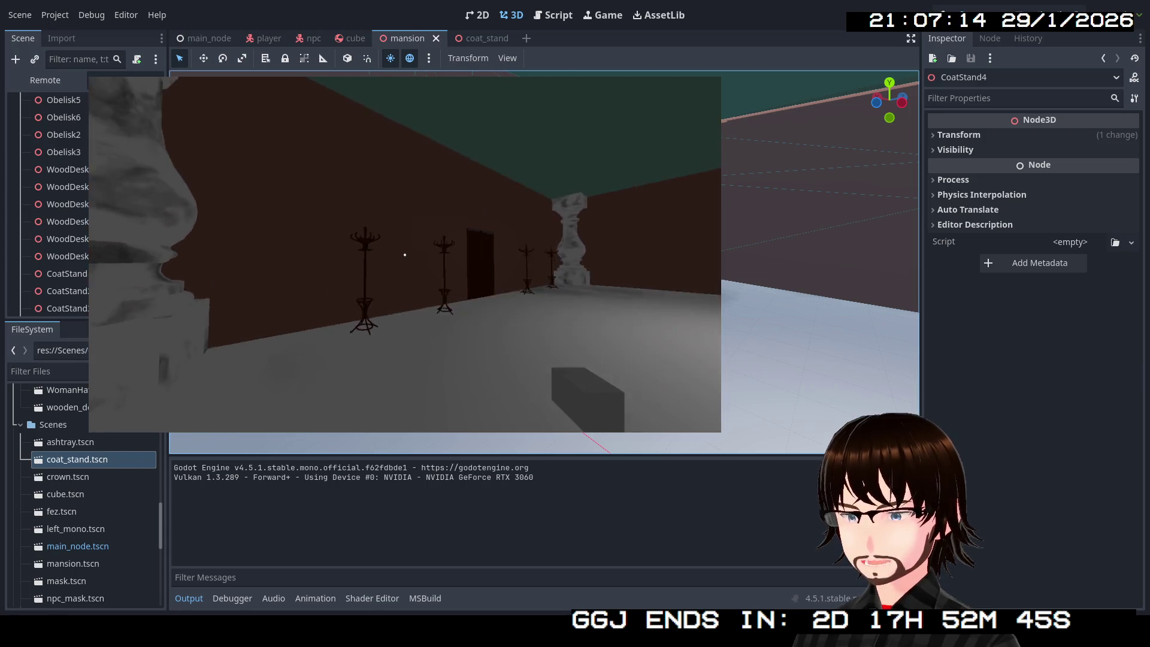
{"action": "key", "text": "Escape"}
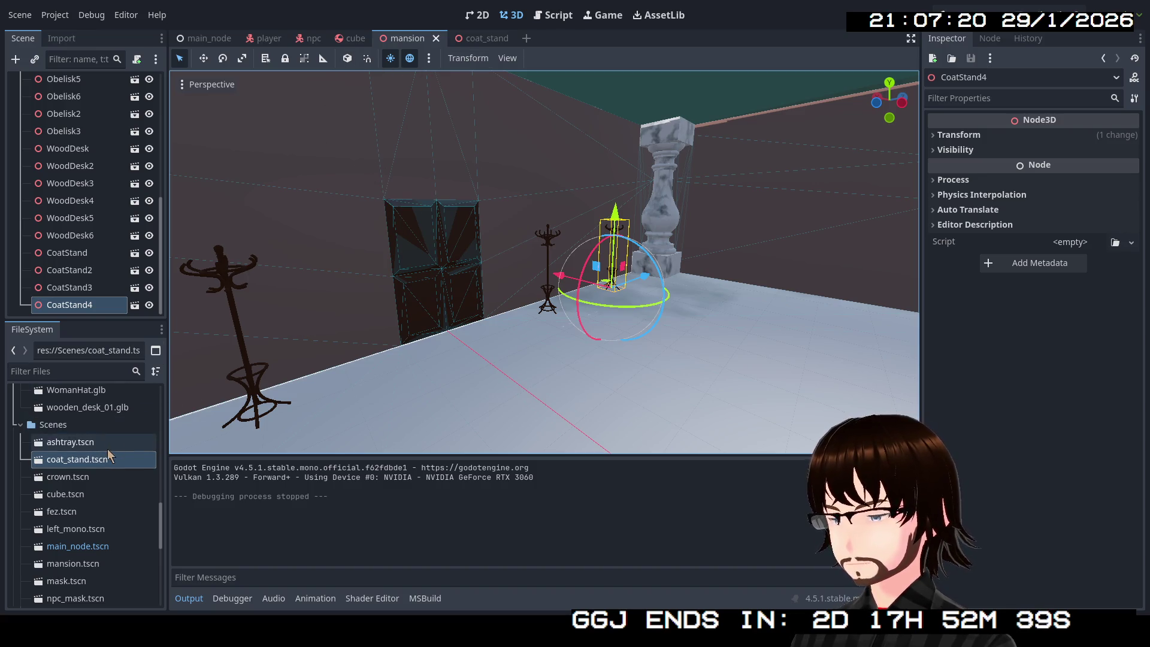
Give the wooden desk a single convex static-body collision shape and save its scene.
{"action": "scroll", "coordinate": [105, 456], "scroll_direction": "down", "scroll_amount": 4}
{"action": "scroll", "coordinate": [111, 470], "scroll_direction": "down", "scroll_amount": 3}
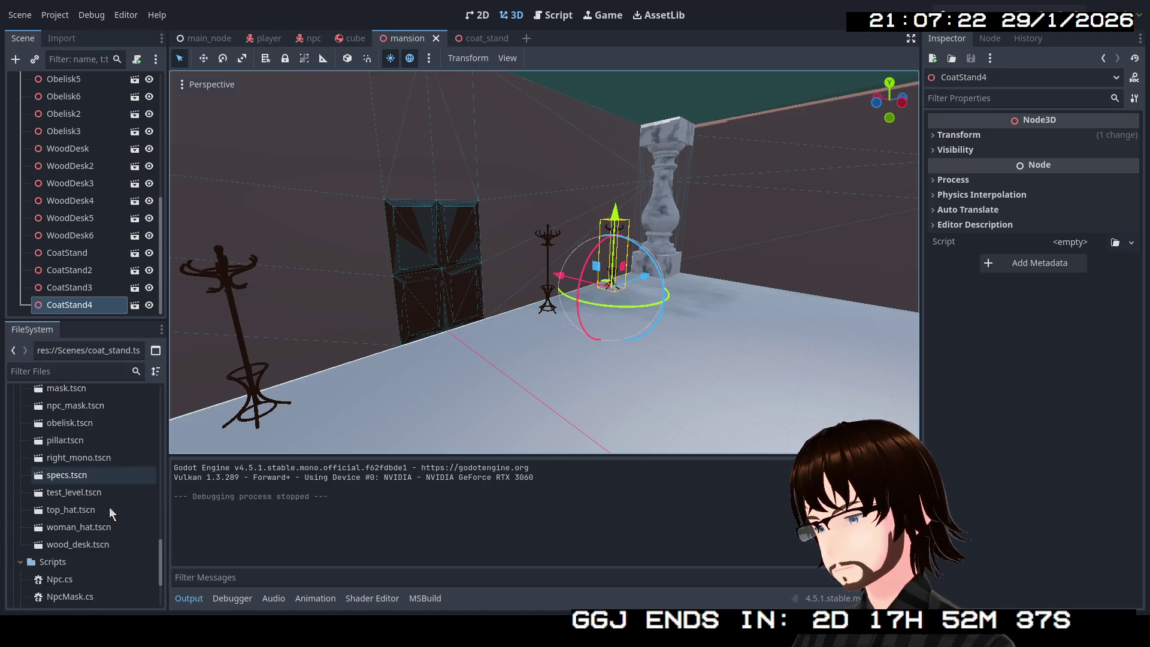
{"action": "double_click", "coordinate": [94, 552]}
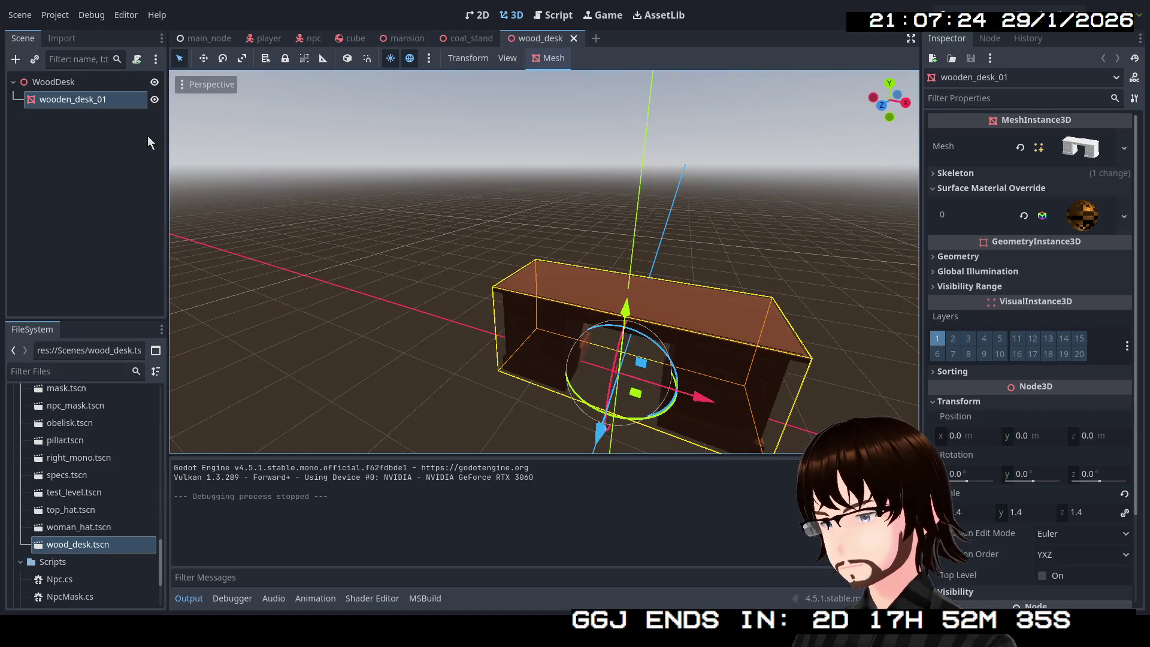
{"action": "left_click", "coordinate": [542, 59]}
{"action": "left_click", "coordinate": [578, 74]}
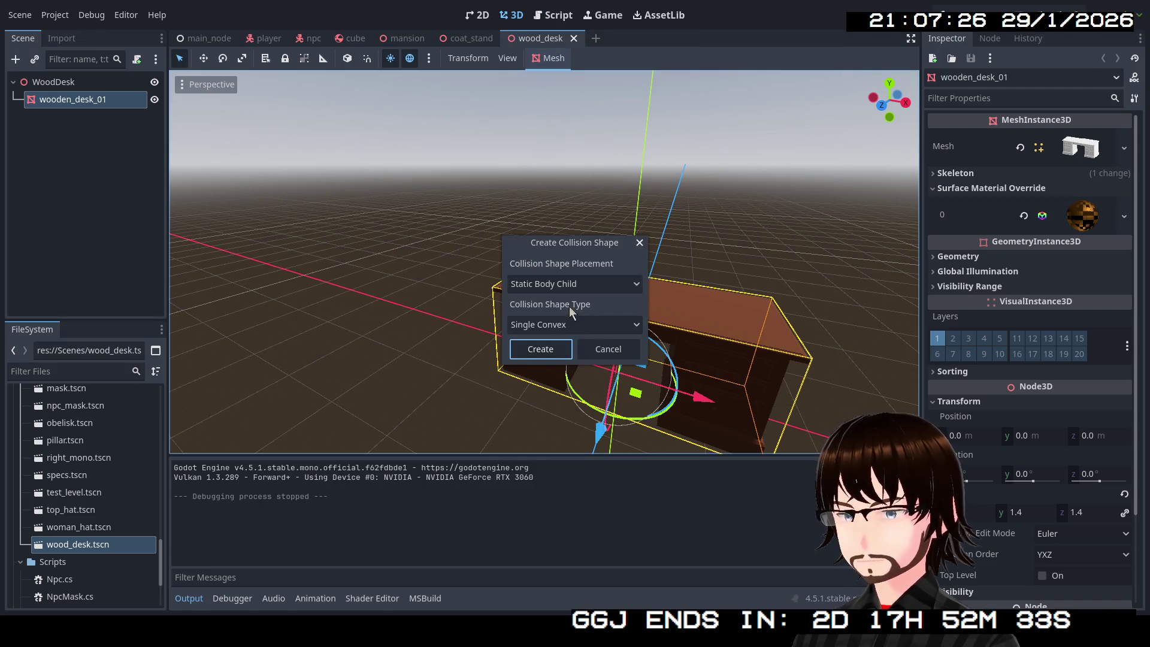
{"action": "left_click", "coordinate": [540, 349]}
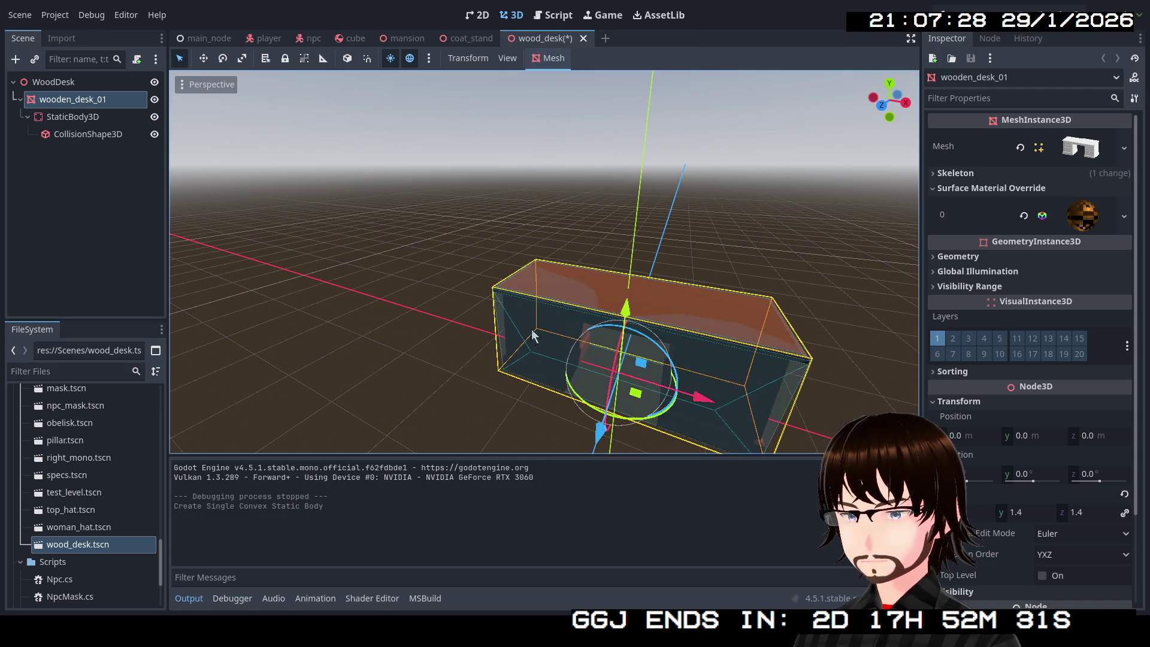
{"action": "key", "text": "ctrl+s"}
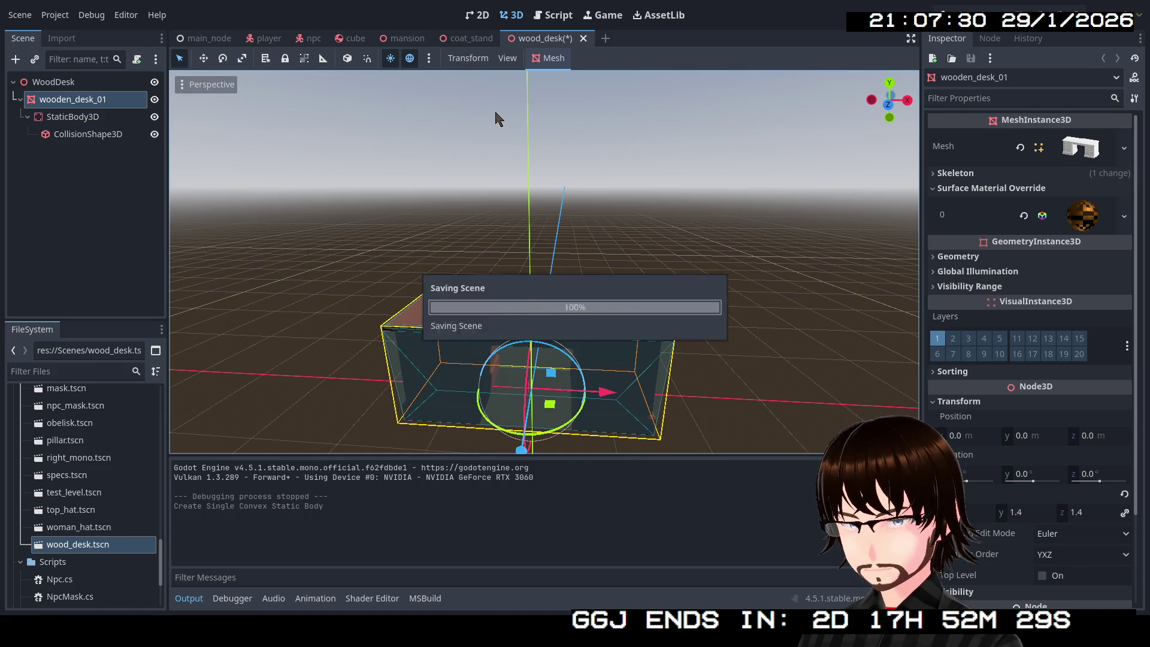
Add a convex static-body collision to the coat stand, save it, and run the game.
{"action": "left_click", "coordinate": [464, 40]}
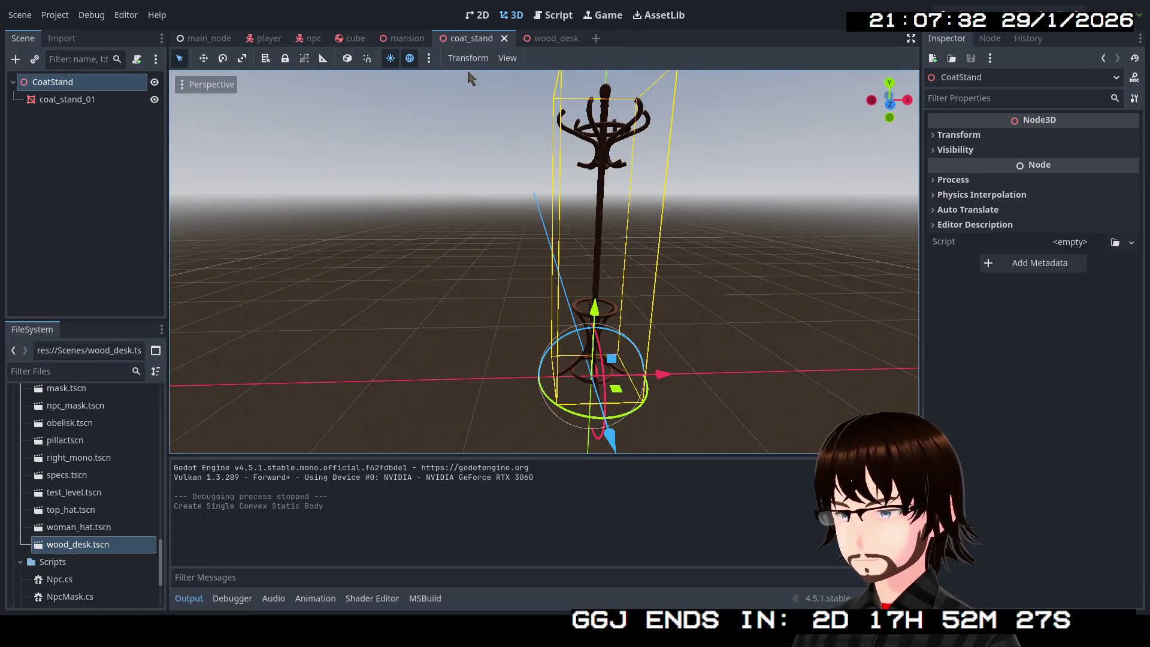
{"action": "left_click", "coordinate": [54, 99]}
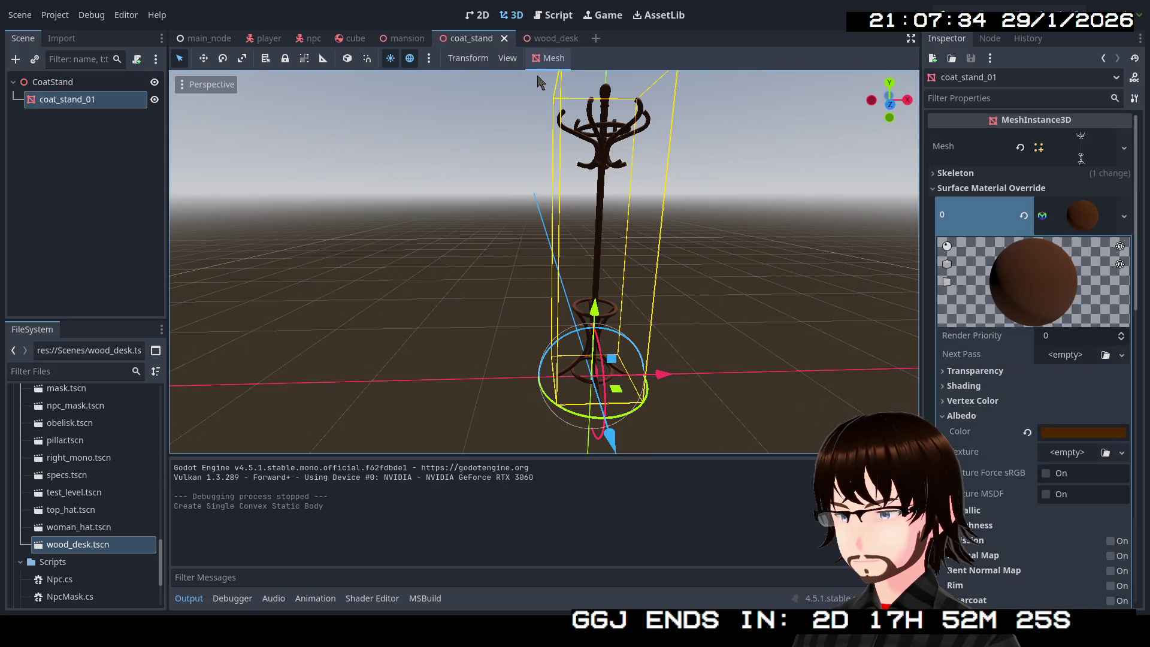
{"action": "left_click", "coordinate": [542, 59]}
{"action": "left_click", "coordinate": [578, 77]}
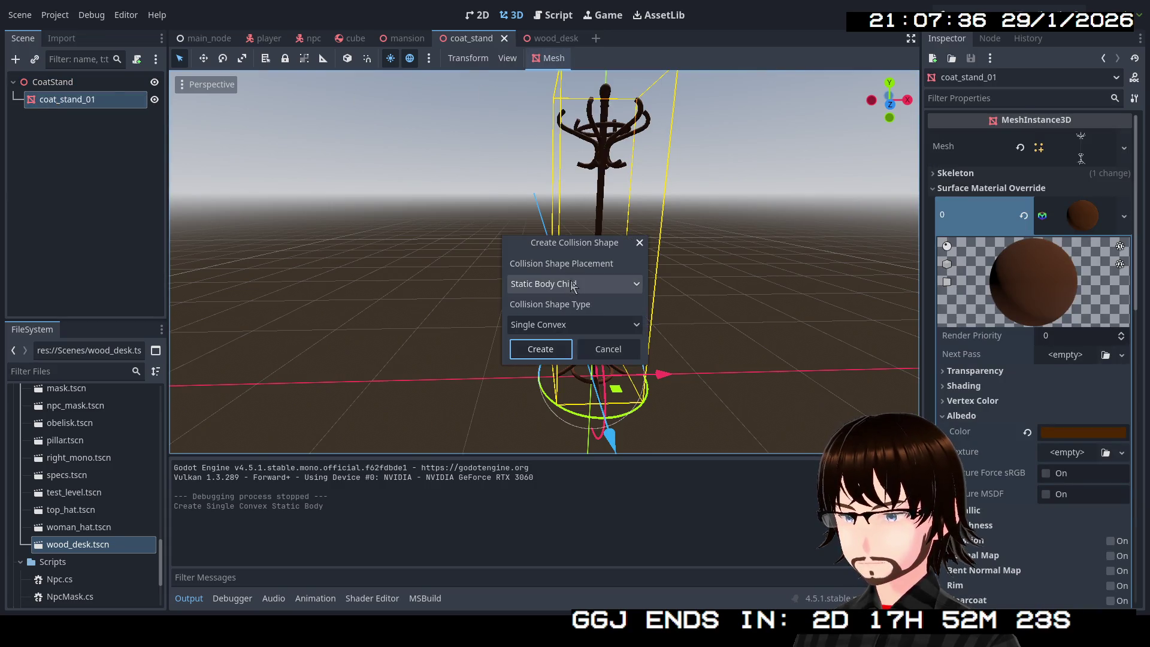
{"action": "left_click", "coordinate": [553, 351]}
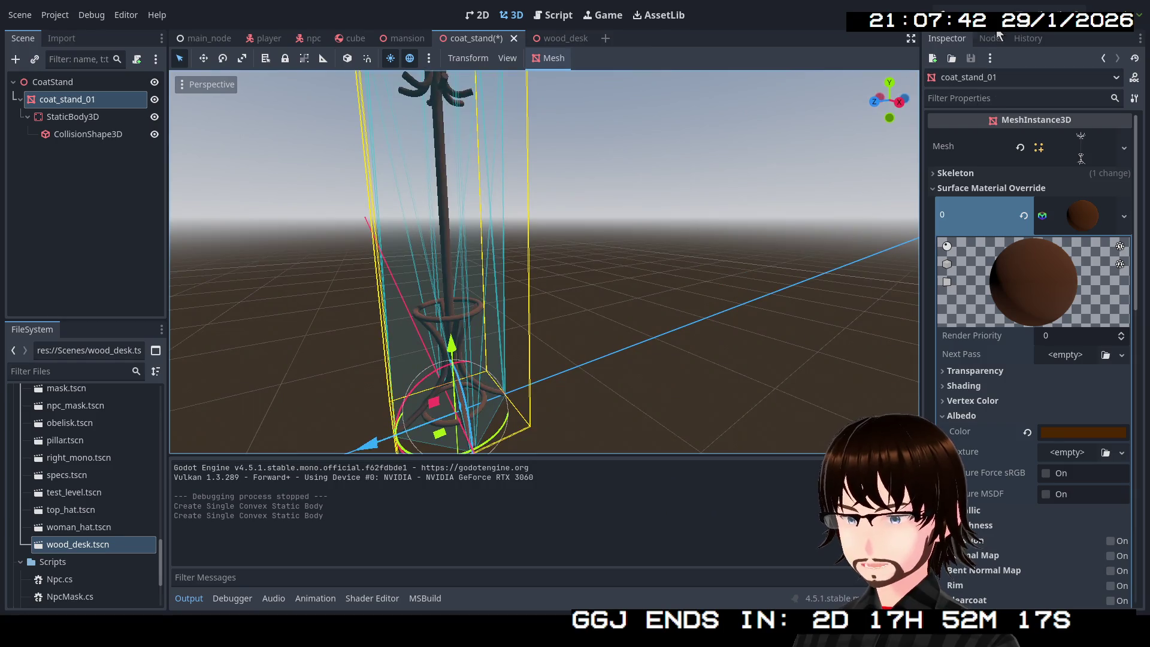
{"action": "key", "text": "ctrl+s"}
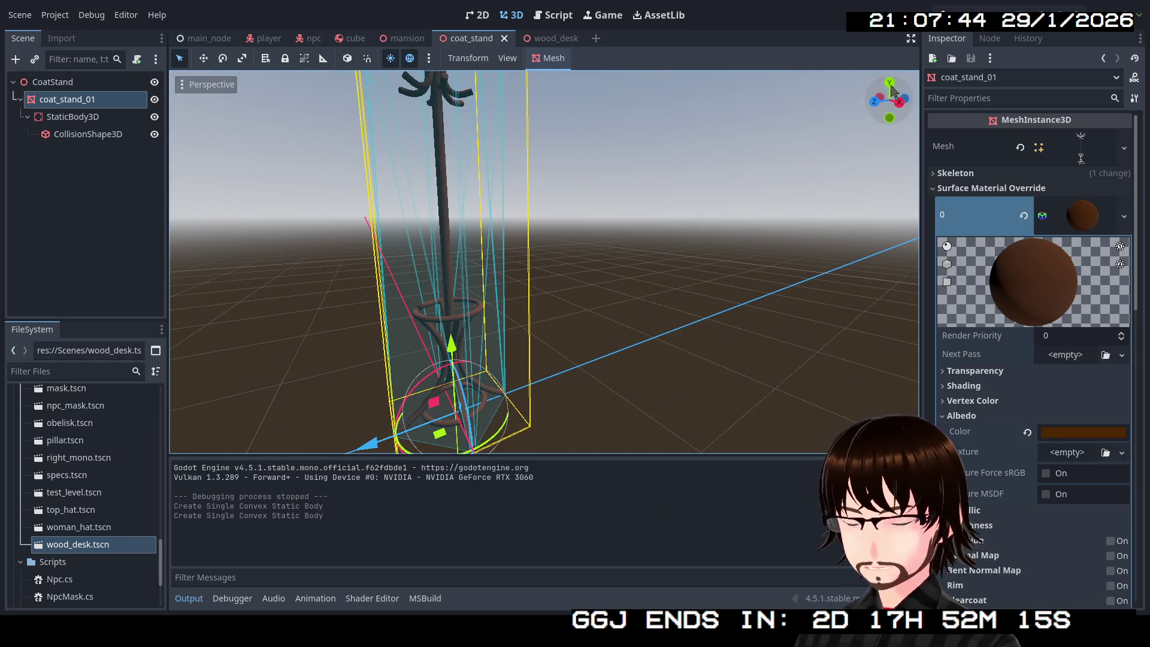
{"action": "key", "text": "F5"}
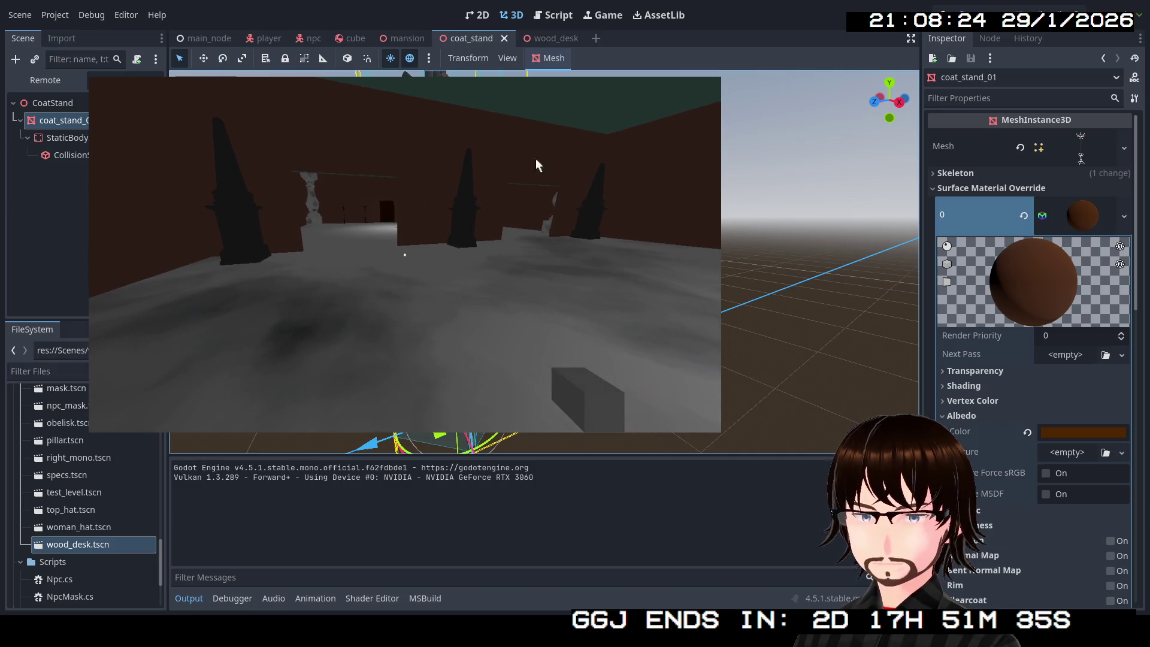
{"action": "key", "text": "F8"}
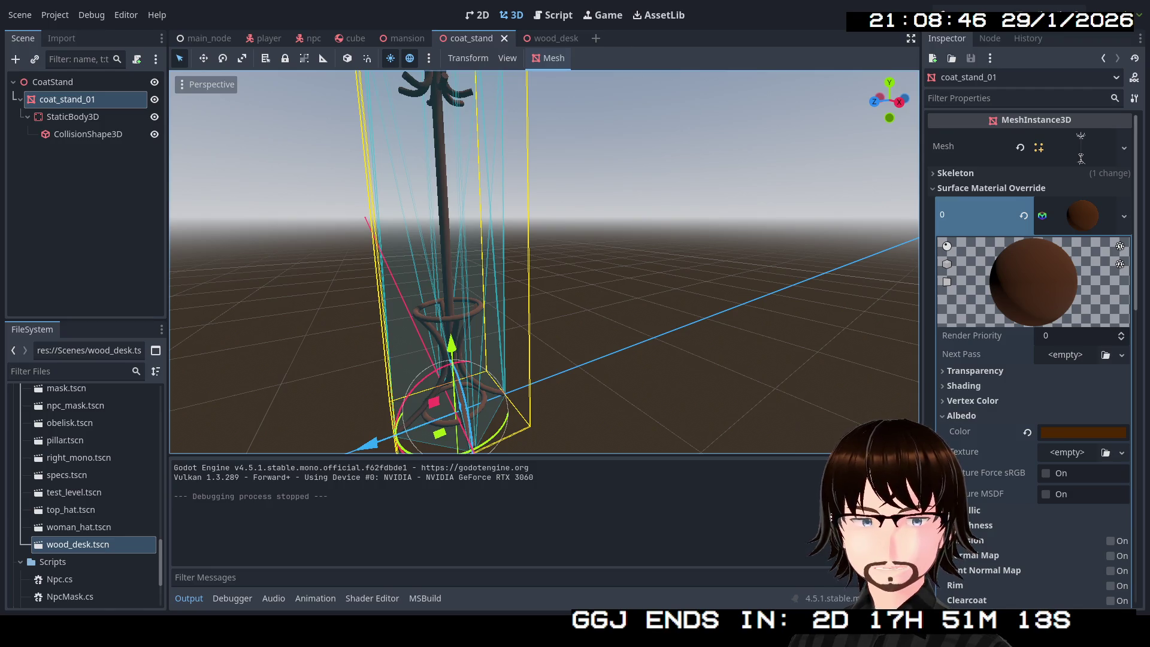
Select stem_bar_table_01.glb in the FileSystem and start a new 3D Scene.
{"action": "scroll", "coordinate": [89, 468], "scroll_direction": "up", "scroll_amount": 10}
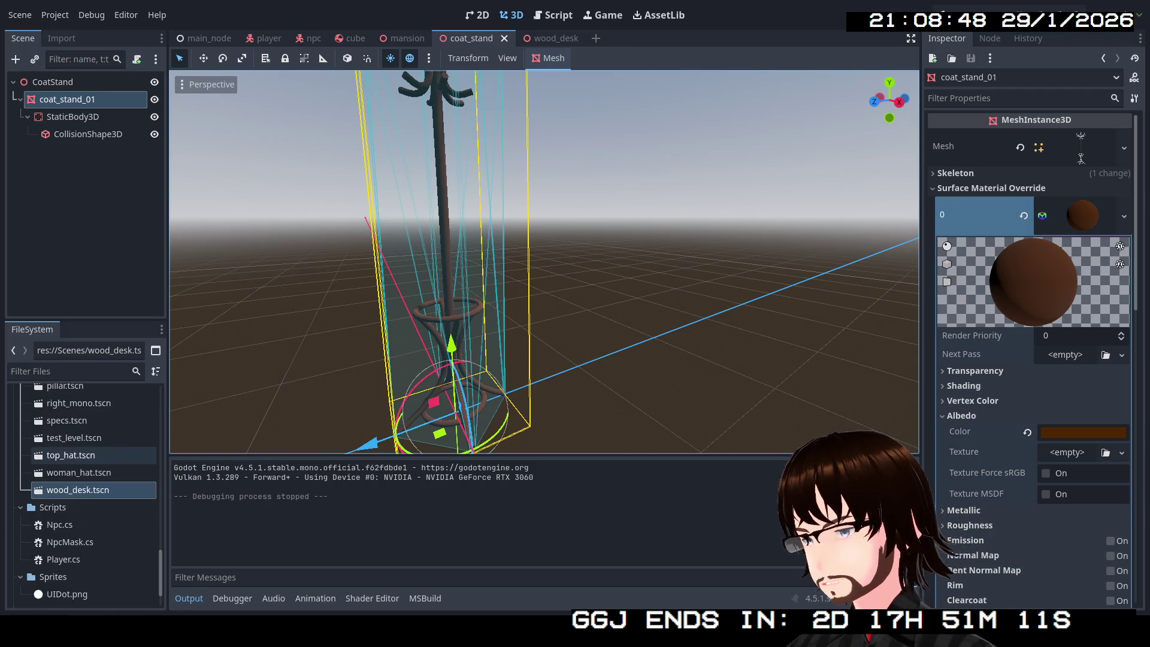
{"action": "scroll", "coordinate": [90, 456], "scroll_direction": "up", "scroll_amount": 8}
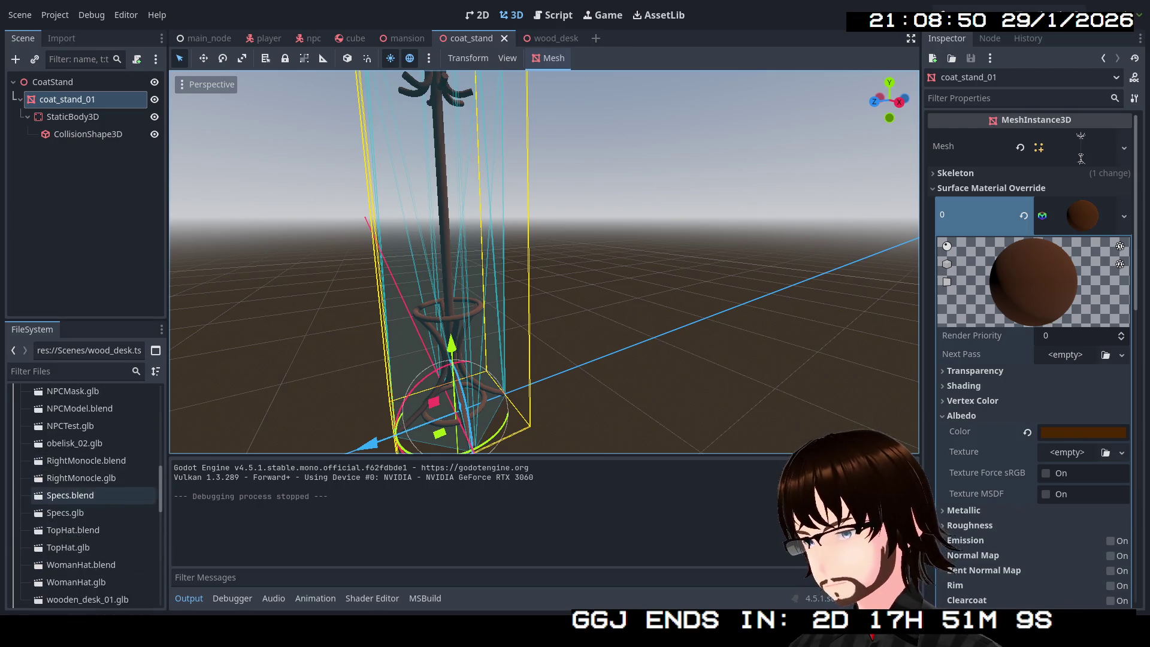
{"action": "scroll", "coordinate": [90, 455], "scroll_direction": "up", "scroll_amount": 4}
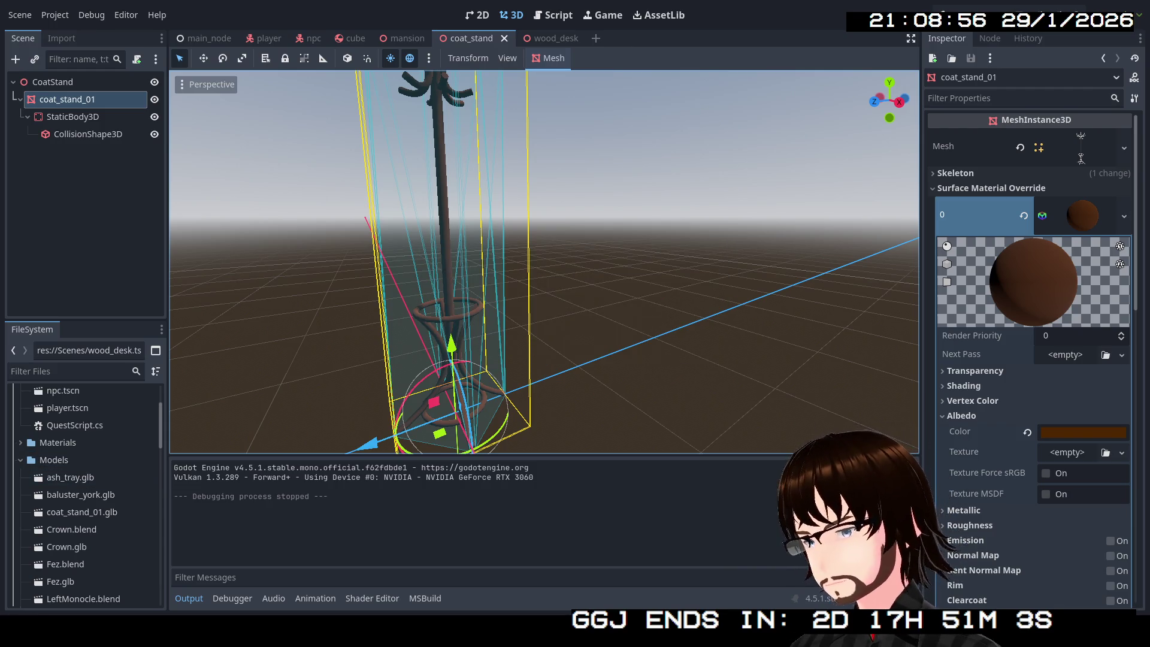
{"action": "scroll", "coordinate": [84, 491], "scroll_direction": "down", "scroll_amount": 10}
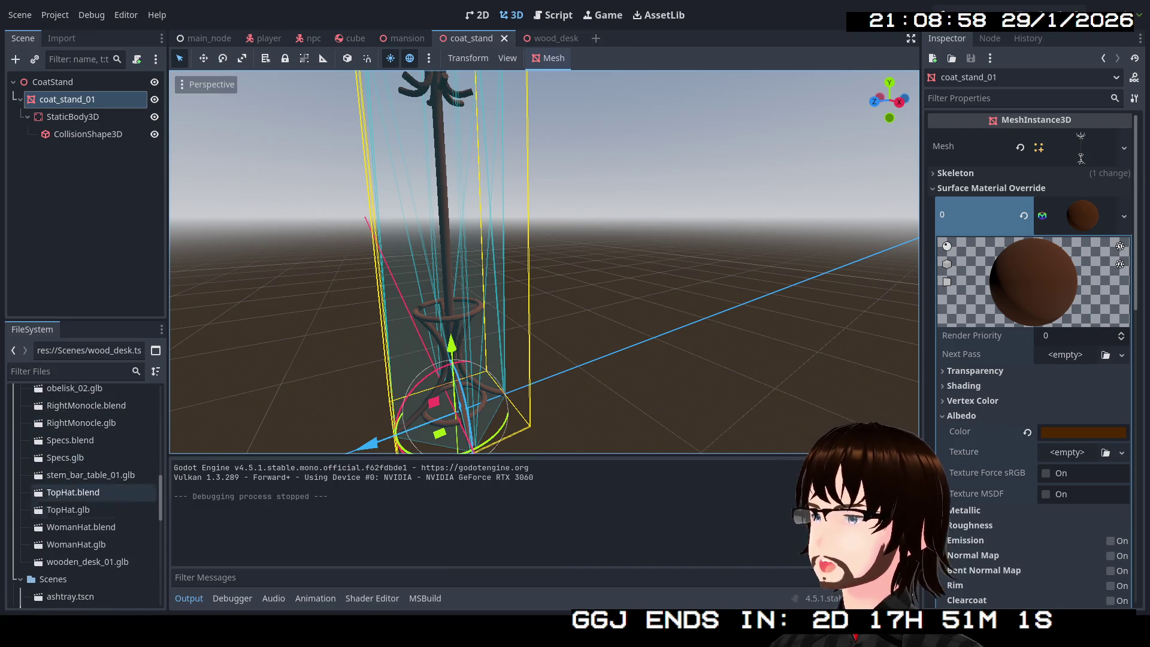
{"action": "scroll", "coordinate": [90, 497], "scroll_direction": "up", "scroll_amount": 2}
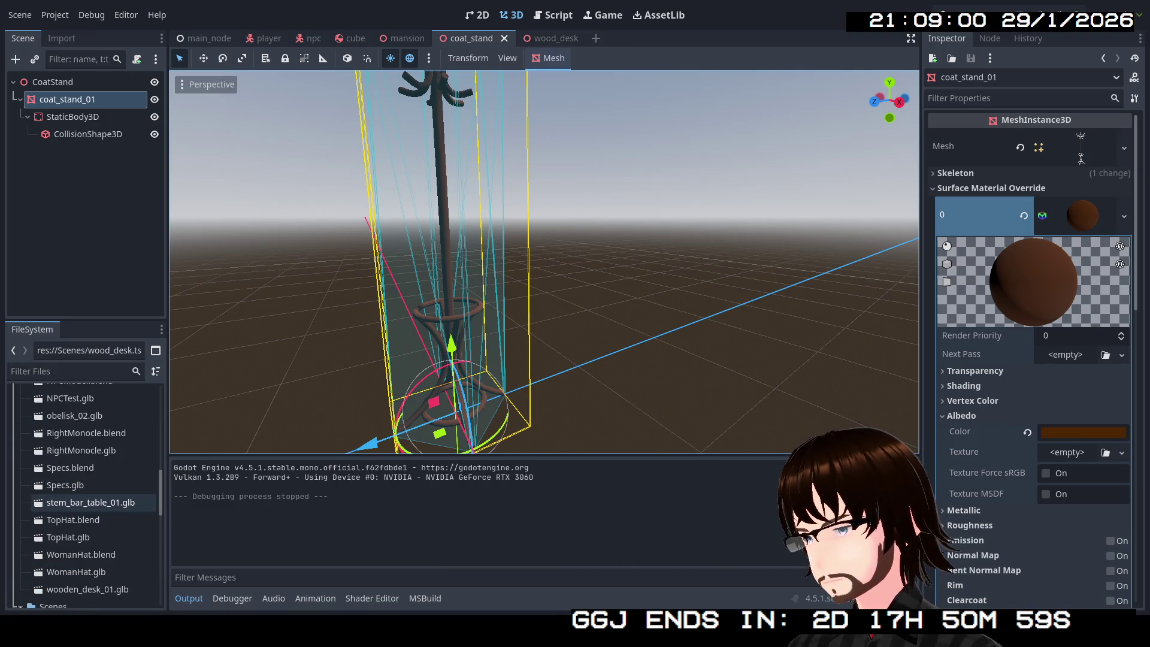
{"action": "left_click", "coordinate": [90, 502]}
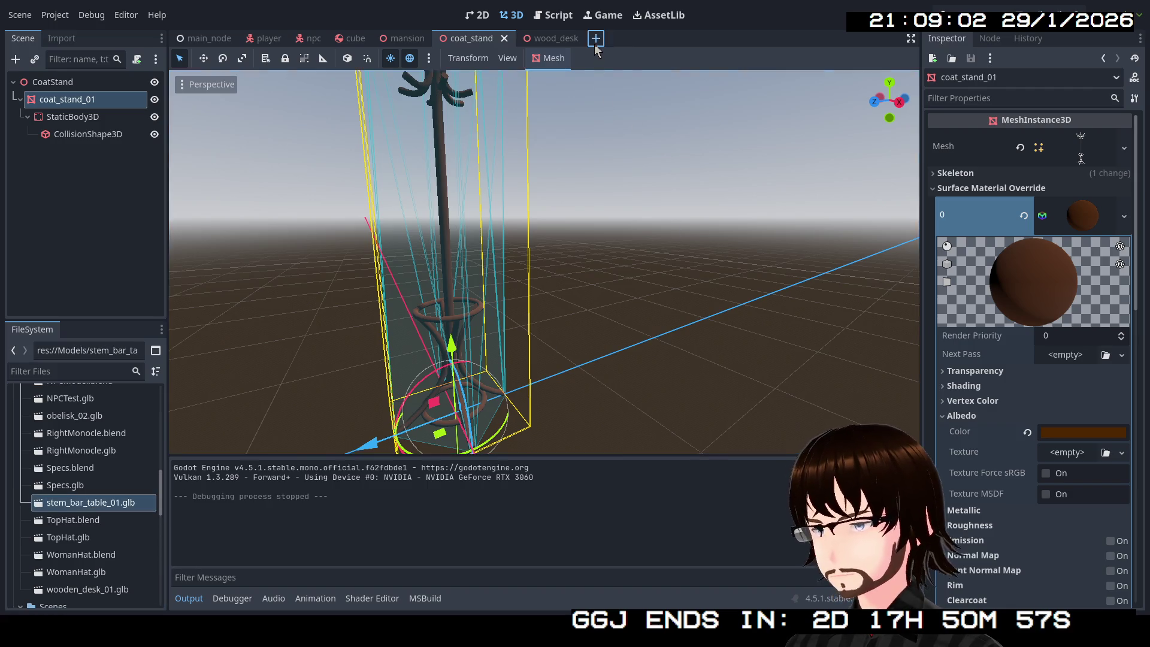
{"action": "left_click", "coordinate": [596, 38]}
{"action": "left_click", "coordinate": [90, 120]}
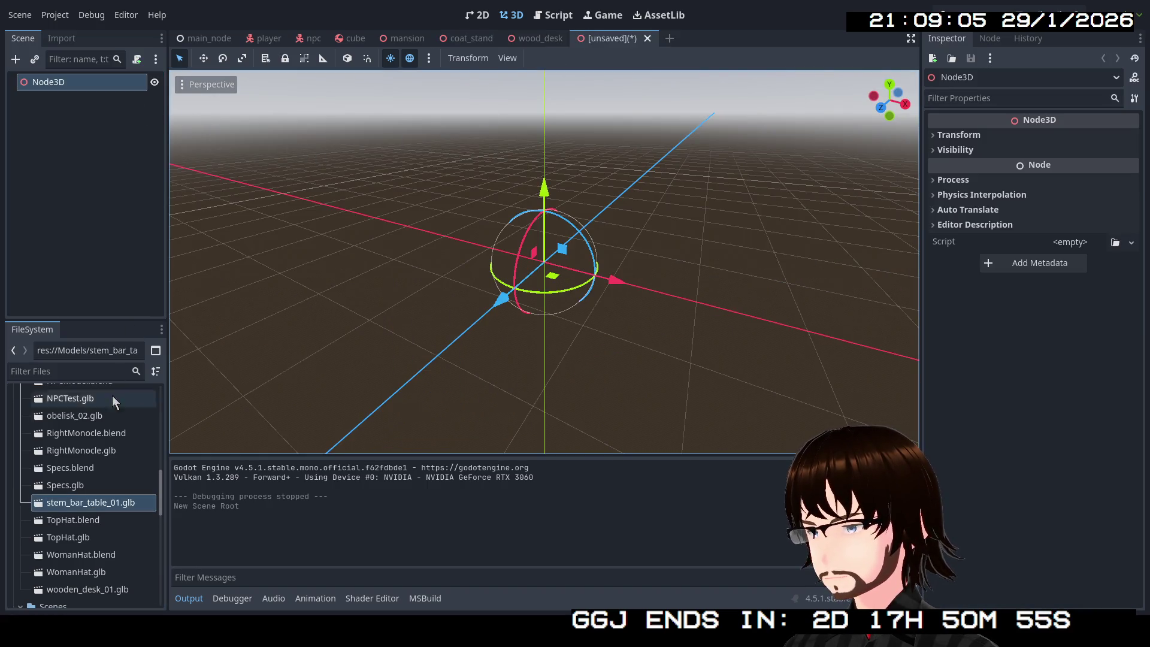
Instance stem_bar_table_01.glb under the Node3D root and enable Editable Children.
{"action": "left_click_drag", "start_coordinate": [69, 505], "coordinate": [79, 227]}
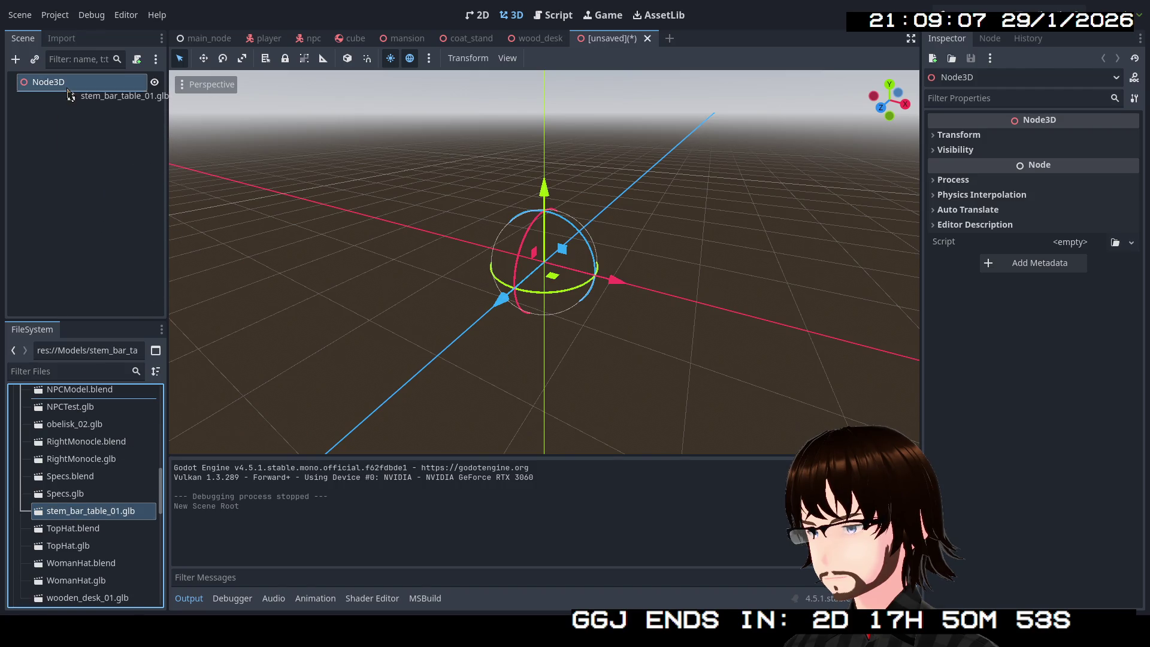
{"action": "left_click_drag", "start_coordinate": [77, 84], "coordinate": [76, 87]}
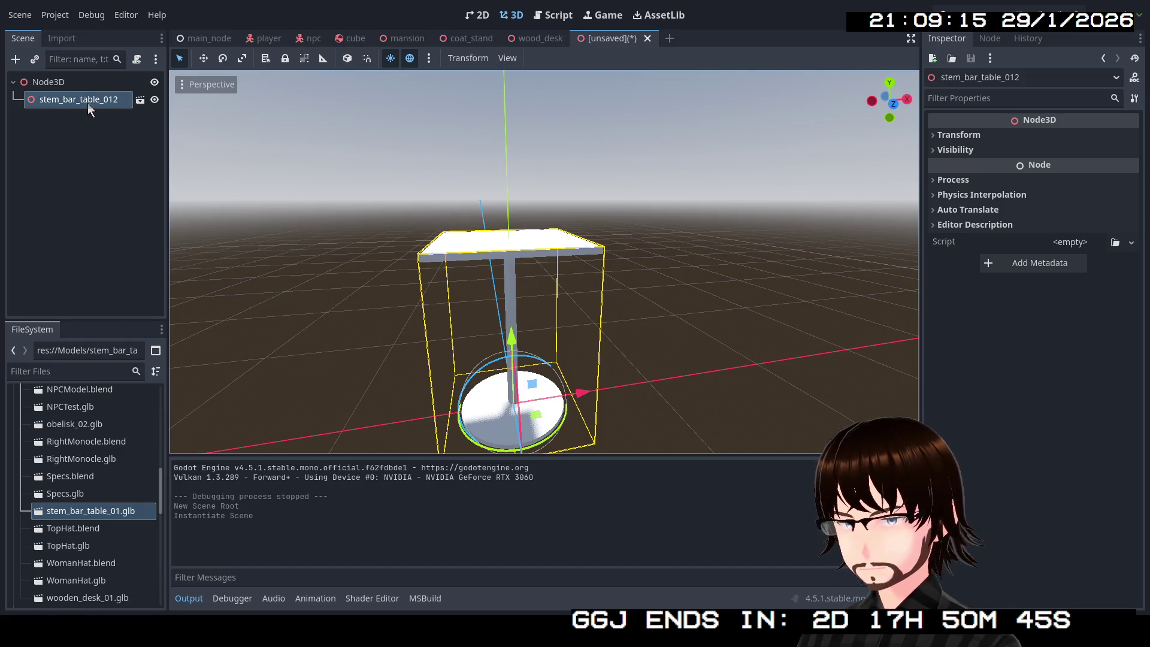
{"action": "right_click", "coordinate": [87, 103]}
{"action": "left_click", "coordinate": [119, 463]}
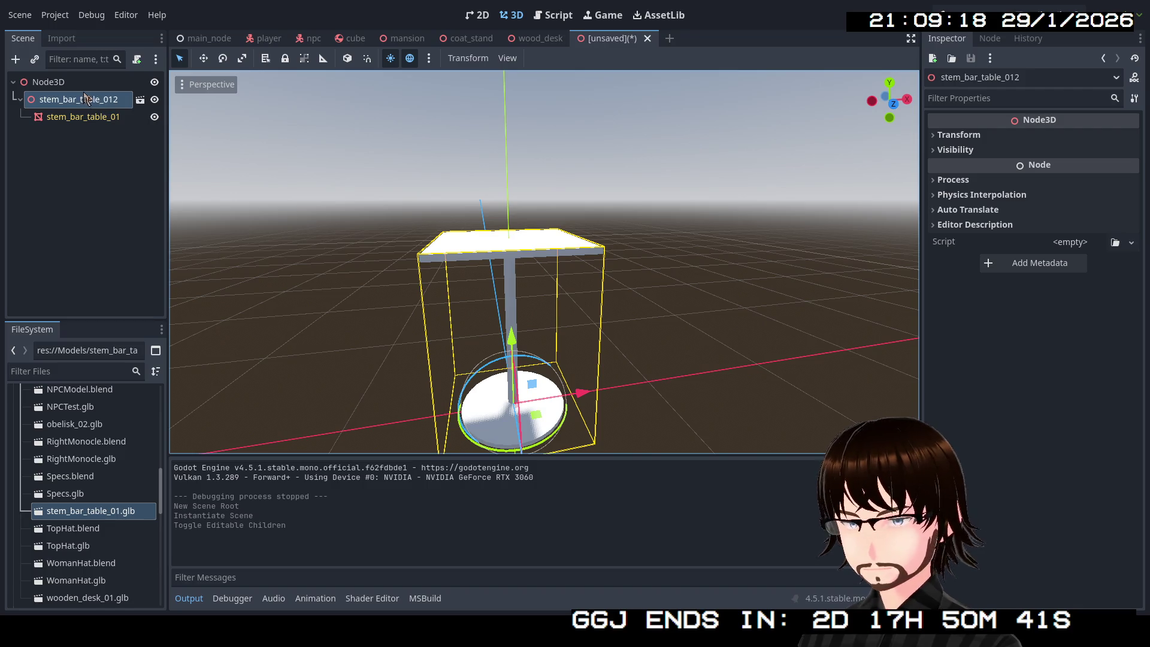
Paste the table's inner mesh directly under the Node3D root and delete the original instance.
{"action": "left_click", "coordinate": [77, 116]}
{"action": "left_click", "coordinate": [67, 85]}
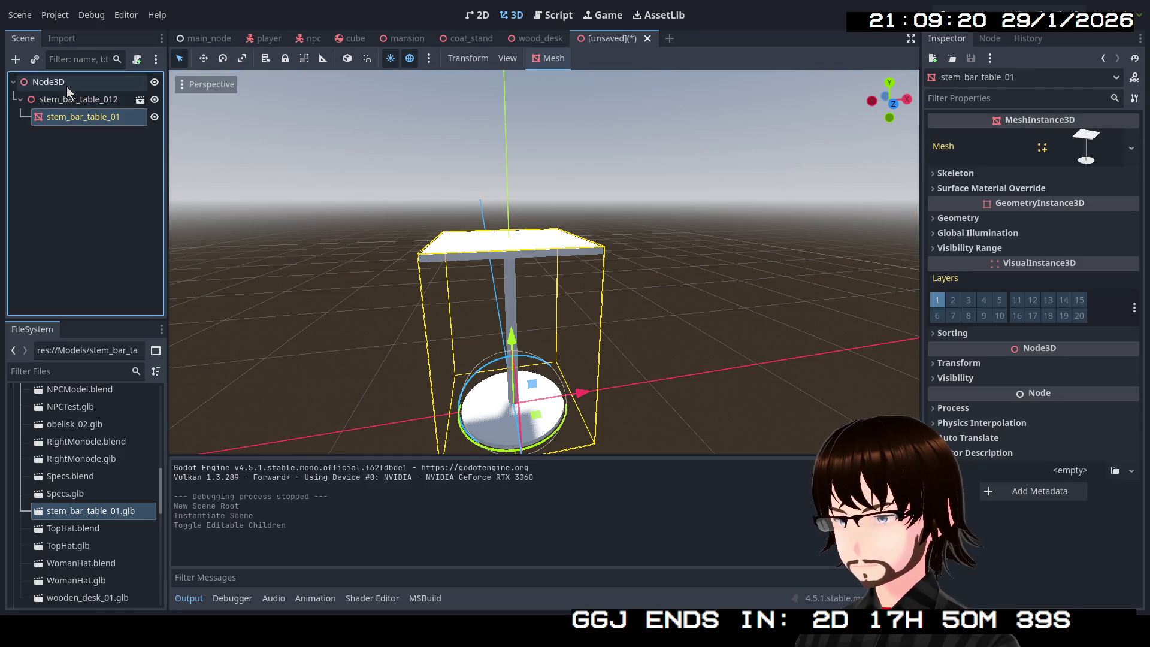
{"action": "key", "text": "ctrl+v"}
{"action": "left_click", "coordinate": [63, 98]}
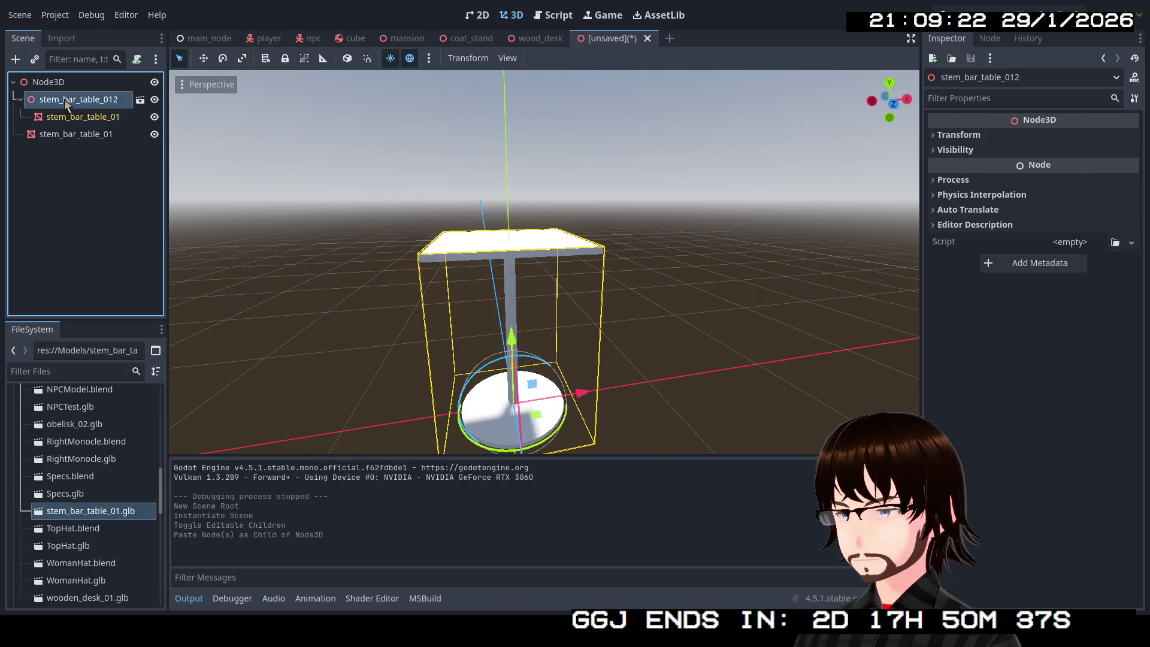
{"action": "key", "text": "Delete"}
{"action": "key", "text": "Return"}
{"action": "left_click", "coordinate": [71, 99]}
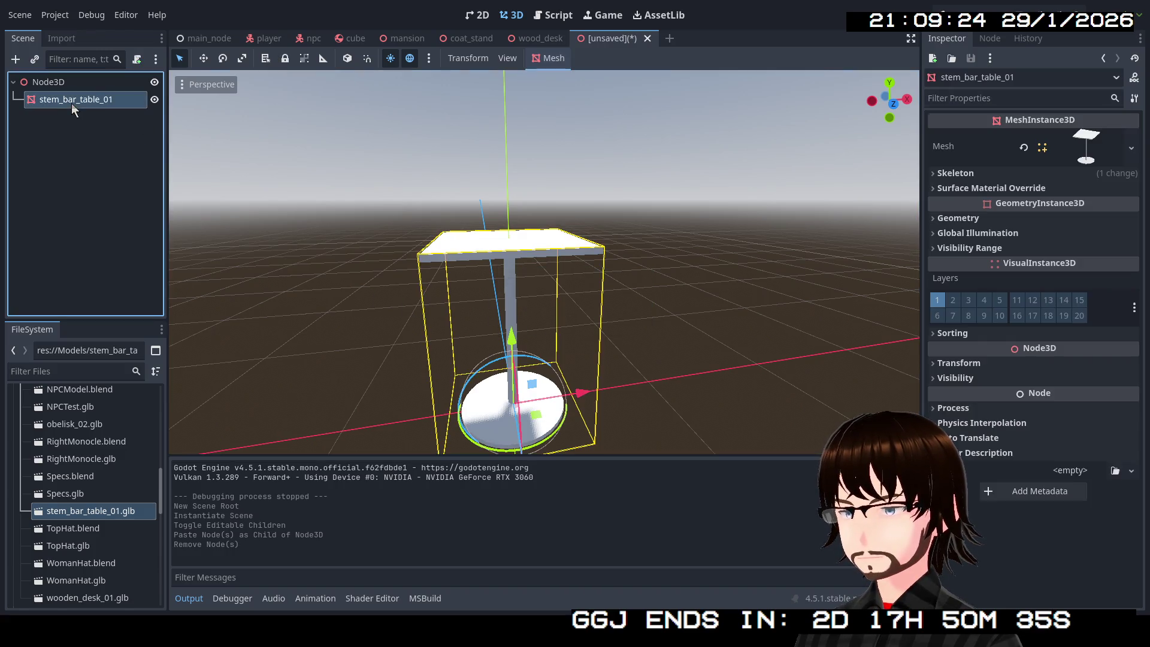
Set the table mesh's Transform scale to 1.2.
{"action": "left_click", "coordinate": [975, 363]}
{"action": "left_click", "coordinate": [971, 479]}
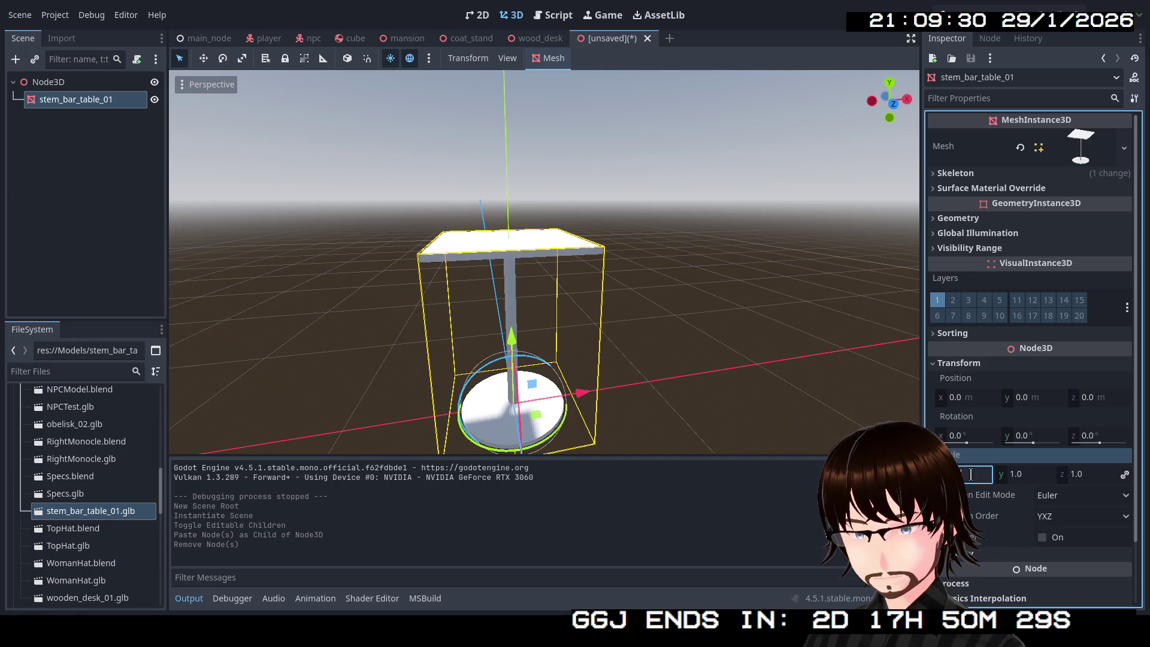
{"action": "type", "text": "1.2"}
{"action": "key", "text": "Return"}
{"action": "left_click", "coordinate": [116, 199]}
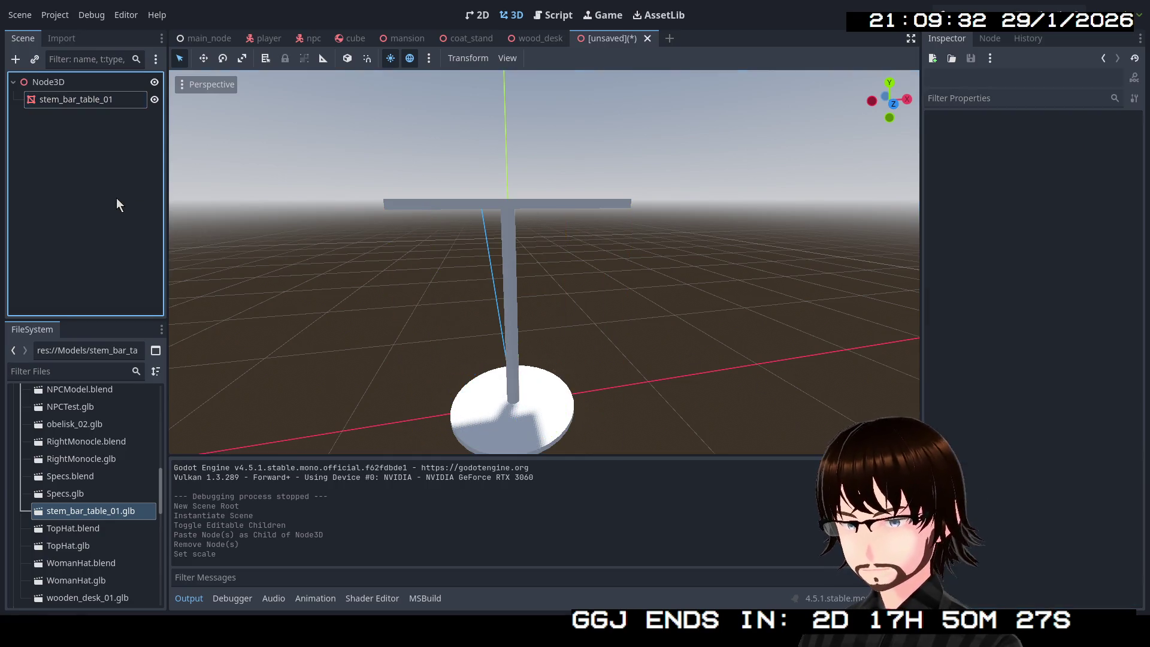
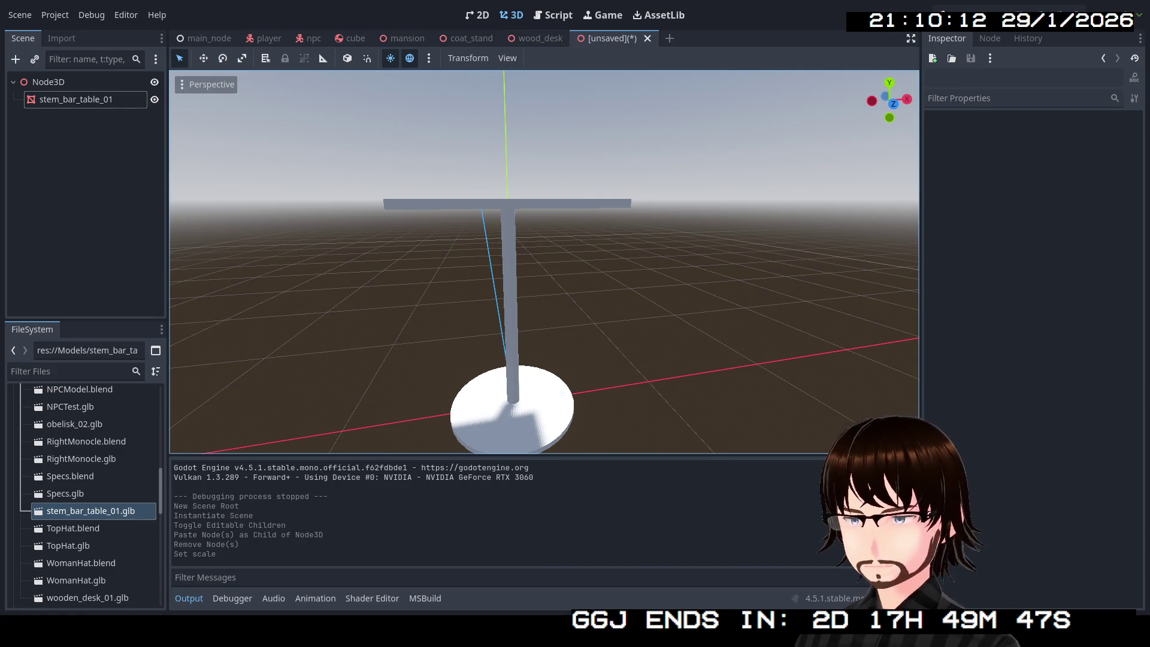
Rename the table scene's root Node3D to DrinksTable.
{"action": "left_click", "coordinate": [60, 87]}
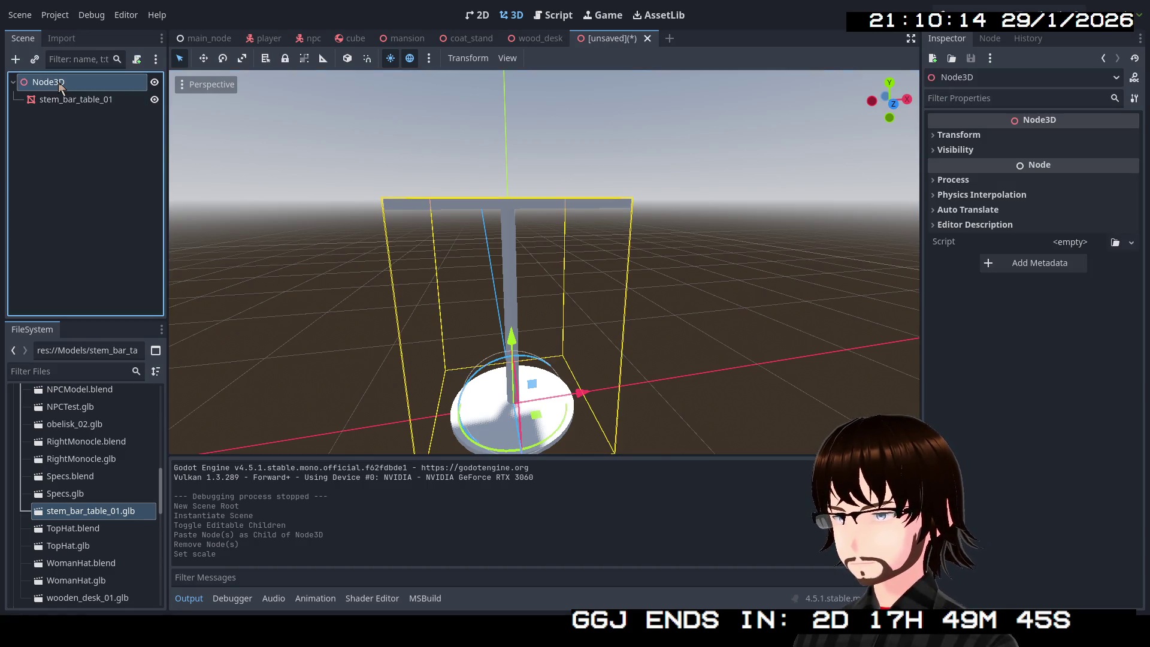
{"action": "left_click", "coordinate": [60, 87]}
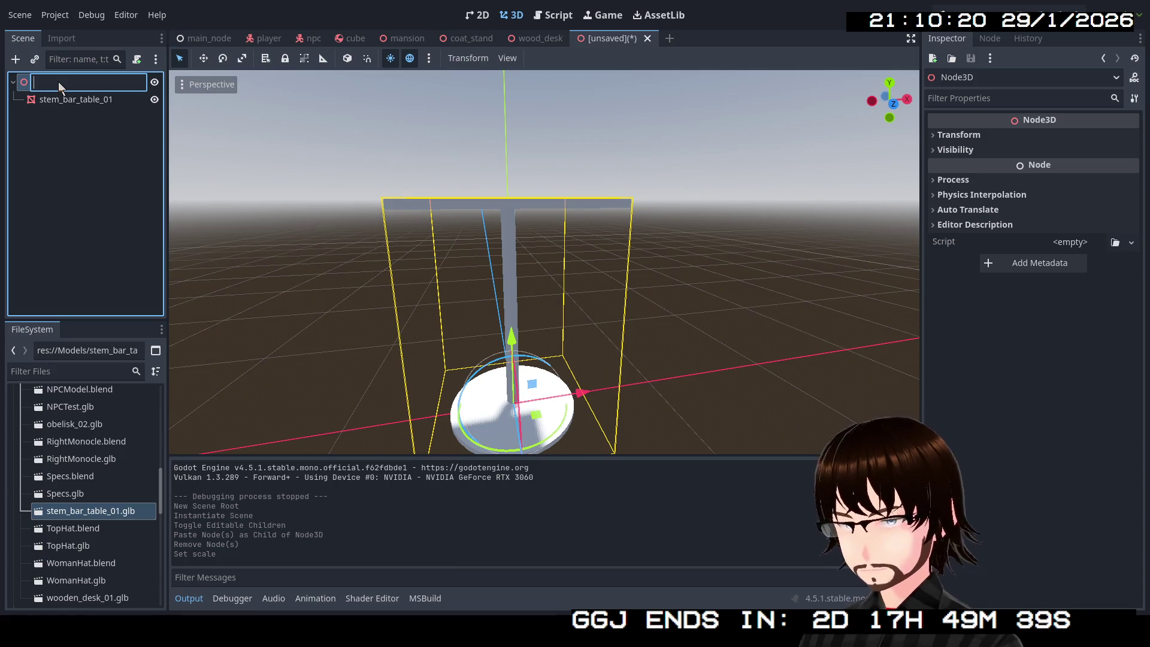
{"action": "type", "text": "DrinksTab"}
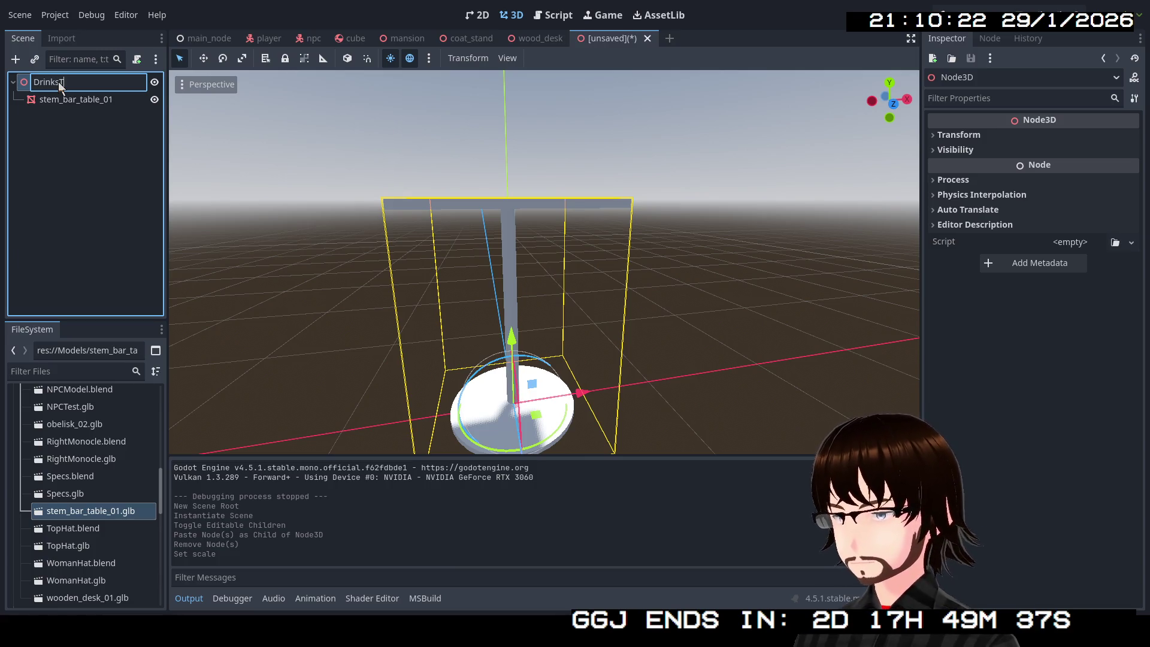
{"action": "type", "text": "le"}
{"action": "key", "text": "Return"}
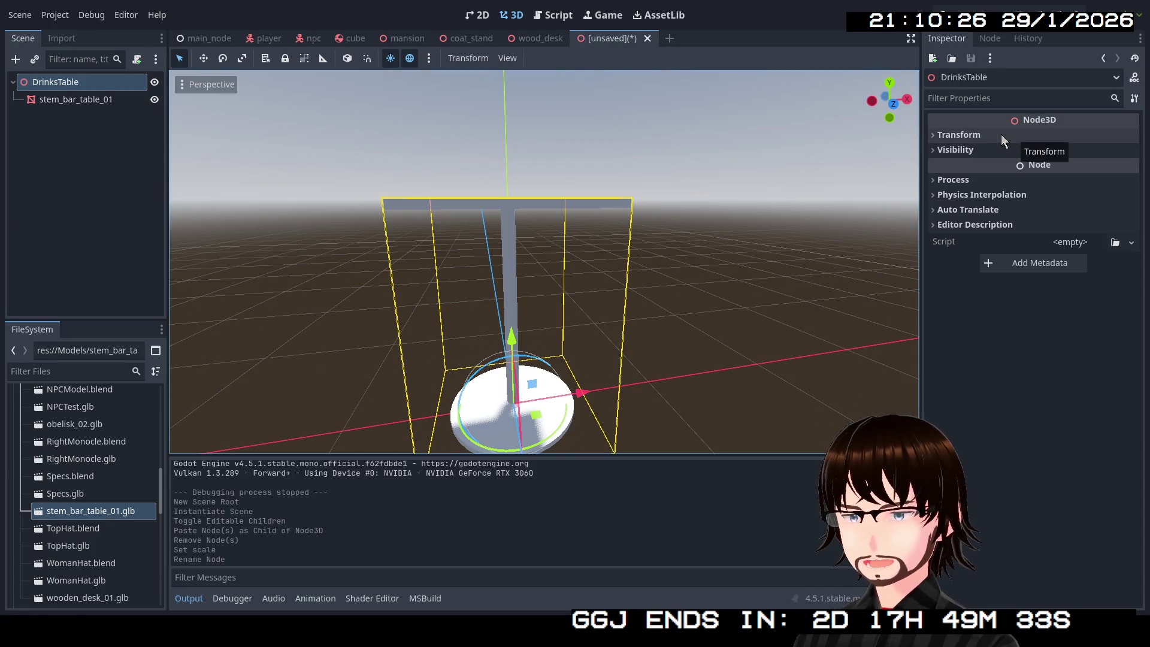
{"action": "left_click", "coordinate": [90, 99]}
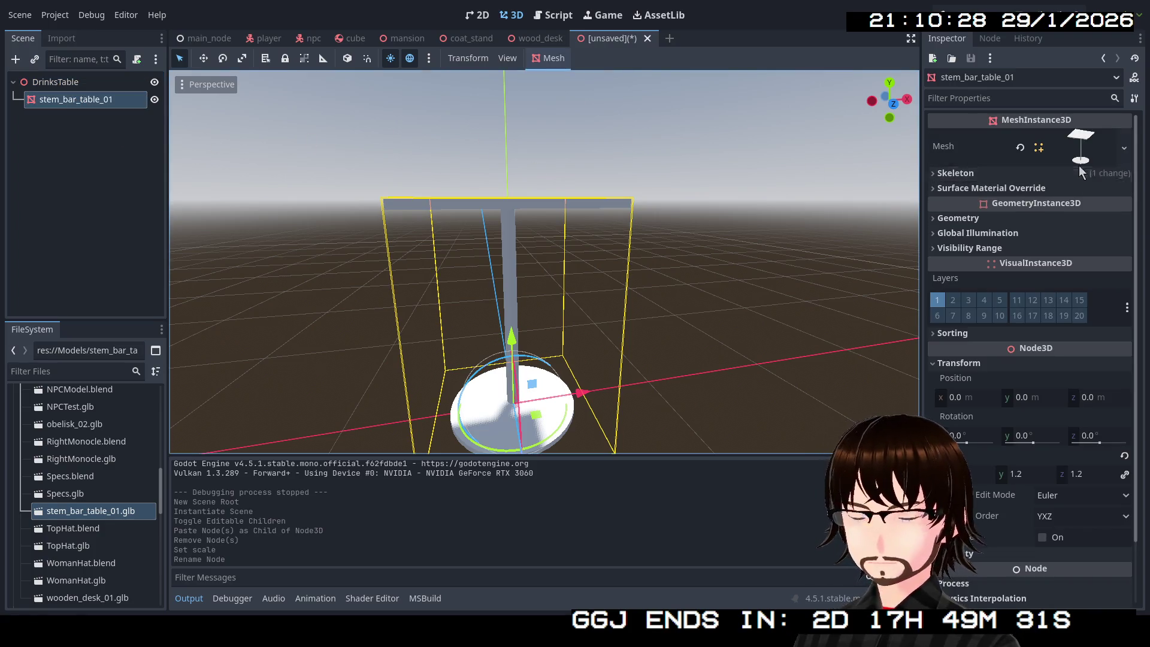
Give stem_bar_table_01 a new StandardMaterial3D override with albedo colour 252525.
{"action": "left_click", "coordinate": [1030, 189]}
{"action": "left_click", "coordinate": [1124, 206]}
{"action": "left_click", "coordinate": [1110, 241]}
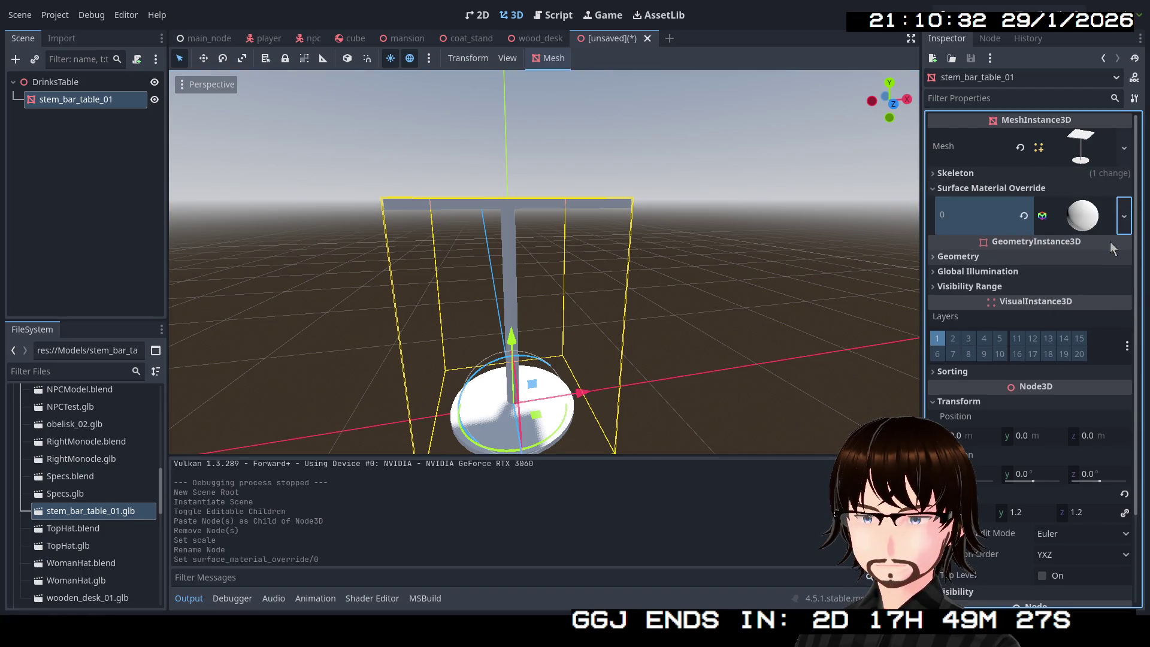
{"action": "left_click", "coordinate": [1084, 220]}
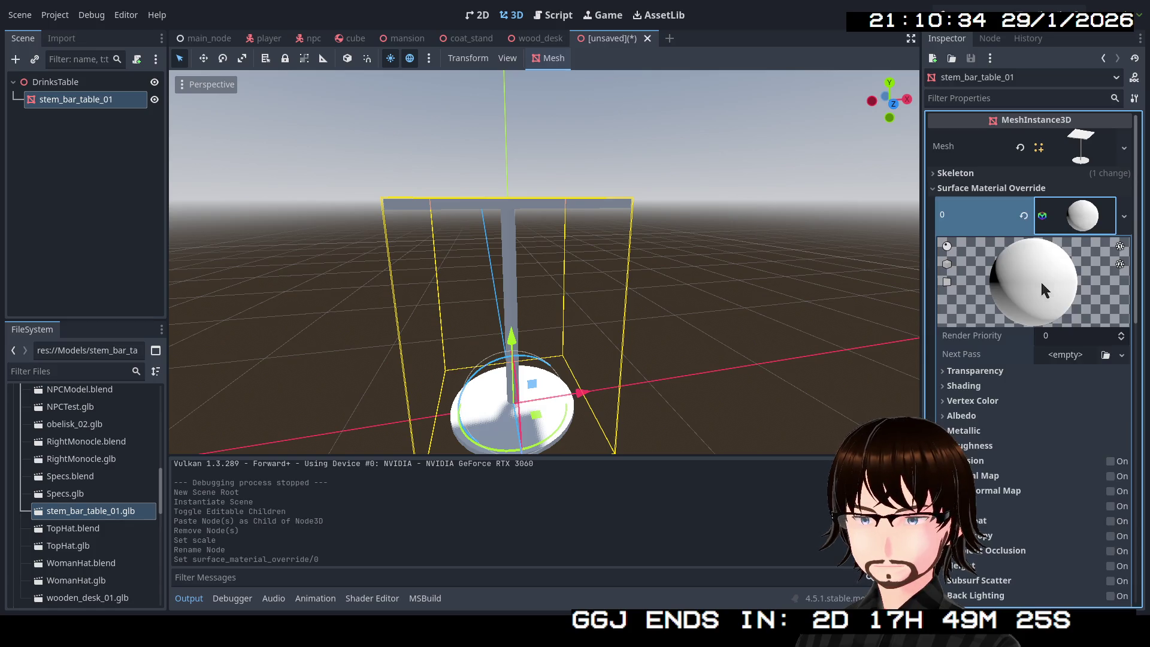
{"action": "left_click", "coordinate": [982, 416]}
{"action": "left_click", "coordinate": [1091, 432]}
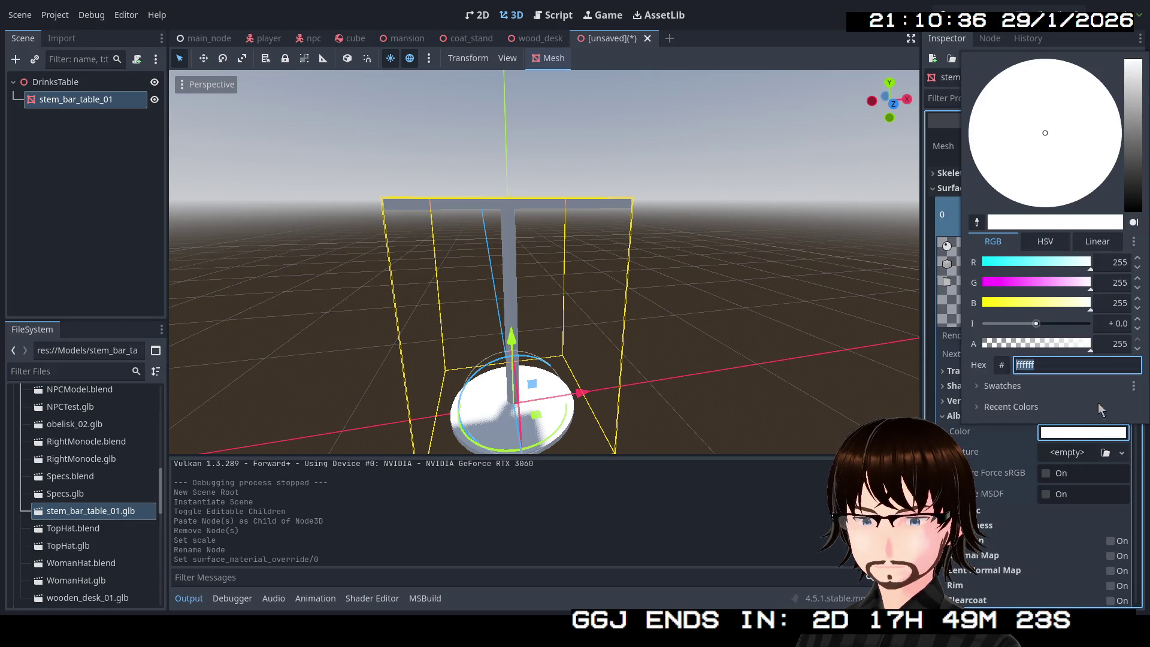
{"action": "mouse_move", "coordinate": [1134, 177]}
{"action": "left_mouse_down"}
{"action": "mouse_move", "coordinate": [1135, 201]}
{"action": "mouse_move", "coordinate": [1146, 193]}
{"action": "left_mouse_up"}
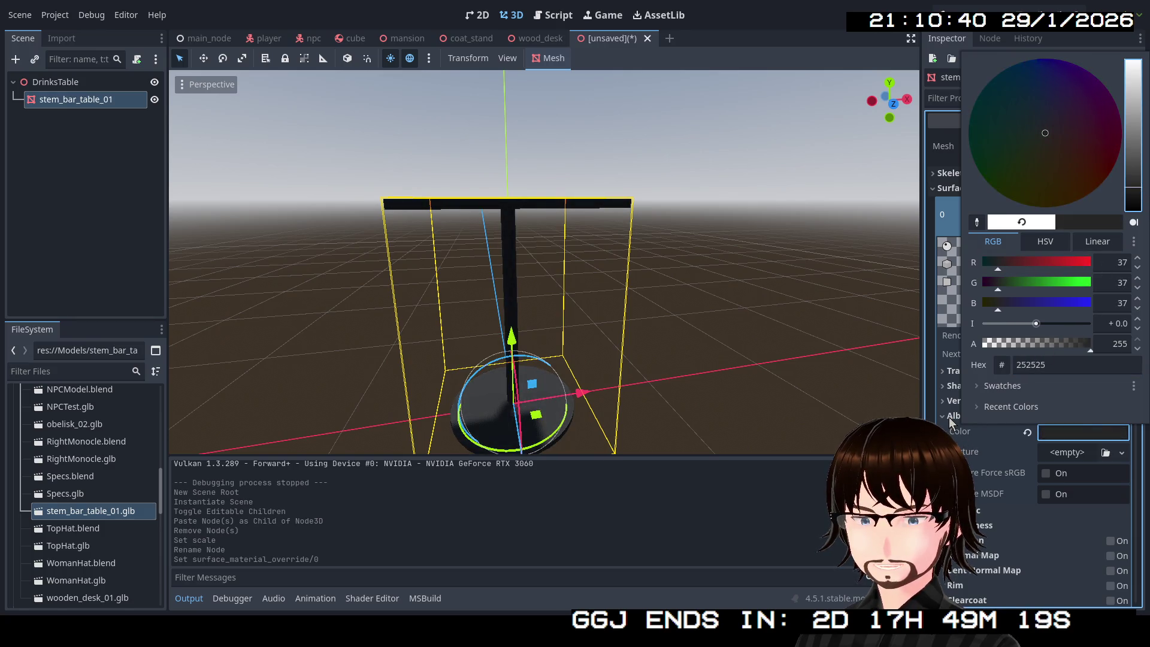
{"action": "left_click", "coordinate": [961, 430]}
Set the table material's metallic to 1.0 and roughness to 0.7.
{"action": "left_click", "coordinate": [961, 430]}
{"action": "left_click_drag", "start_coordinate": [1059, 454], "coordinate": [1045, 439]}
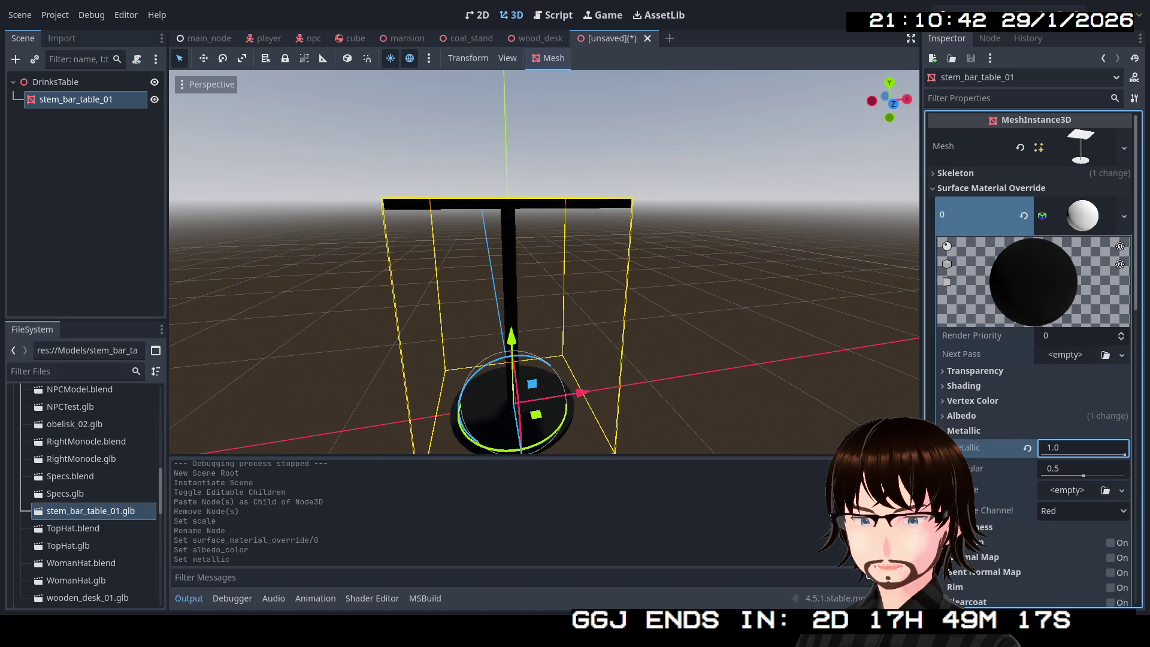
{"action": "left_click", "coordinate": [983, 527]}
{"action": "mouse_move", "coordinate": [1125, 550]}
{"action": "left_mouse_down"}
{"action": "mouse_move", "coordinate": [1071, 550]}
{"action": "mouse_move", "coordinate": [1100, 551]}
{"action": "left_mouse_up"}
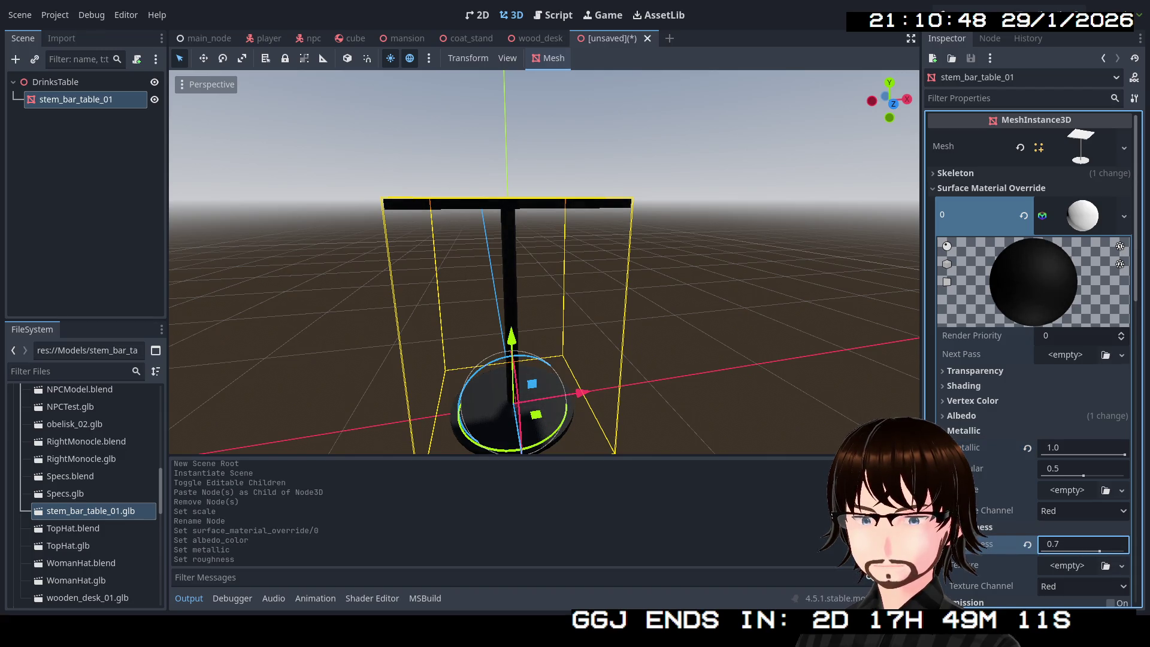
{"action": "scroll", "coordinate": [752, 390], "scroll_direction": "up", "scroll_amount": 5}
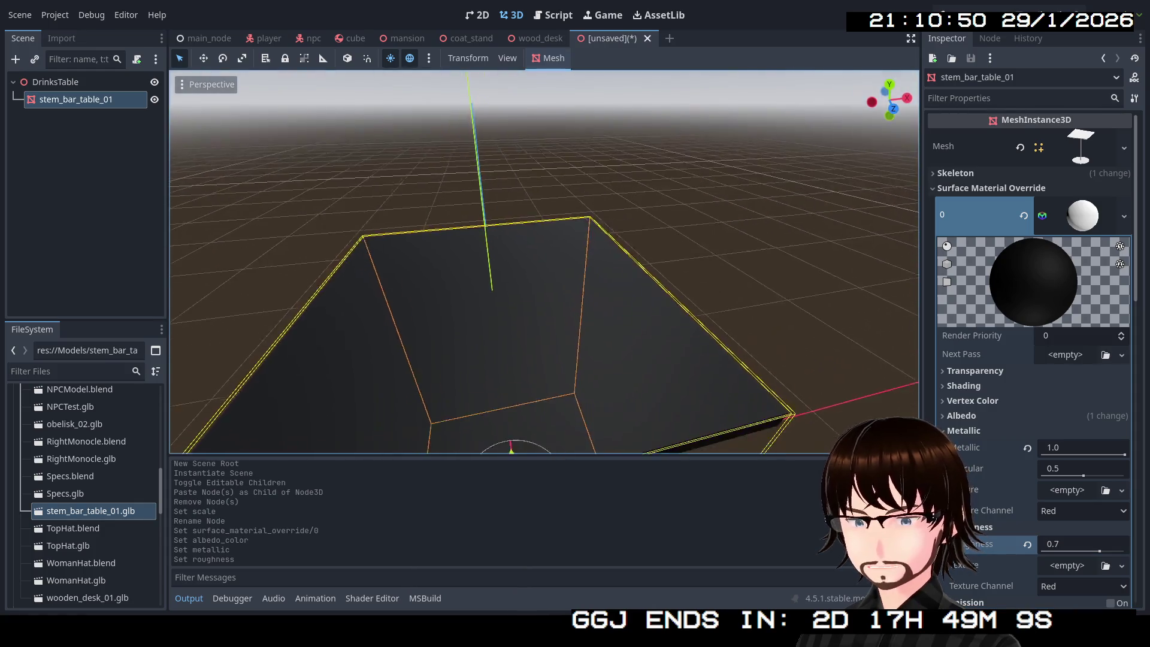
{"action": "scroll", "coordinate": [539, 269], "scroll_direction": "down", "scroll_amount": 5}
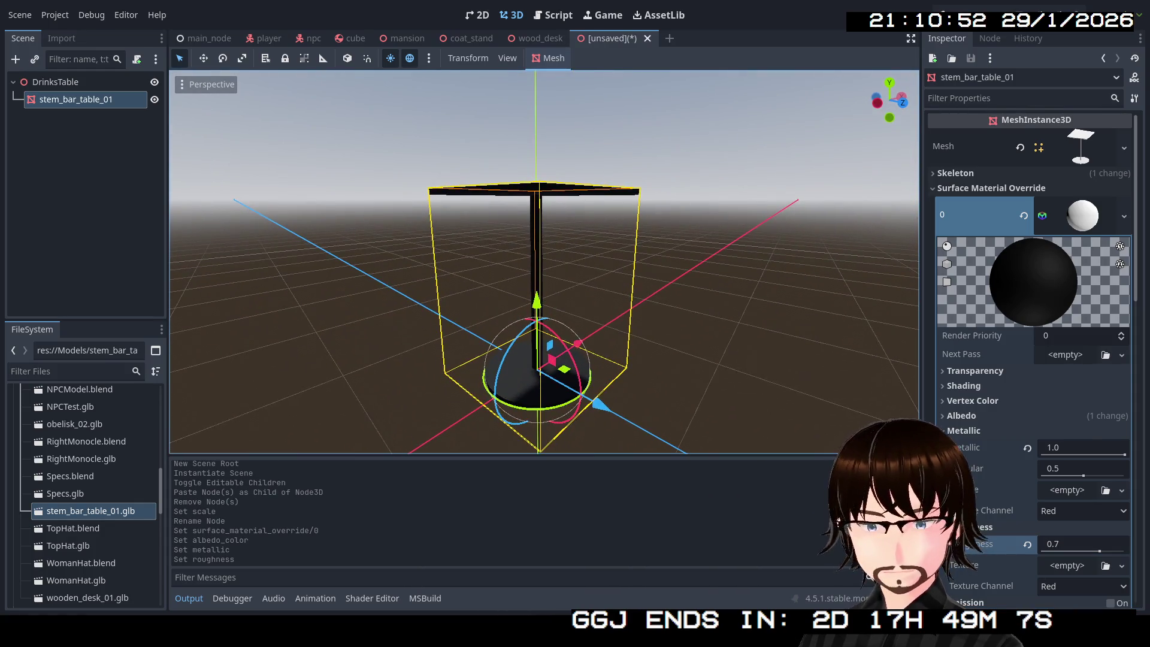
{"action": "scroll", "coordinate": [544, 262], "scroll_direction": "left", "scroll_amount": 1}
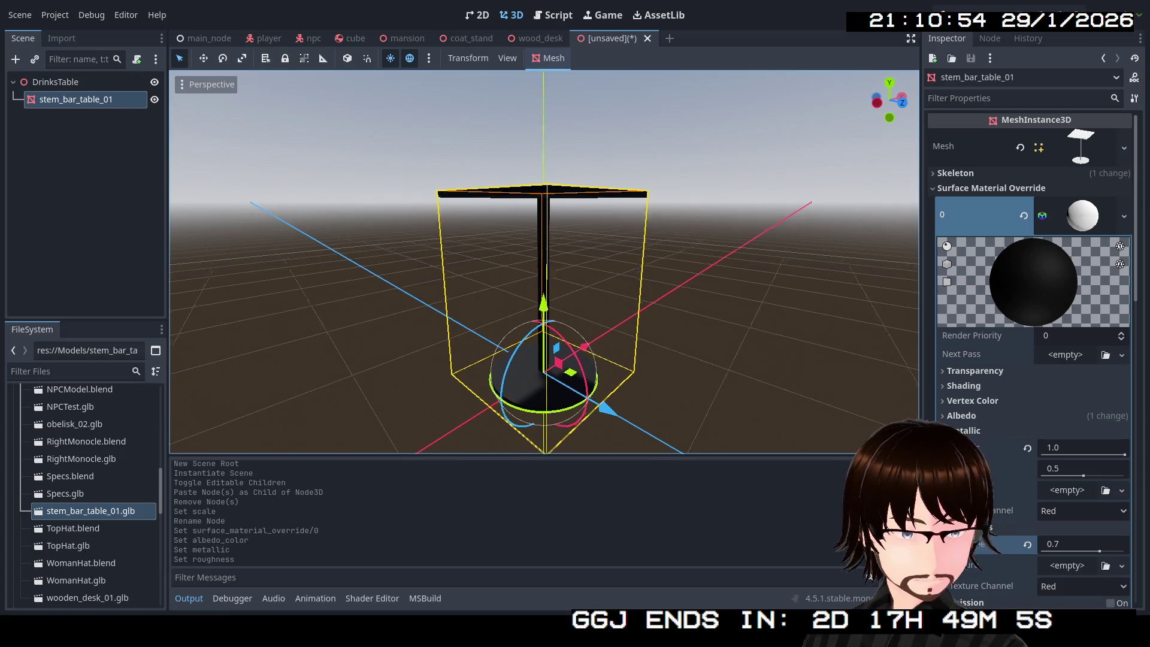
{"action": "scroll", "coordinate": [722, 374], "scroll_direction": "right", "scroll_amount": 5}
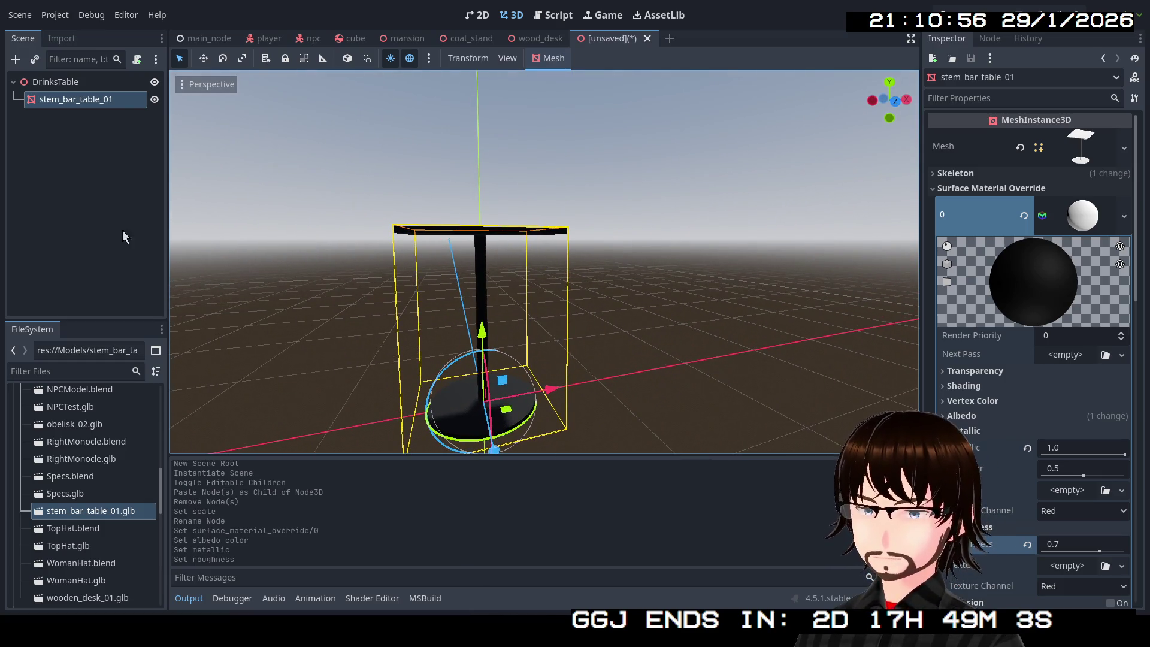
Save the table scene as drinks_table.tscn.
{"action": "key", "text": "ctrl+s"}
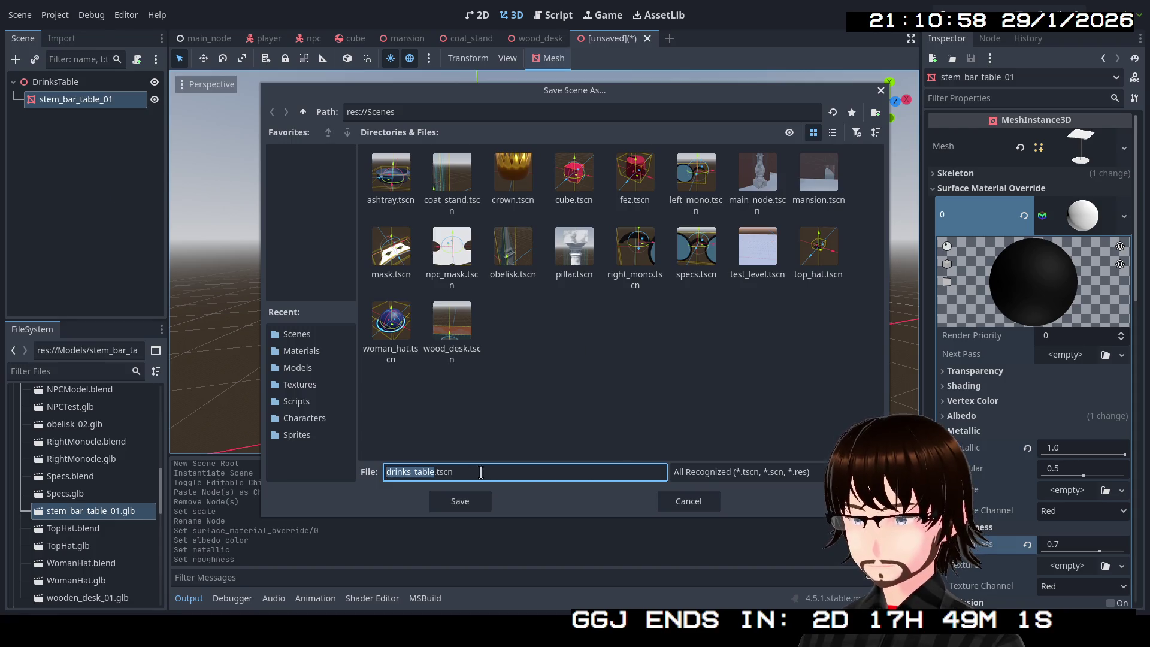
{"action": "left_click", "coordinate": [448, 504]}
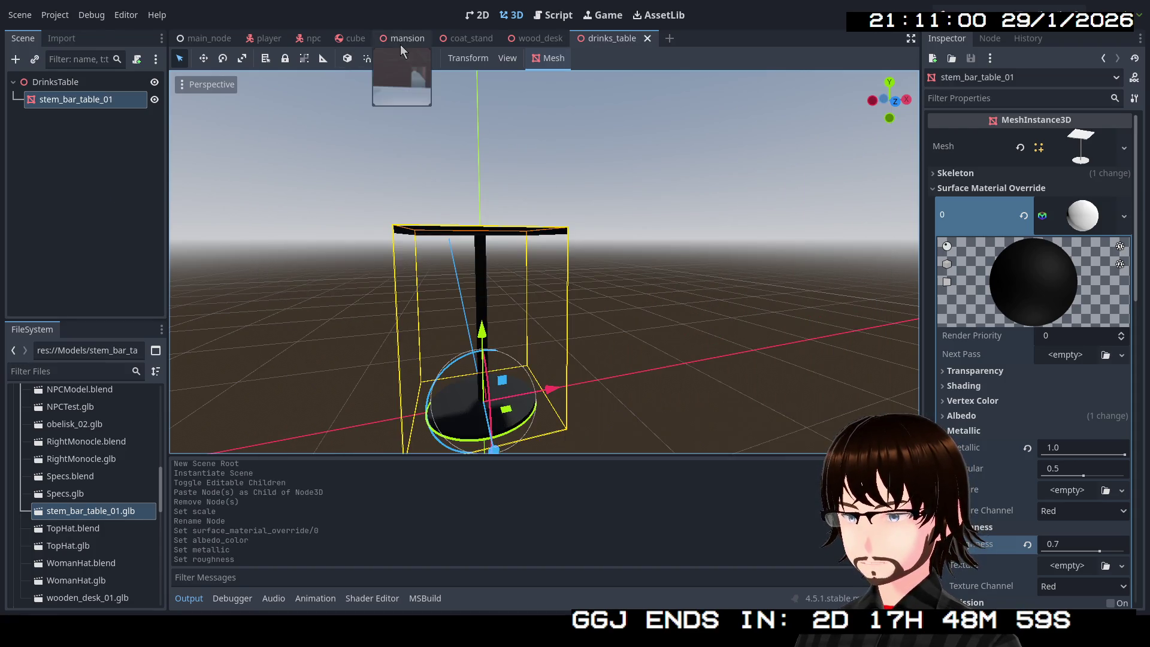
{"action": "left_click", "coordinate": [400, 40]}
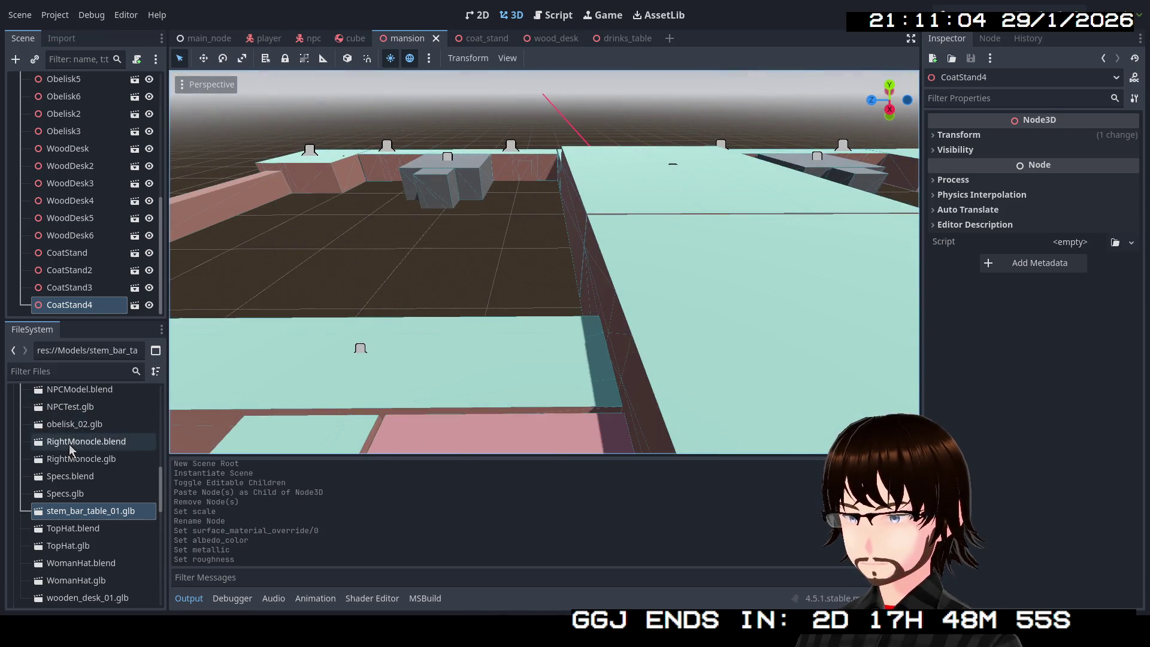
{"action": "scroll", "coordinate": [70, 447], "scroll_direction": "up", "scroll_amount": 5}
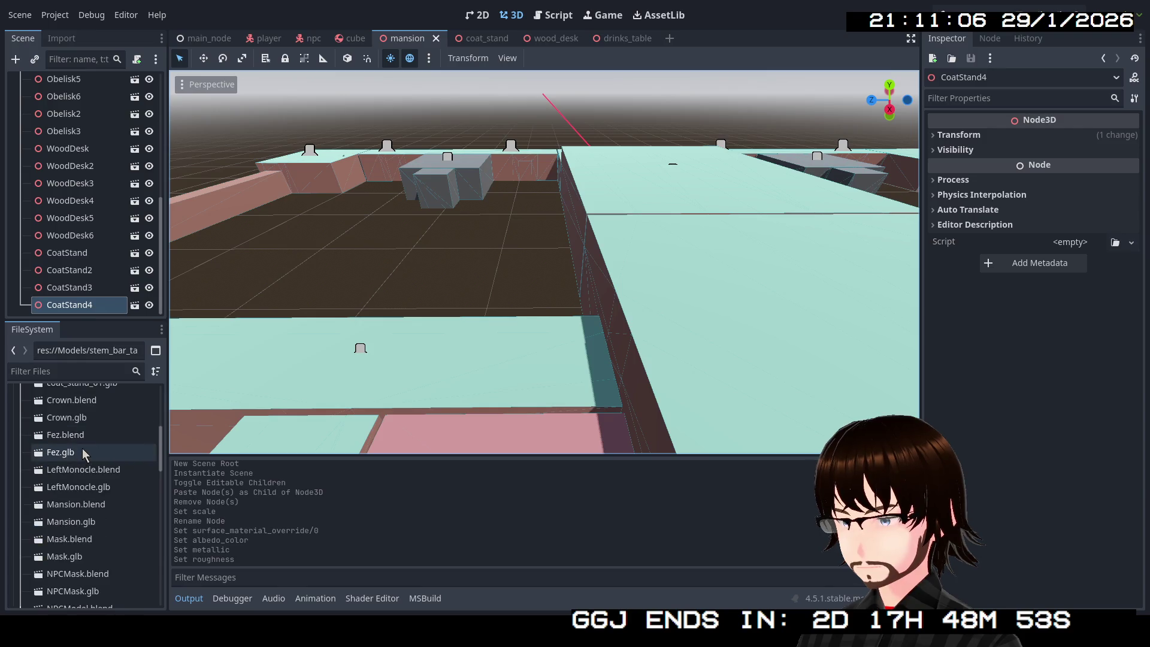
{"action": "scroll", "coordinate": [84, 450], "scroll_direction": "down", "scroll_amount": 8}
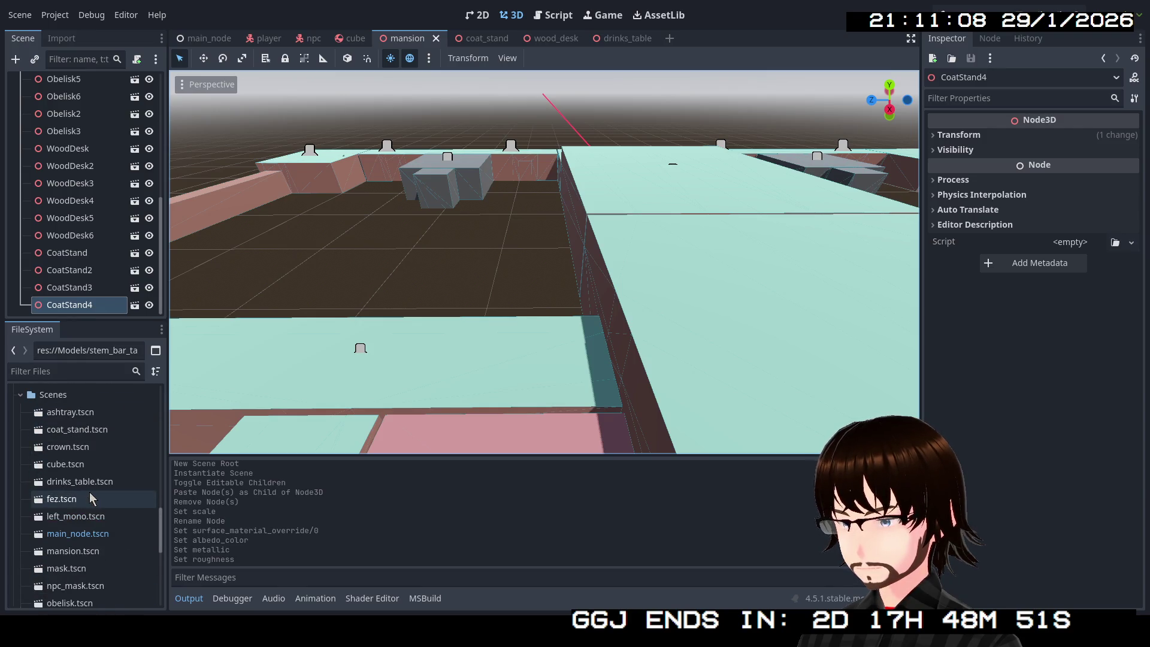
Drop a drinks table into the mansion, move it, then delete it and save the mansion.
{"action": "mouse_move", "coordinate": [90, 485]}
{"action": "left_mouse_down"}
{"action": "mouse_move", "coordinate": [72, 420]}
{"action": "mouse_move", "coordinate": [71, 306]}
{"action": "left_mouse_up"}
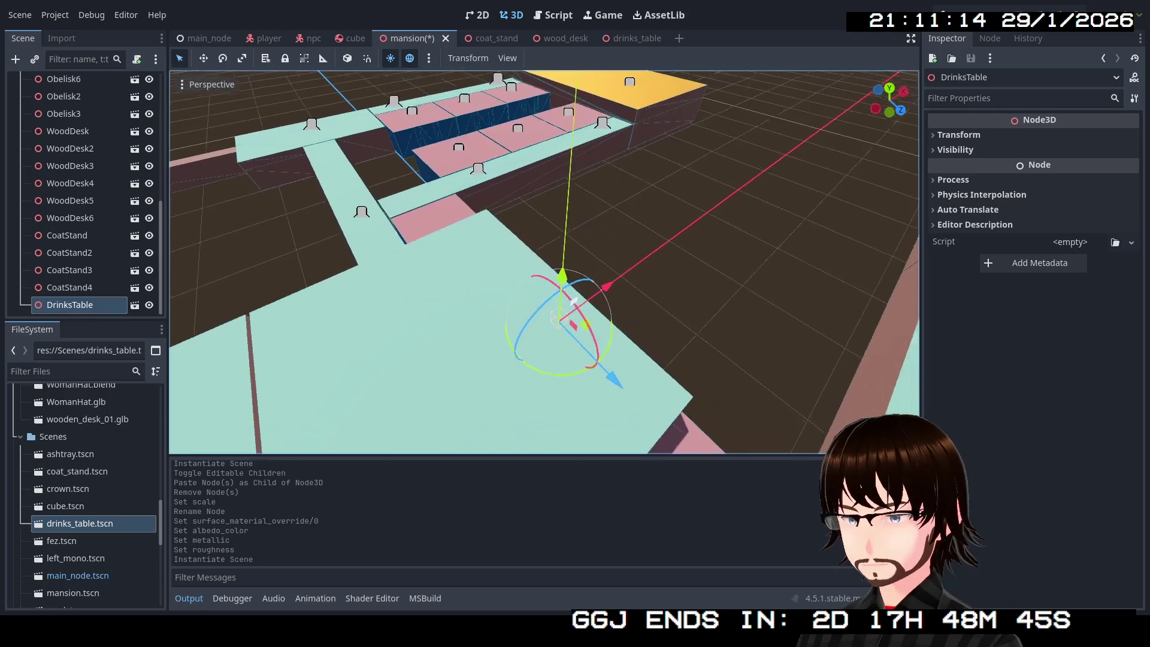
{"action": "left_click_drag", "start_coordinate": [544, 327], "coordinate": [593, 216]}
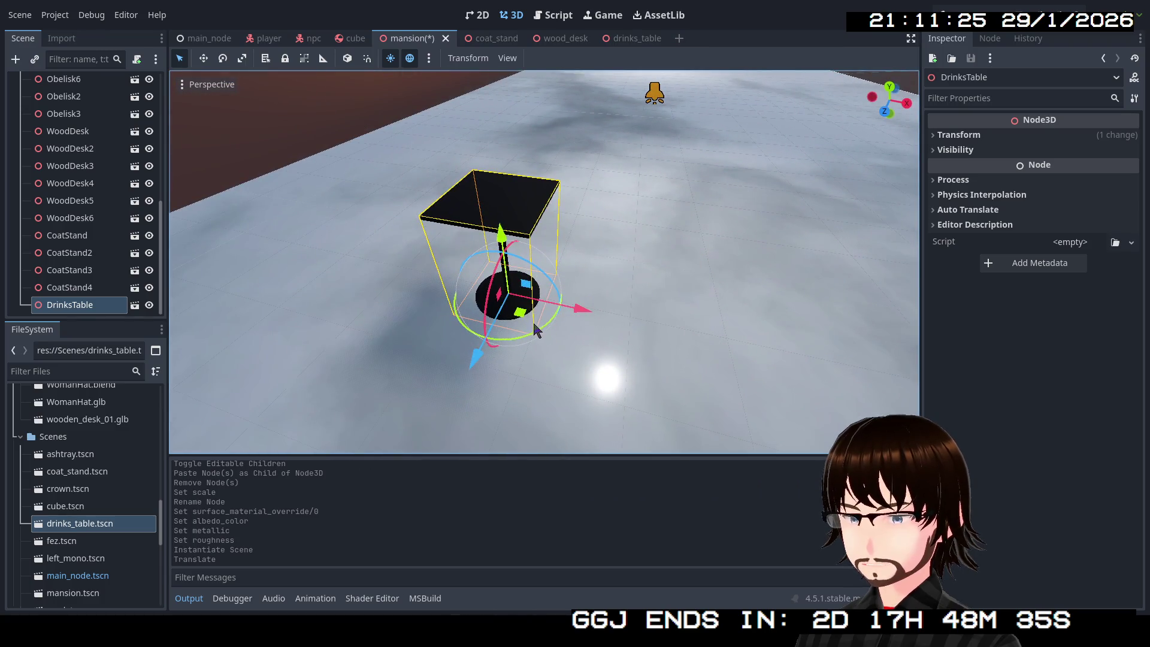
{"action": "left_click", "coordinate": [76, 304]}
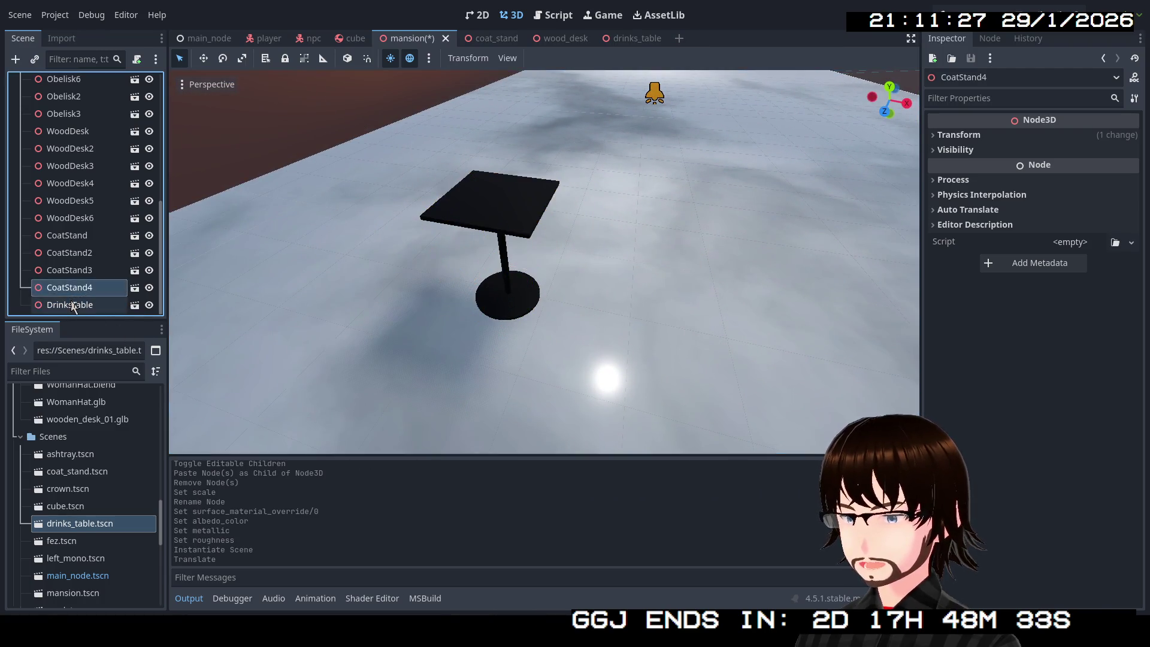
{"action": "key", "text": "Delete"}
{"action": "left_click", "coordinate": [553, 329]}
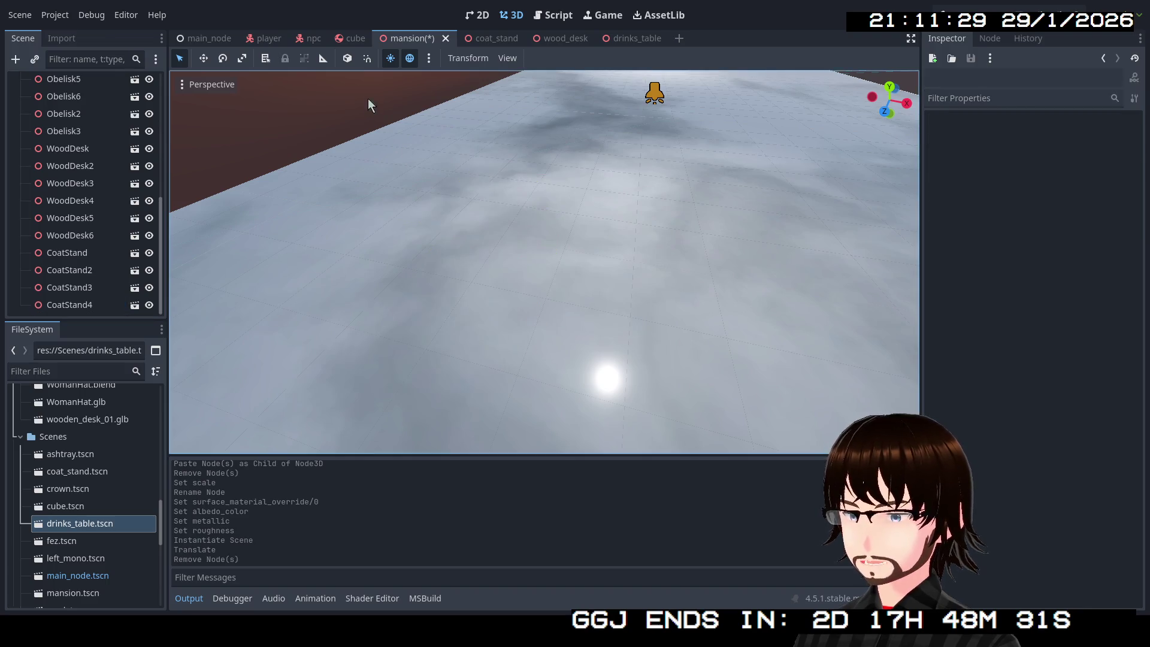
{"action": "key", "text": "ctrl+s"}
{"action": "left_click", "coordinate": [209, 38]}
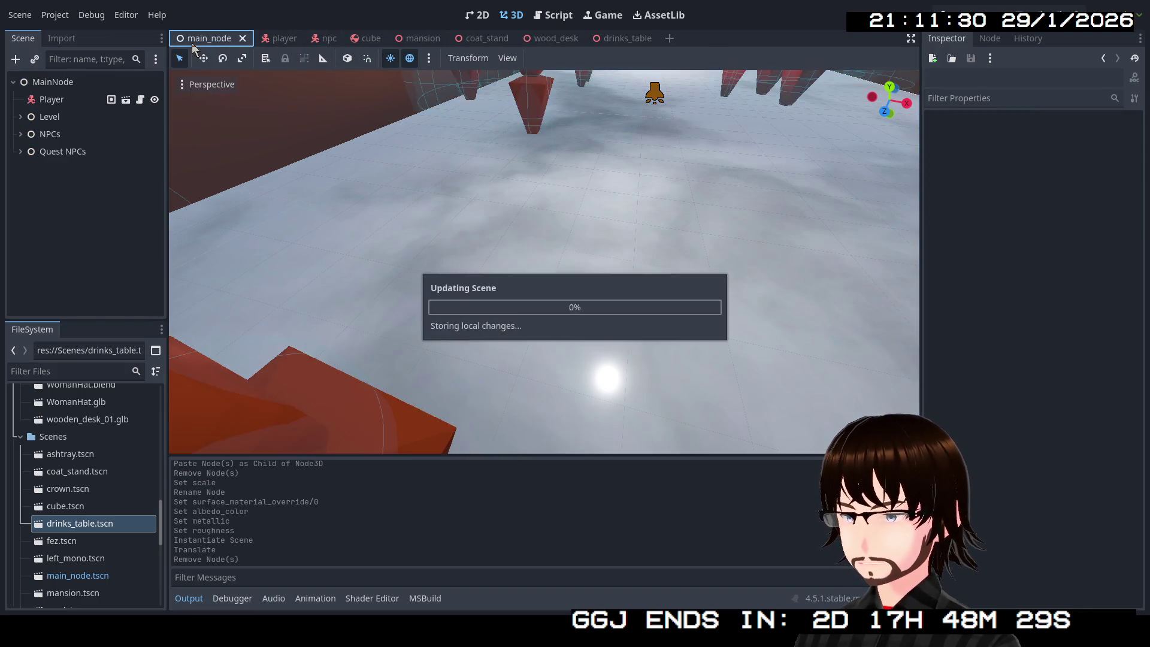
Create a plain Node as a child of Quest NPCs.
{"action": "key", "text": "w"}
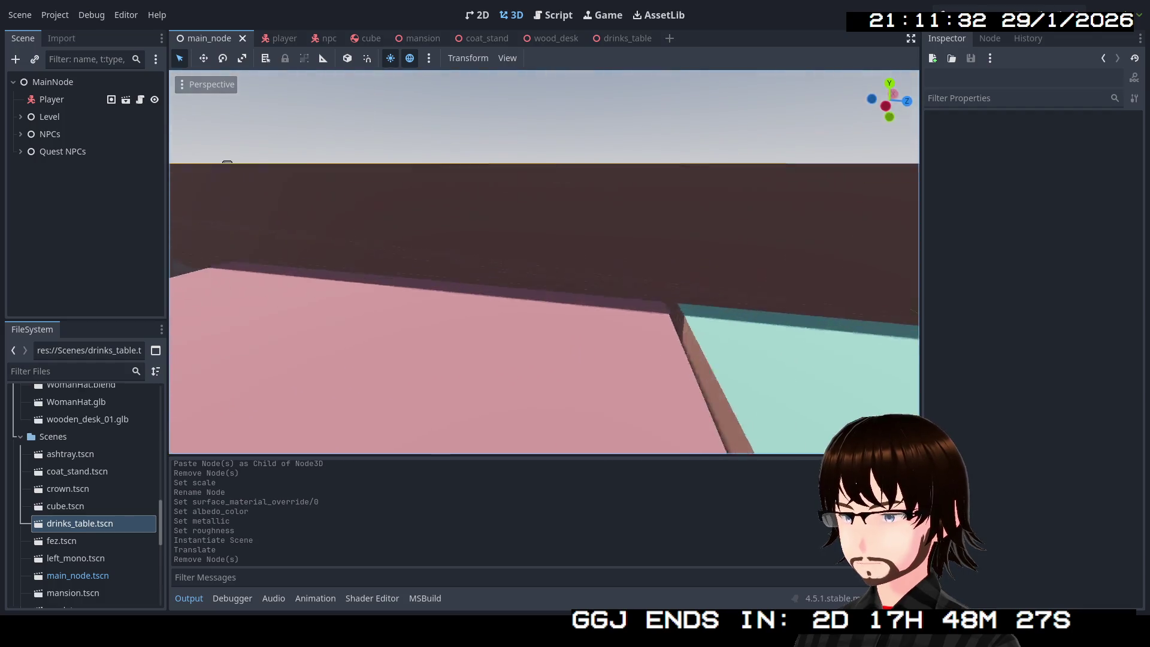
{"action": "key", "text": "s"}
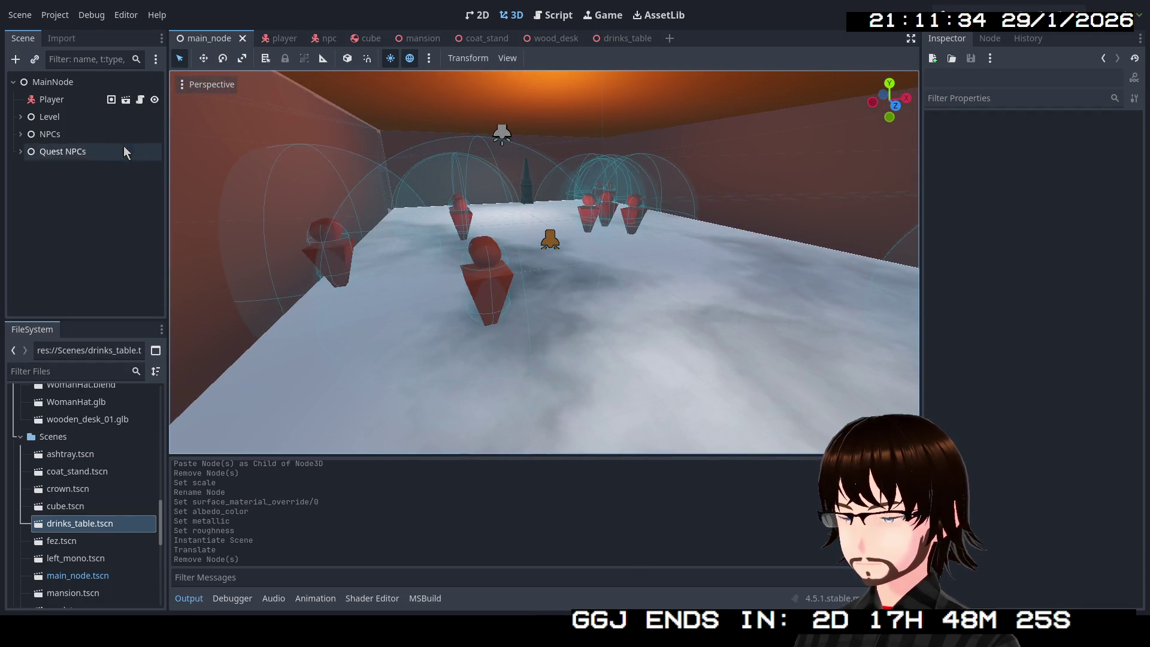
{"action": "right_click", "coordinate": [43, 155]}
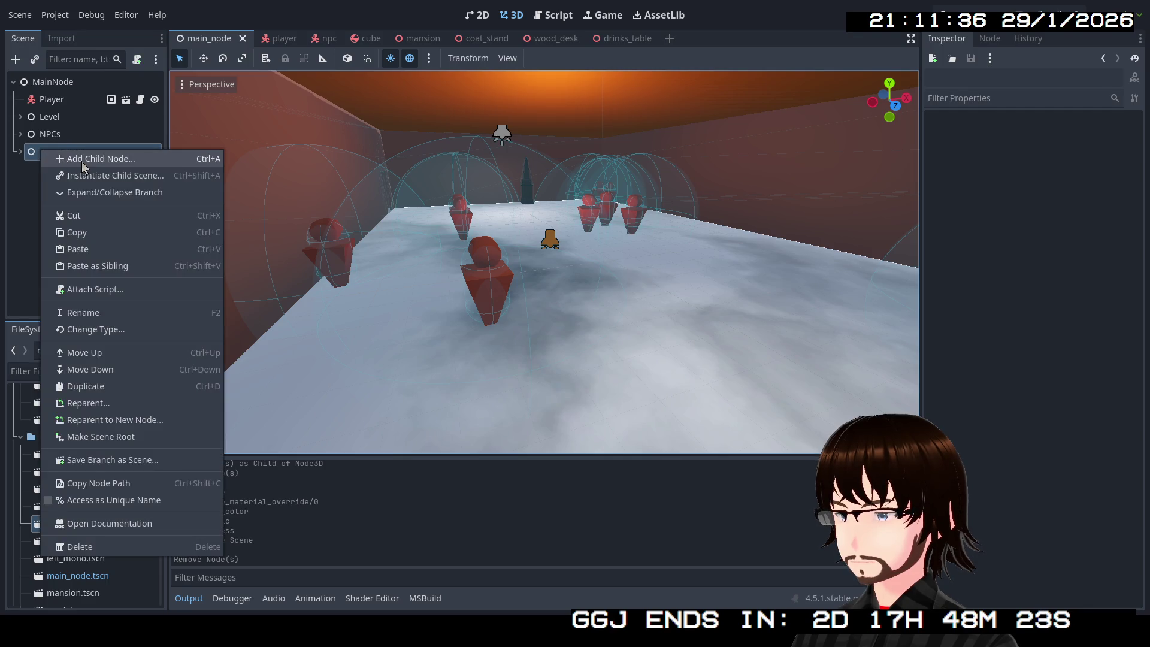
{"action": "left_click", "coordinate": [82, 162]}
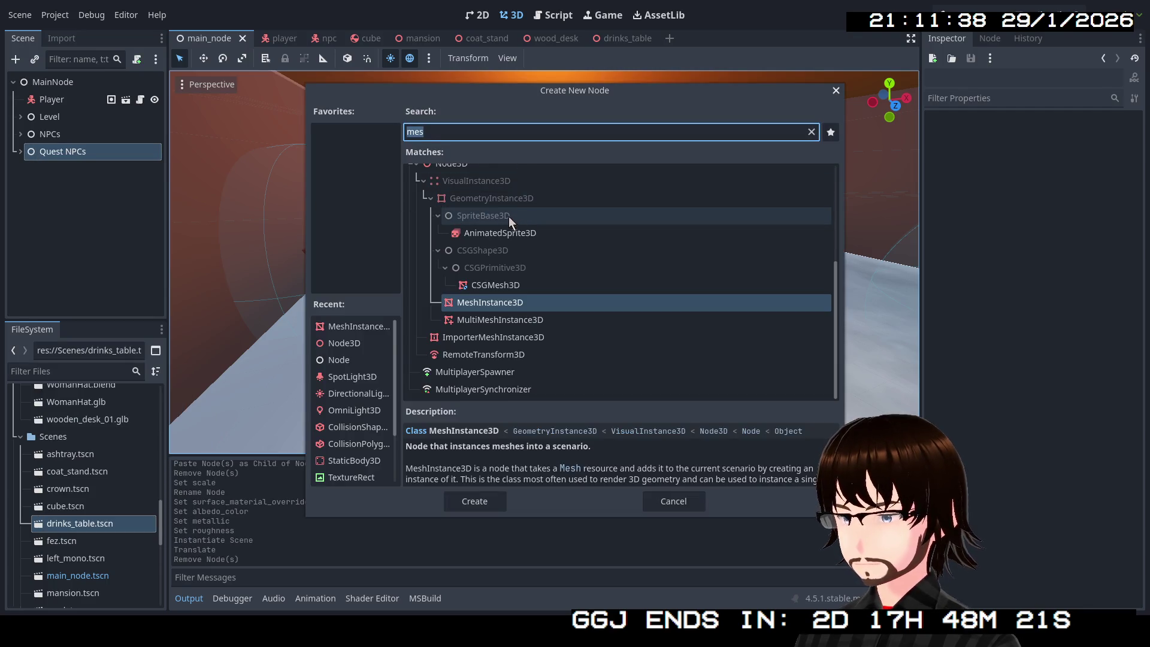
{"action": "scroll", "coordinate": [555, 250], "scroll_direction": "up", "scroll_amount": 5}
{"action": "left_click", "coordinate": [441, 178]}
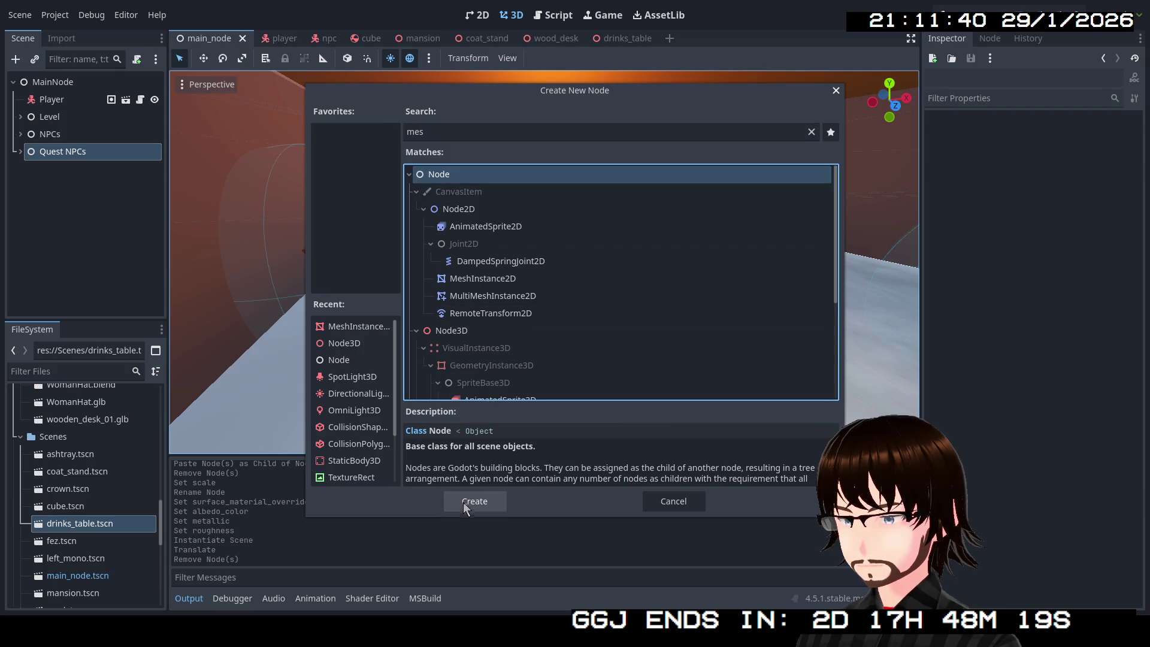
{"action": "left_click", "coordinate": [473, 502]}
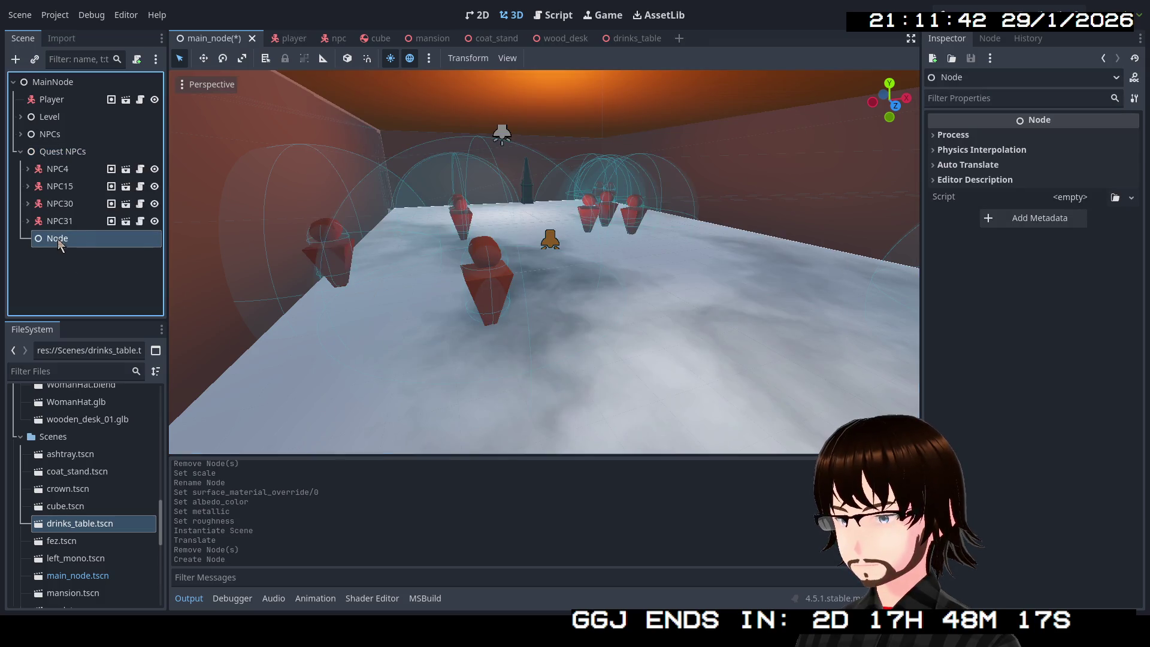
Move the new node directly under MainNode and rename it Props.
{"action": "mouse_move", "coordinate": [58, 238]}
{"action": "left_mouse_down"}
{"action": "mouse_move", "coordinate": [60, 183]}
{"action": "mouse_move", "coordinate": [36, 250]}
{"action": "mouse_move", "coordinate": [21, 251]}
{"action": "mouse_move", "coordinate": [48, 252]}
{"action": "mouse_move", "coordinate": [47, 146]}
{"action": "mouse_move", "coordinate": [42, 183]}
{"action": "left_mouse_up"}
{"action": "left_click", "coordinate": [49, 172]}
{"action": "left_click", "coordinate": [23, 171]}
{"action": "double_click", "coordinate": [71, 170]}
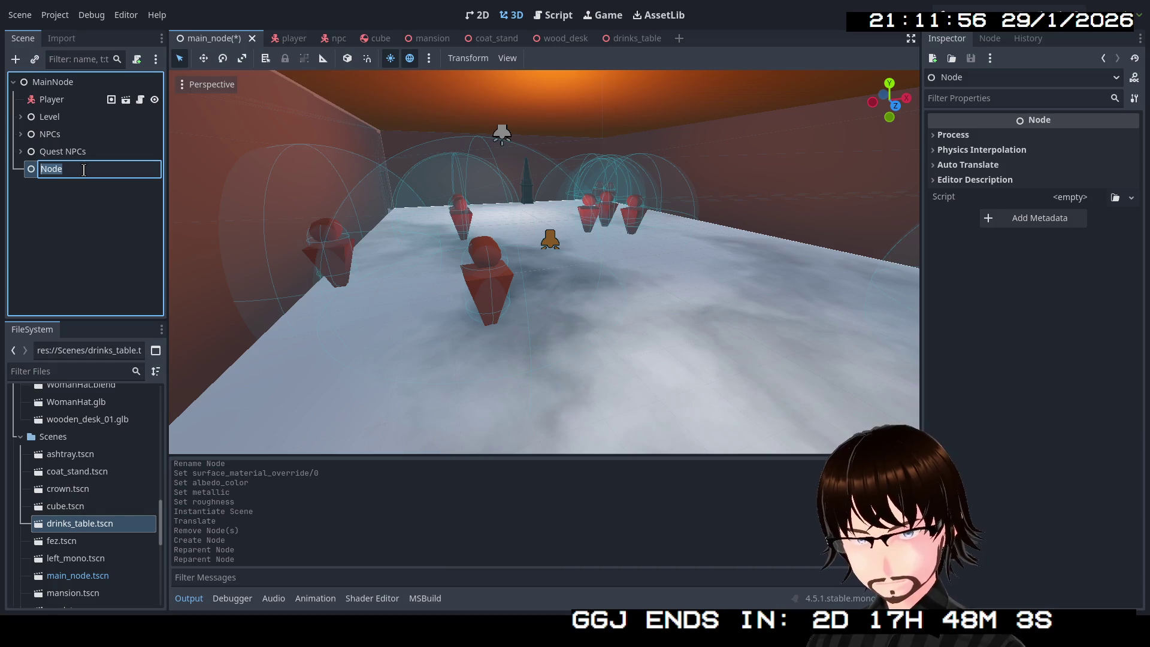
{"action": "type", "text": "Props"}
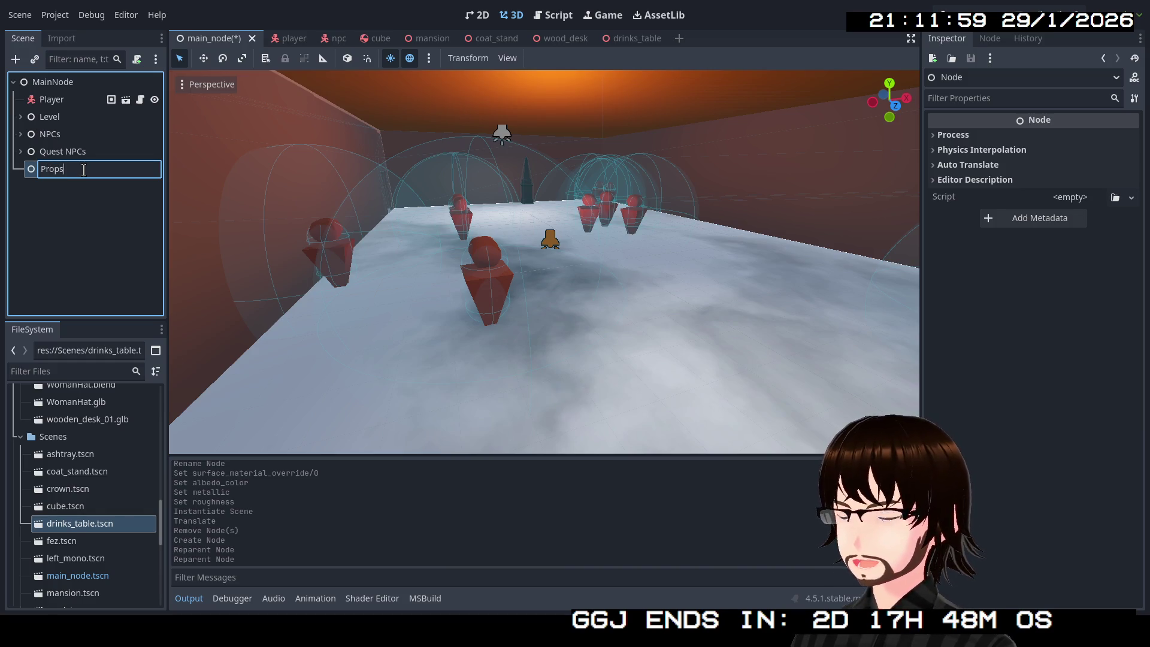
{"action": "key", "text": "Return"}
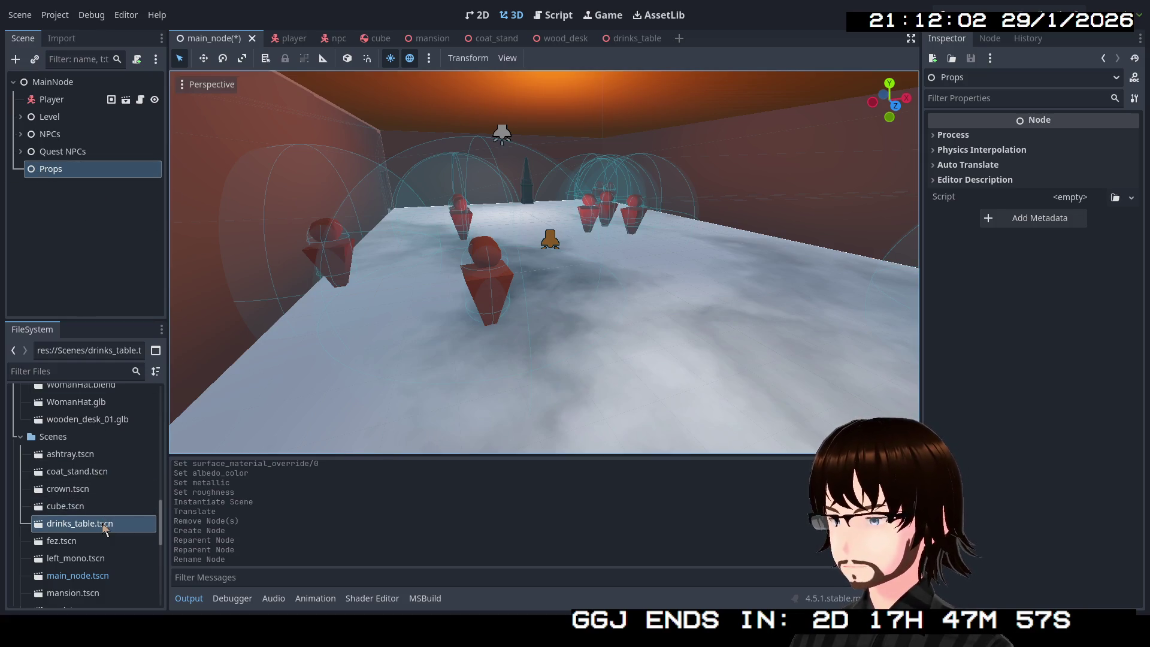
Add a drinks table instance under Props and place it on the mansion floor.
{"action": "mouse_move", "coordinate": [105, 525]}
{"action": "left_mouse_down"}
{"action": "mouse_move", "coordinate": [89, 318]}
{"action": "mouse_move", "coordinate": [62, 181]}
{"action": "left_mouse_up"}
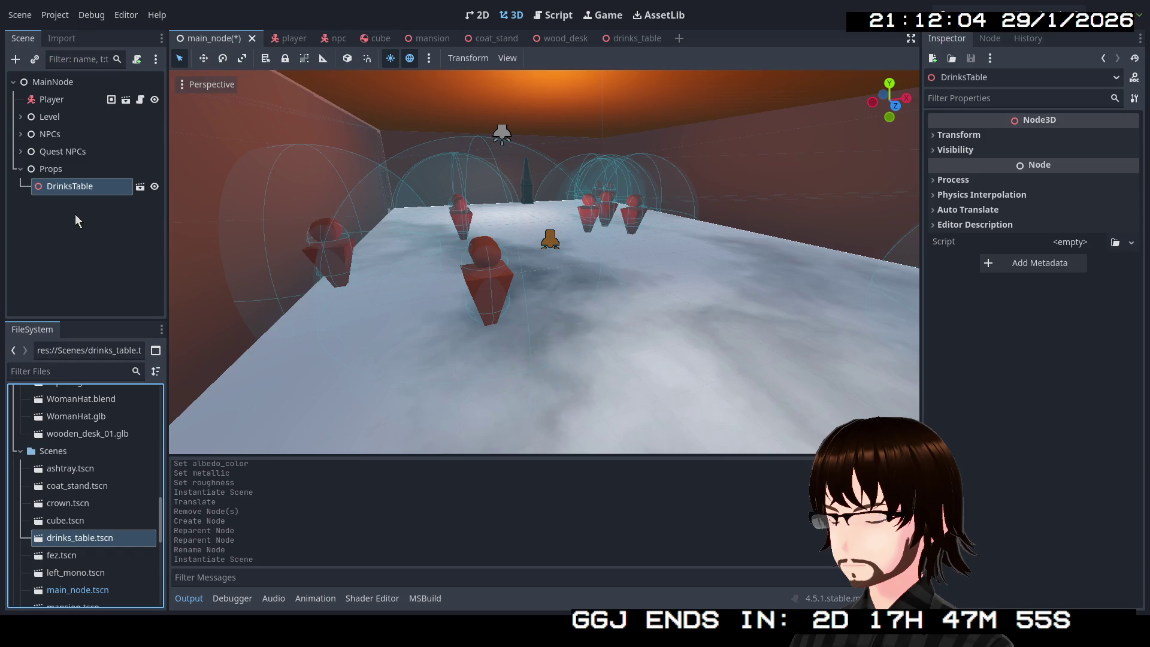
{"action": "key", "text": "f"}
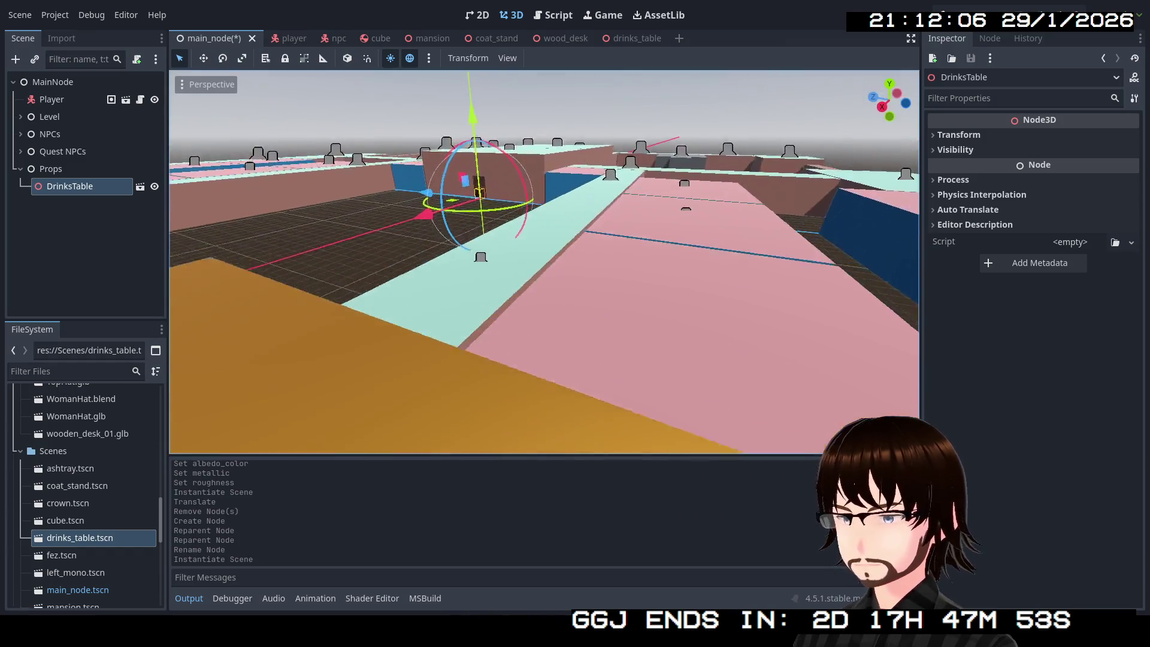
{"action": "left_click_drag", "start_coordinate": [457, 211], "coordinate": [371, 420]}
{"action": "key", "text": "w"}
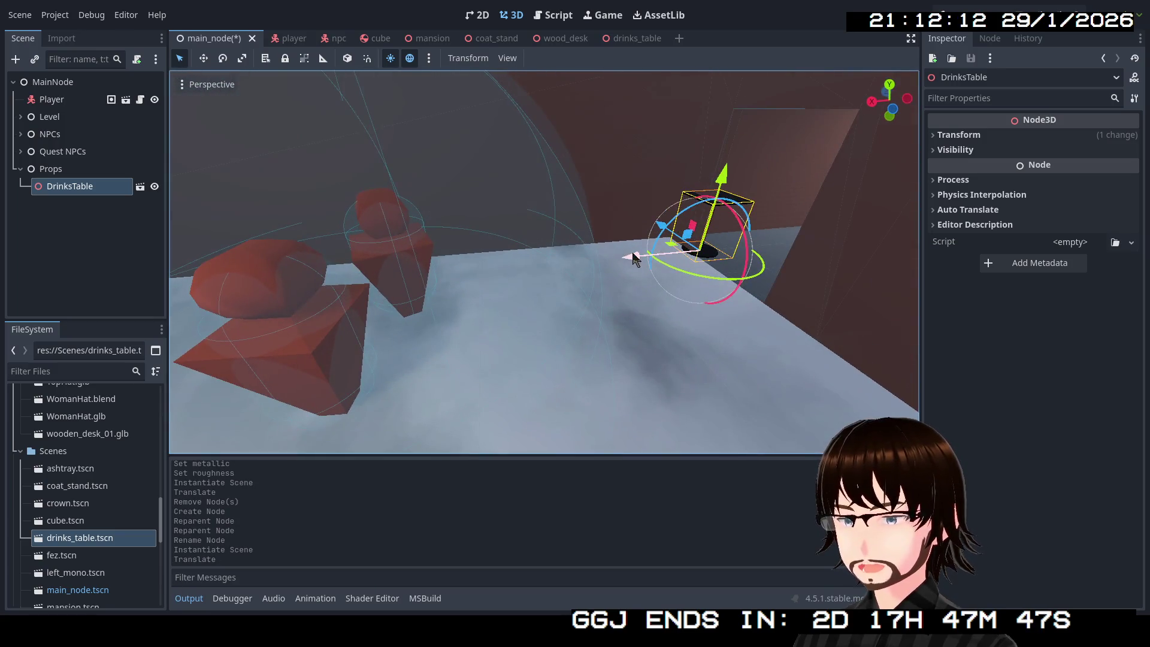
{"action": "left_click_drag", "start_coordinate": [652, 255], "coordinate": [650, 264]}
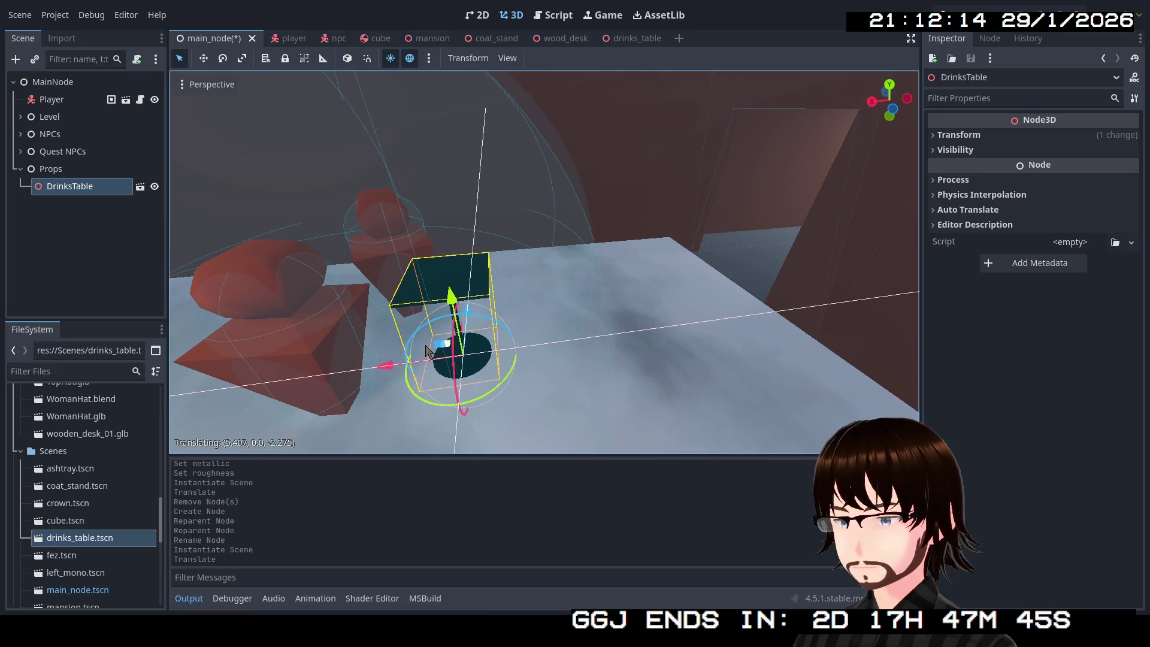
{"action": "key", "text": "s"}
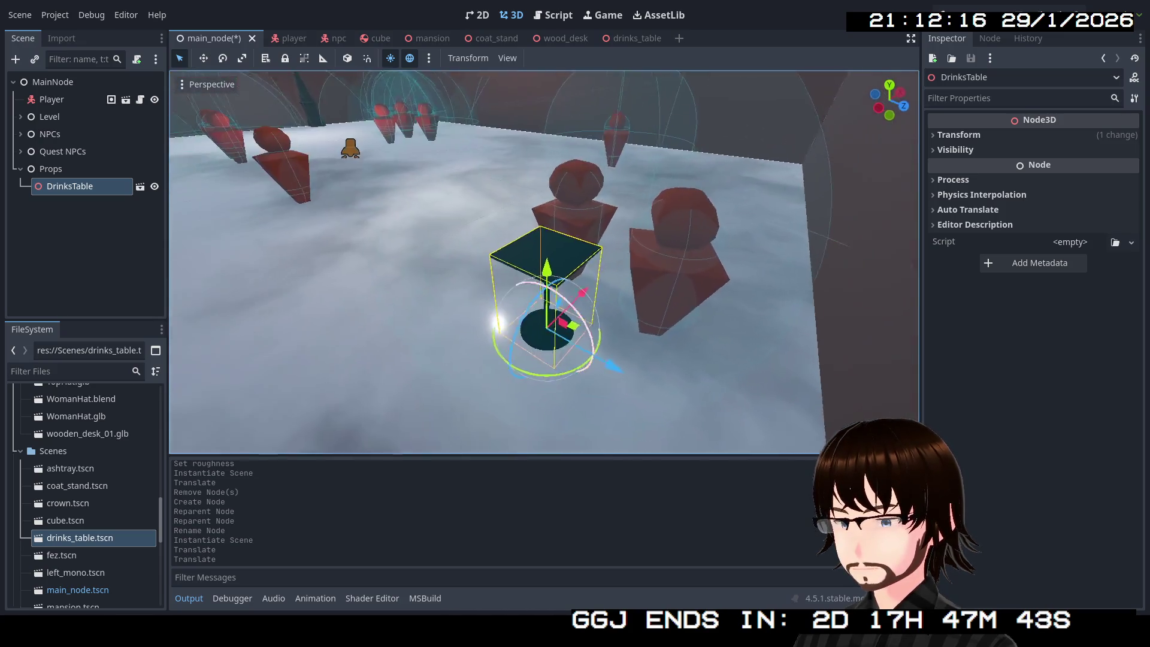
{"action": "left_click_drag", "start_coordinate": [506, 334], "coordinate": [506, 328]}
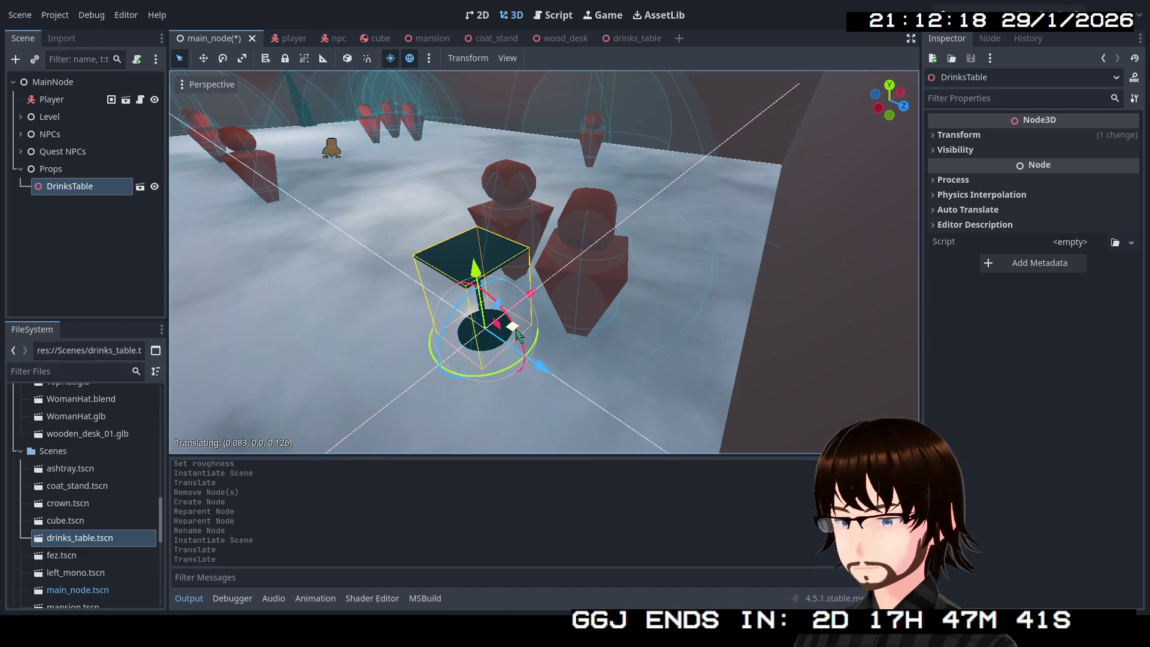
{"action": "key", "text": "s"}
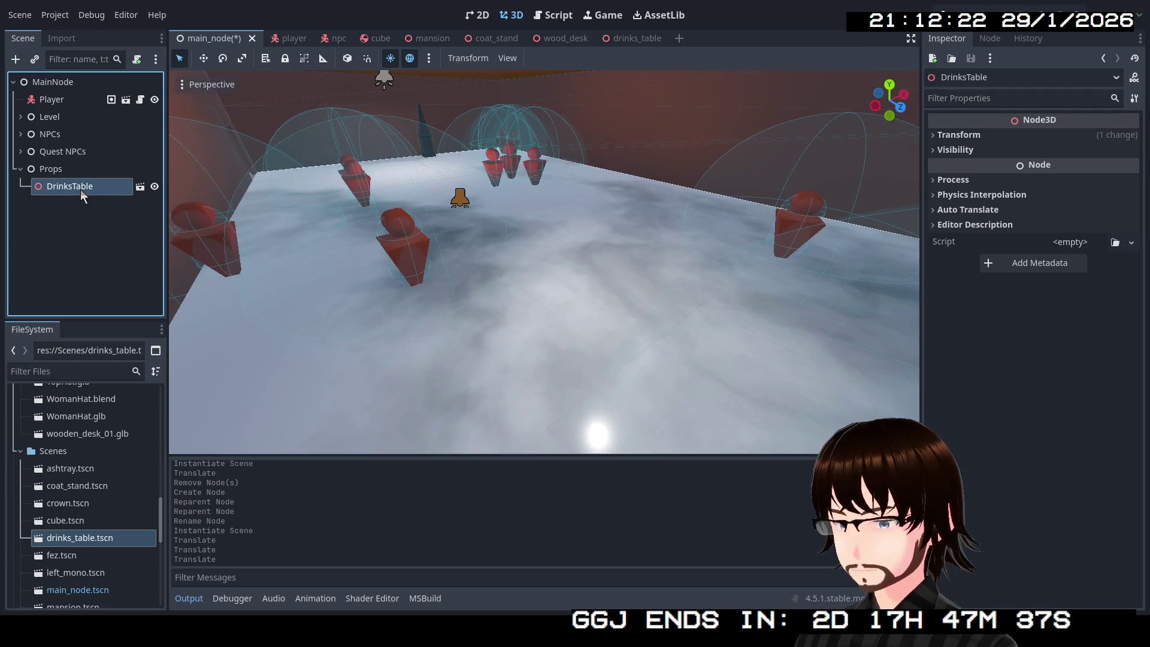
Duplicate the table as DrinksTable2 and move it away from the original.
{"action": "key", "text": "ctrl+d"}
{"action": "key", "text": "f"}
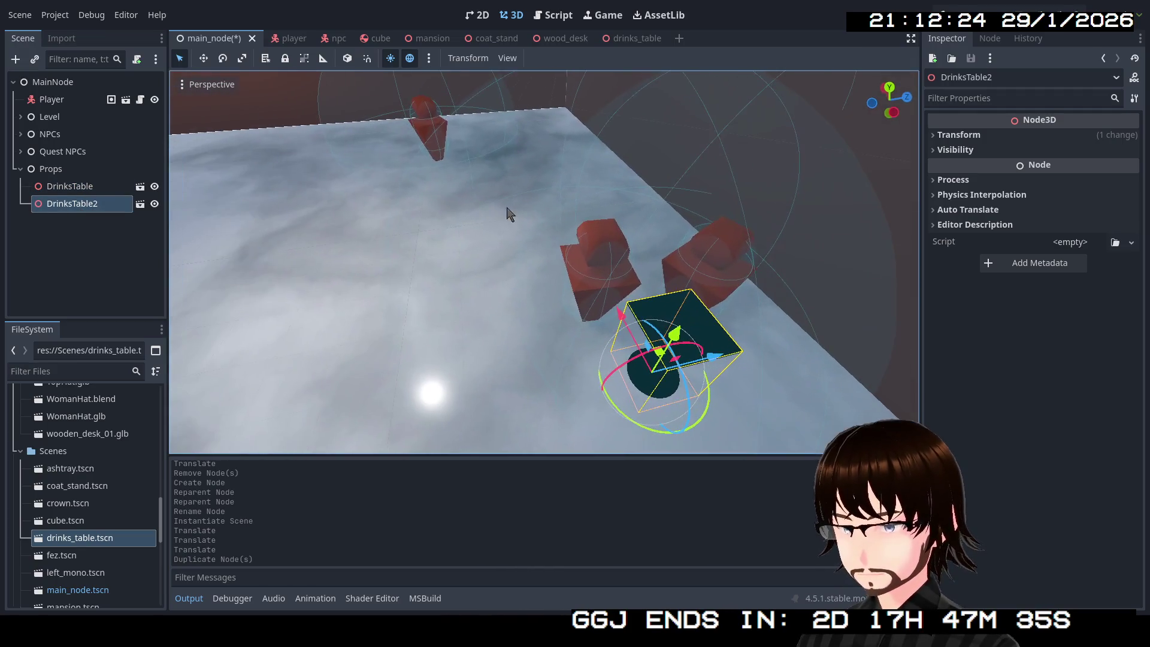
{"action": "mouse_move", "coordinate": [659, 356]}
{"action": "left_mouse_down"}
{"action": "mouse_move", "coordinate": [539, 313]}
{"action": "mouse_move", "coordinate": [386, 206]}
{"action": "mouse_move", "coordinate": [419, 185]}
{"action": "mouse_move", "coordinate": [441, 191]}
{"action": "left_mouse_up"}
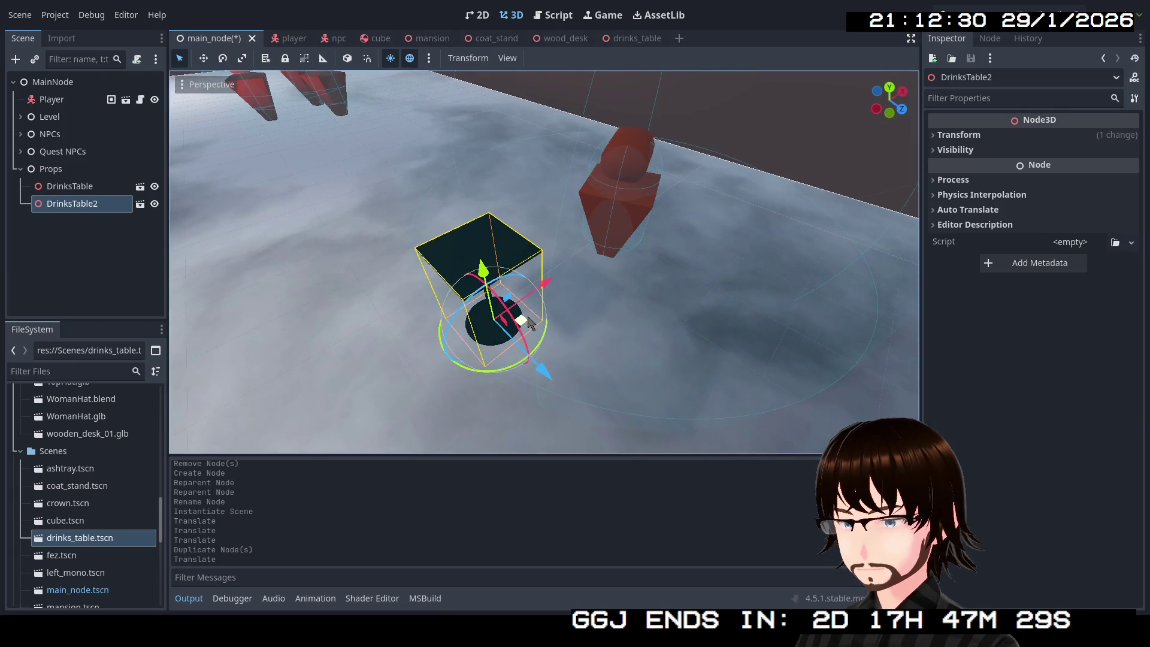
{"action": "mouse_move", "coordinate": [529, 323]}
{"action": "left_mouse_down"}
{"action": "mouse_move", "coordinate": [507, 312]}
{"action": "mouse_move", "coordinate": [545, 264]}
{"action": "mouse_move", "coordinate": [560, 273]}
{"action": "left_mouse_up"}
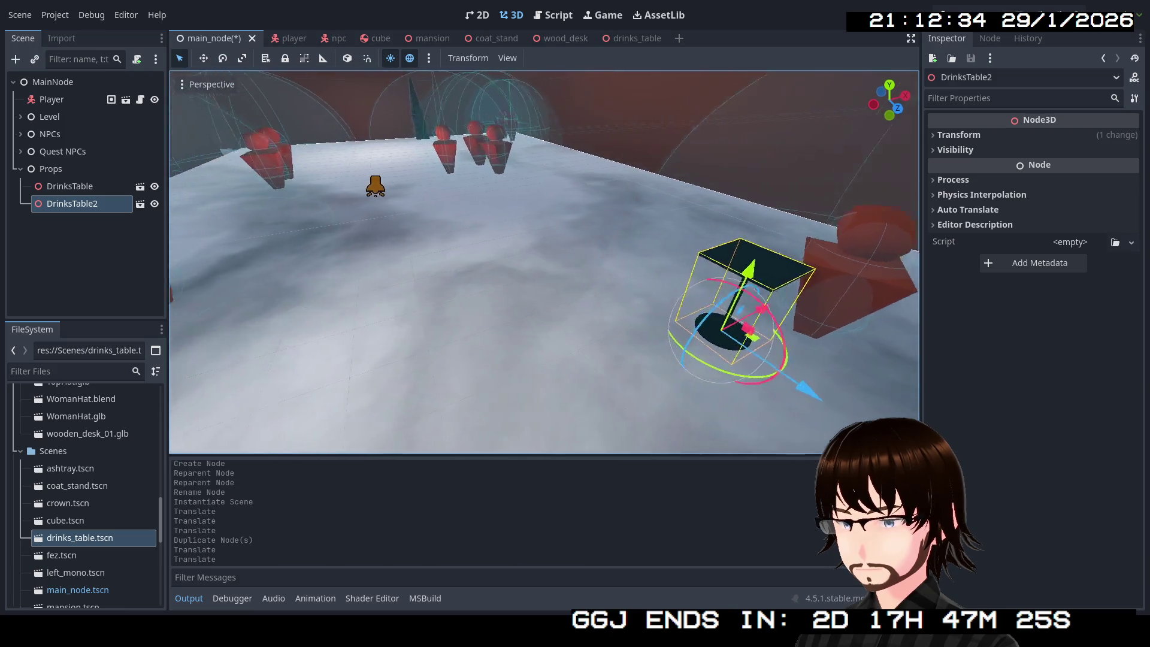
{"action": "left_click", "coordinate": [93, 208]}
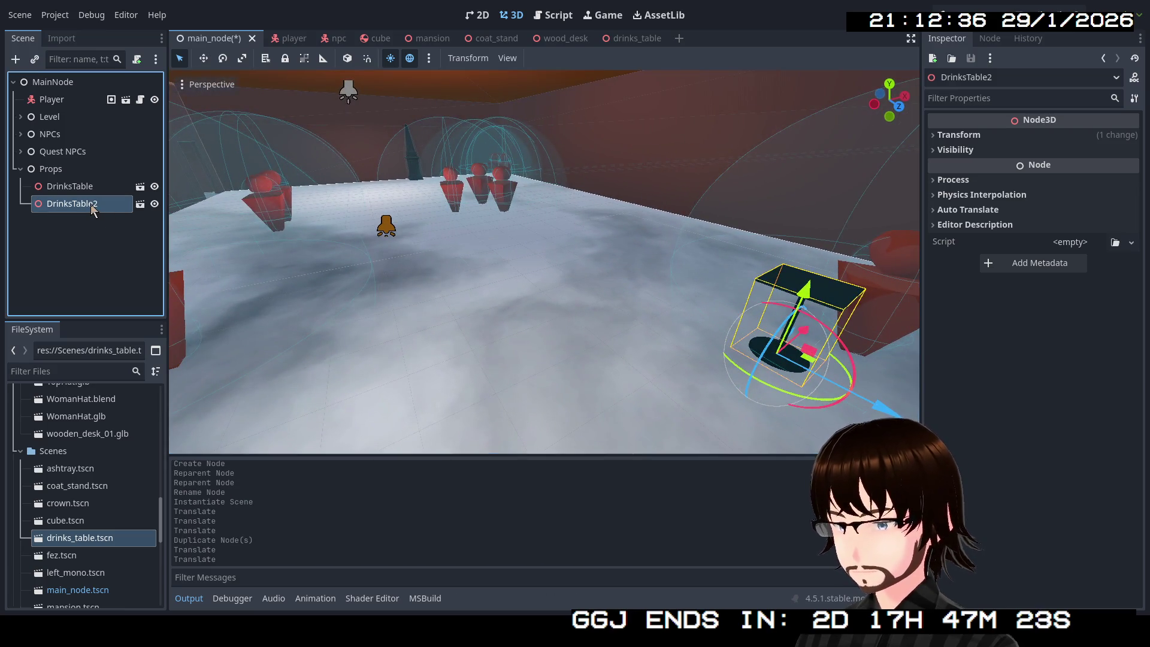
Duplicate DrinksTable3 and place it among the other tables near the room centre.
{"action": "key", "text": "ctrl+d"}
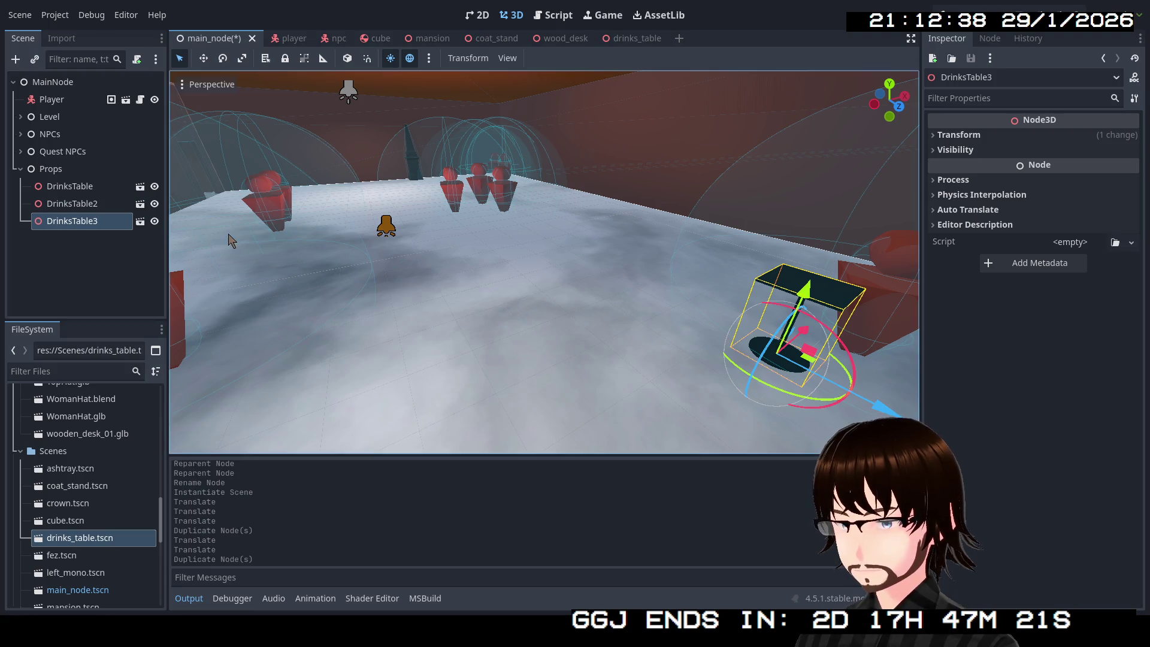
{"action": "mouse_move", "coordinate": [813, 371]}
{"action": "left_mouse_down"}
{"action": "mouse_move", "coordinate": [503, 269]}
{"action": "mouse_move", "coordinate": [473, 197]}
{"action": "left_mouse_up"}
{"action": "key", "text": "w"}
{"action": "left_click_drag", "start_coordinate": [520, 247], "coordinate": [520, 248]}
{"action": "left_click_drag", "start_coordinate": [584, 385], "coordinate": [541, 311]}
{"action": "left_click_drag", "start_coordinate": [191, 259], "coordinate": [190, 259]}
Duplicate DrinksTable4 and position it toward the back right of the room.
{"action": "left_click", "coordinate": [89, 223]}
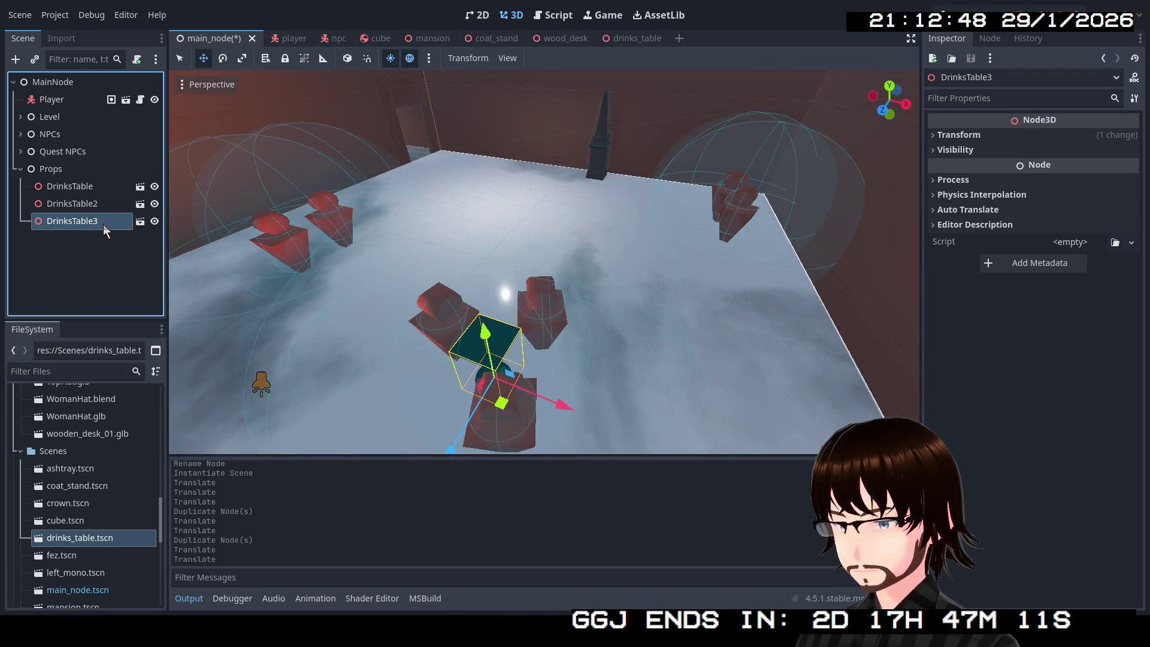
{"action": "key", "text": "ctrl+d"}
{"action": "mouse_move", "coordinate": [505, 403]}
{"action": "left_mouse_down"}
{"action": "mouse_move", "coordinate": [527, 366]}
{"action": "mouse_move", "coordinate": [704, 250]}
{"action": "left_mouse_up"}
{"action": "key", "text": "f"}
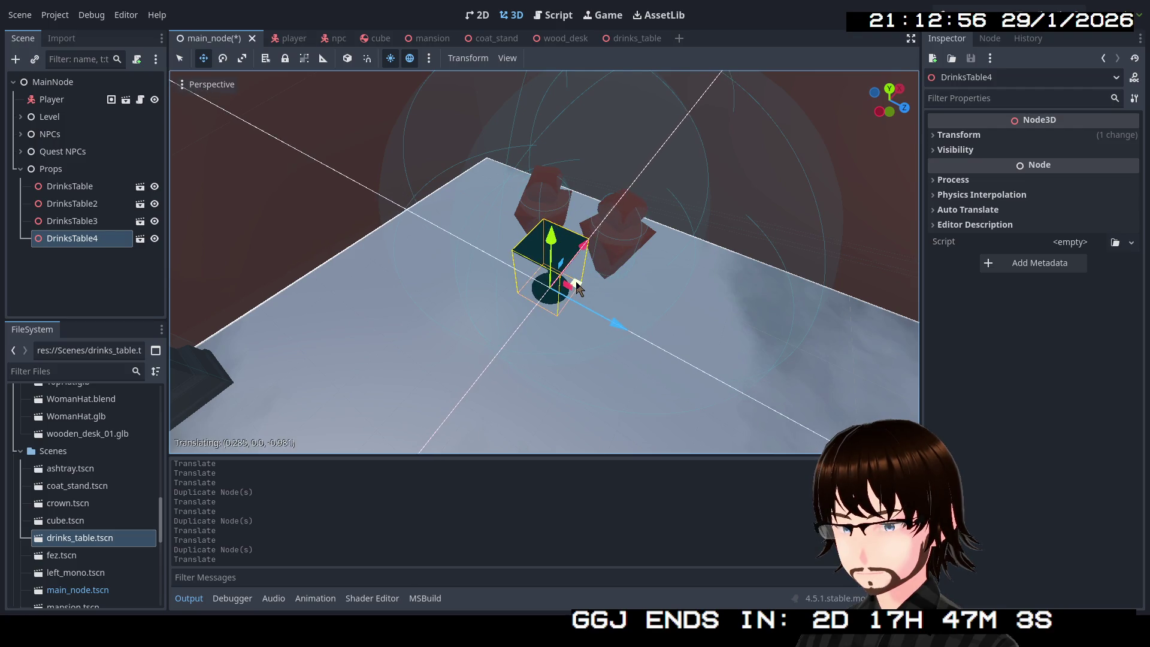
{"action": "left_click_drag", "start_coordinate": [579, 289], "coordinate": [579, 290]}
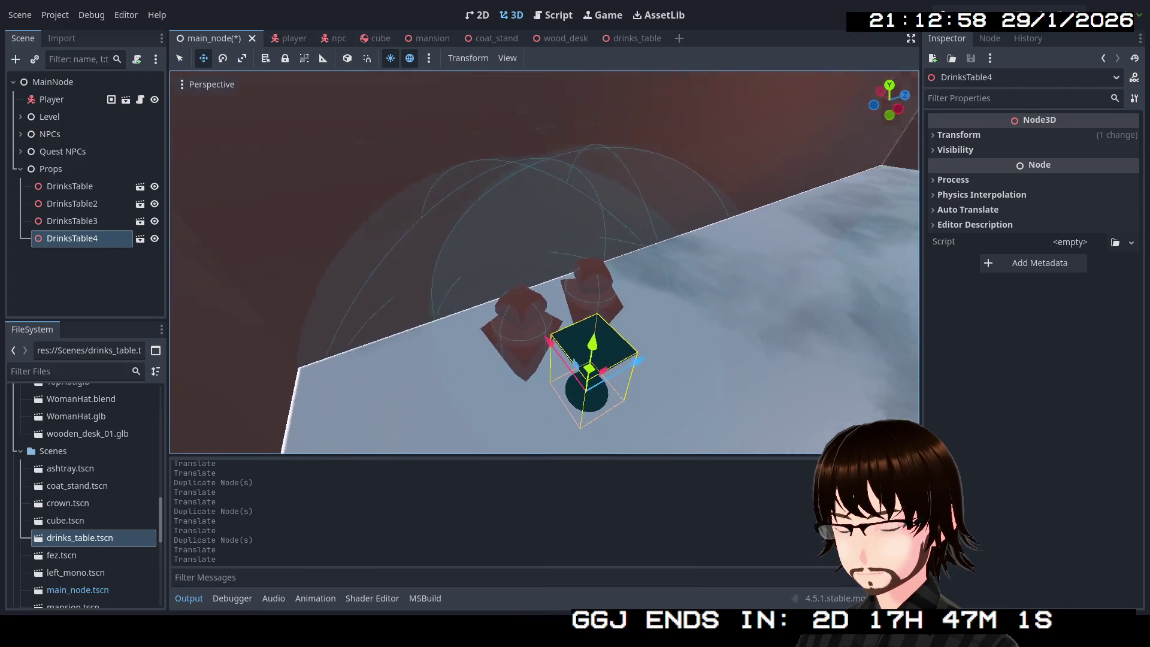
{"action": "key", "text": "w"}
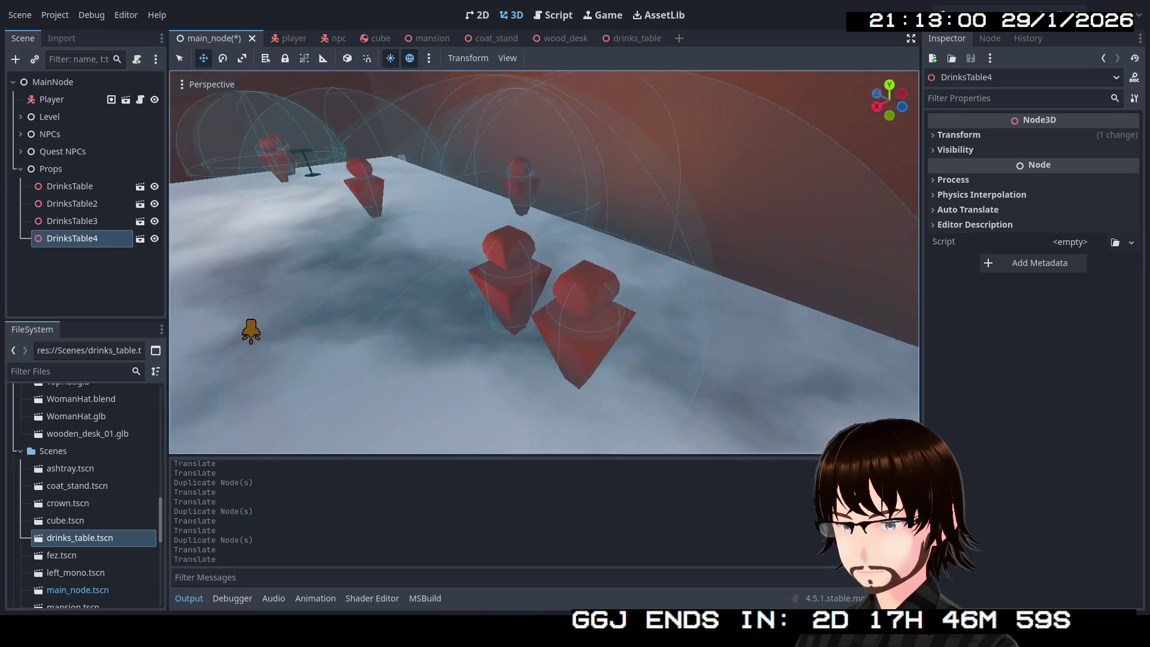
{"action": "key", "text": "w"}
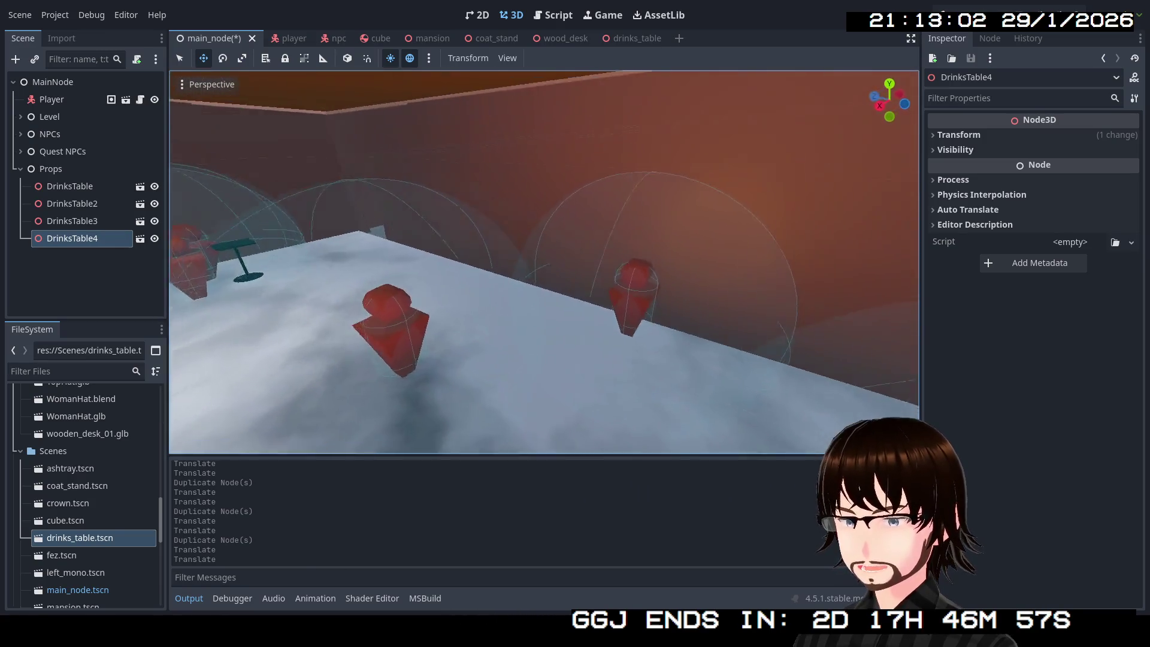
{"action": "key", "text": "s"}
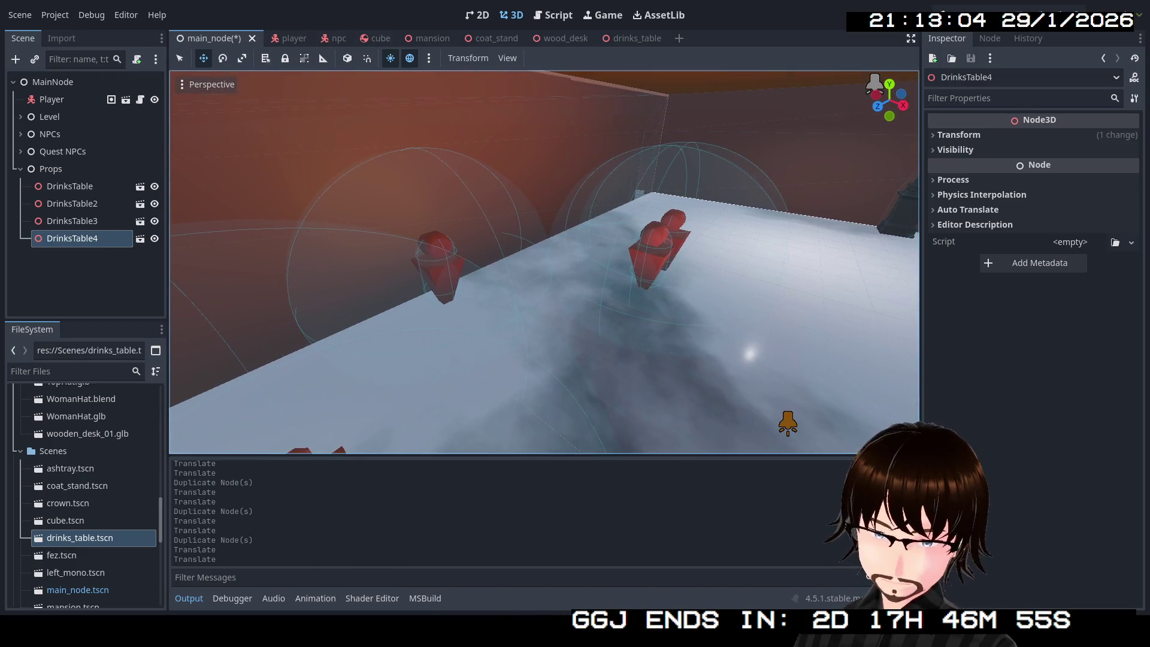
{"action": "key", "text": "s"}
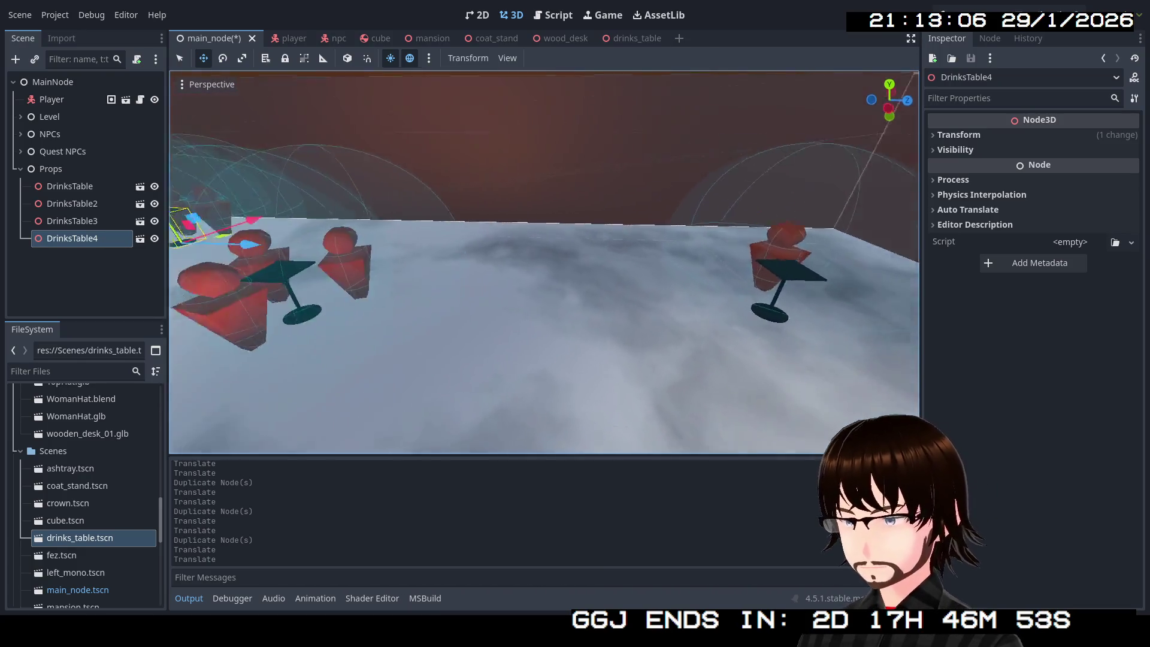
{"action": "key", "text": "s"}
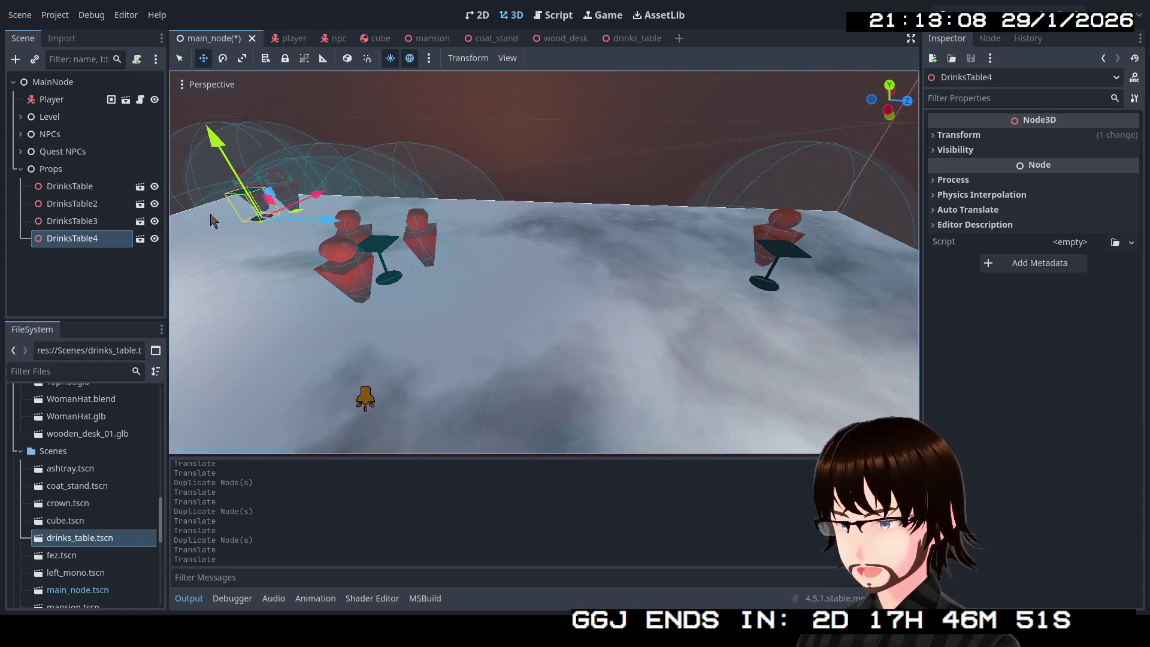
Add DrinksTable5 along the X axis and DrinksTable6 to the left across the floor.
{"action": "key", "text": "ctrl+d"}
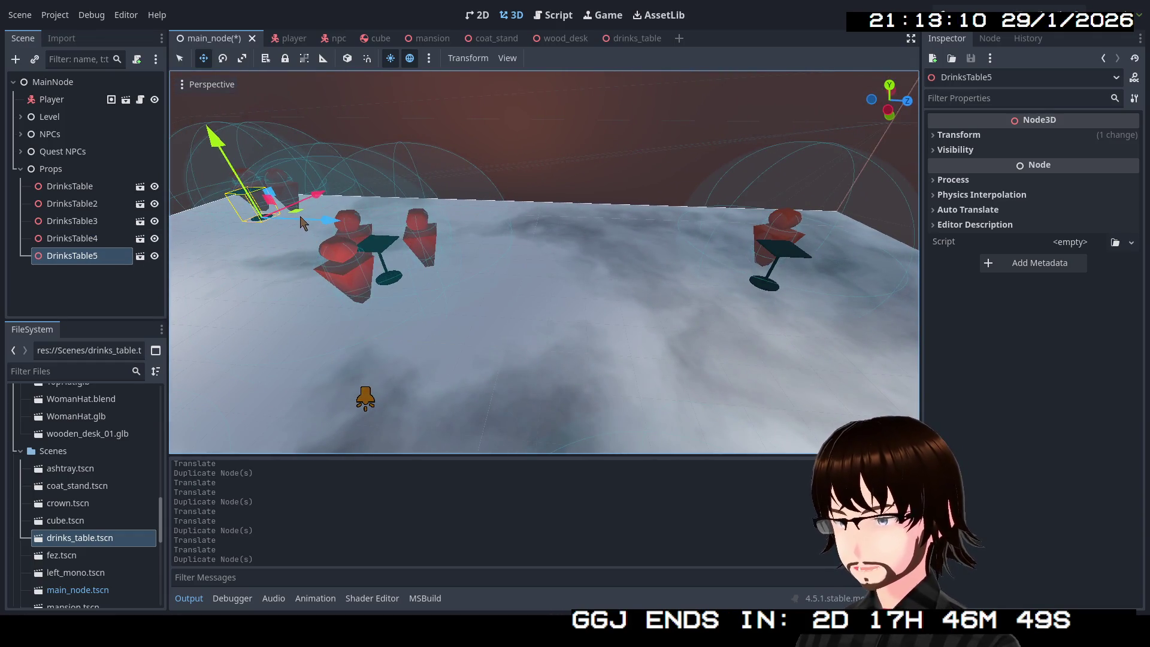
{"action": "left_click_drag", "start_coordinate": [300, 219], "coordinate": [635, 257]}
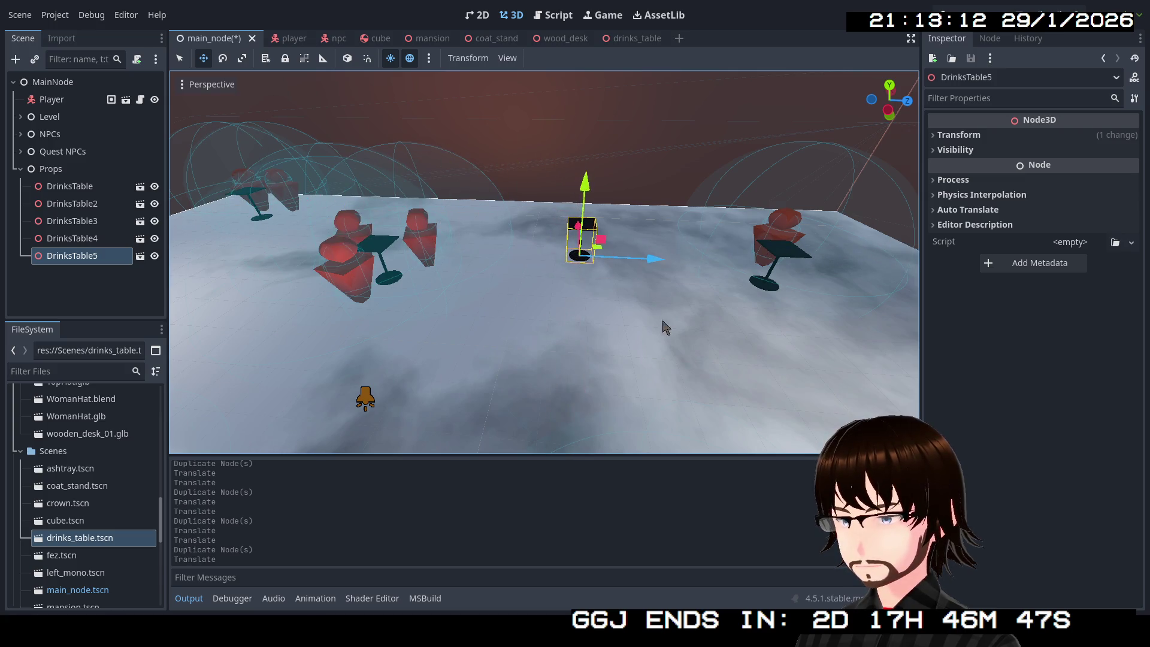
{"action": "key", "text": "s"}
{"action": "key", "text": "ctrl+d"}
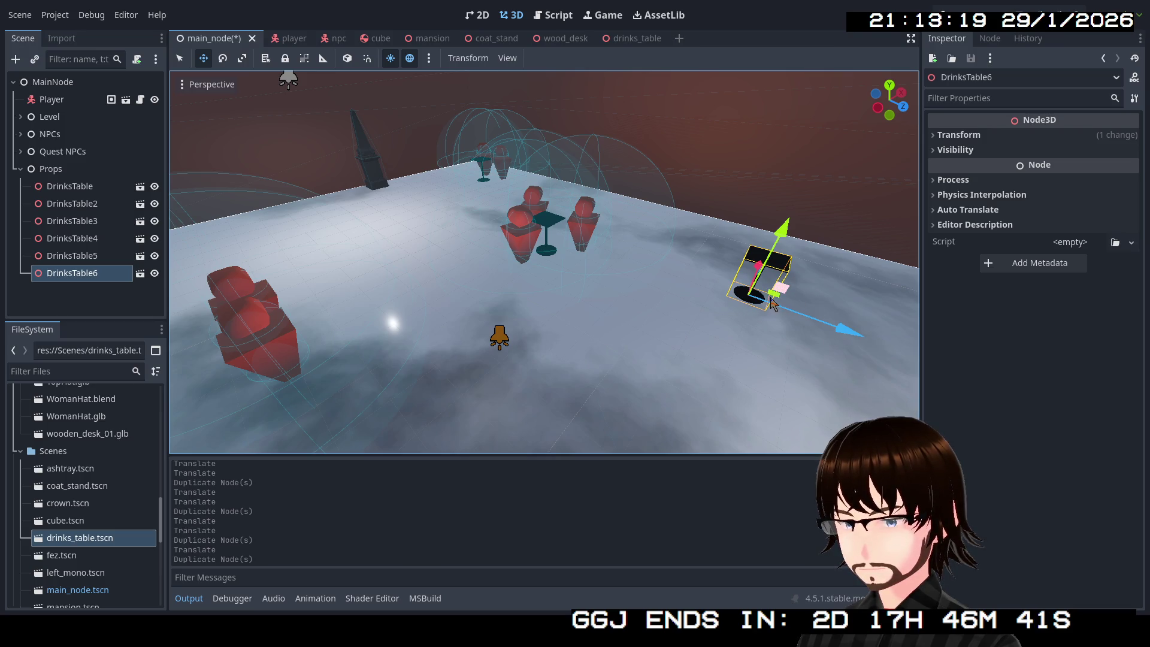
{"action": "mouse_move", "coordinate": [772, 305]}
{"action": "left_mouse_down"}
{"action": "mouse_move", "coordinate": [411, 303]}
{"action": "mouse_move", "coordinate": [359, 257]}
{"action": "mouse_move", "coordinate": [377, 265]}
{"action": "mouse_move", "coordinate": [371, 254]}
{"action": "left_mouse_up"}
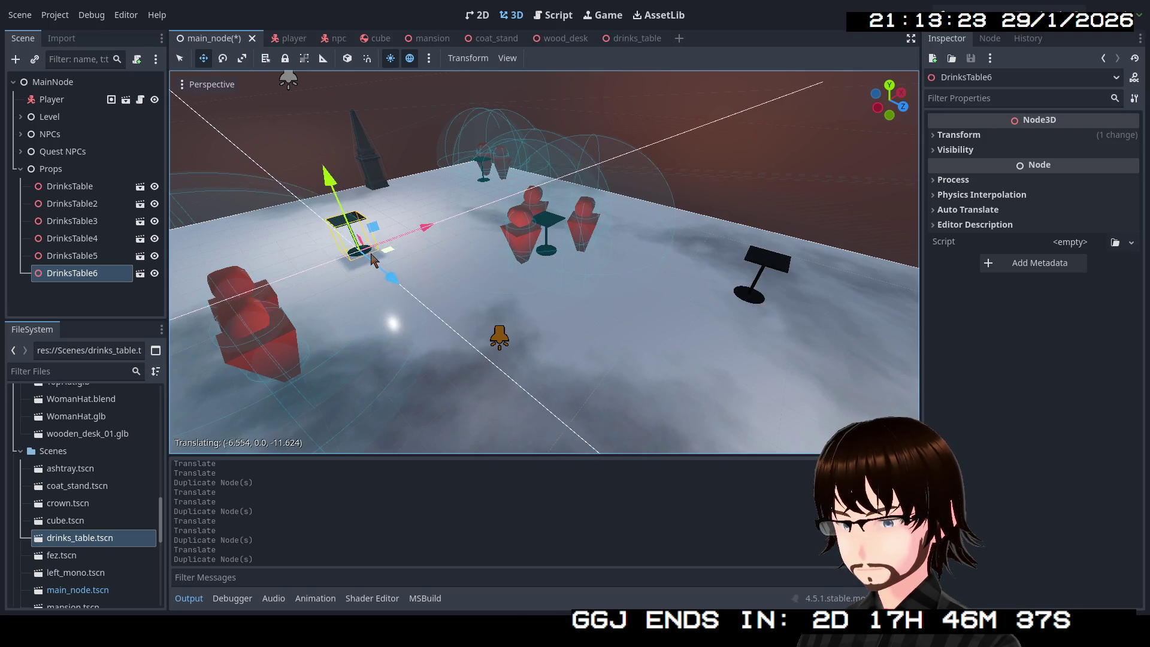
Duplicate DrinksTable7 and move it across the floor to its spot.
{"action": "key", "text": "ctrl+d"}
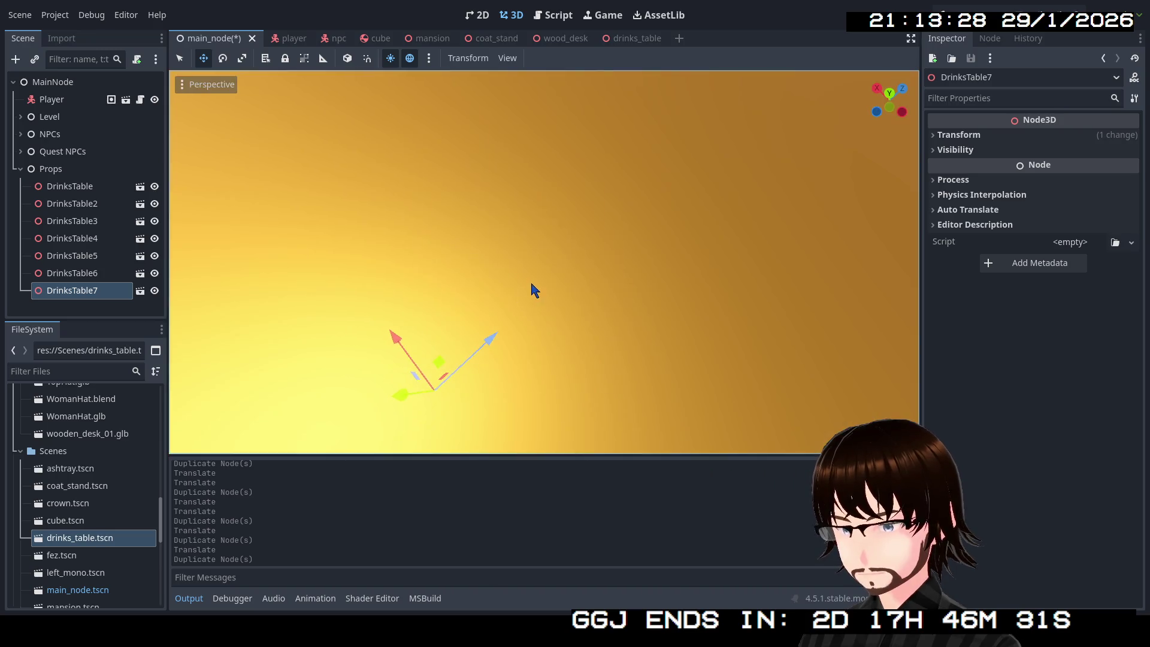
{"action": "mouse_move", "coordinate": [431, 389]}
{"action": "left_mouse_down"}
{"action": "mouse_move", "coordinate": [653, 240]}
{"action": "mouse_move", "coordinate": [650, 278]}
{"action": "left_mouse_up"}
{"action": "key", "text": "f"}
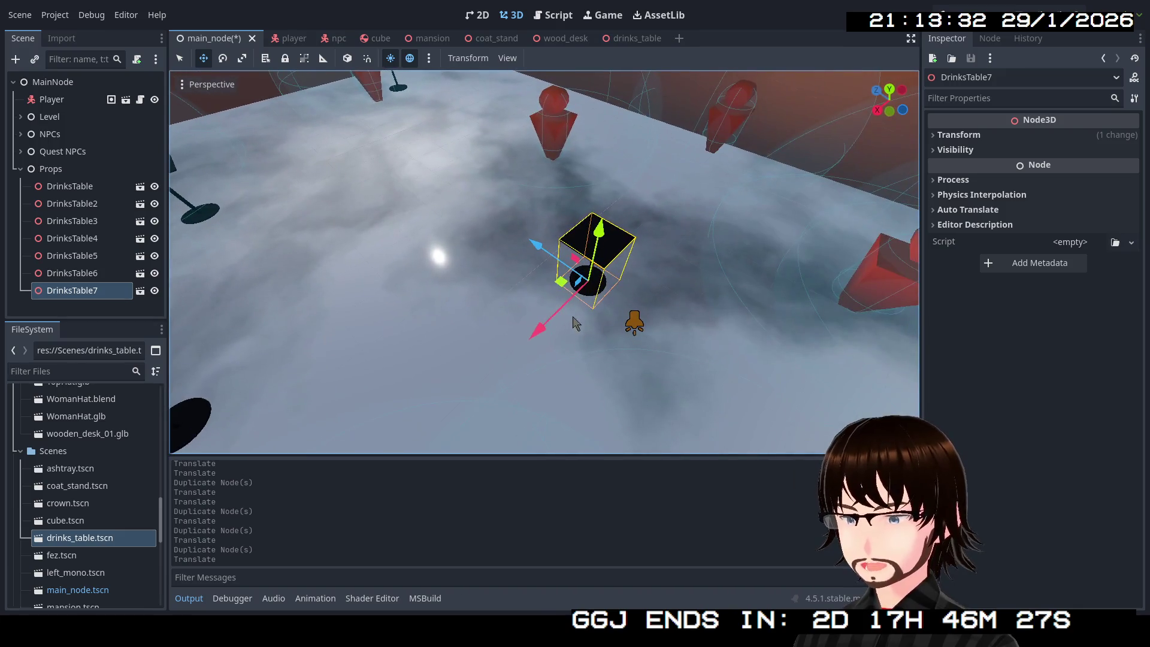
{"action": "mouse_move", "coordinate": [556, 295]}
{"action": "left_mouse_down"}
{"action": "mouse_move", "coordinate": [520, 272]}
{"action": "mouse_move", "coordinate": [413, 243]}
{"action": "left_mouse_up"}
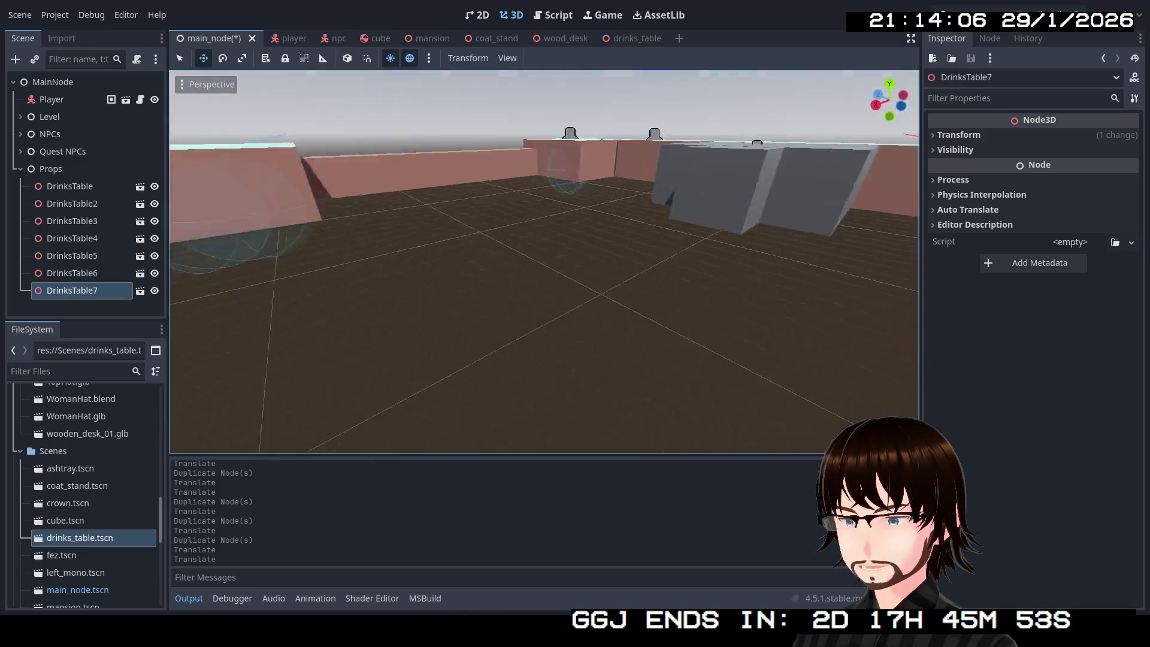
Duplicate the seventh drinks table to create DrinksTable8.
{"action": "key", "text": "w"}
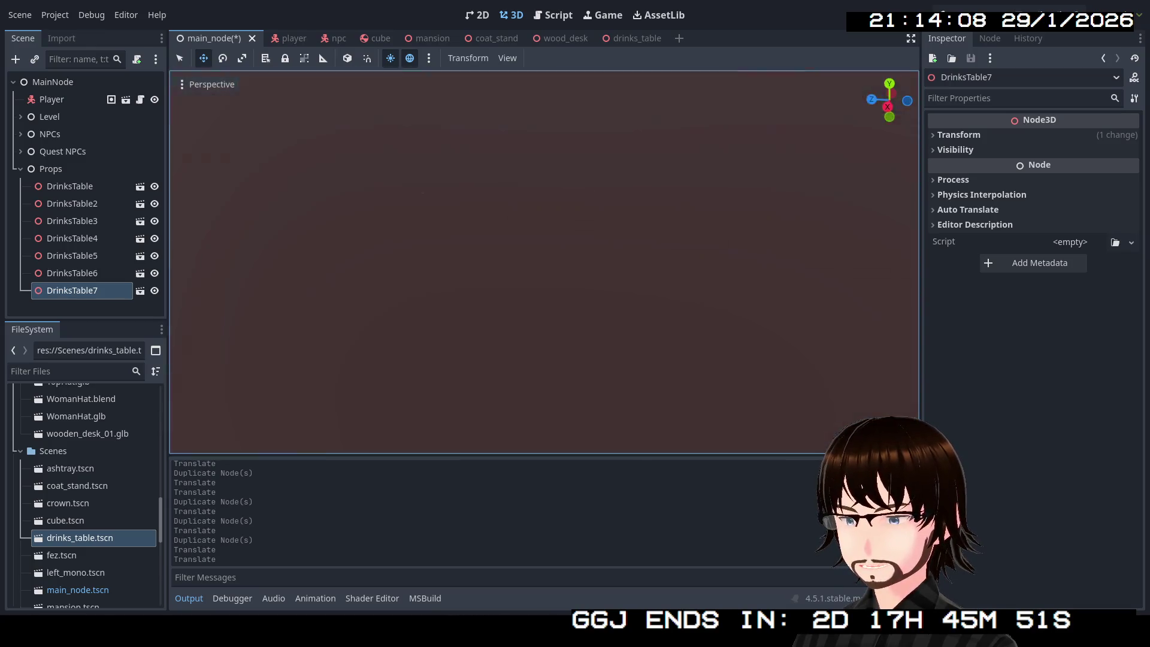
{"action": "key", "text": "w"}
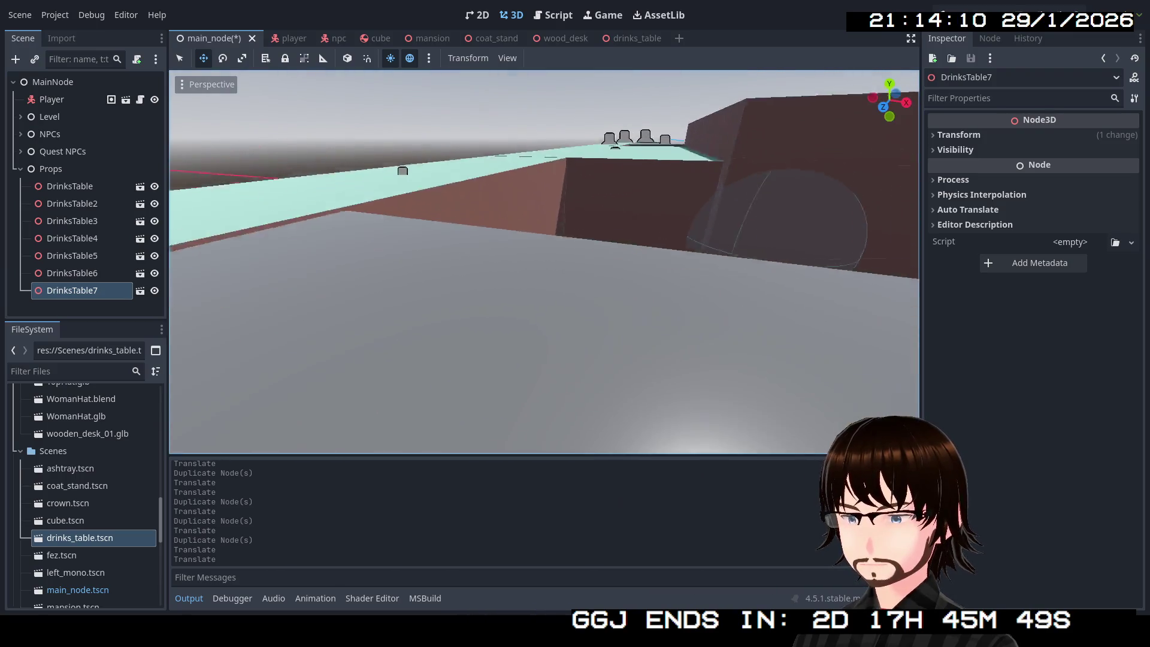
{"action": "key", "text": "w"}
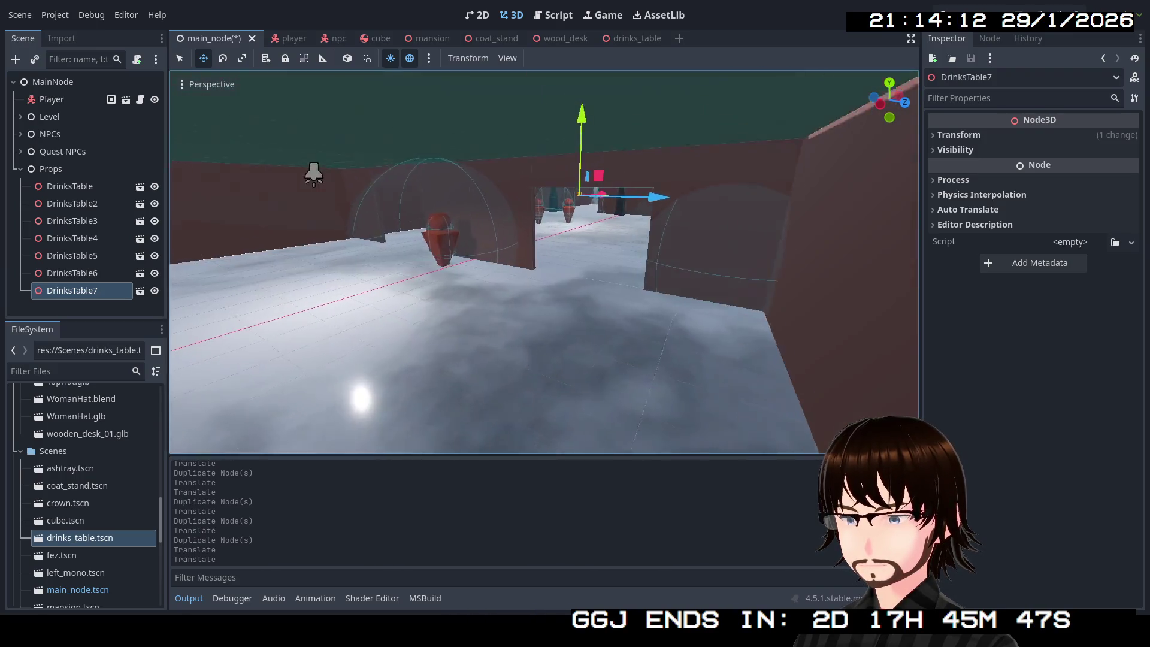
{"action": "key", "text": "w"}
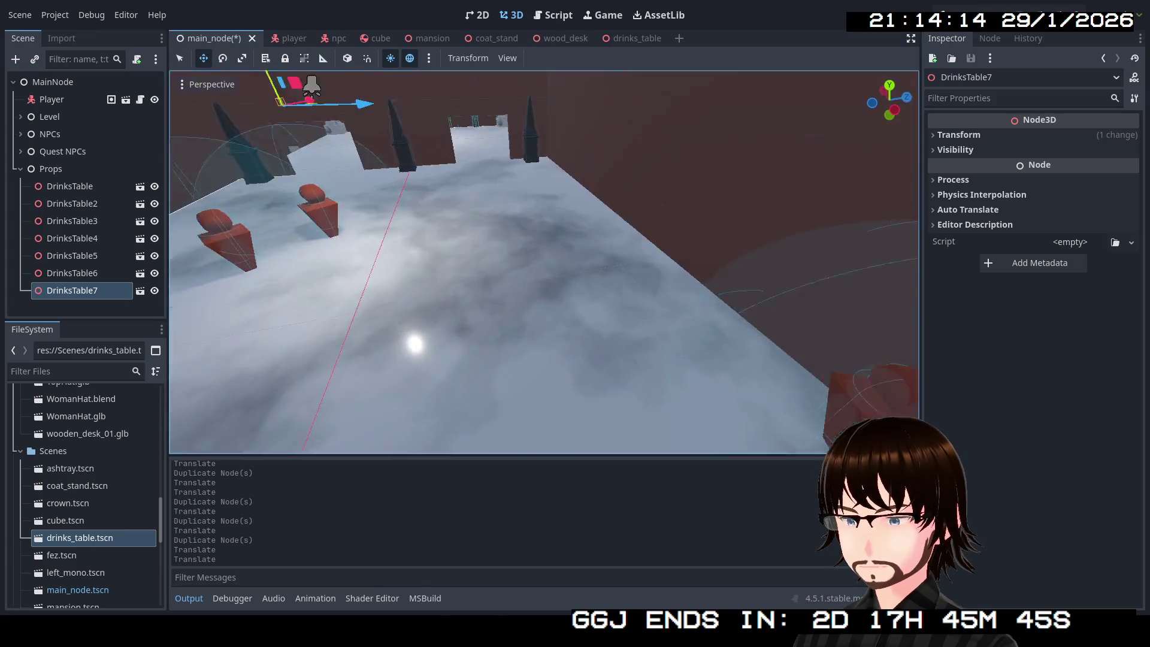
{"action": "key", "text": "w"}
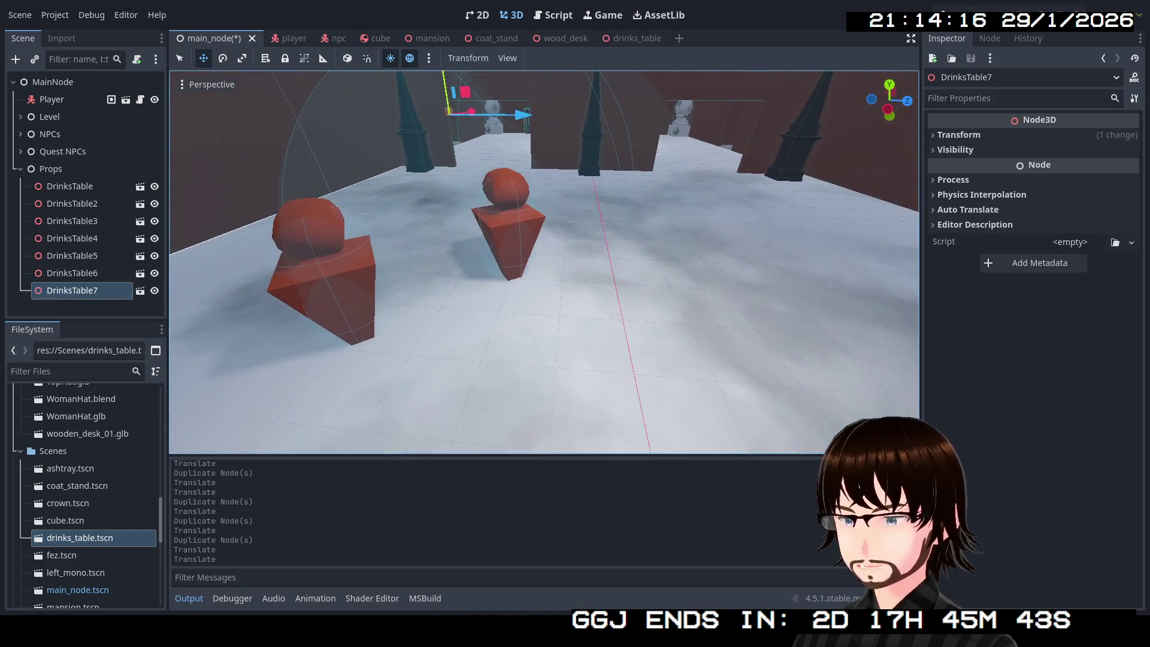
{"action": "left_click", "coordinate": [78, 290]}
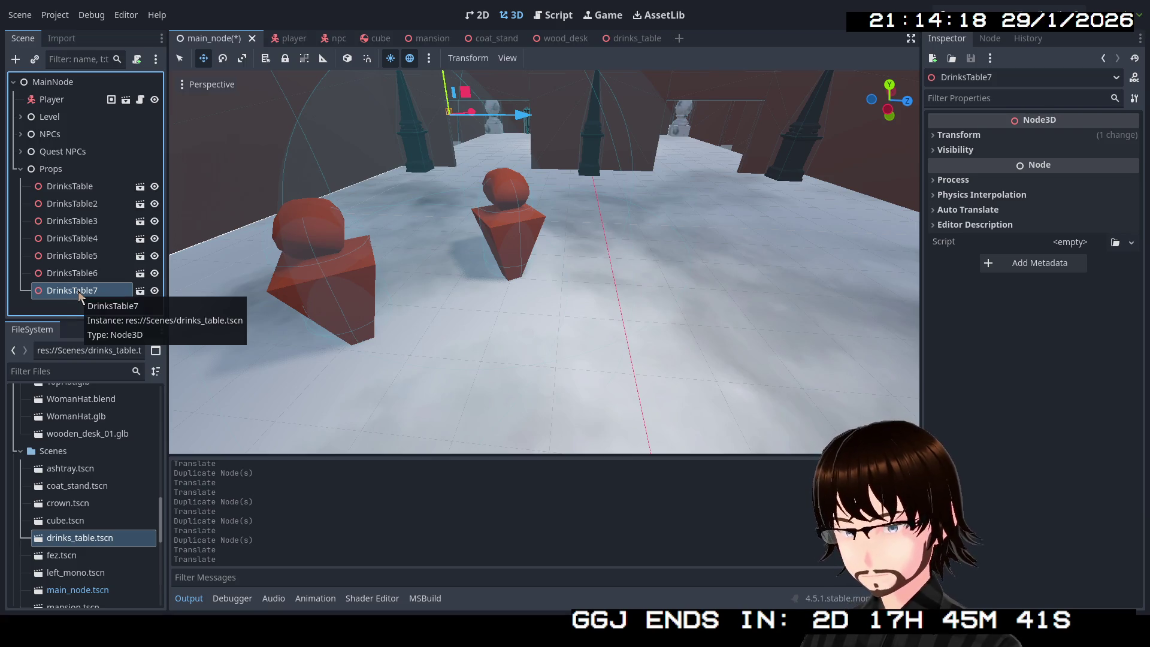
{"action": "key", "text": "ctrl+d"}
{"action": "key", "text": "s"}
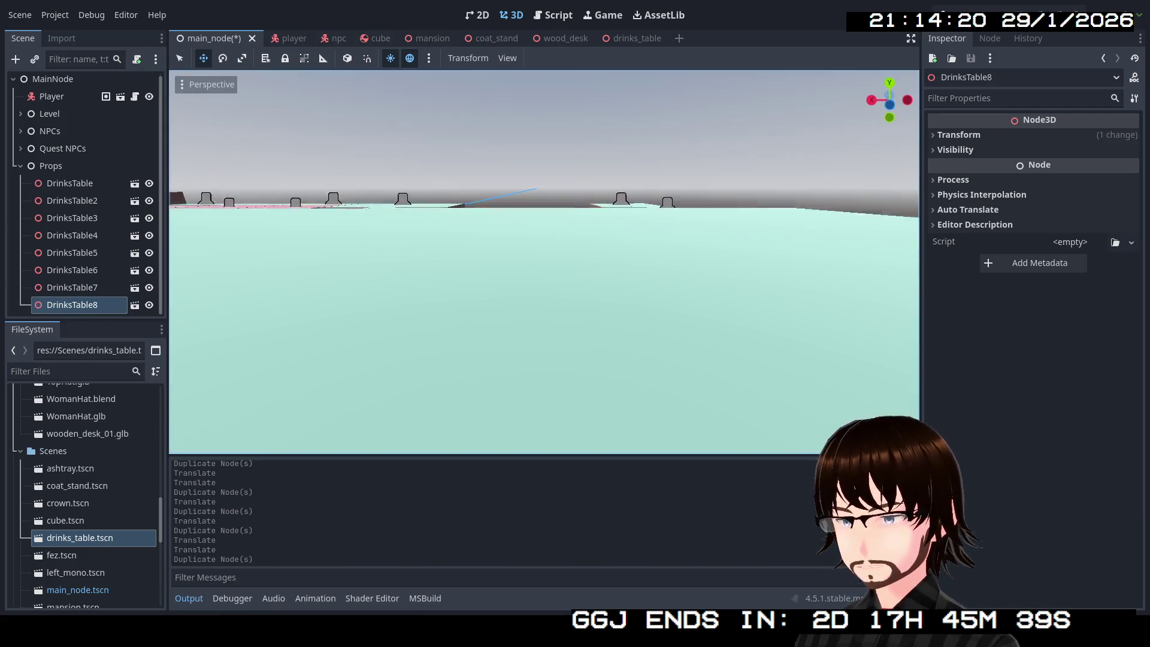
{"action": "left_click_drag", "start_coordinate": [467, 288], "coordinate": [402, 288]}
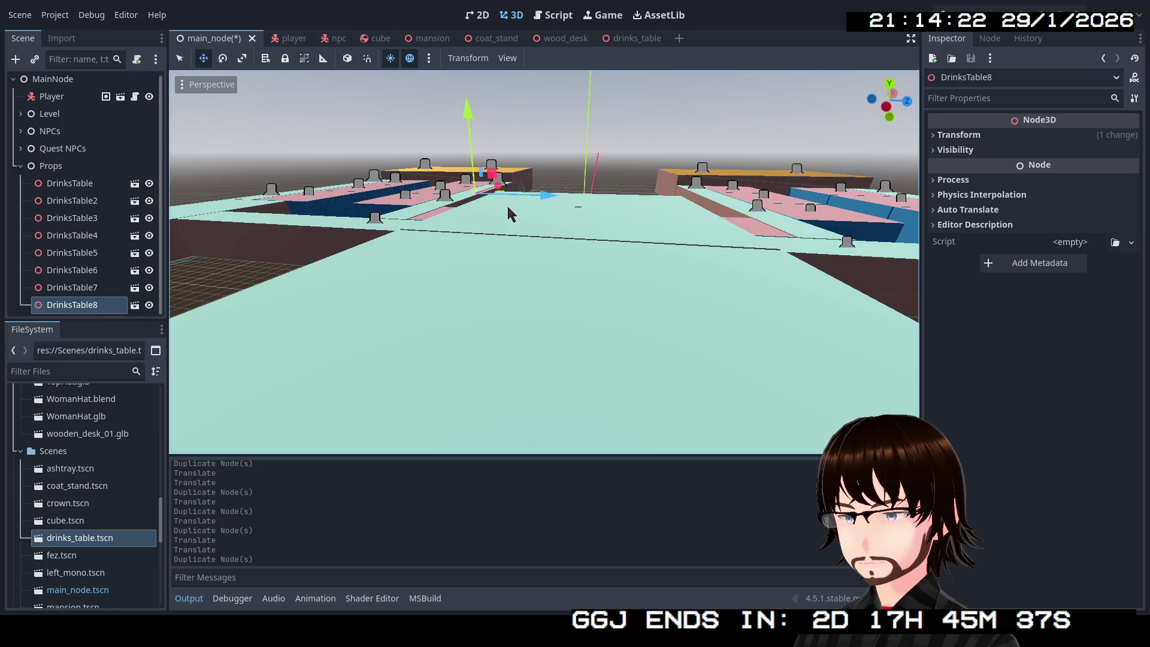
Place DrinksTable8 between the two red pedestals and save the level.
{"action": "left_click_drag", "start_coordinate": [536, 203], "coordinate": [576, 205]}
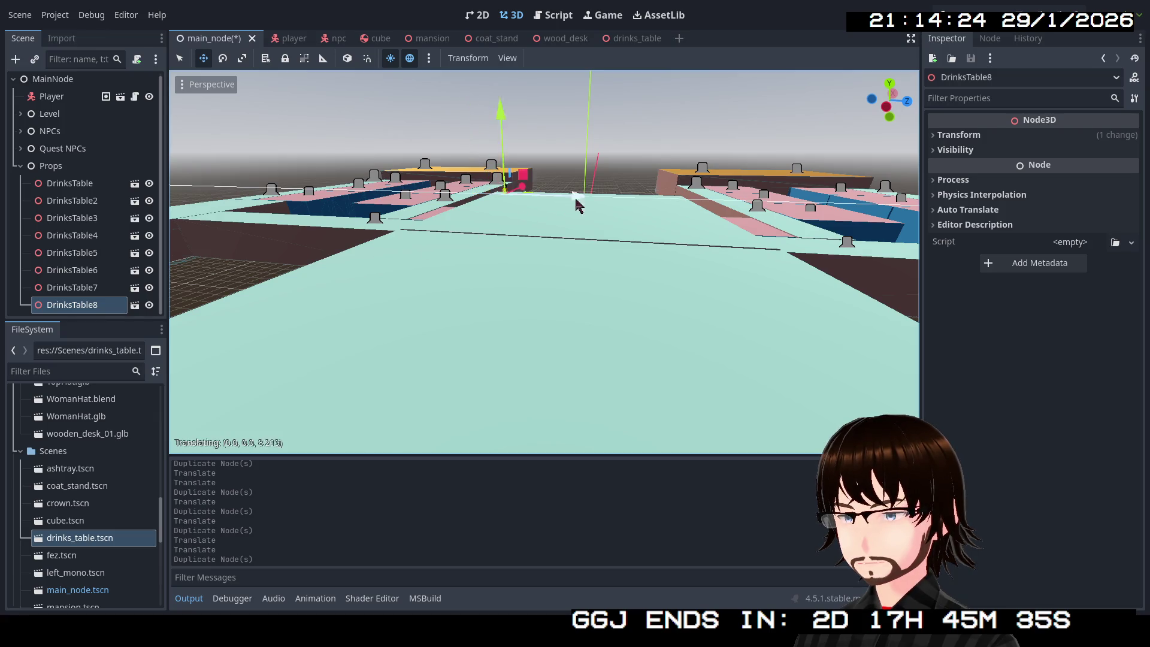
{"action": "left_click_drag", "start_coordinate": [654, 211], "coordinate": [654, 211]}
{"action": "left_click_drag", "start_coordinate": [598, 176], "coordinate": [575, 222]}
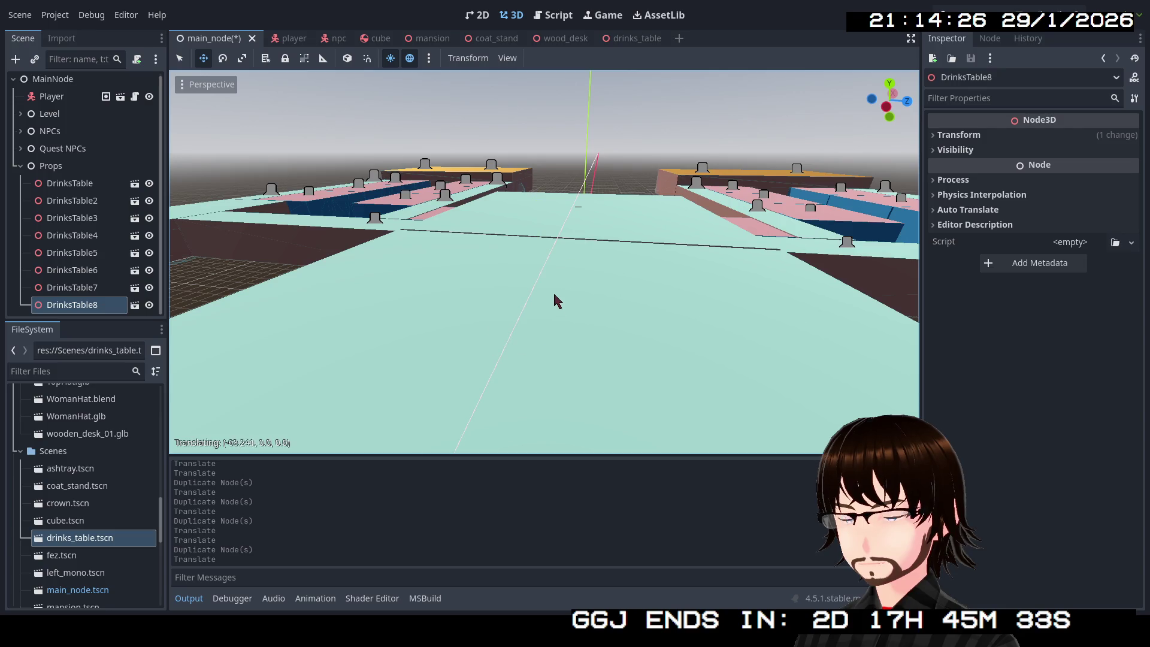
{"action": "left_click_drag", "start_coordinate": [558, 300], "coordinate": [557, 300]}
{"action": "key", "text": "f"}
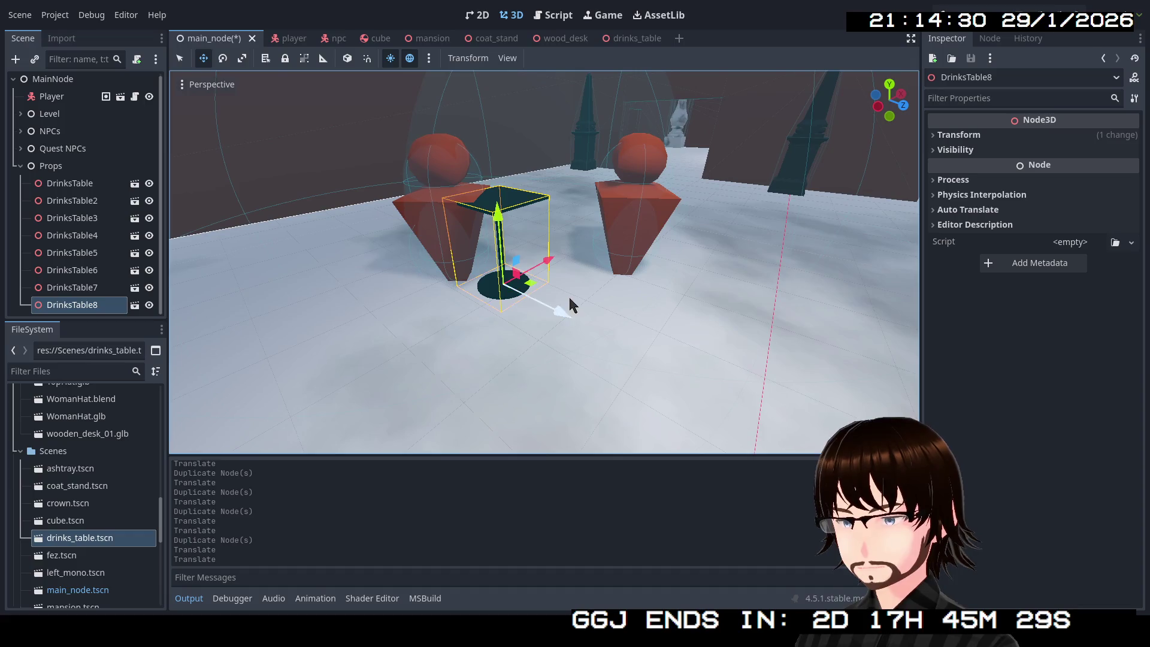
{"action": "left_click_drag", "start_coordinate": [531, 290], "coordinate": [575, 302]}
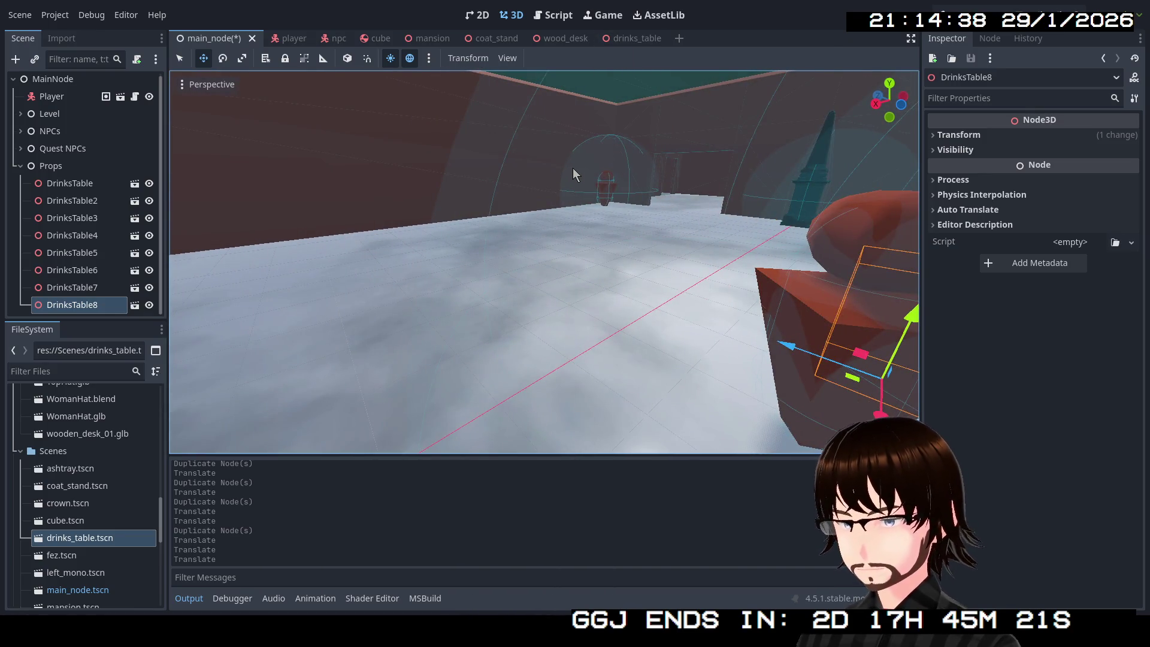
{"action": "key", "text": "ctrl+s"}
{"action": "left_click", "coordinate": [611, 37]}
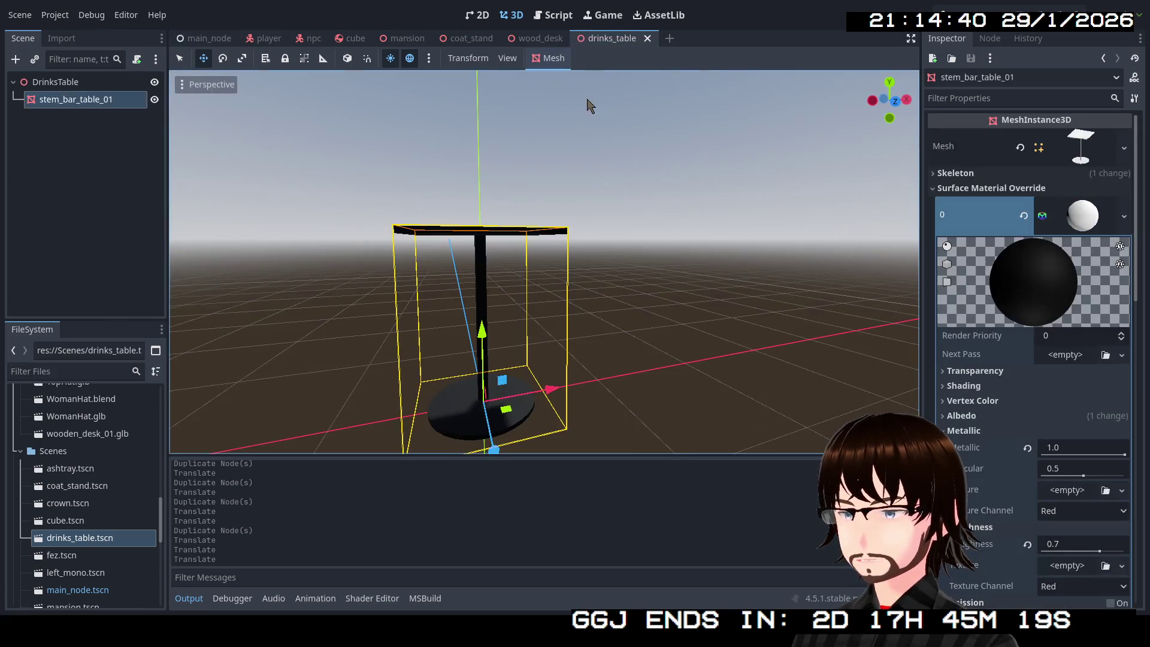
Add a single convex Static Body collision shape to the drinks table mesh and save.
{"action": "left_click", "coordinate": [542, 64]}
{"action": "left_click", "coordinate": [579, 88]}
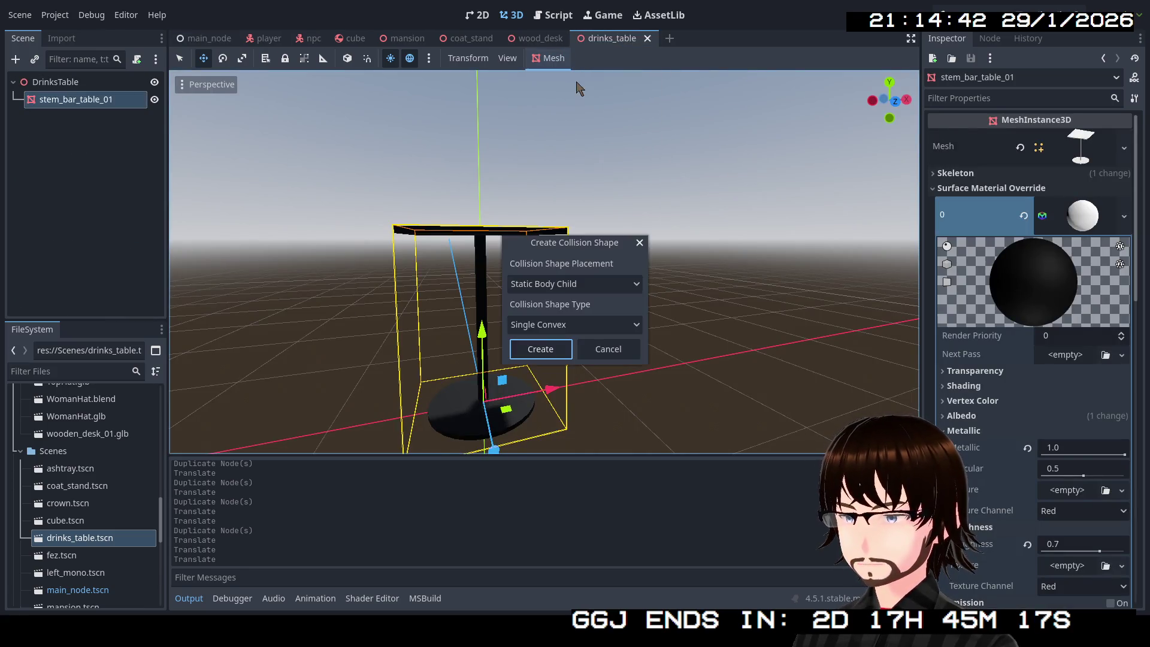
{"action": "left_click", "coordinate": [555, 354]}
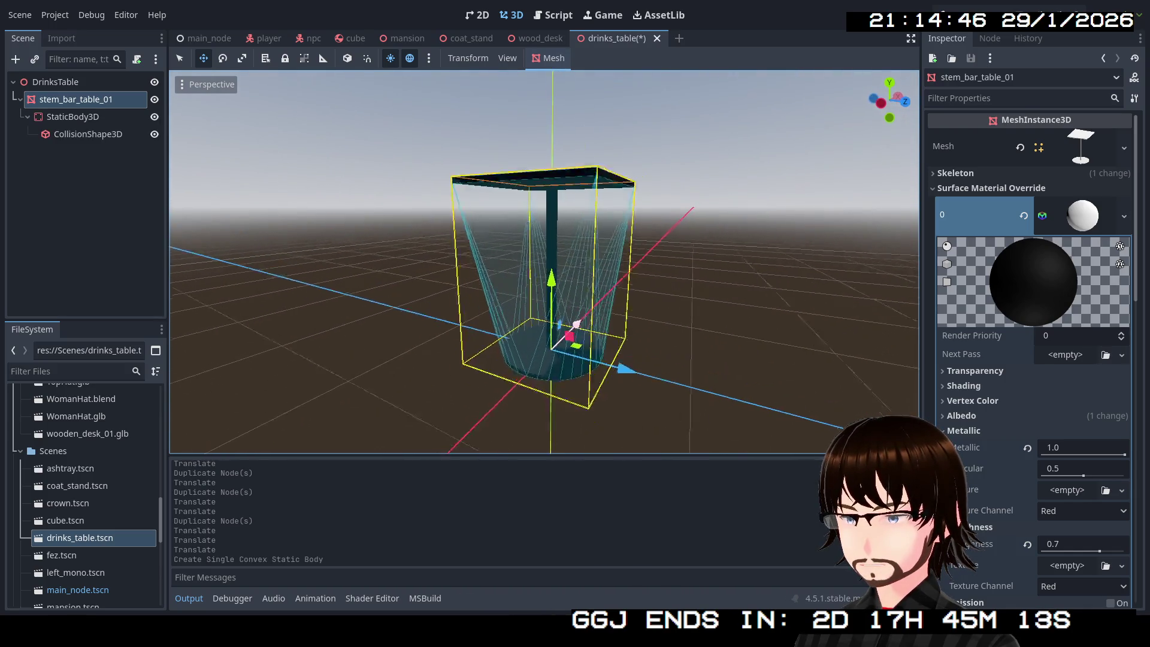
{"action": "scroll", "coordinate": [554, 354], "scroll_direction": "up", "scroll_amount": 5}
{"action": "scroll", "coordinate": [570, 307], "scroll_direction": "down", "scroll_amount": 5}
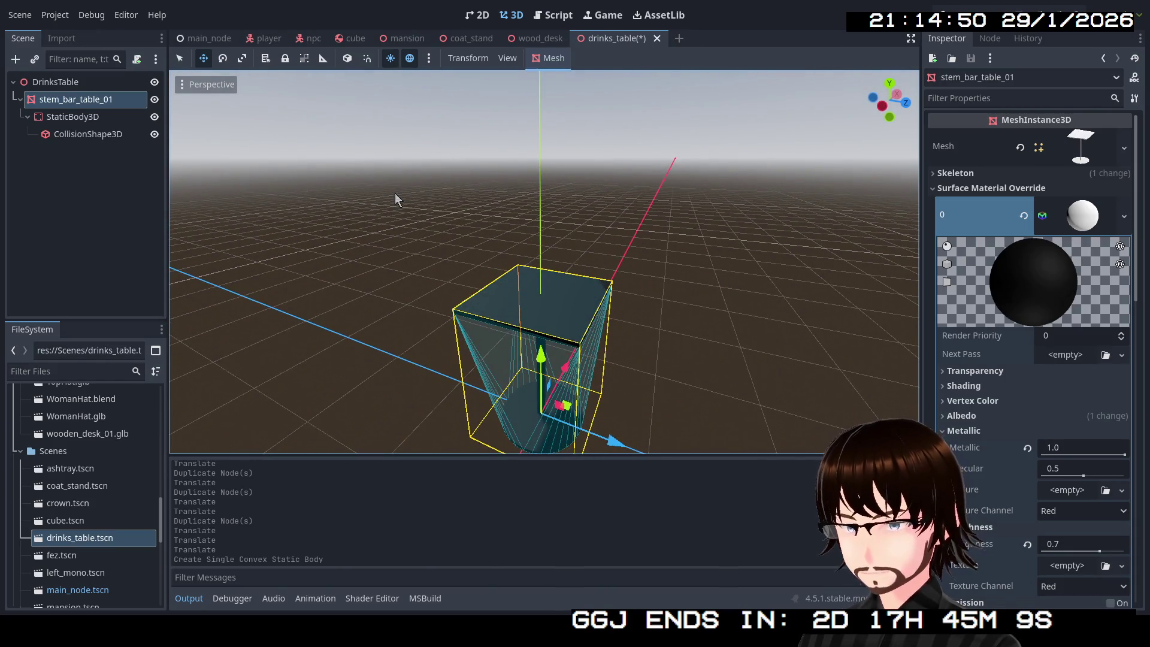
{"action": "key", "text": "ctrl+s"}
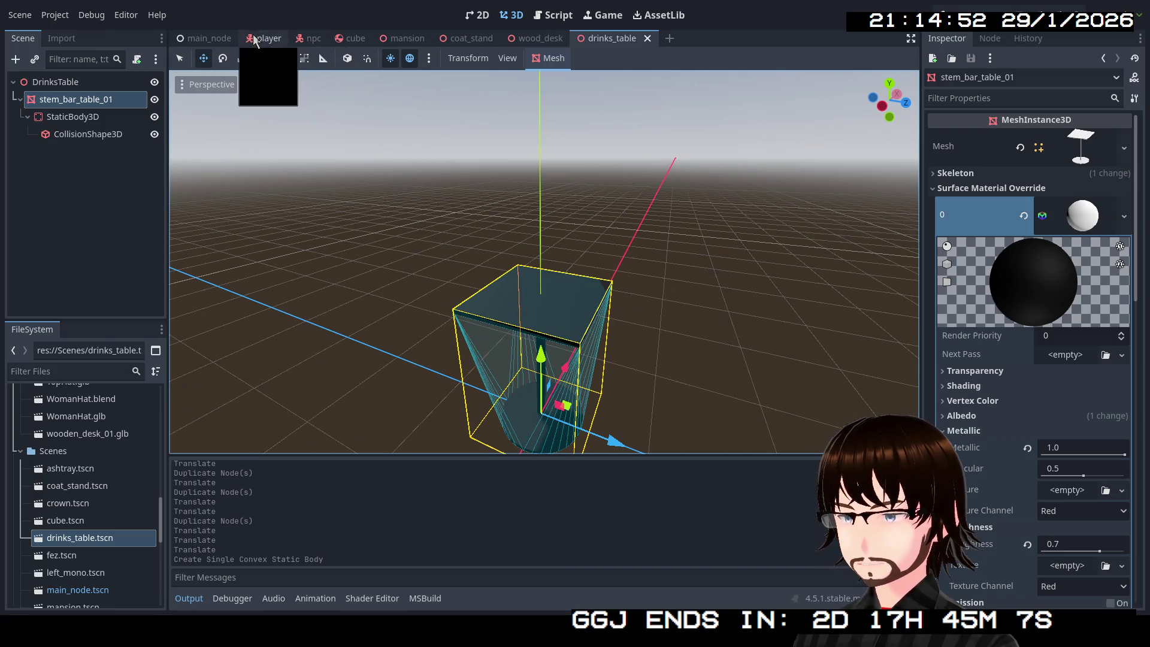
{"action": "left_click", "coordinate": [216, 38]}
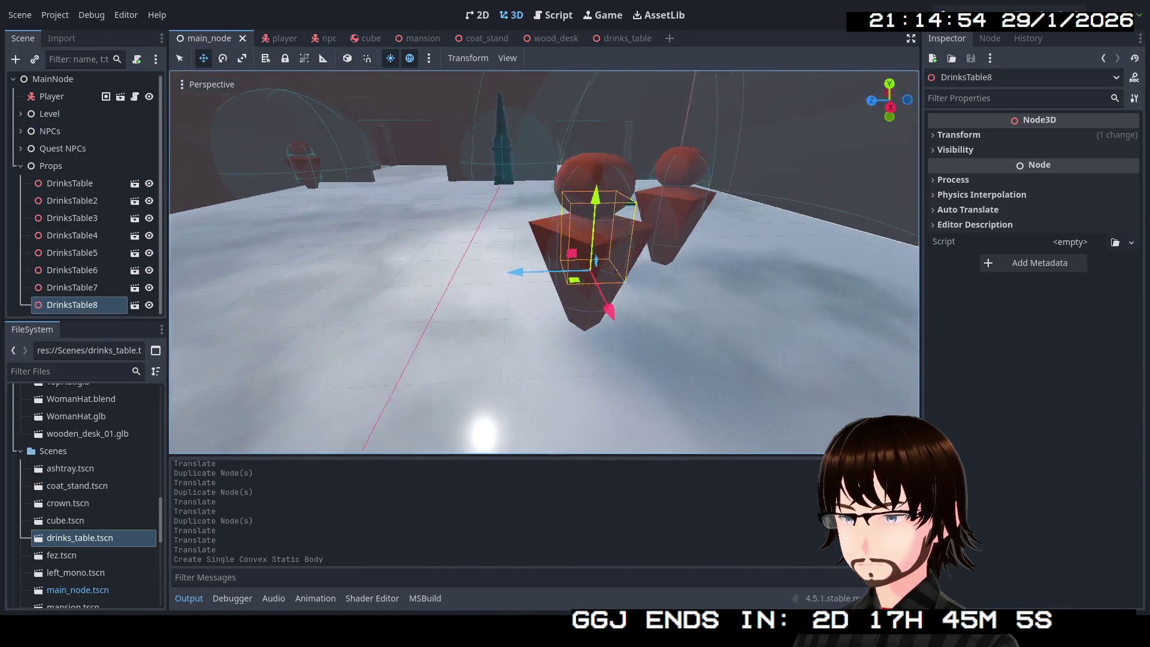
Duplicate the eighth table as DrinksTable9 and move it right along the floor.
{"action": "key", "text": "w"}
{"action": "key", "text": "s"}
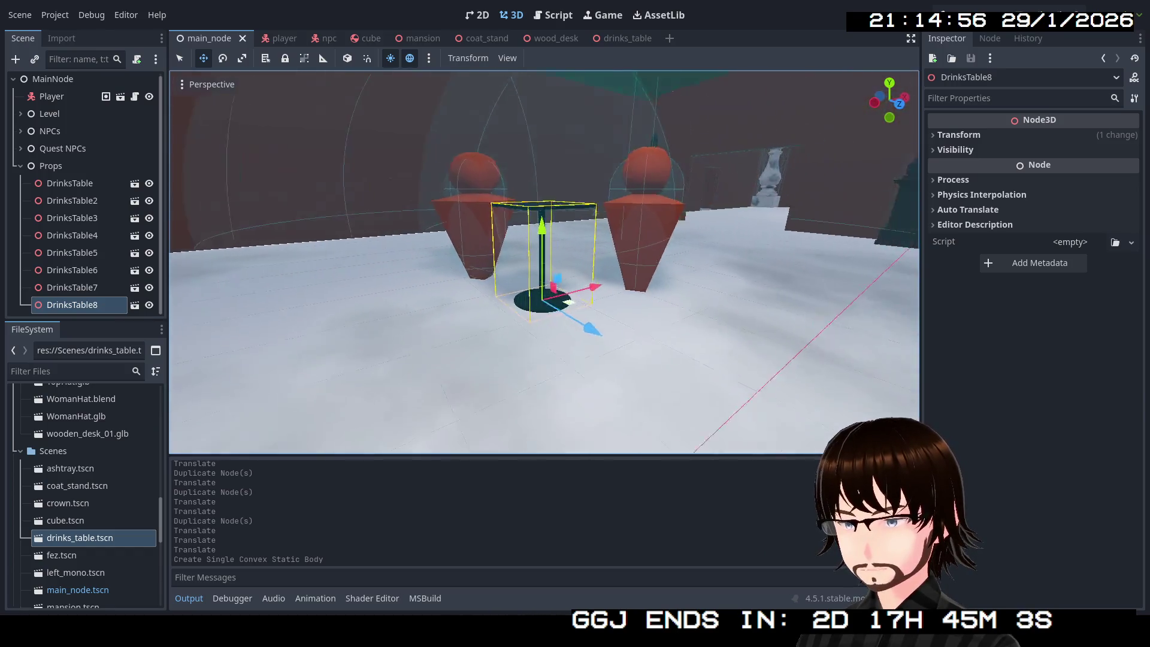
{"action": "key", "text": "w"}
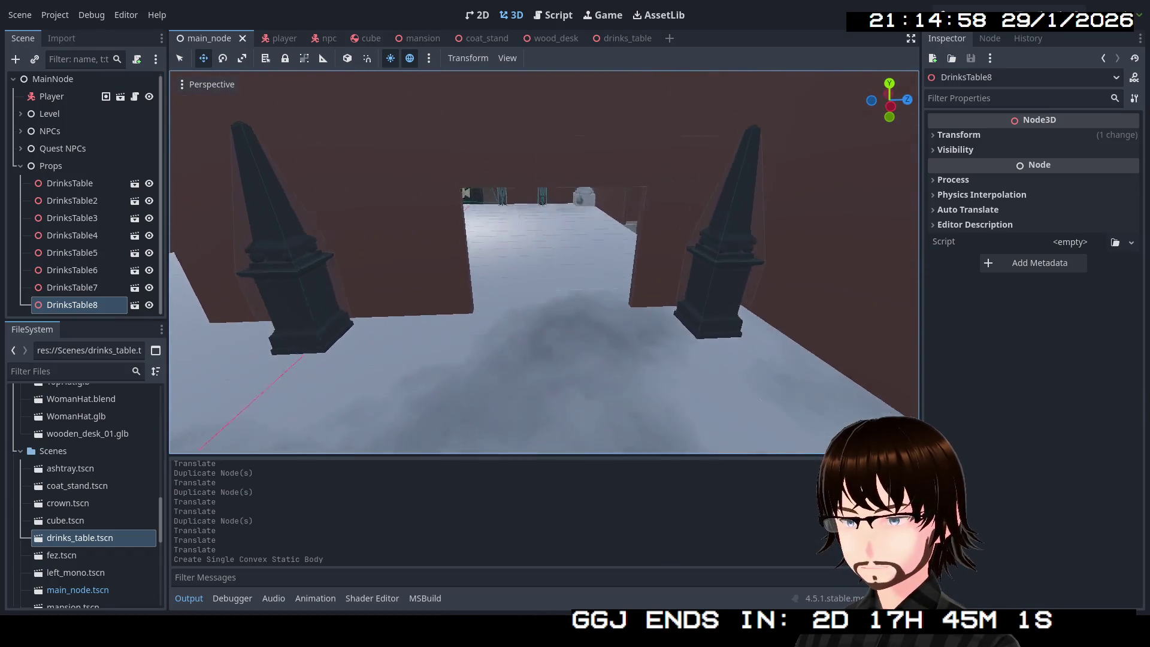
{"action": "key", "text": "s"}
{"action": "key", "text": "w"}
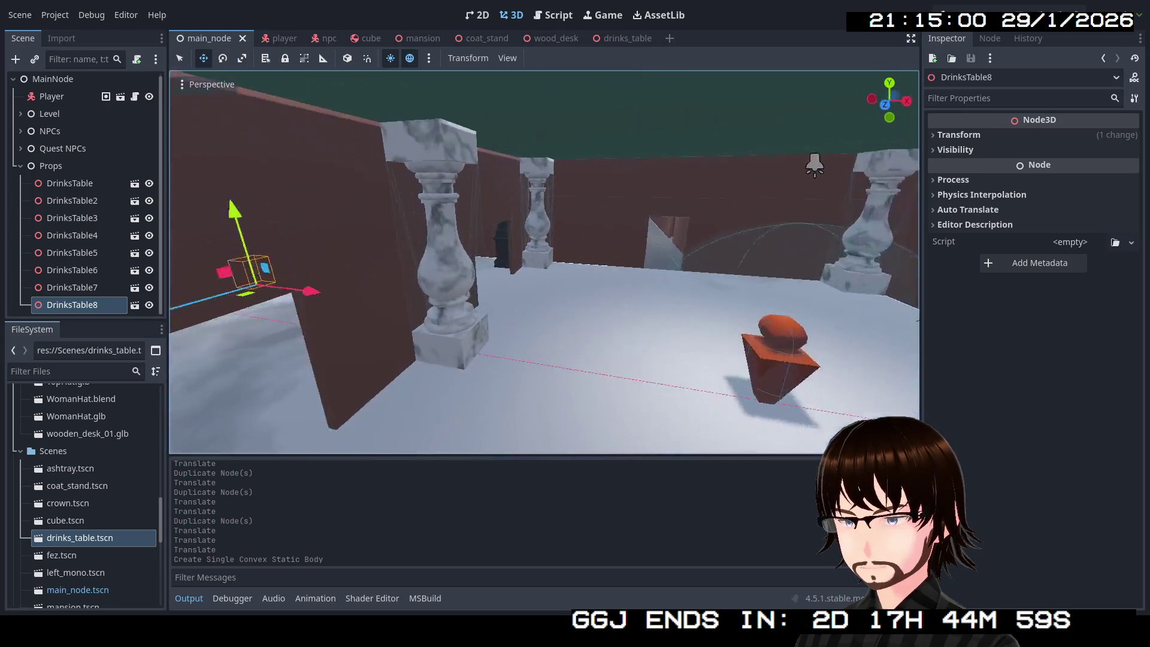
{"action": "key", "text": "s"}
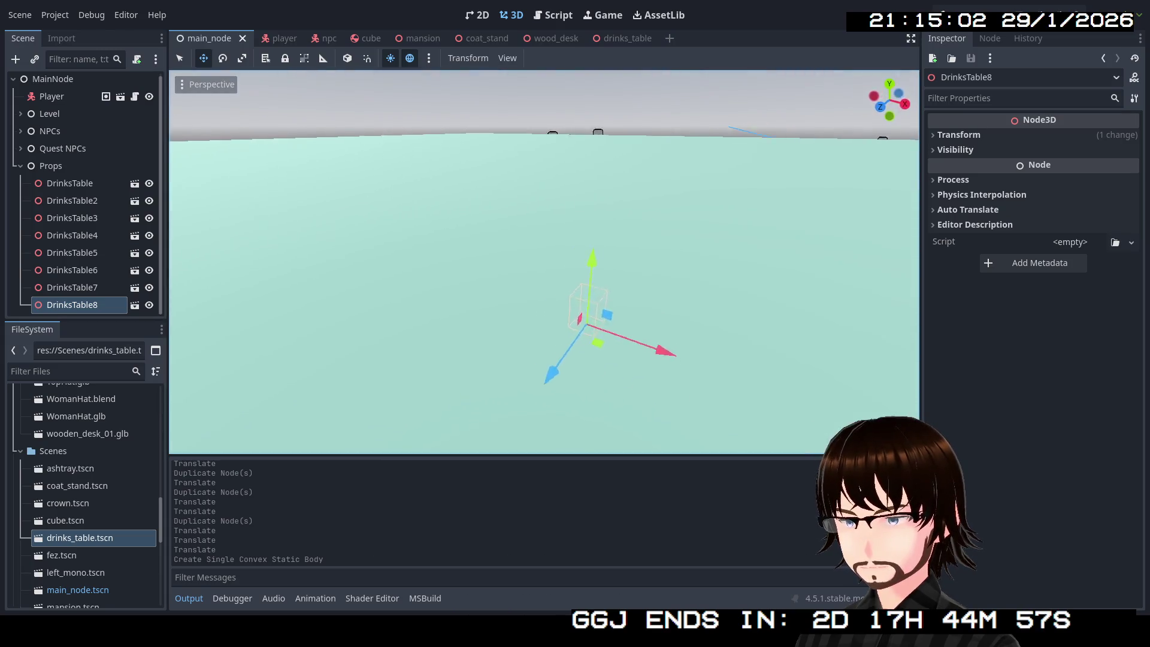
{"action": "key", "text": "d"}
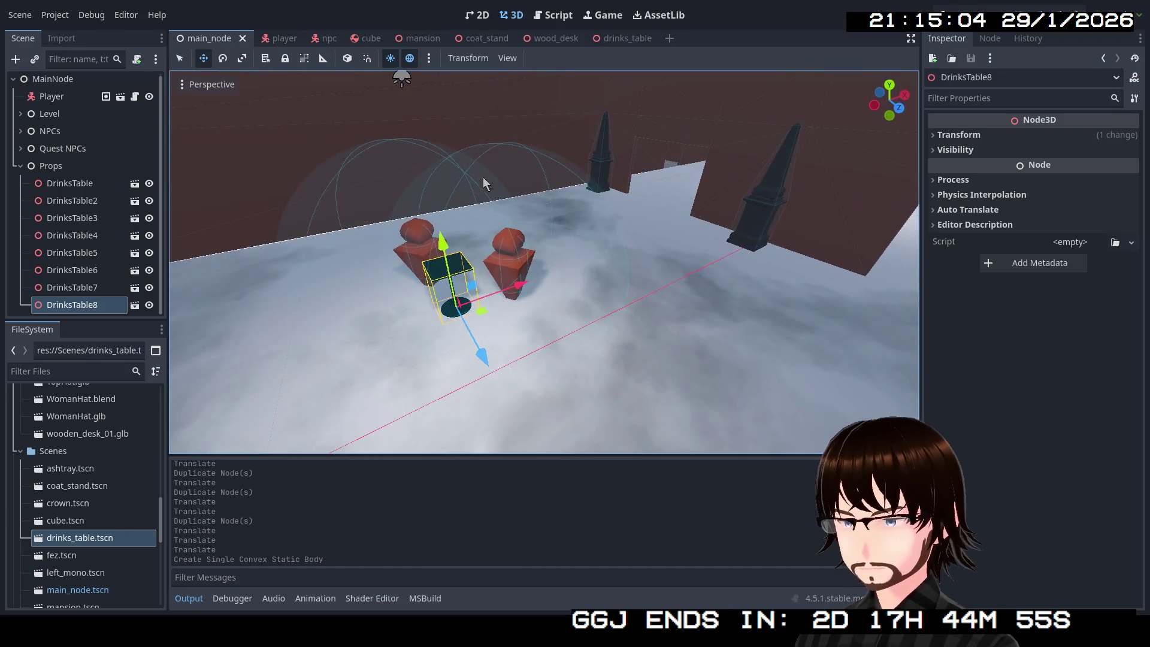
{"action": "key", "text": "ctrl+d"}
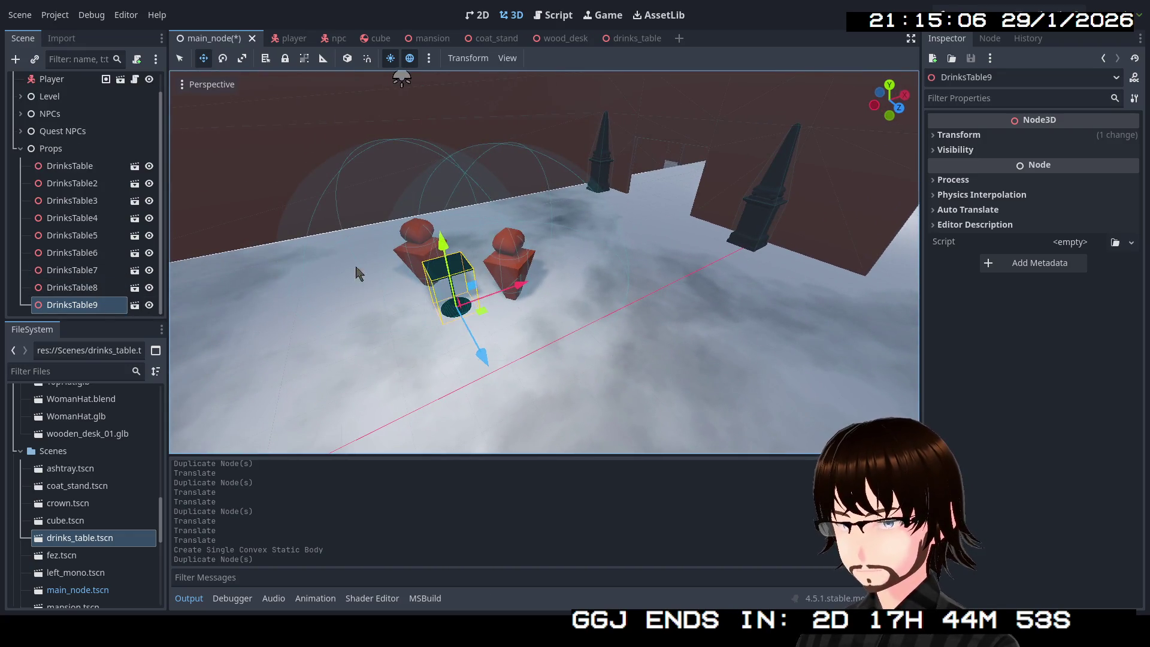
{"action": "mouse_move", "coordinate": [322, 358]}
{"action": "left_mouse_down"}
{"action": "mouse_move", "coordinate": [526, 367]}
{"action": "mouse_move", "coordinate": [695, 345]}
{"action": "left_mouse_up"}
{"action": "key", "text": "w"}
{"action": "key", "text": "s"}
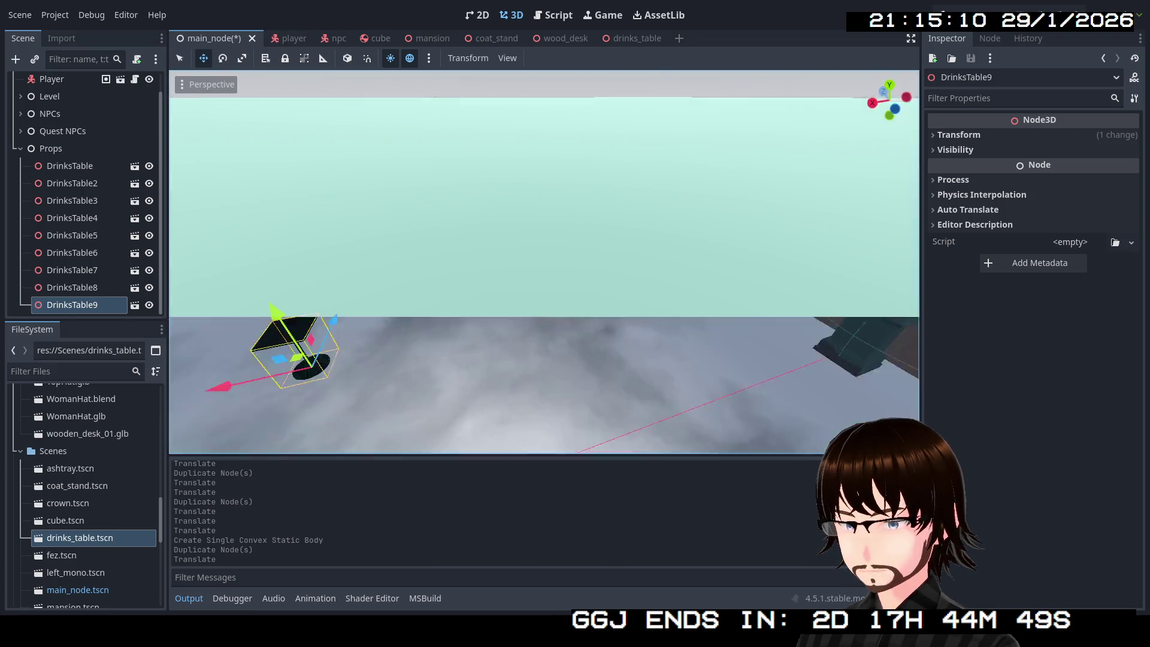
Duplicate DrinksTable10 and drop it toward the lower right.
{"action": "key", "text": "ctrl+d"}
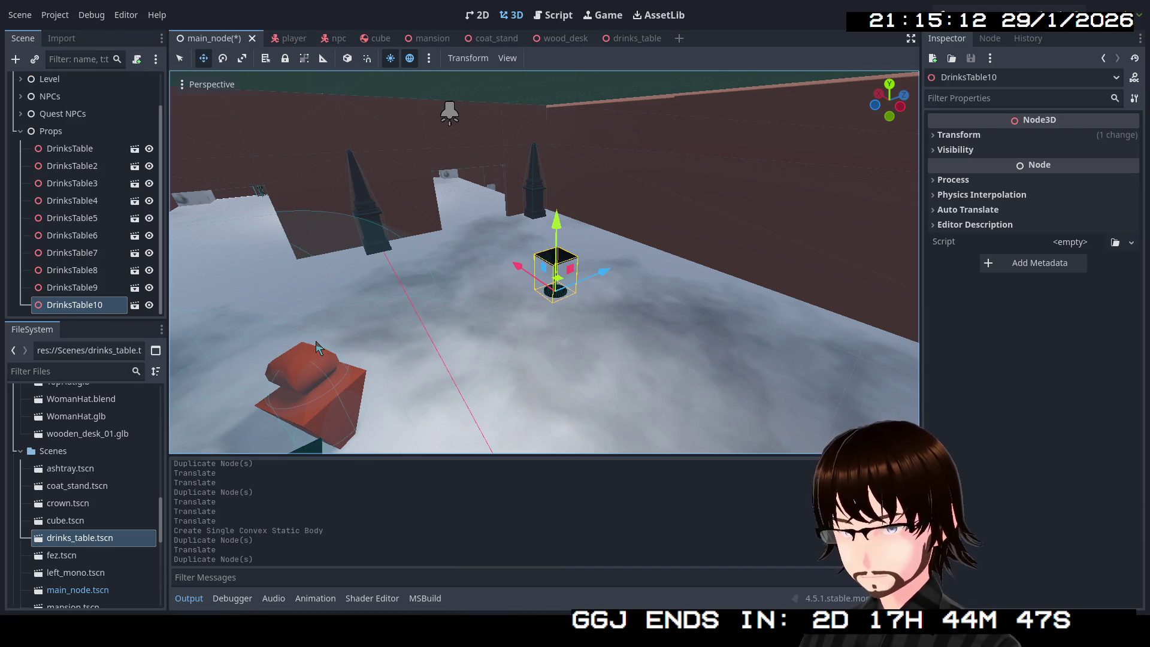
{"action": "left_click_drag", "start_coordinate": [559, 281], "coordinate": [719, 416]}
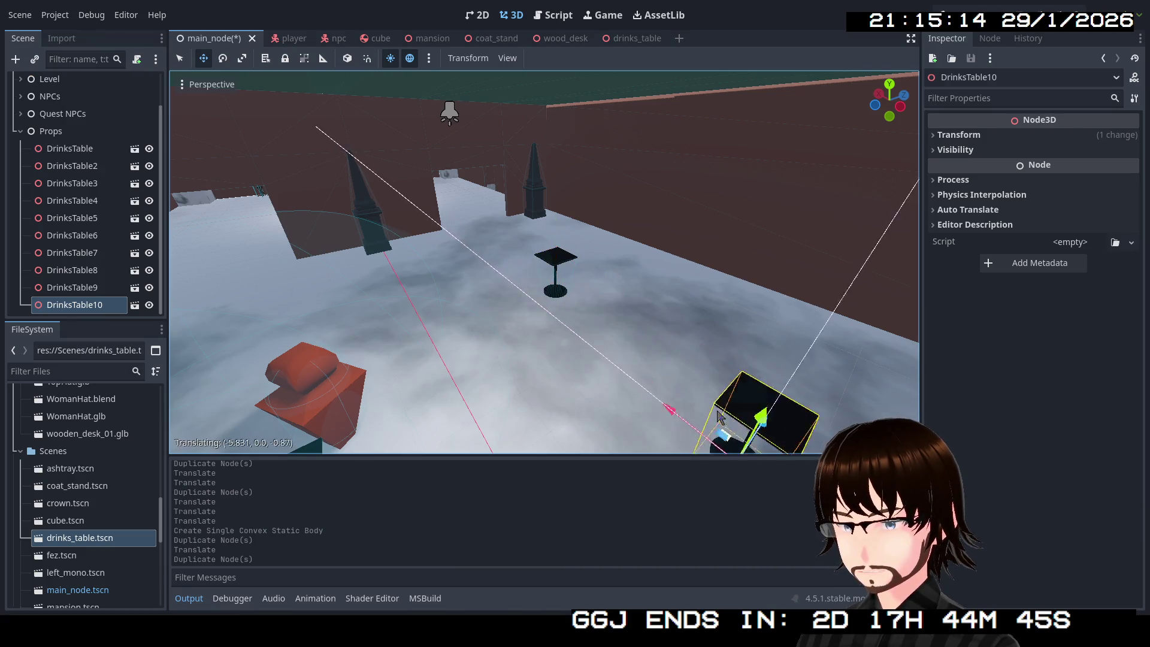
{"action": "left_click", "coordinate": [688, 372]}
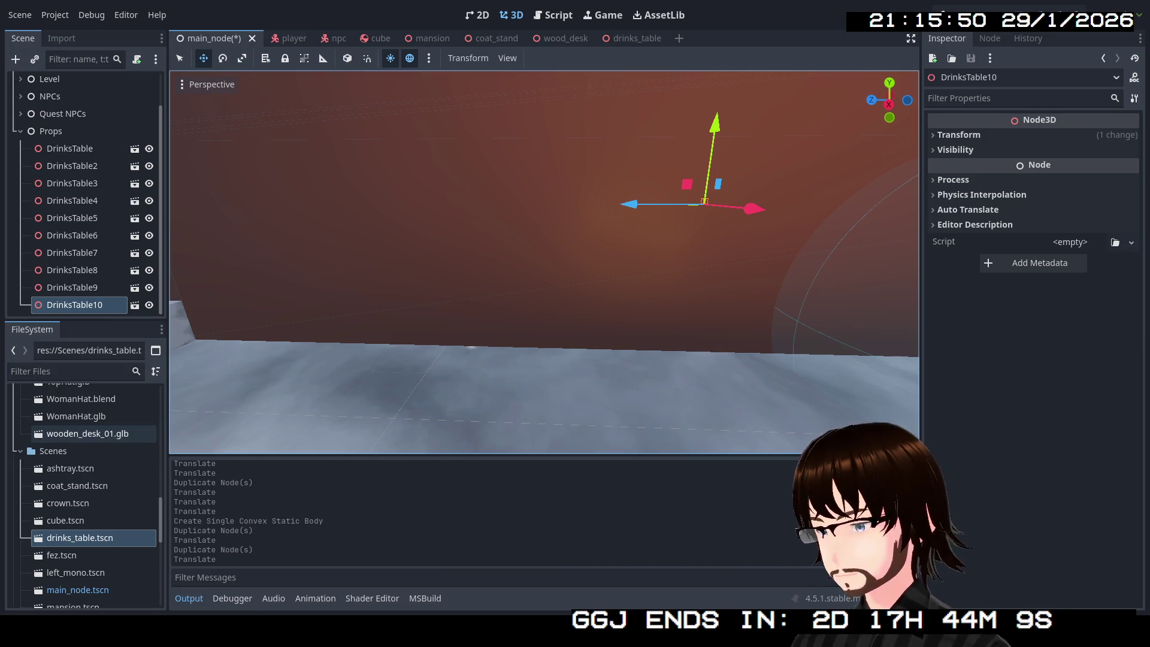
{"action": "scroll", "coordinate": [84, 450], "scroll_direction": "up", "scroll_amount": 10}
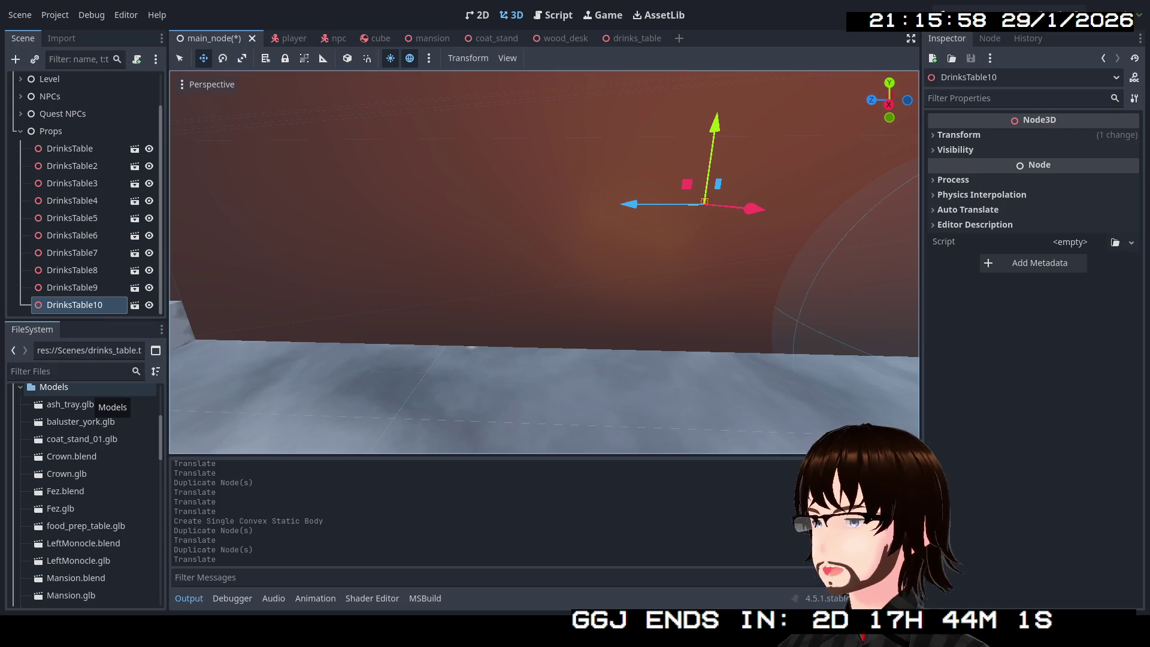
Start a new 3D scene with root PrepTable containing the food_prep_table model.
{"action": "key", "text": "ctrl+n"}
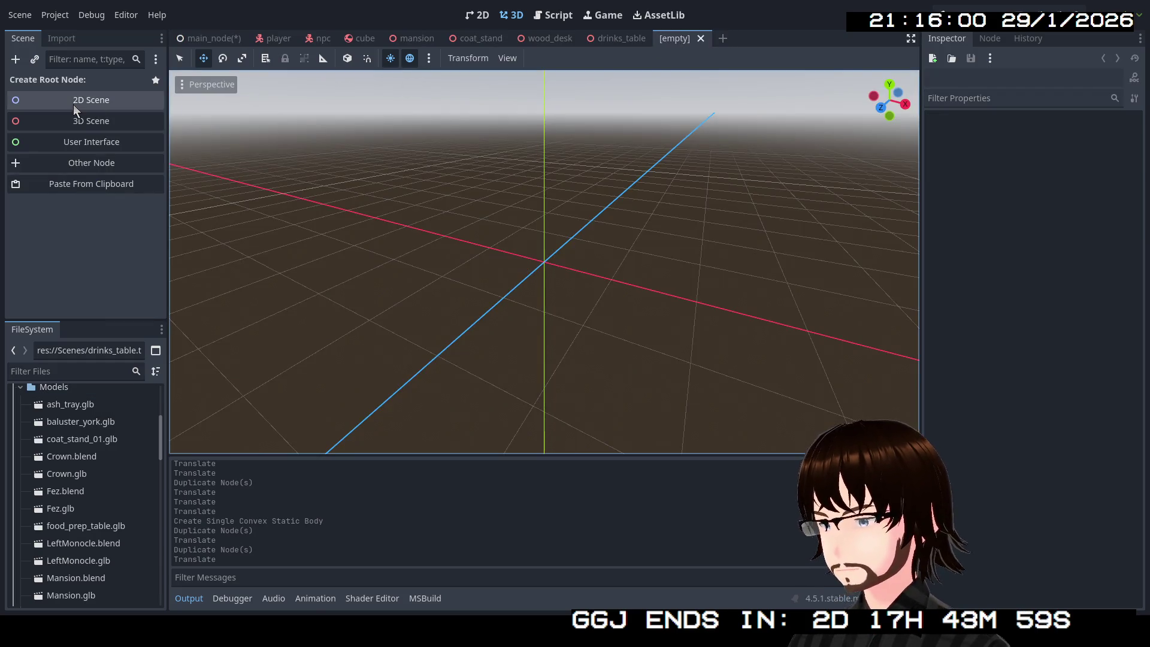
{"action": "left_click", "coordinate": [79, 122]}
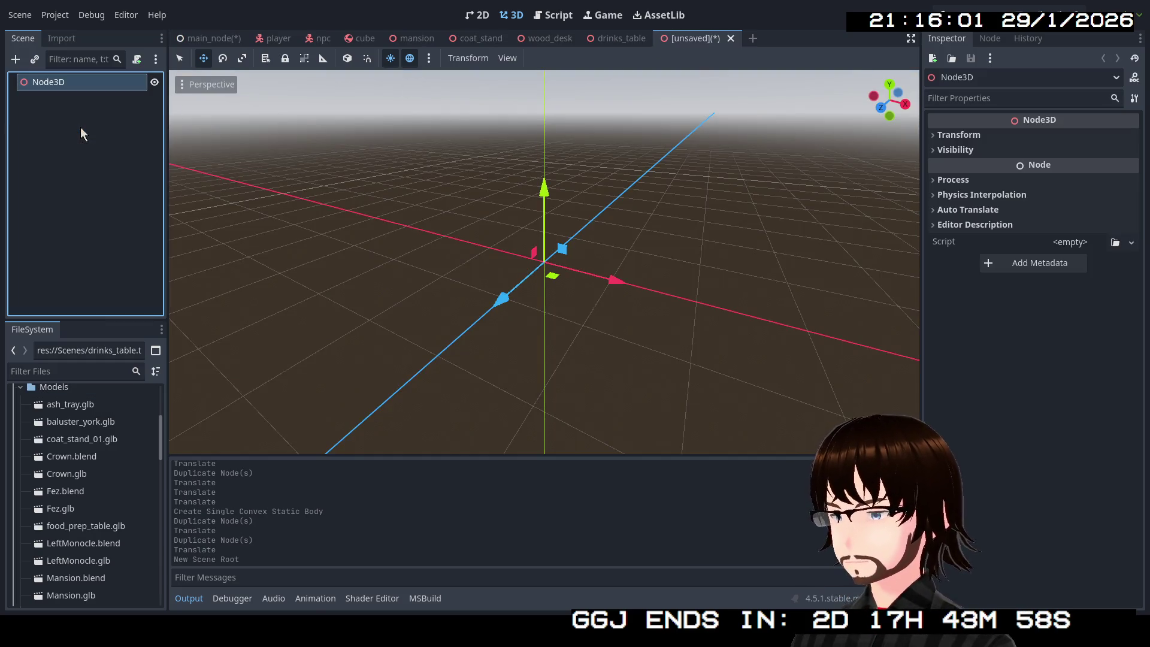
{"action": "left_click", "coordinate": [85, 87]}
{"action": "type", "text": "PrepTable"}
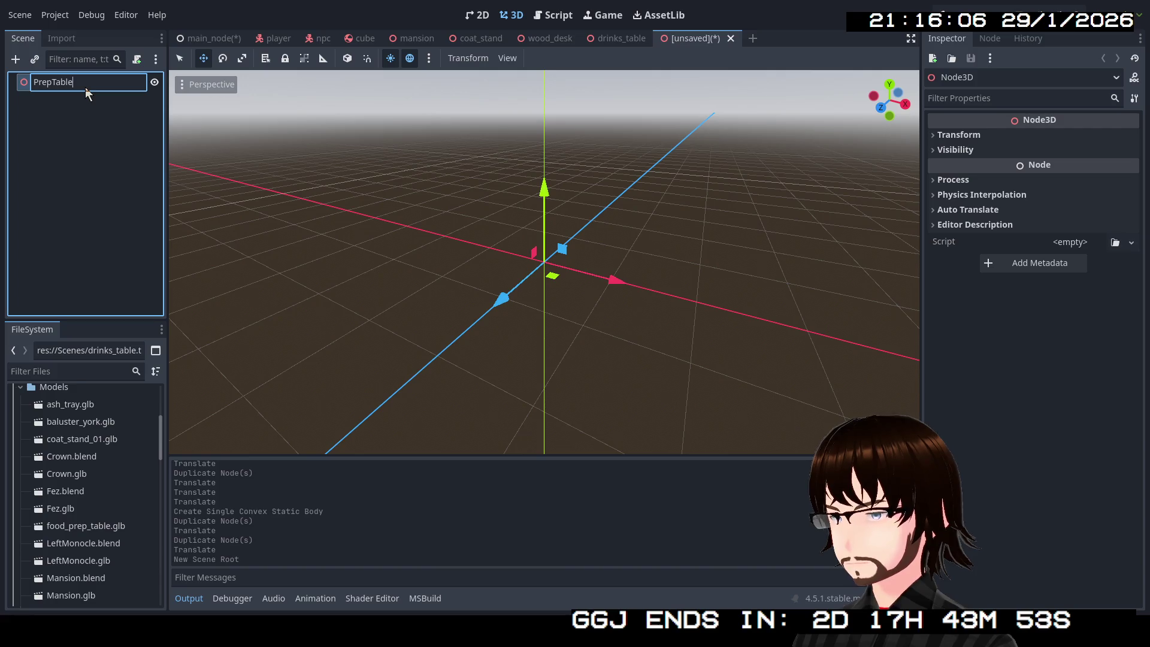
{"action": "key", "text": "Return"}
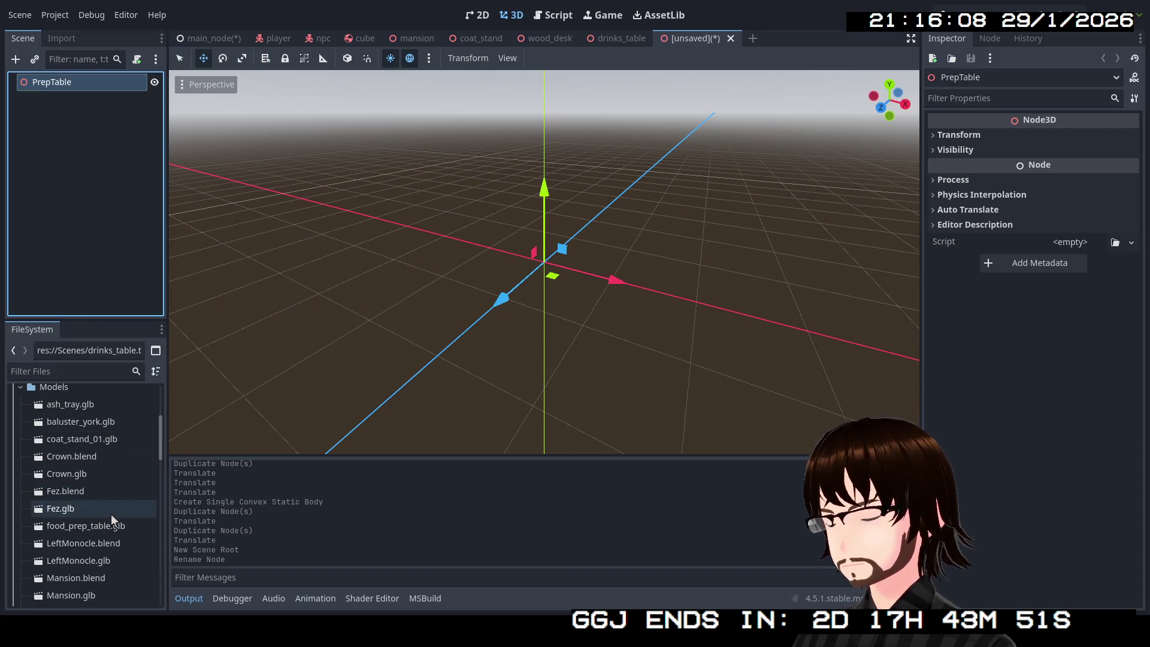
{"action": "mouse_move", "coordinate": [86, 526]}
{"action": "left_mouse_down"}
{"action": "mouse_move", "coordinate": [95, 461]}
{"action": "mouse_move", "coordinate": [78, 87]}
{"action": "left_mouse_up"}
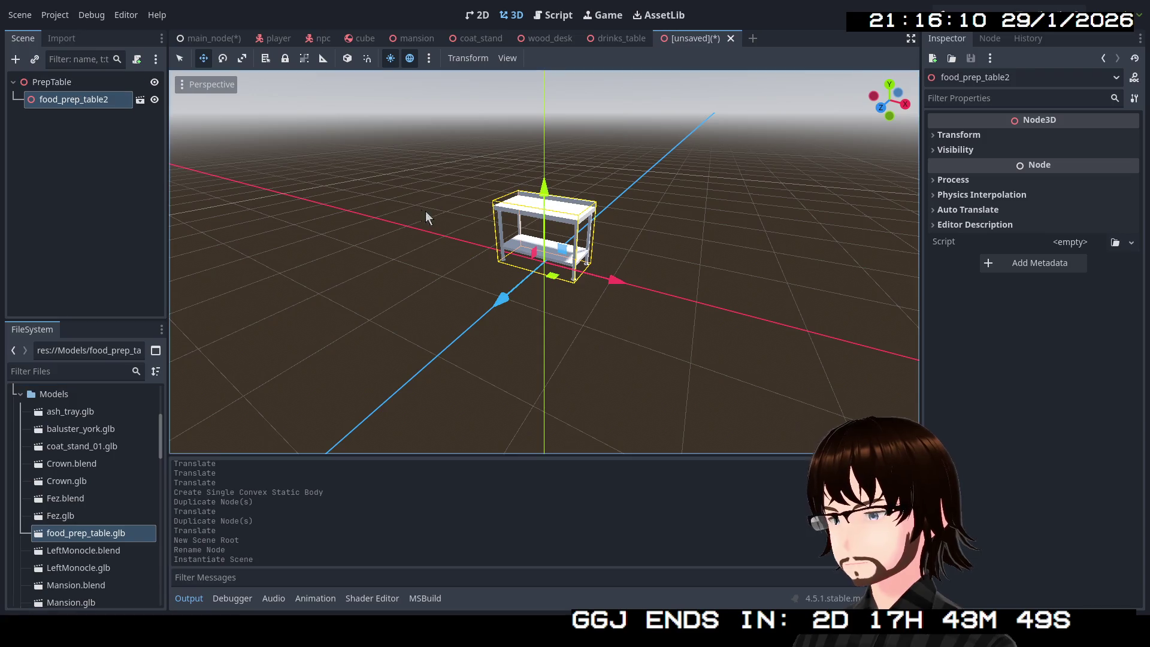
{"action": "scroll", "coordinate": [427, 217], "scroll_direction": "up", "scroll_amount": 3}
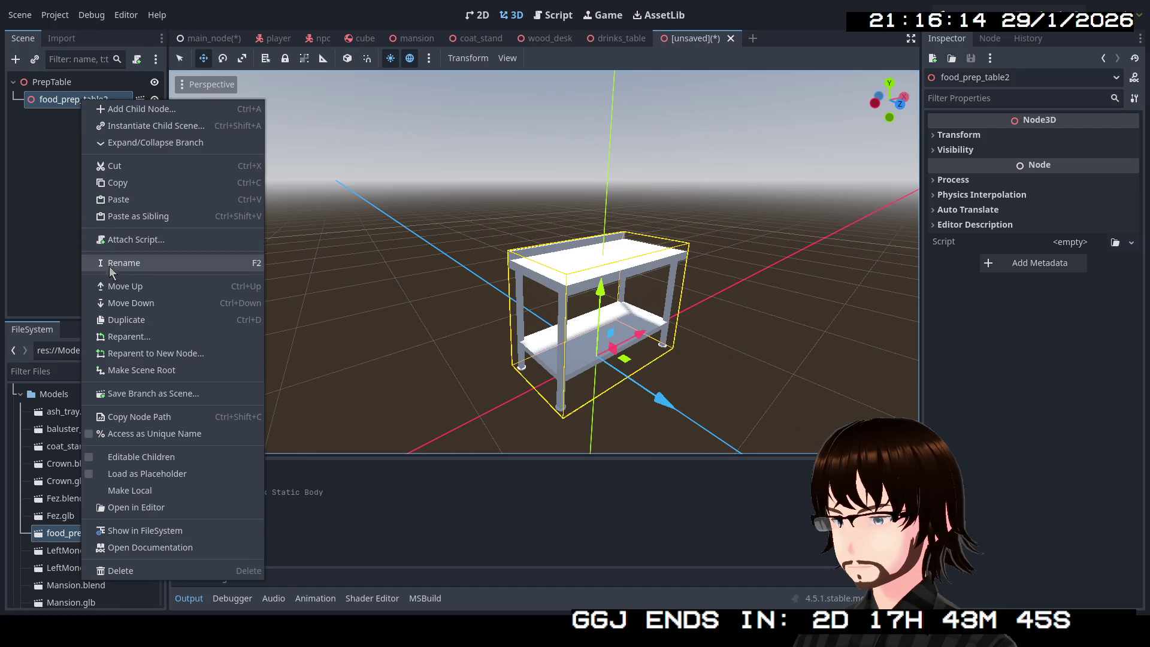
Copy the food_prep_table mesh directly under PrepTable and delete the food_prep_table2 wrapper.
{"action": "left_click", "coordinate": [129, 457]}
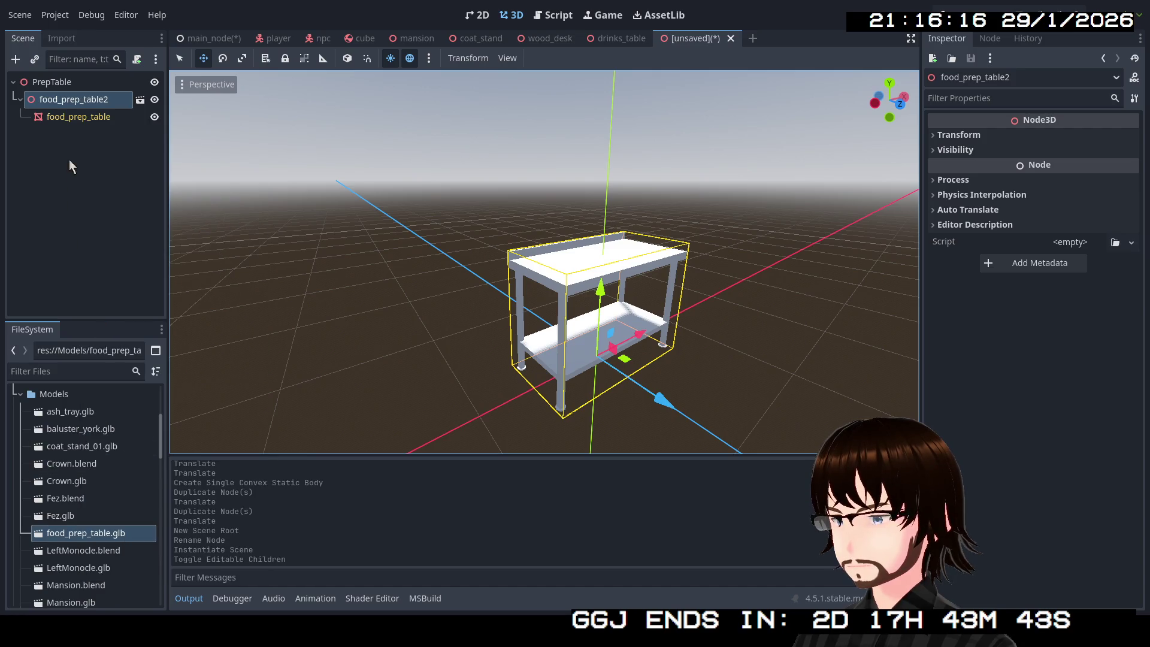
{"action": "left_click", "coordinate": [71, 122]}
{"action": "left_click", "coordinate": [63, 84]}
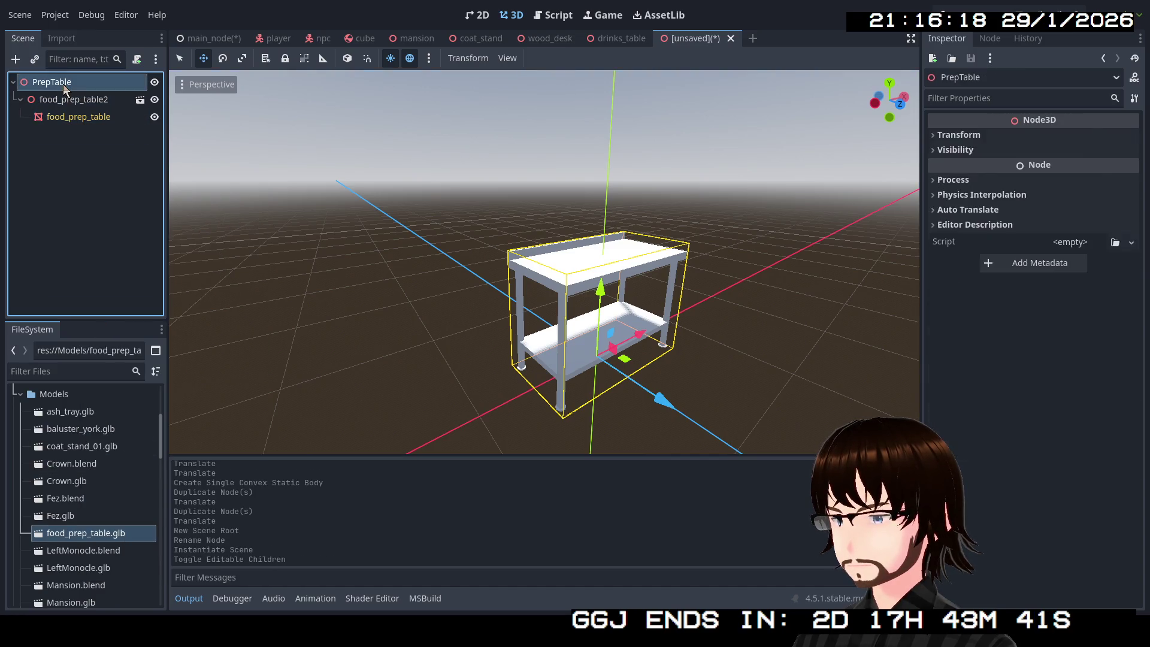
{"action": "key", "text": "ctrl+v"}
{"action": "left_click", "coordinate": [66, 105]}
{"action": "key", "text": "Delete"}
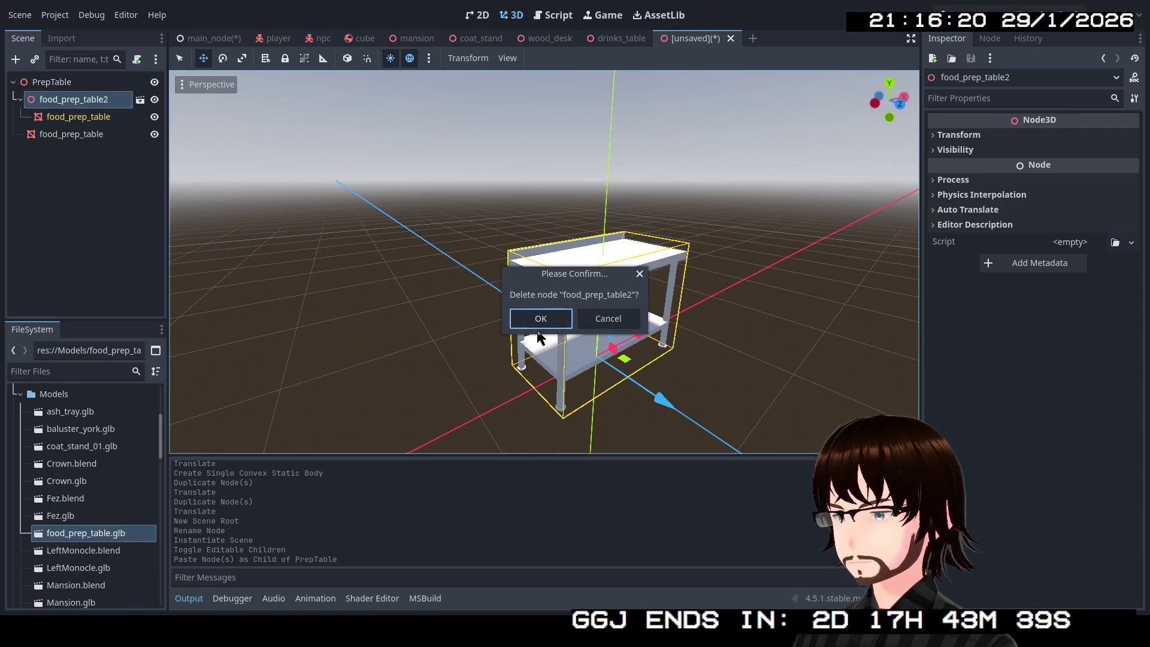
{"action": "left_click", "coordinate": [557, 323]}
{"action": "left_click", "coordinate": [93, 106]}
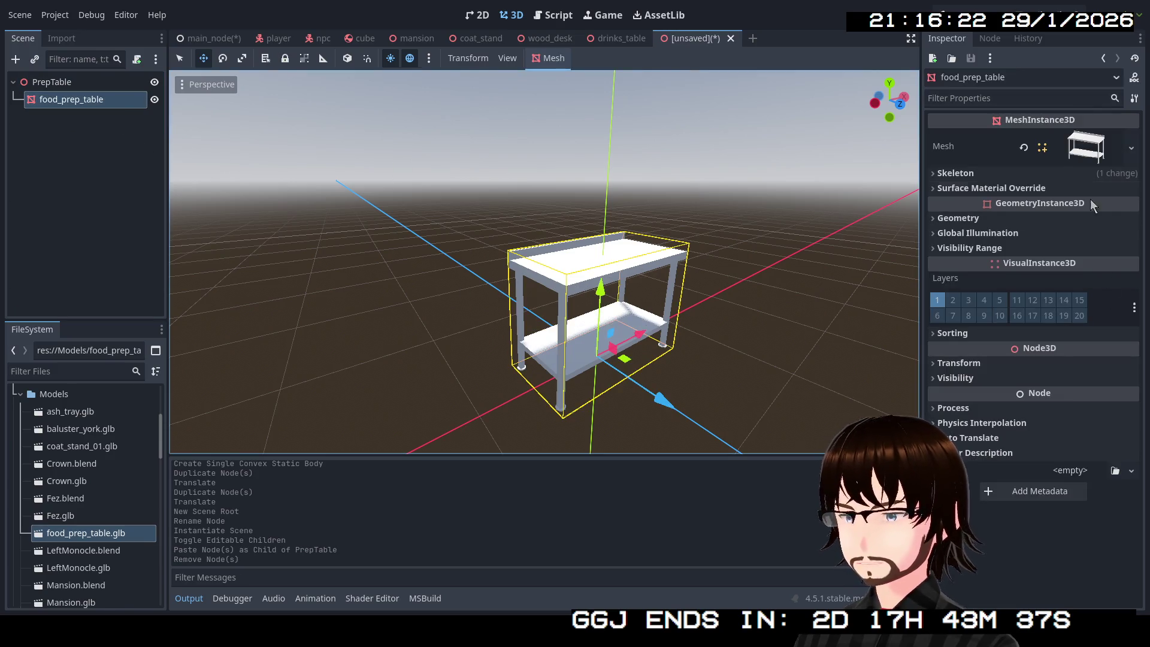
Give food_prep_table a new StandardMaterial3D in override slot 0 with a dark grey albedo.
{"action": "left_click", "coordinate": [1042, 190]}
{"action": "left_click", "coordinate": [1132, 206]}
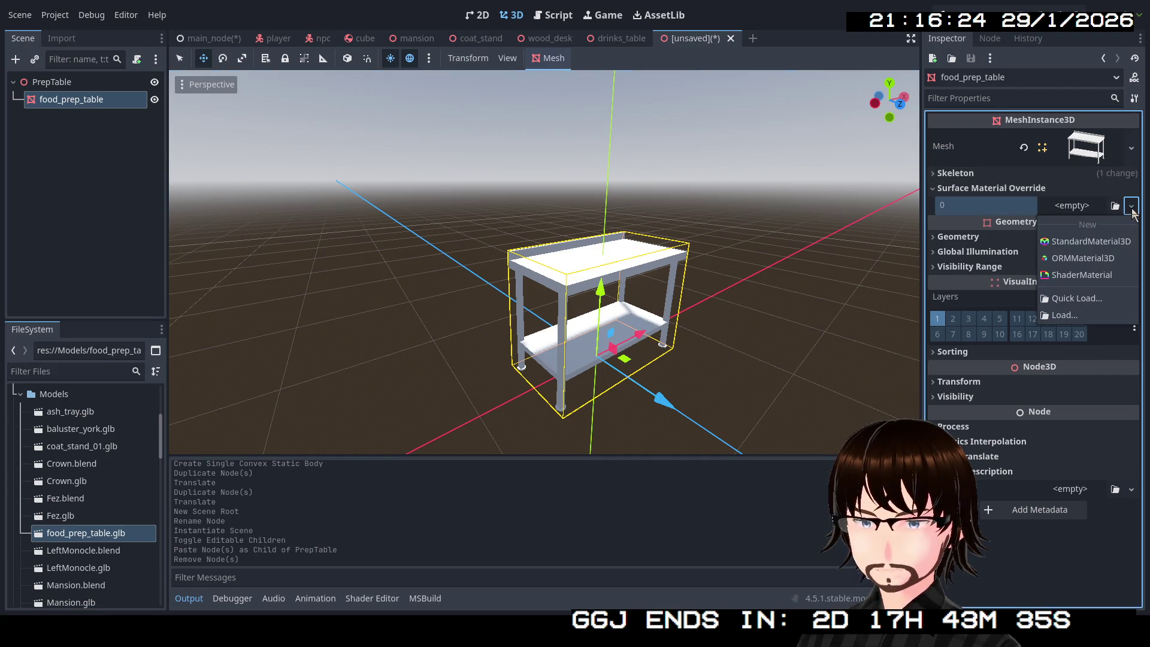
{"action": "left_click", "coordinate": [1106, 242]}
{"action": "left_click", "coordinate": [1083, 228]}
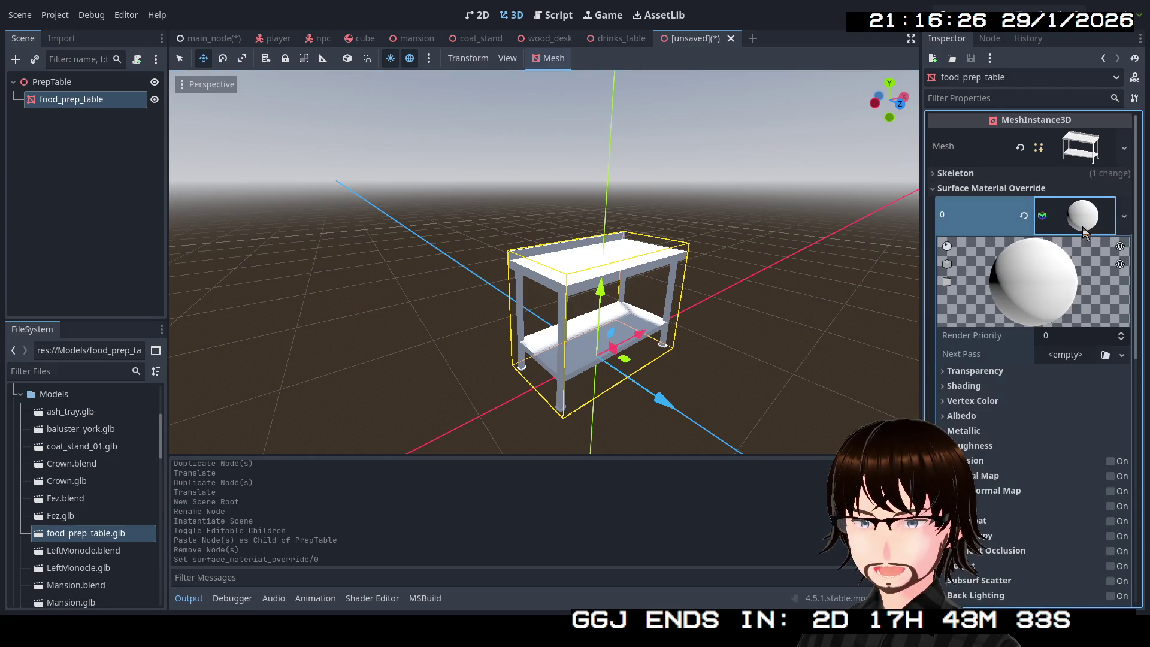
{"action": "left_click", "coordinate": [972, 418]}
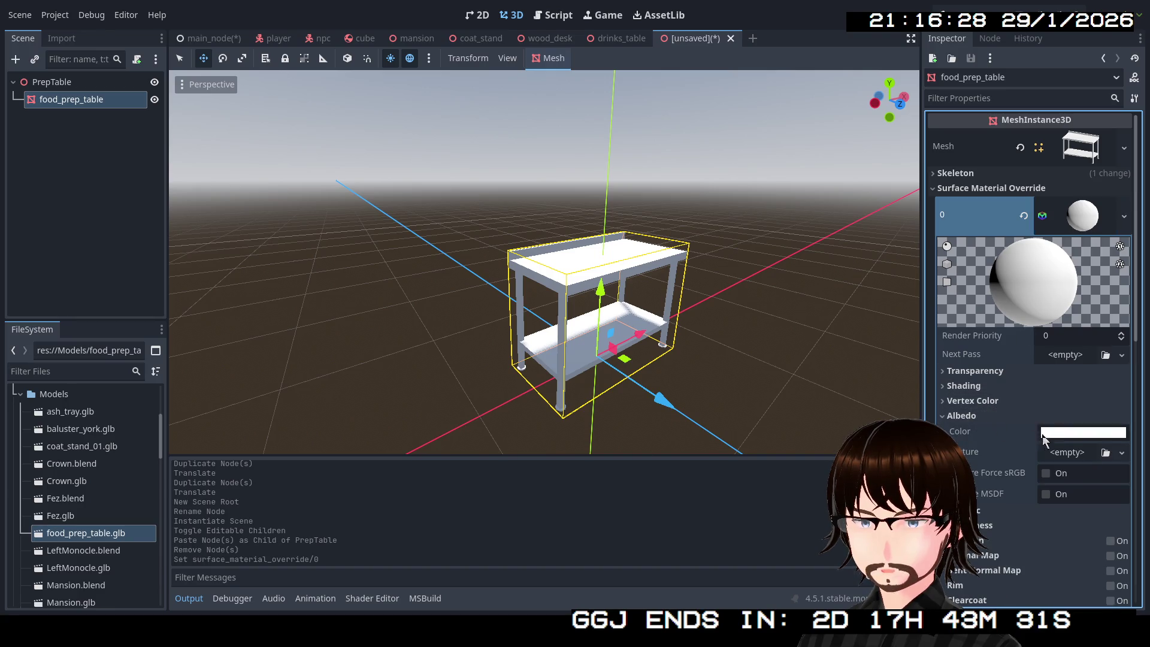
{"action": "left_click", "coordinate": [1058, 433]}
{"action": "mouse_move", "coordinate": [1130, 144]}
{"action": "left_mouse_down"}
{"action": "mouse_move", "coordinate": [1134, 120]}
{"action": "mouse_move", "coordinate": [1139, 192]}
{"action": "mouse_move", "coordinate": [1143, 149]}
{"action": "left_mouse_up"}
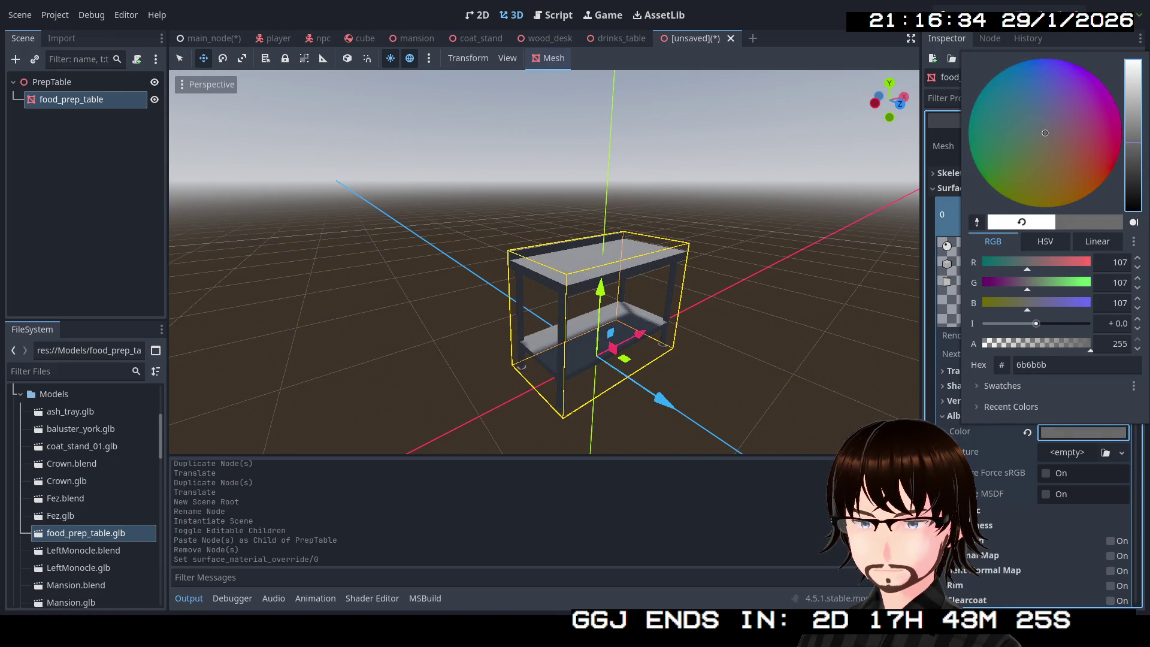
{"action": "left_click", "coordinate": [951, 418]}
Raise the material's metallic value, set roughness to 0.5, and save the scene.
{"action": "left_click", "coordinate": [965, 431]}
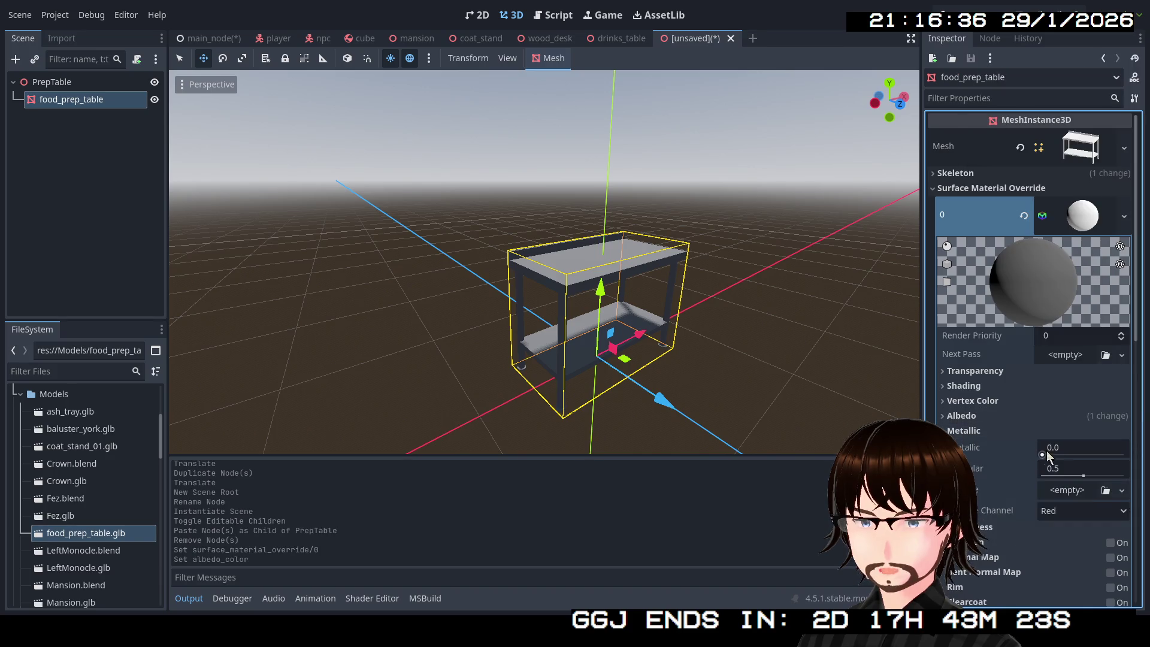
{"action": "left_click_drag", "start_coordinate": [1042, 455], "coordinate": [1091, 455]}
{"action": "key", "text": "Return"}
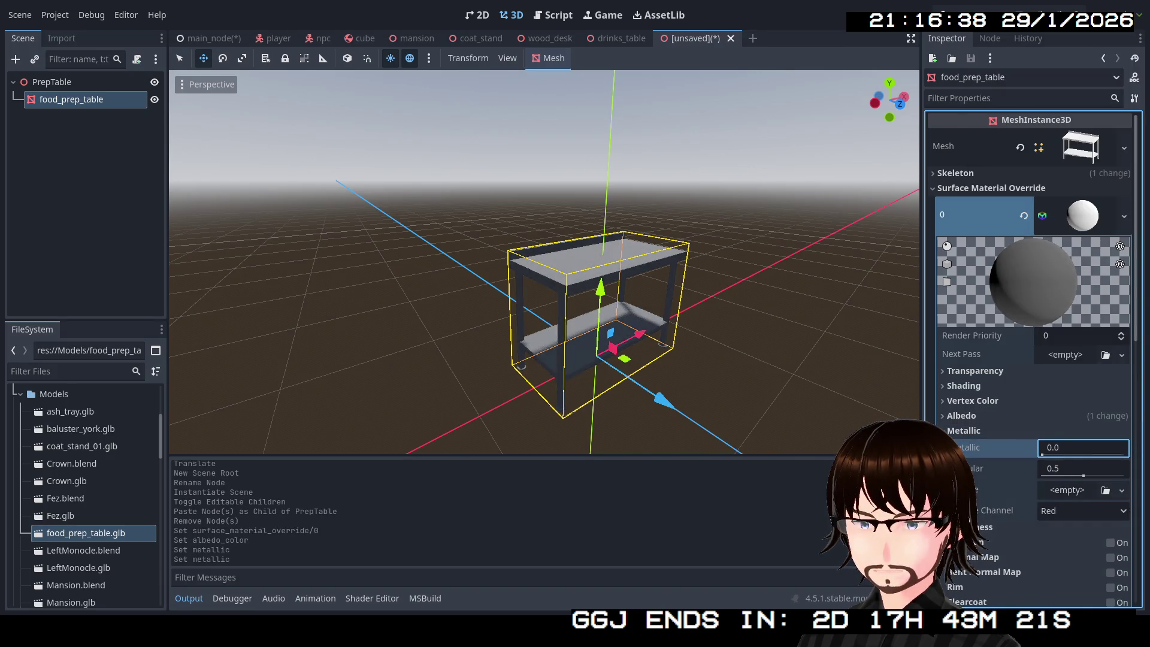
{"action": "type", "text": "1"}
{"action": "left_click", "coordinate": [973, 431]}
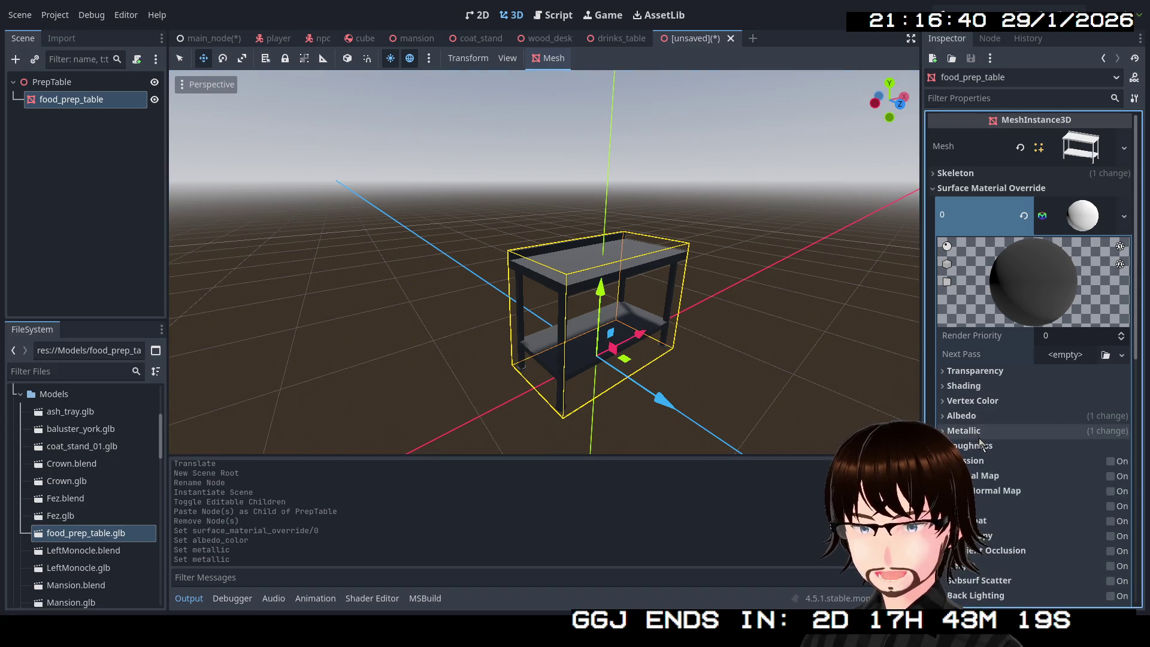
{"action": "left_click", "coordinate": [989, 446]}
{"action": "mouse_move", "coordinate": [1110, 473]}
{"action": "left_mouse_down"}
{"action": "mouse_move", "coordinate": [1042, 469]}
{"action": "mouse_move", "coordinate": [1083, 470]}
{"action": "left_mouse_up"}
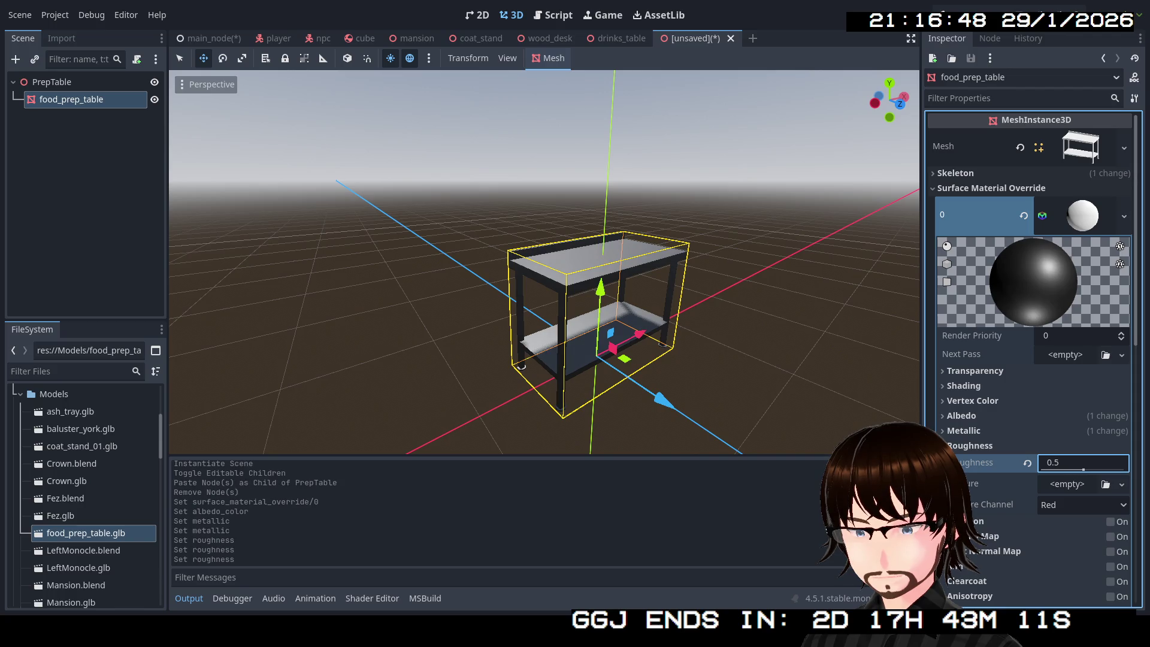
{"action": "scroll", "coordinate": [545, 264], "scroll_direction": "up", "scroll_amount": 6}
{"action": "scroll", "coordinate": [545, 263], "scroll_direction": "down", "scroll_amount": 6}
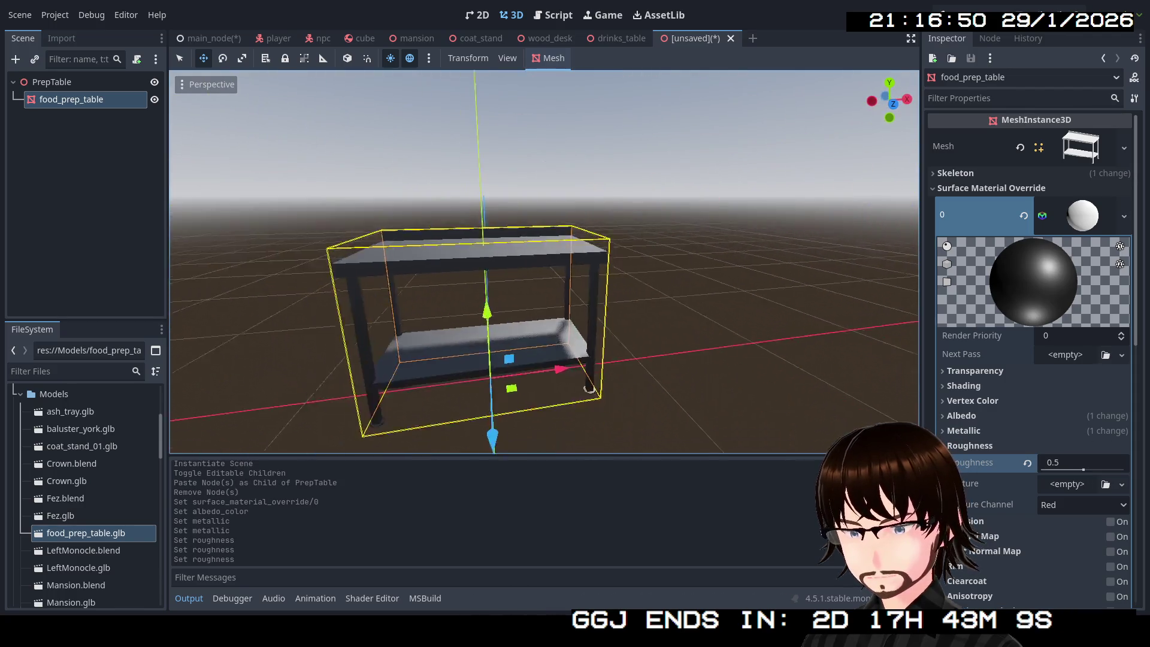
{"action": "scroll", "coordinate": [545, 263], "scroll_direction": "up", "scroll_amount": 6}
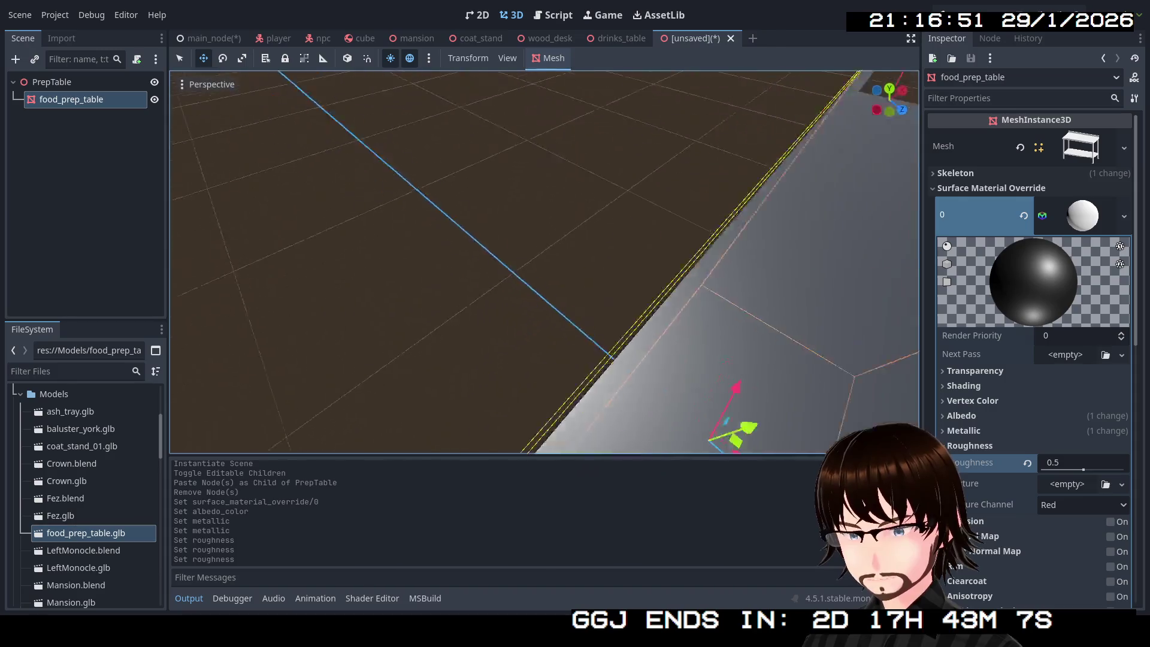
{"action": "scroll", "coordinate": [545, 264], "scroll_direction": "down", "scroll_amount": 5}
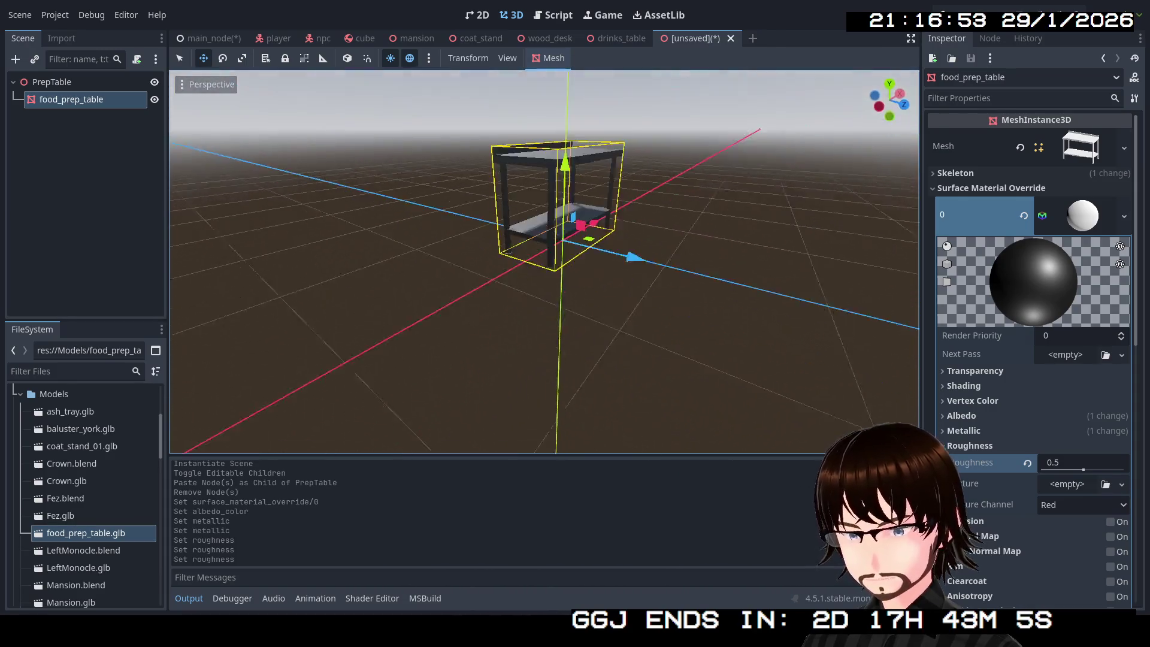
{"action": "scroll", "coordinate": [545, 264], "scroll_direction": "up", "scroll_amount": 3}
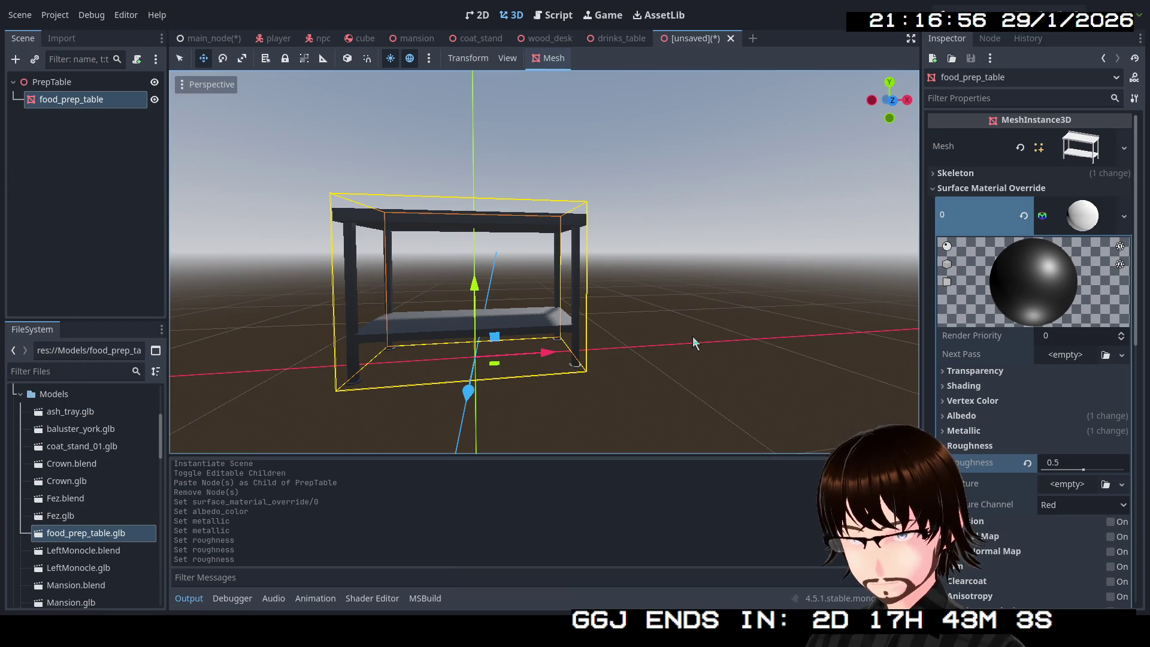
{"action": "key", "text": "ctrl+s"}
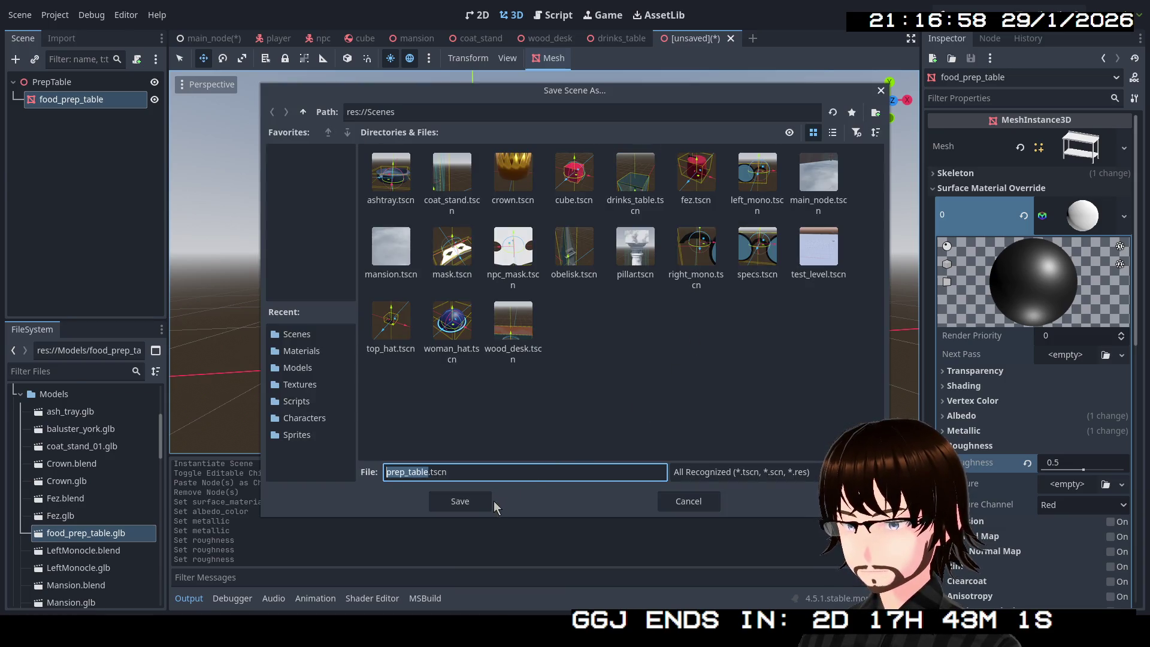
Save the scene as prep_table.tscn and add a single convex static collision body.
{"action": "left_click", "coordinate": [480, 507]}
{"action": "left_click", "coordinate": [550, 58]}
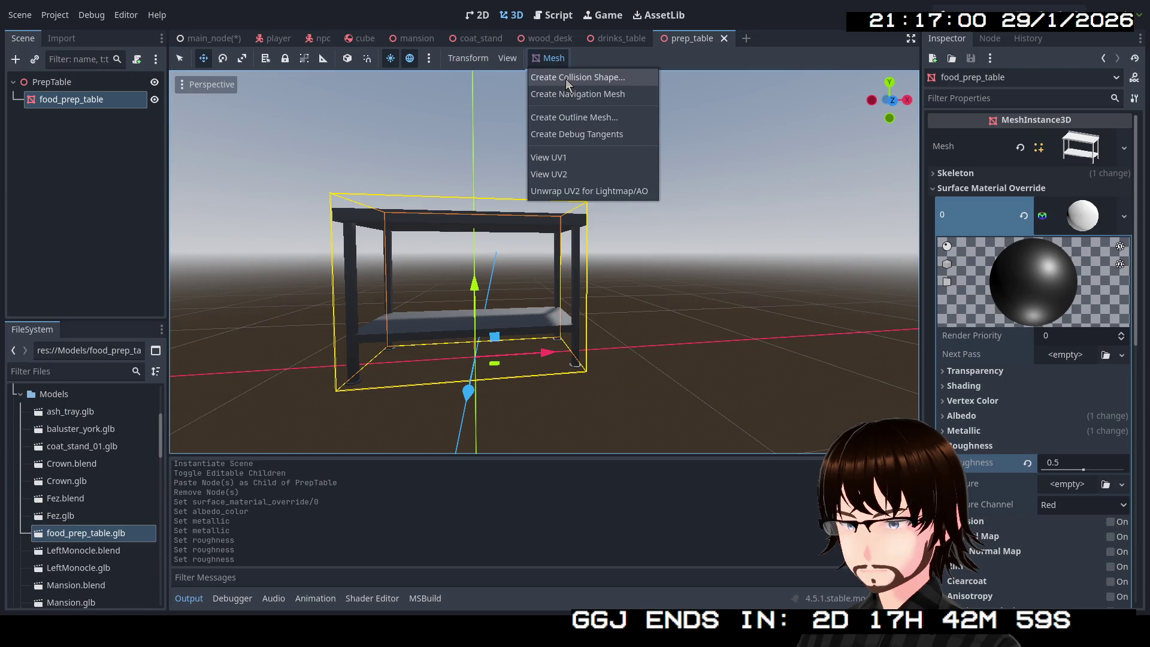
{"action": "left_click", "coordinate": [567, 78]}
{"action": "left_click", "coordinate": [541, 349]}
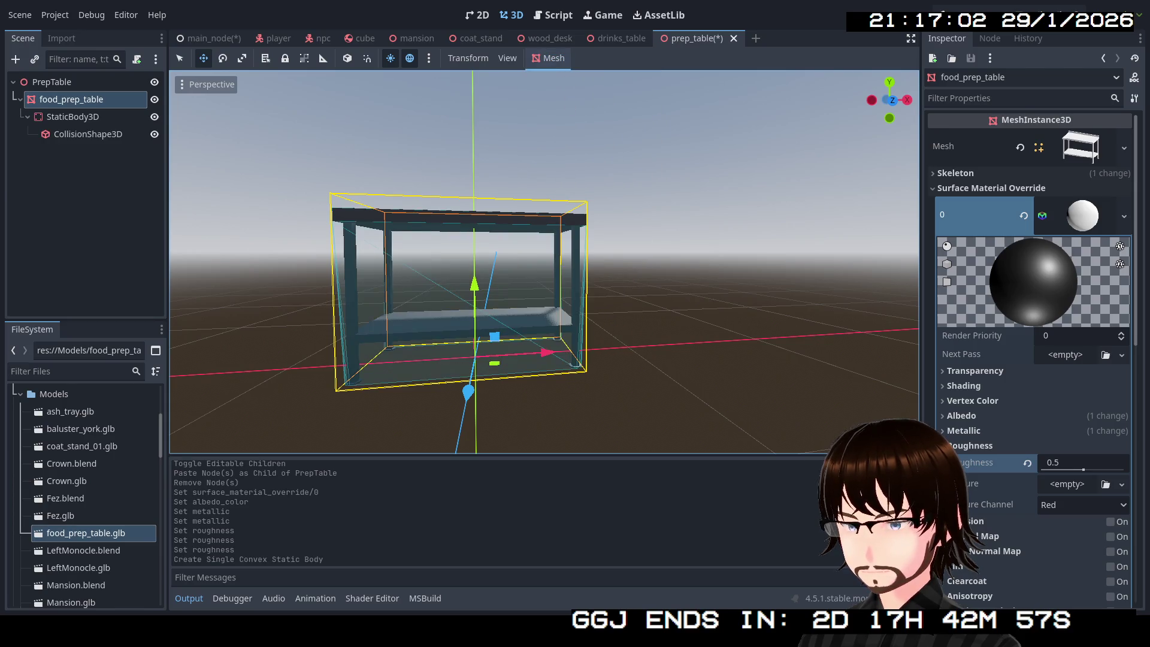
Collapse the roughness settings and save the prep table scene's latest changes.
{"action": "scroll", "coordinate": [544, 261], "scroll_direction": "up", "scroll_amount": 5}
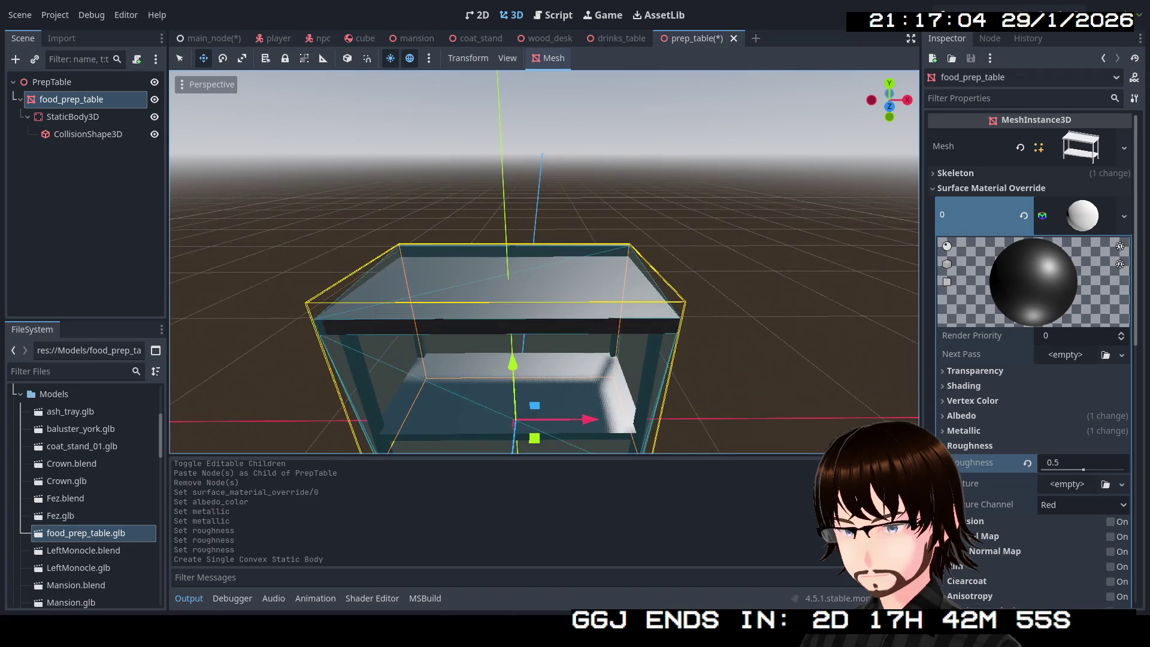
{"action": "scroll", "coordinate": [544, 262], "scroll_direction": "down", "scroll_amount": 5}
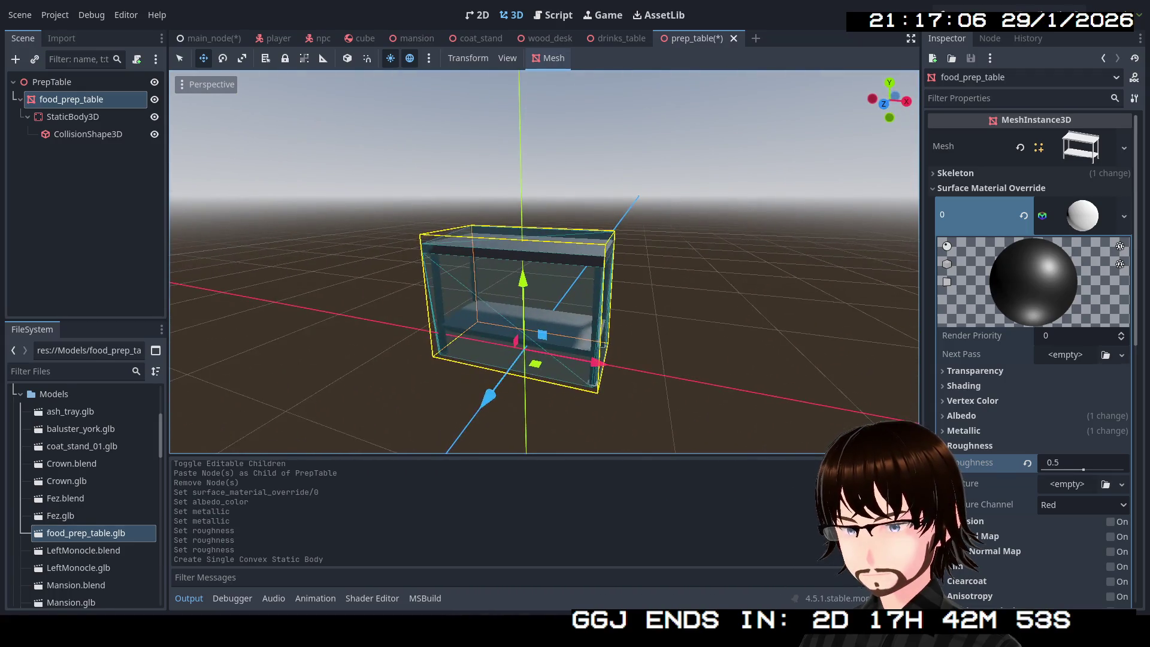
{"action": "scroll", "coordinate": [544, 261], "scroll_direction": "up", "scroll_amount": 3}
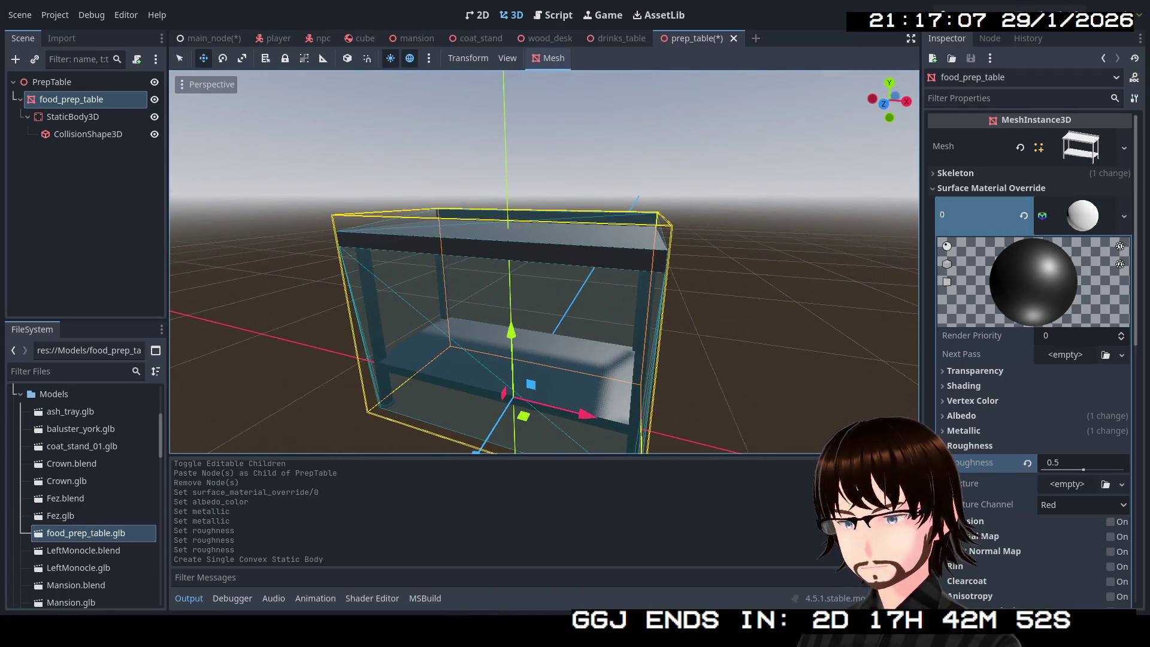
{"action": "scroll", "coordinate": [544, 262], "scroll_direction": "down", "scroll_amount": 2}
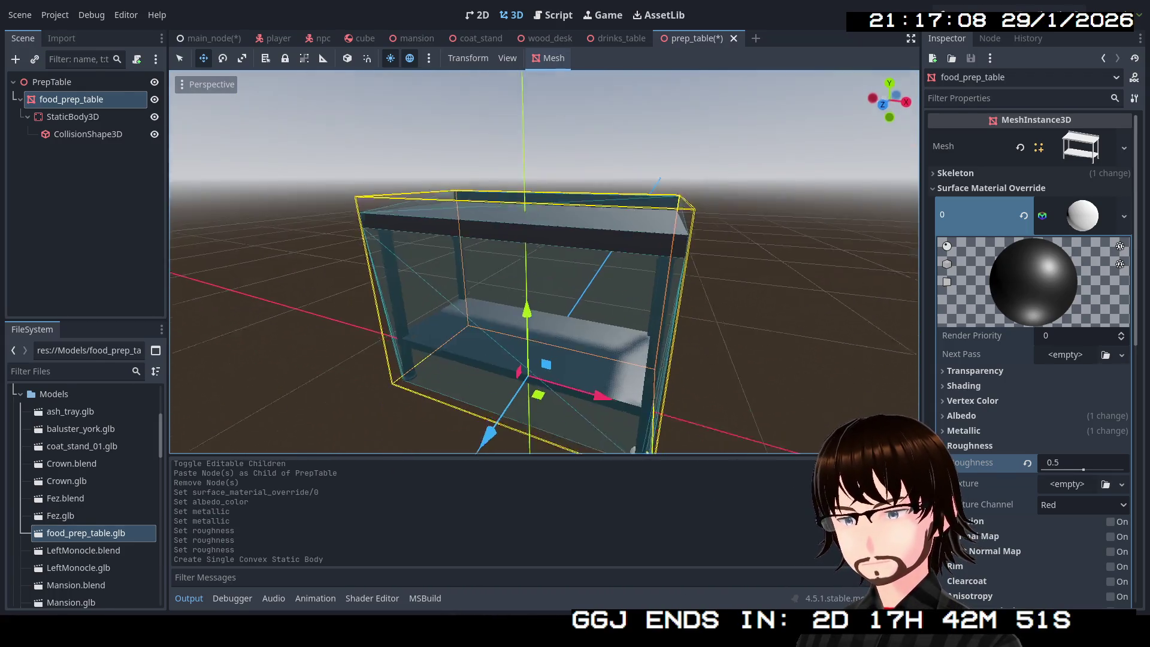
{"action": "left_click", "coordinate": [966, 449]}
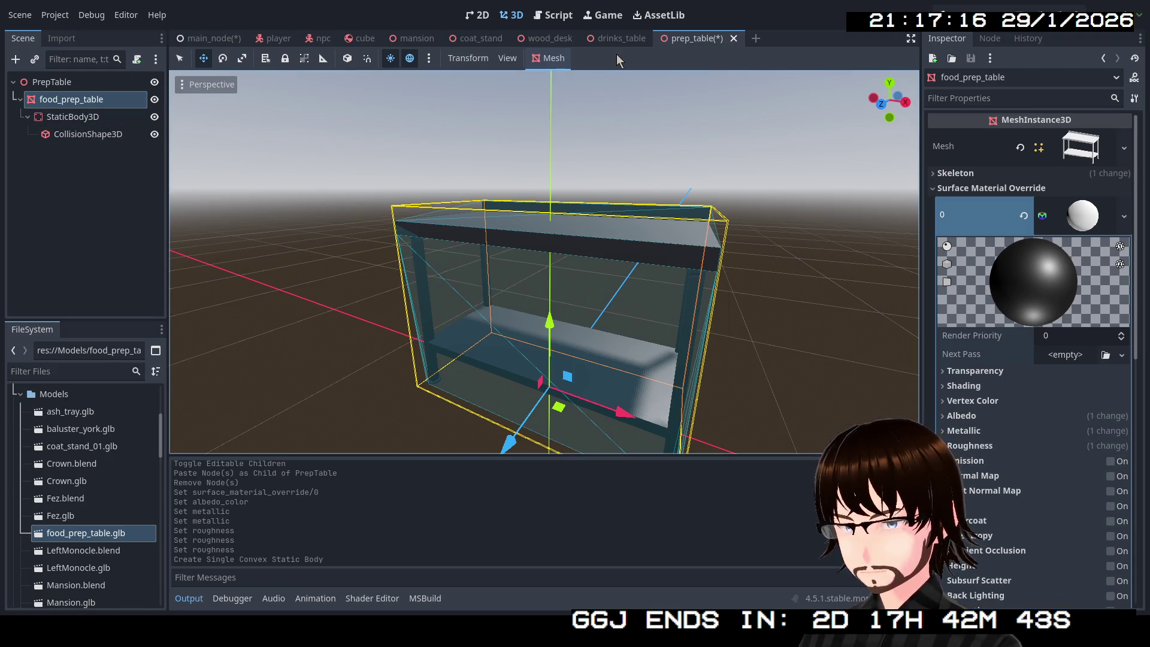
{"action": "key", "text": "ctrl+s"}
Back in the mansion scene, instance prep_table.tscn from the FileSystem into the Scene tree.
{"action": "left_click", "coordinate": [412, 36]}
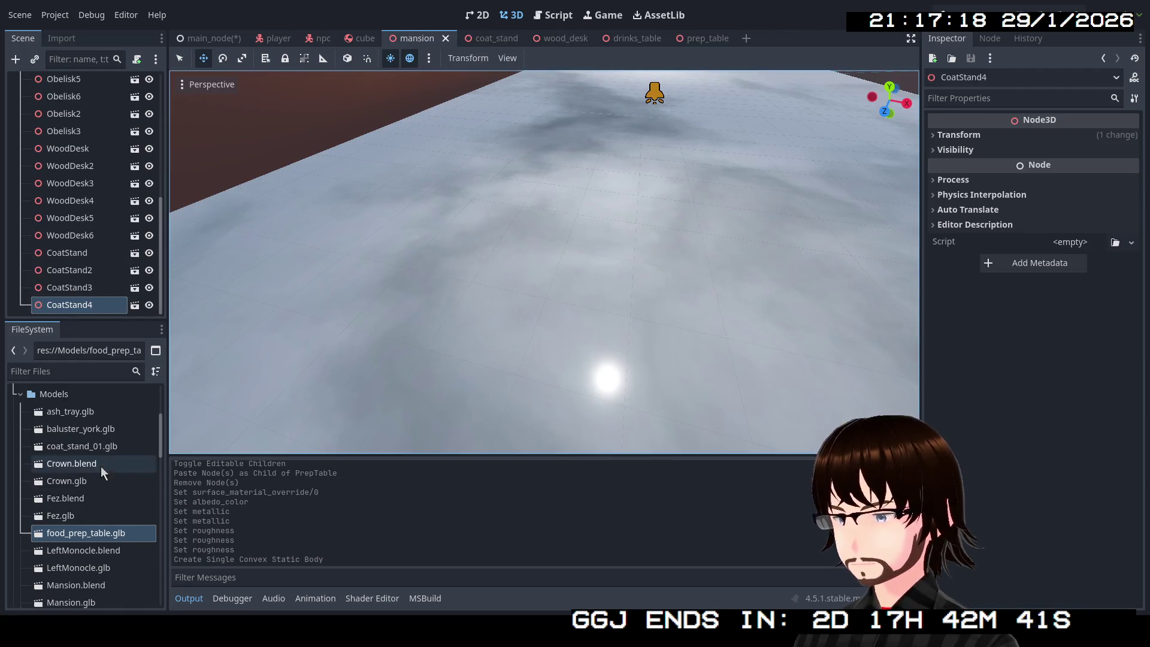
{"action": "scroll", "coordinate": [77, 491], "scroll_direction": "up", "scroll_amount": 3}
{"action": "scroll", "coordinate": [77, 479], "scroll_direction": "down", "scroll_amount": 5}
{"action": "scroll", "coordinate": [77, 480], "scroll_direction": "down", "scroll_amount": 10}
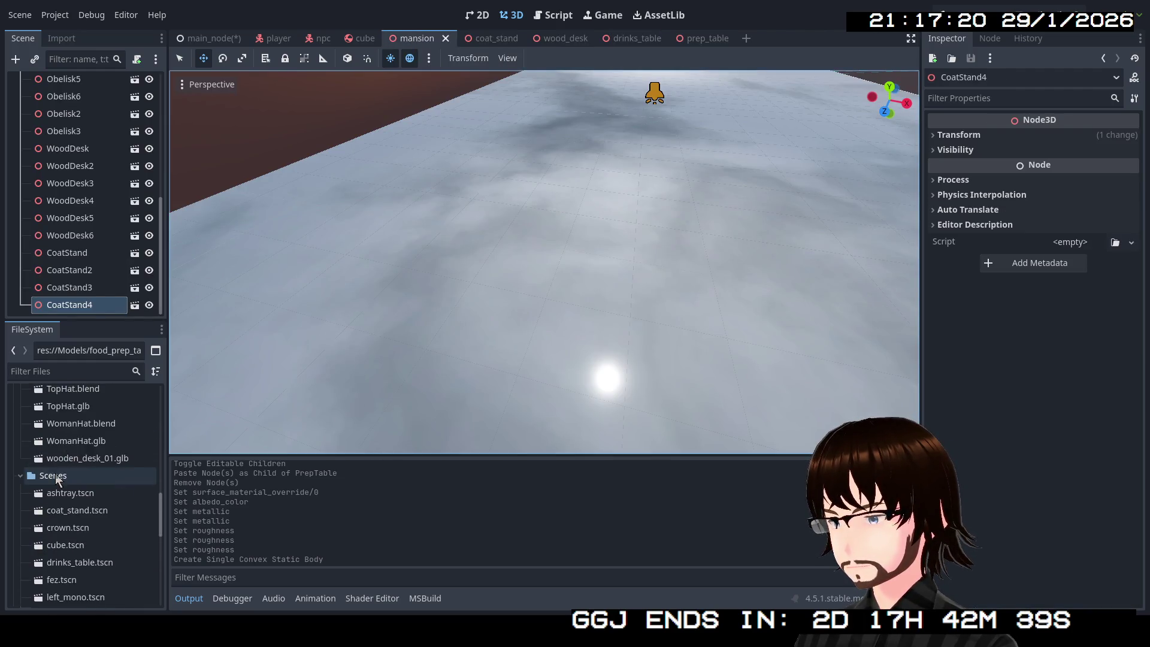
{"action": "scroll", "coordinate": [108, 549], "scroll_direction": "down", "scroll_amount": 1}
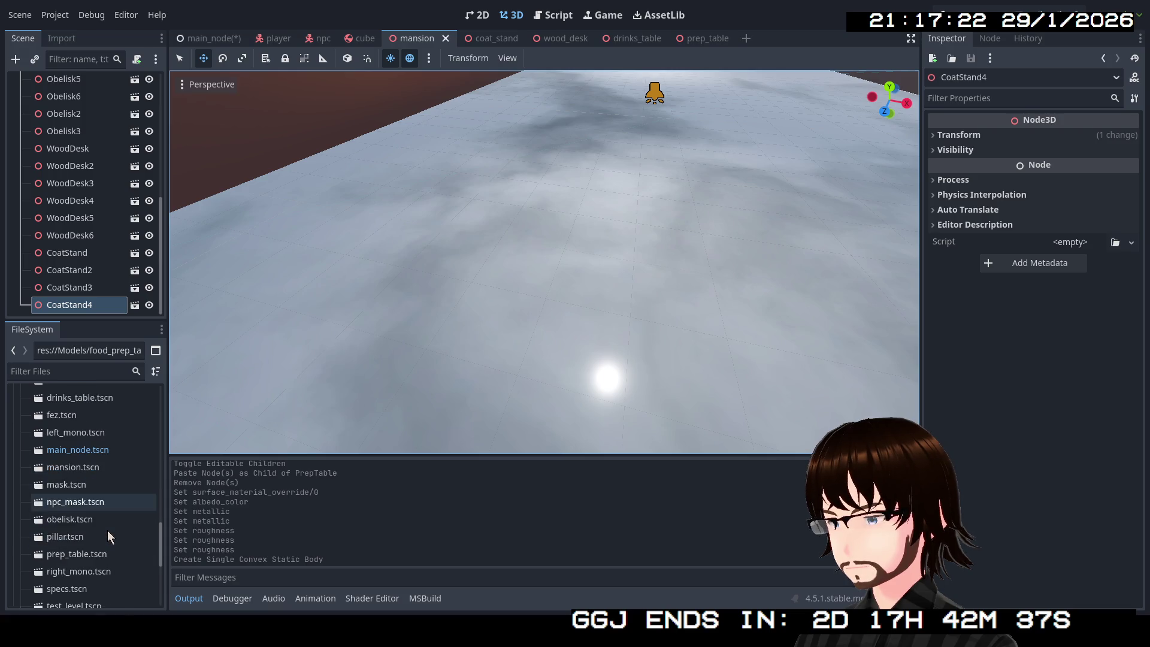
{"action": "scroll", "coordinate": [112, 533], "scroll_direction": "down", "scroll_amount": 1}
{"action": "left_click", "coordinate": [95, 525]}
{"action": "left_click_drag", "start_coordinate": [95, 518], "coordinate": [66, 317]}
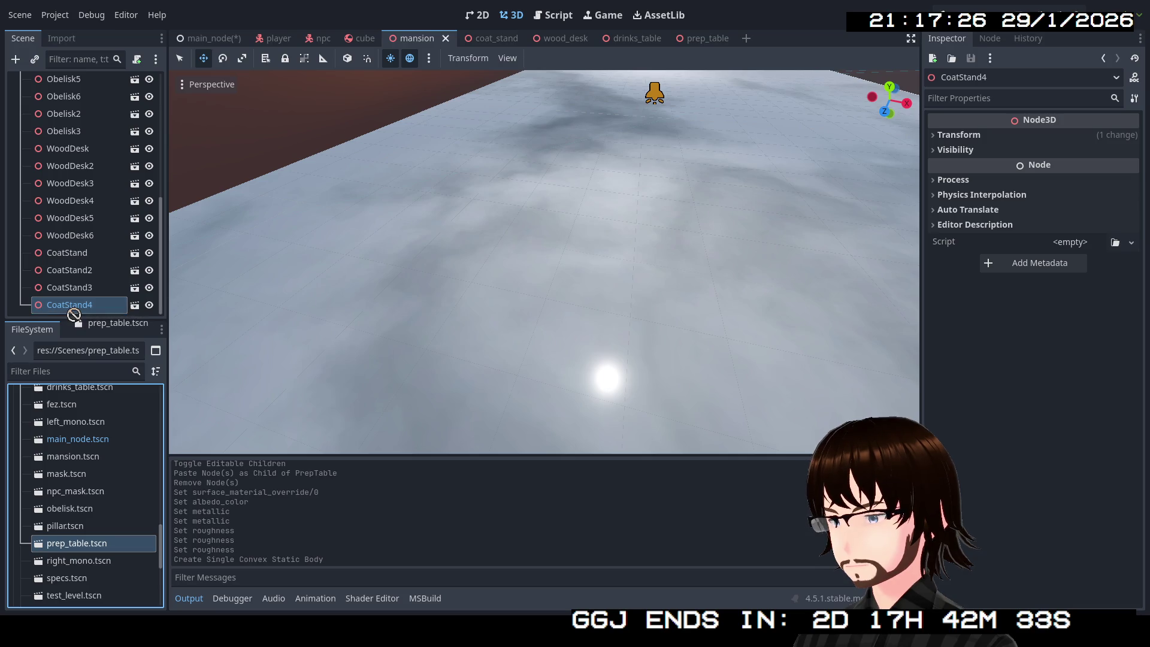
{"action": "left_click_drag", "start_coordinate": [53, 319], "coordinate": [76, 300]}
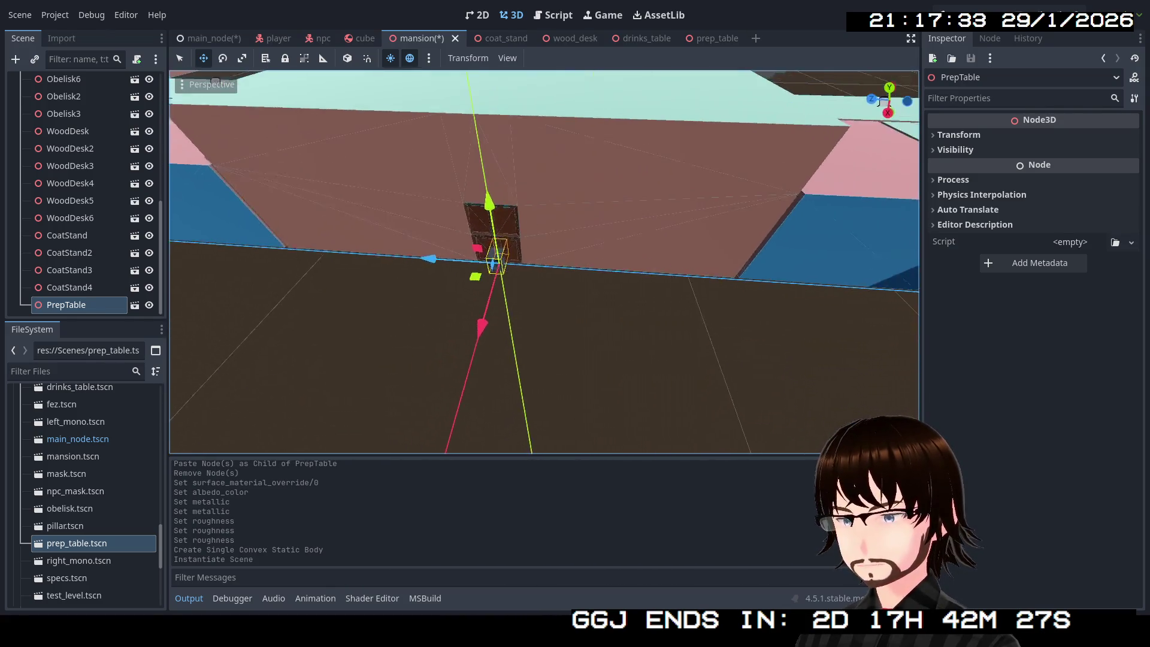
Place the PrepTable against the room wall and rotate it to line up.
{"action": "scroll", "coordinate": [428, 263], "scroll_direction": "down", "scroll_amount": 6}
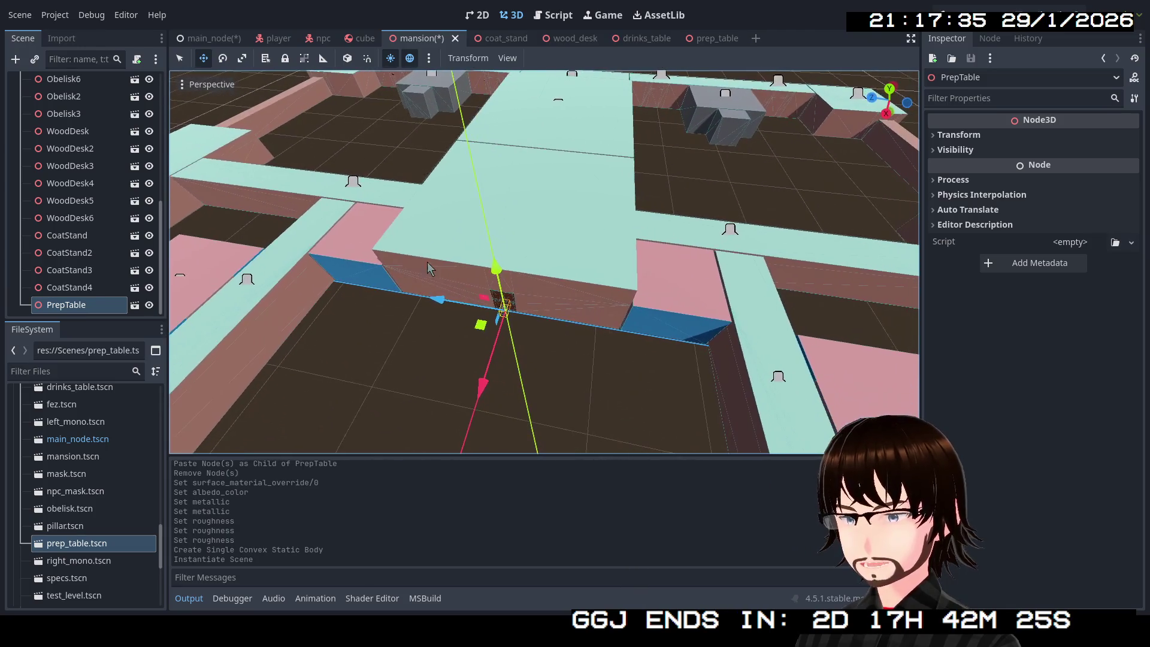
{"action": "left_click", "coordinate": [637, 333]}
{"action": "key", "text": "f"}
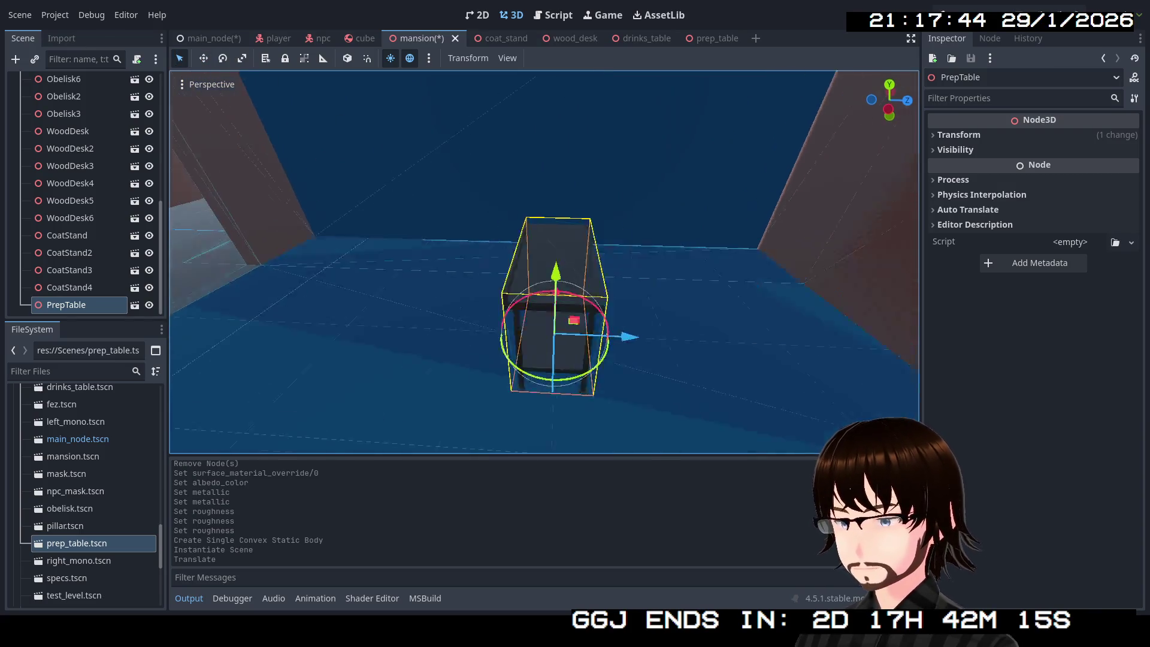
{"action": "mouse_move", "coordinate": [670, 363]}
{"action": "left_mouse_down"}
{"action": "mouse_move", "coordinate": [591, 375]}
{"action": "mouse_move", "coordinate": [526, 257]}
{"action": "mouse_move", "coordinate": [475, 218]}
{"action": "mouse_move", "coordinate": [475, 200]}
{"action": "left_mouse_up"}
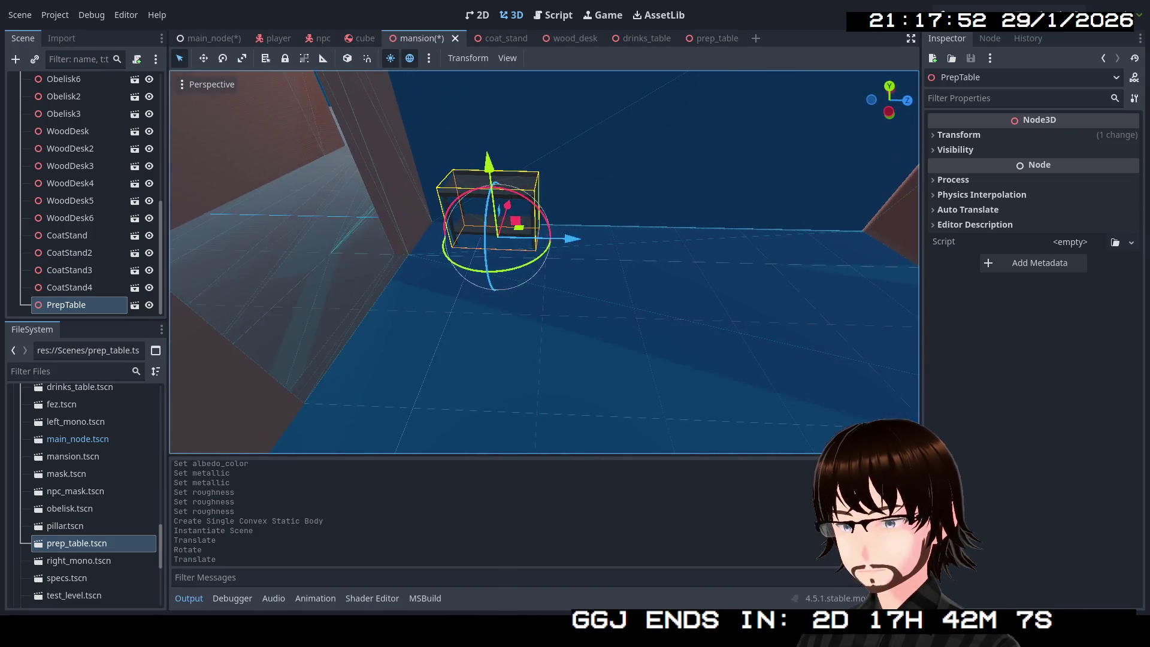
Set the food_prep_table scale to 1.2, save prep_table, and return to the mansion scene.
{"action": "left_click", "coordinate": [701, 38]}
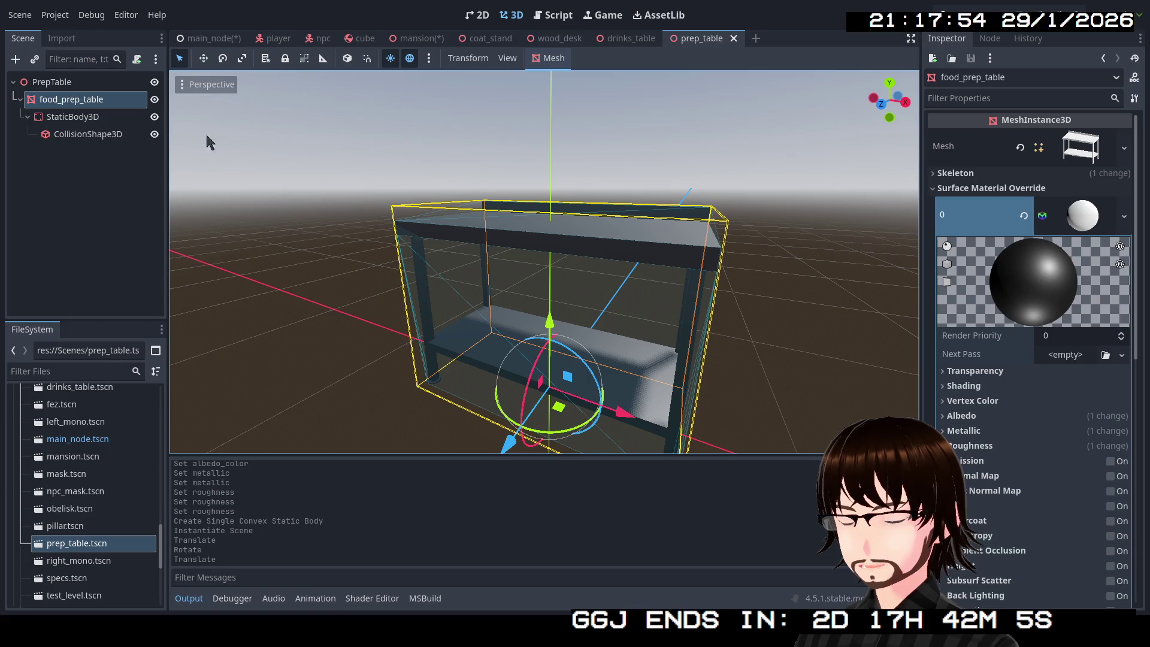
{"action": "scroll", "coordinate": [972, 277], "scroll_direction": "down", "scroll_amount": 10}
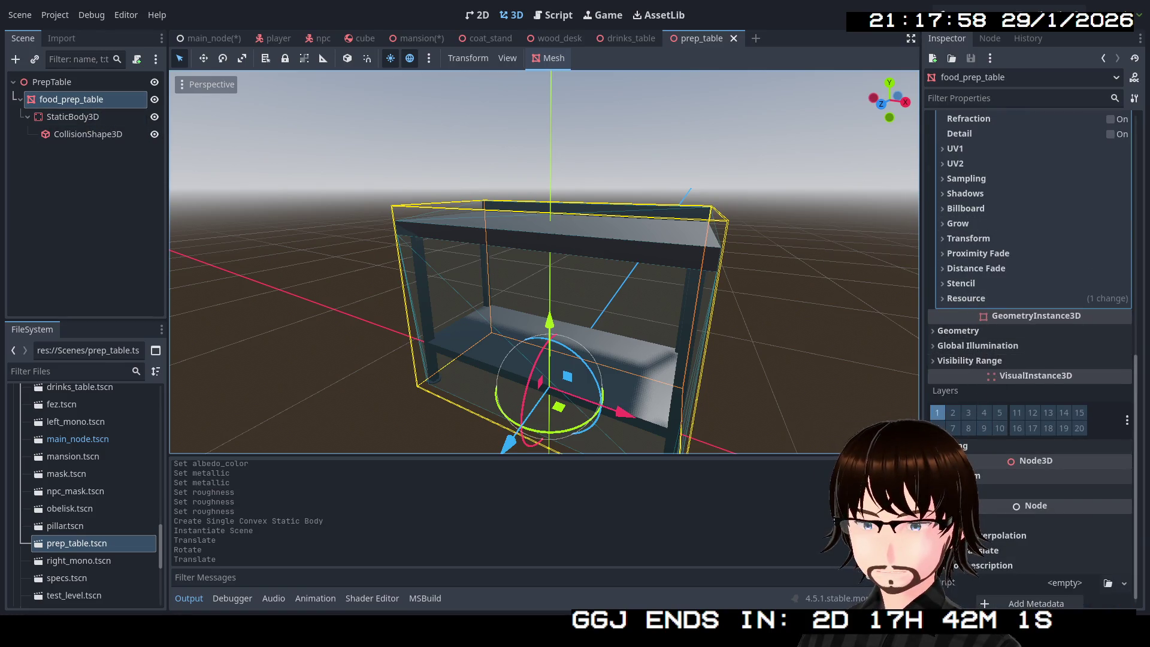
{"action": "scroll", "coordinate": [983, 484], "scroll_direction": "down", "scroll_amount": 3}
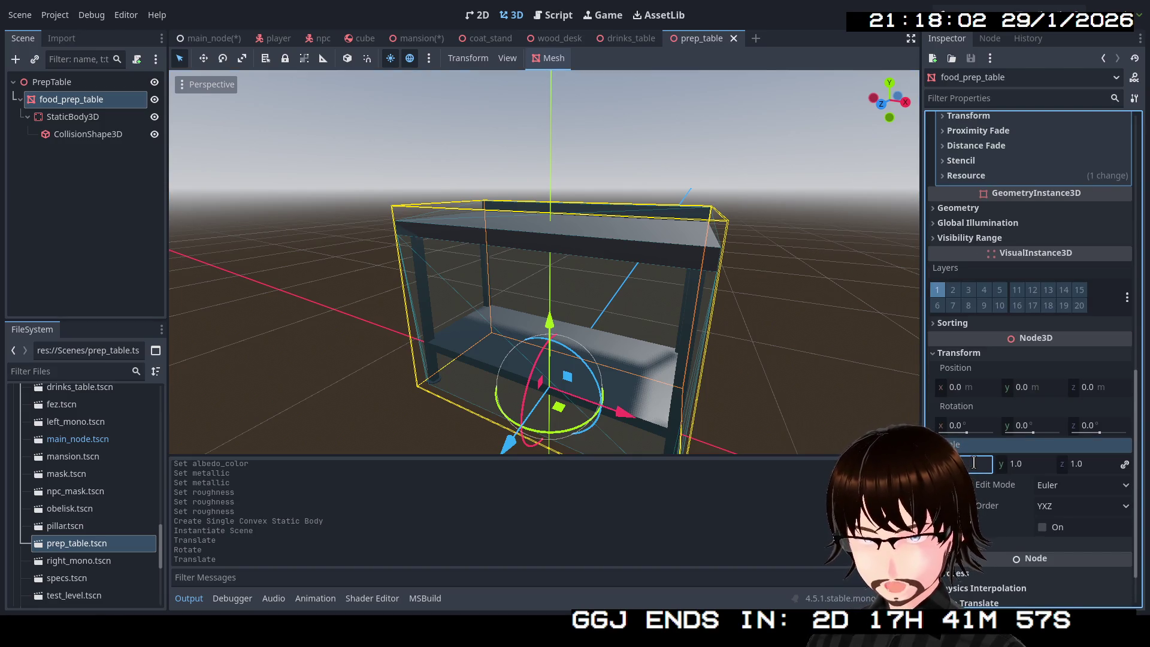
{"action": "type", "text": "1.2"}
{"action": "key", "text": "Return"}
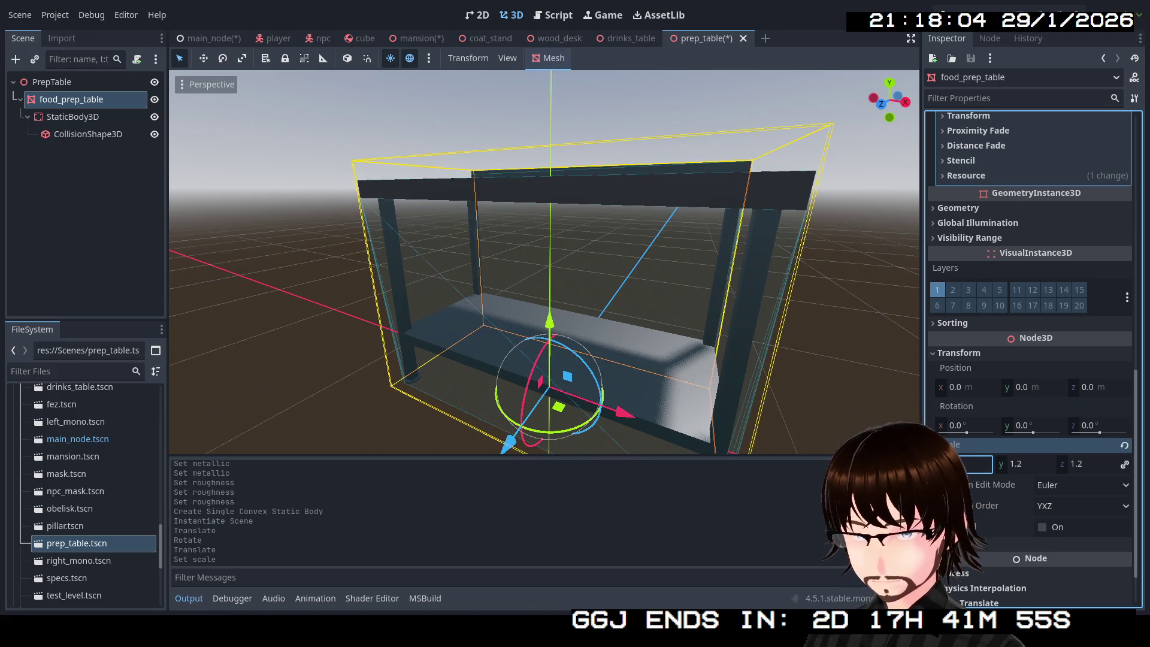
{"action": "key", "text": "ctrl+s"}
{"action": "left_click", "coordinate": [419, 38]}
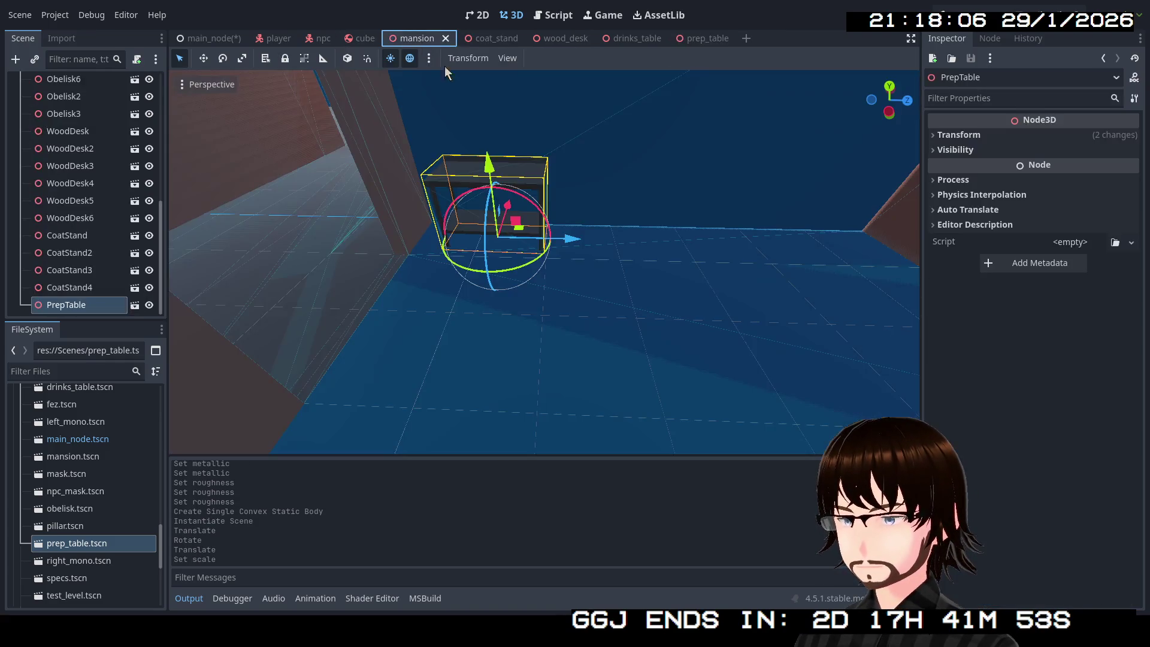
{"action": "mouse_move", "coordinate": [491, 109]}
{"action": "left_mouse_down"}
{"action": "mouse_move", "coordinate": [443, 150]}
{"action": "mouse_move", "coordinate": [467, 163]}
{"action": "left_mouse_up"}
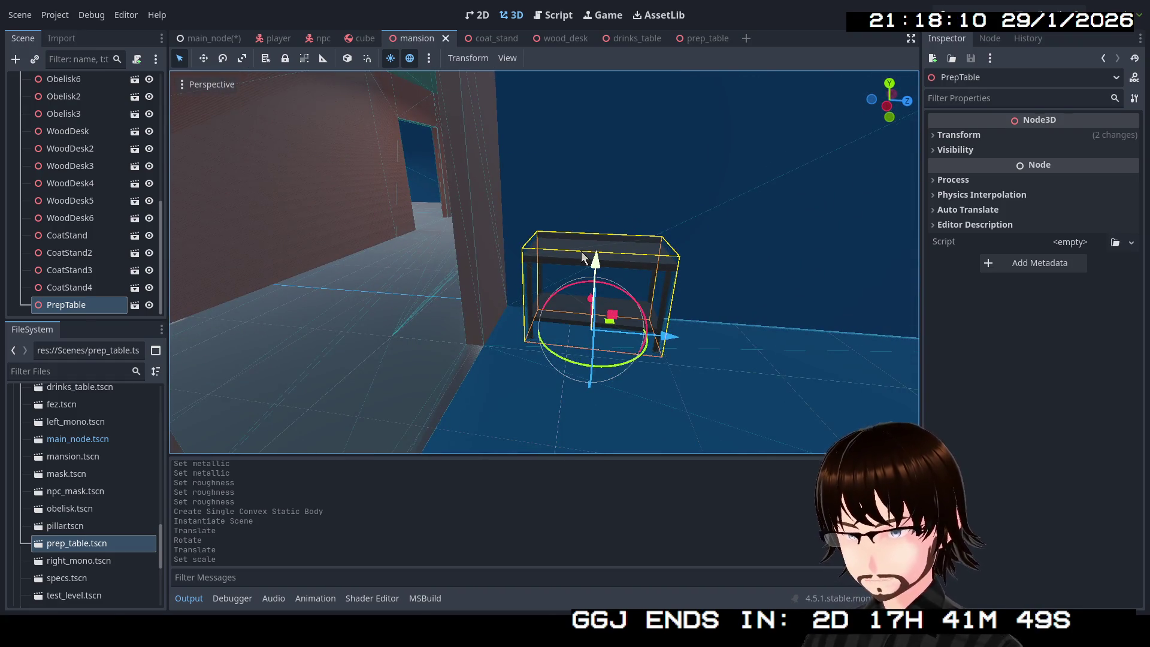
Duplicate PrepTable into six copies lined along the walls, turning the corner ones, and save.
{"action": "left_click_drag", "start_coordinate": [629, 273], "coordinate": [673, 286]}
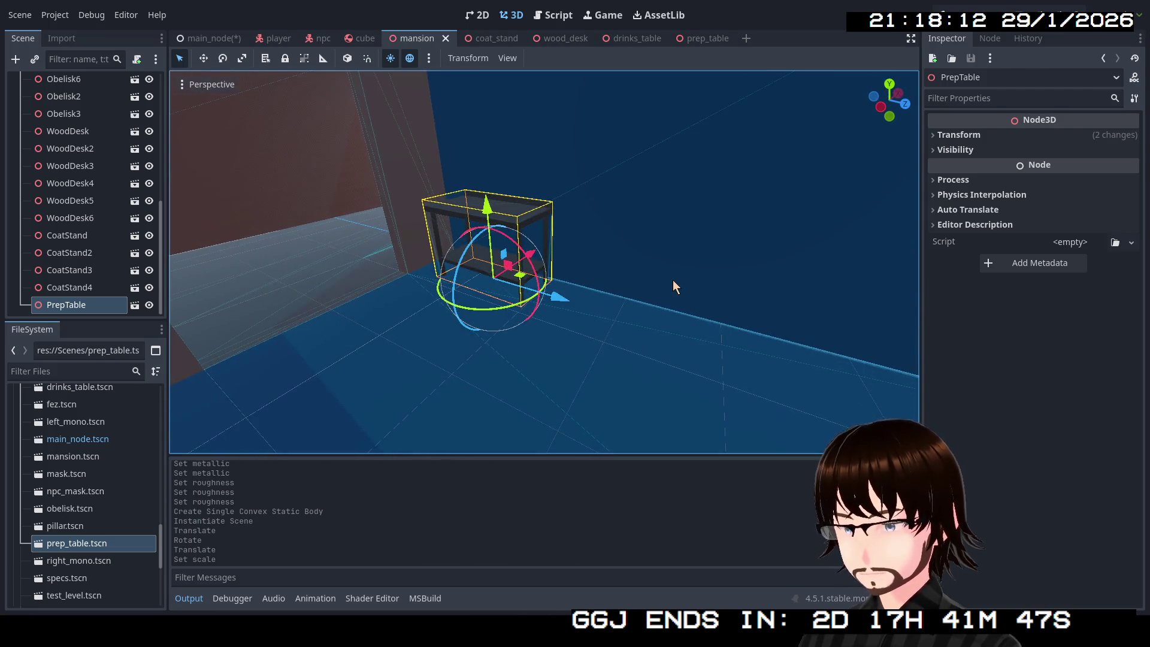
{"action": "key", "text": "ctrl+d"}
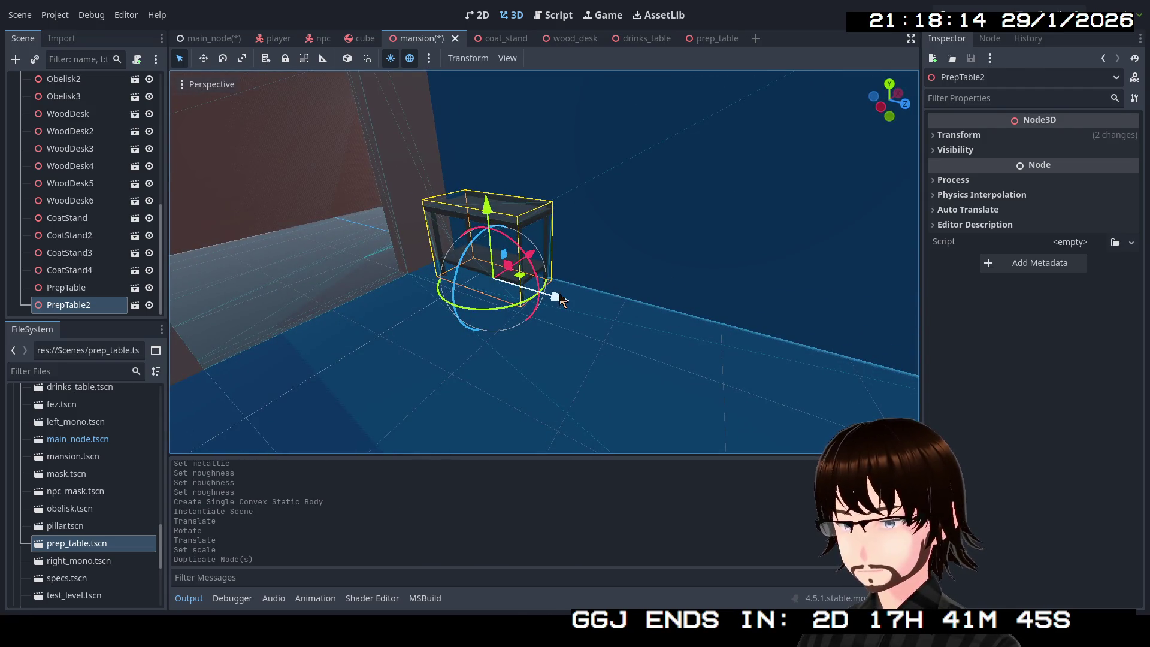
{"action": "left_click_drag", "start_coordinate": [557, 296], "coordinate": [726, 355]}
{"action": "left_click_drag", "start_coordinate": [726, 355], "coordinate": [728, 358]}
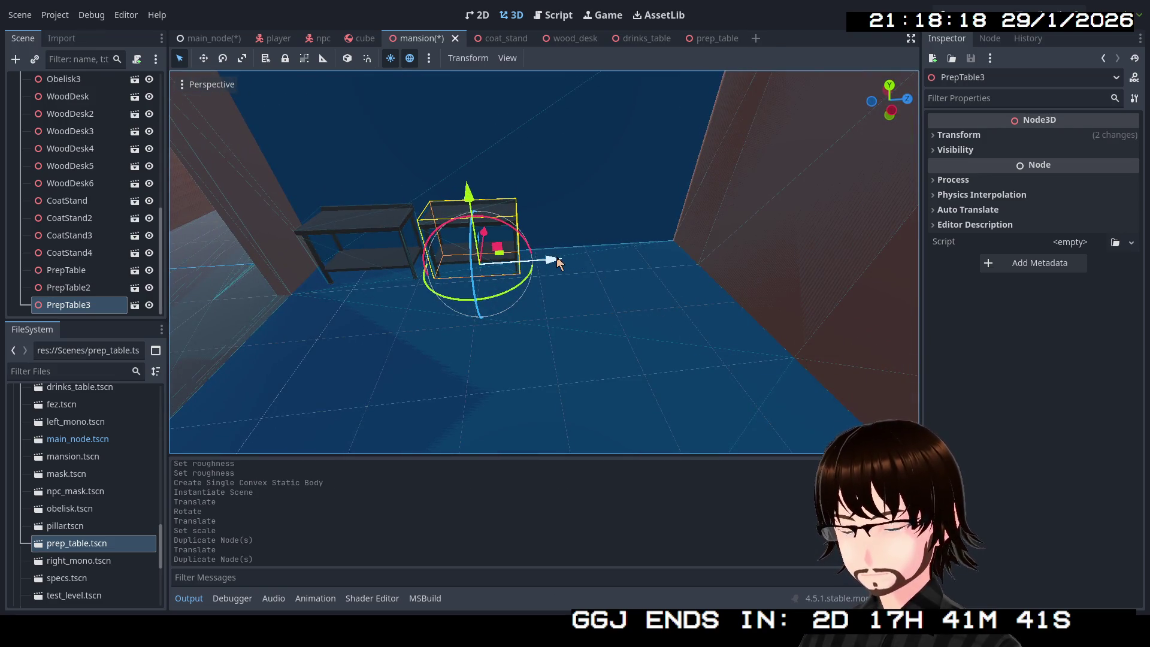
{"action": "mouse_move", "coordinate": [557, 262]}
{"action": "left_mouse_down"}
{"action": "mouse_move", "coordinate": [652, 269]}
{"action": "mouse_move", "coordinate": [645, 279]}
{"action": "mouse_move", "coordinate": [671, 282]}
{"action": "mouse_move", "coordinate": [633, 293]}
{"action": "left_mouse_up"}
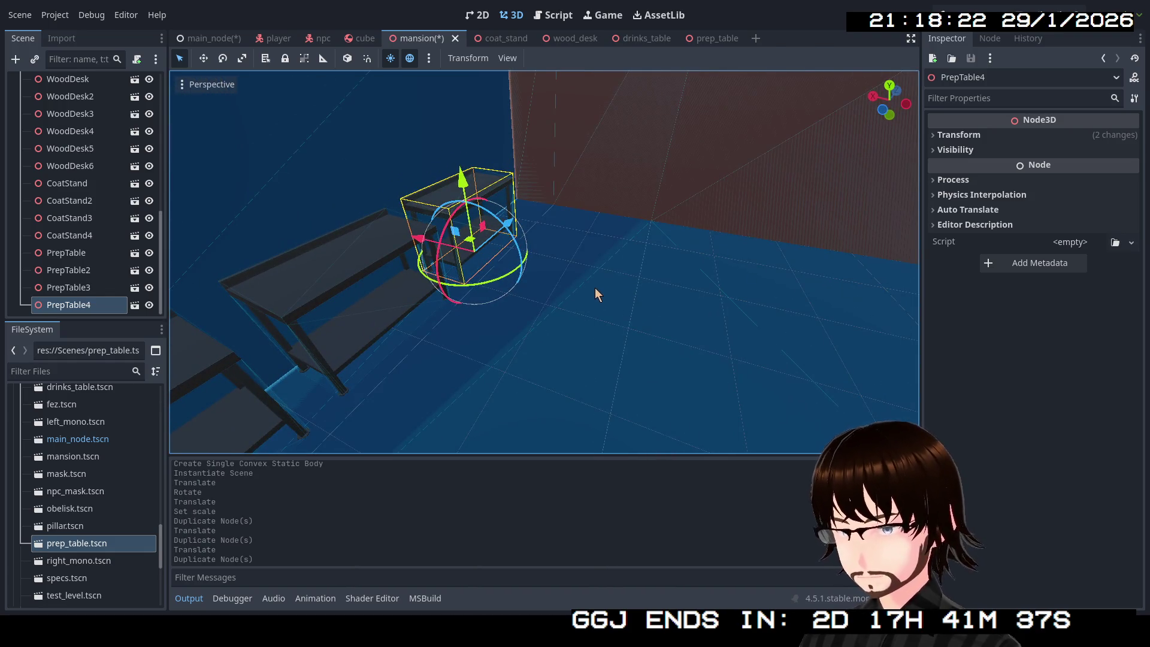
{"action": "left_click_drag", "start_coordinate": [476, 243], "coordinate": [588, 223]}
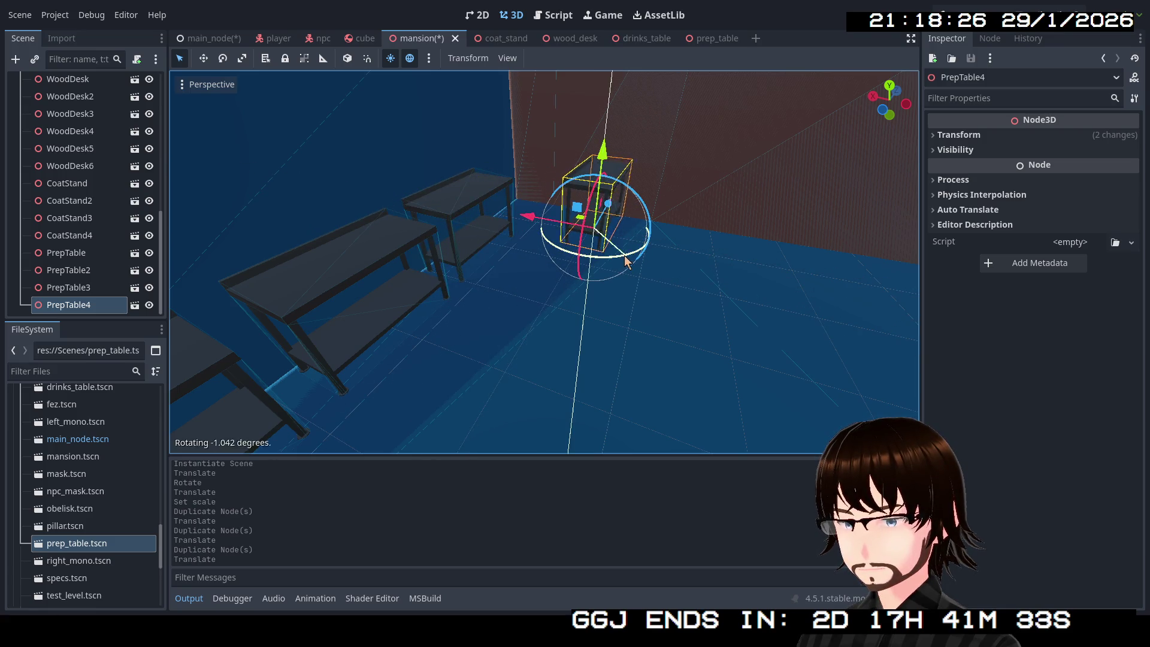
{"action": "mouse_move", "coordinate": [626, 262]}
{"action": "left_mouse_down"}
{"action": "mouse_move", "coordinate": [550, 258]}
{"action": "mouse_move", "coordinate": [569, 264]}
{"action": "mouse_move", "coordinate": [545, 294]}
{"action": "left_mouse_up"}
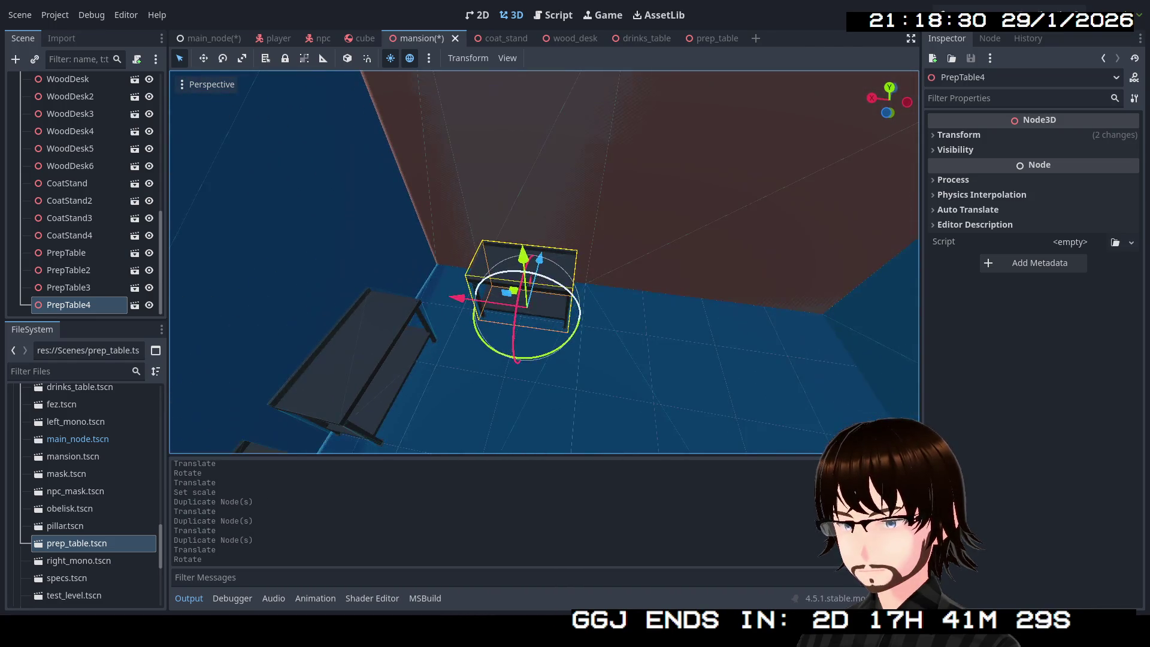
{"action": "key", "text": "ctrl+d"}
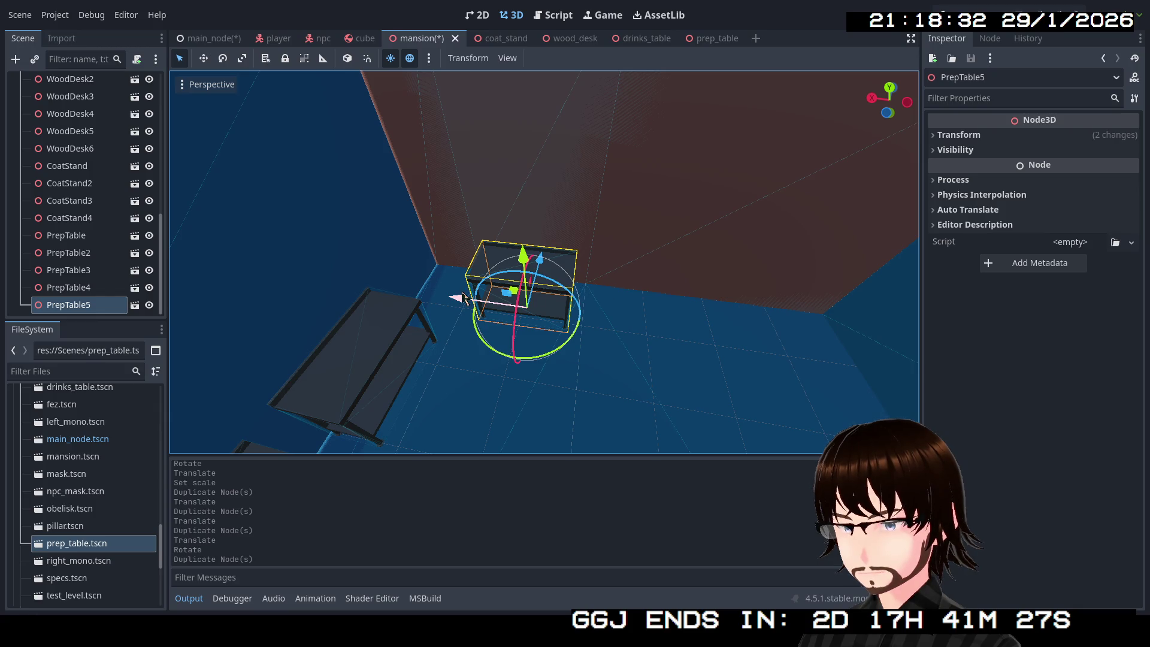
{"action": "mouse_move", "coordinate": [457, 297]}
{"action": "left_mouse_down"}
{"action": "mouse_move", "coordinate": [577, 320]}
{"action": "mouse_move", "coordinate": [540, 323]}
{"action": "mouse_move", "coordinate": [779, 326]}
{"action": "left_mouse_up"}
{"action": "key", "text": "ctrl+s"}
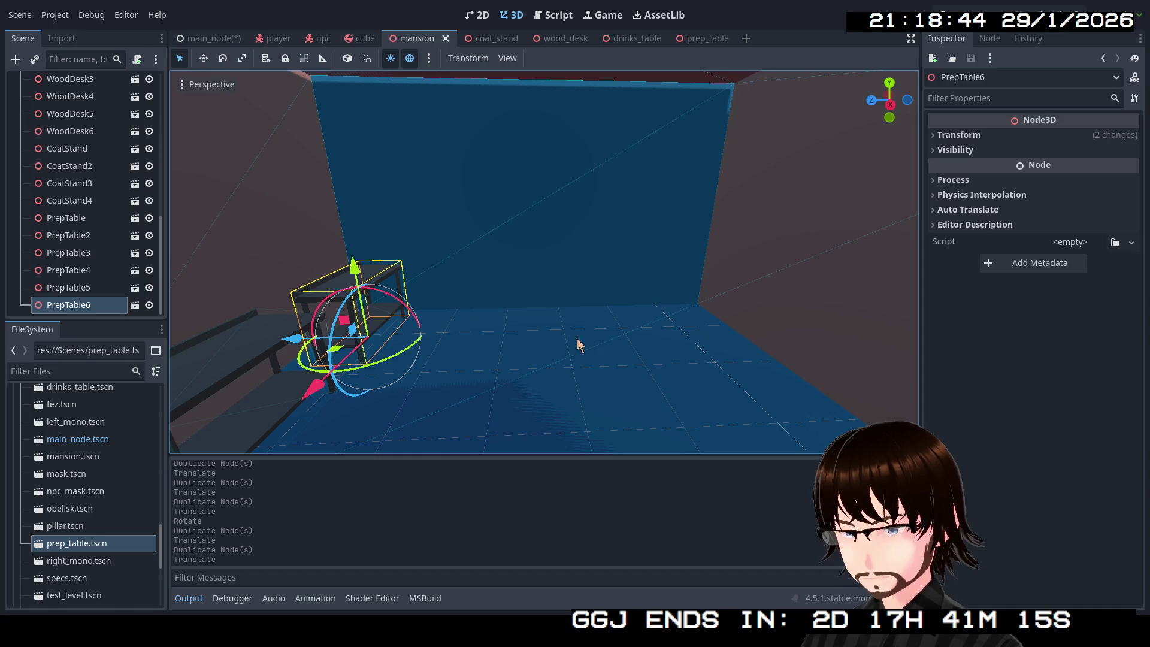
{"action": "mouse_move", "coordinate": [599, 346]}
{"action": "left_mouse_down"}
{"action": "mouse_move", "coordinate": [591, 336]}
{"action": "mouse_move", "coordinate": [605, 378]}
{"action": "mouse_move", "coordinate": [591, 359]}
{"action": "left_mouse_up"}
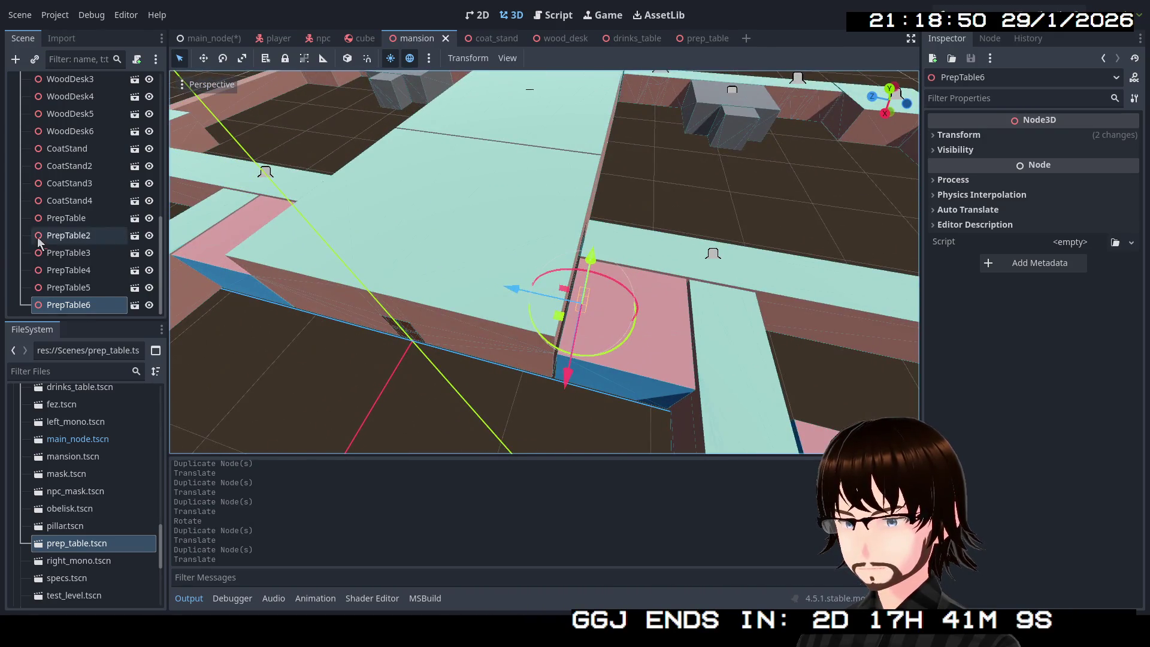
Duplicate all six prep tables and move the copies along the wall toward another room.
{"action": "left_click", "coordinate": [90, 222], "text": "shift"}
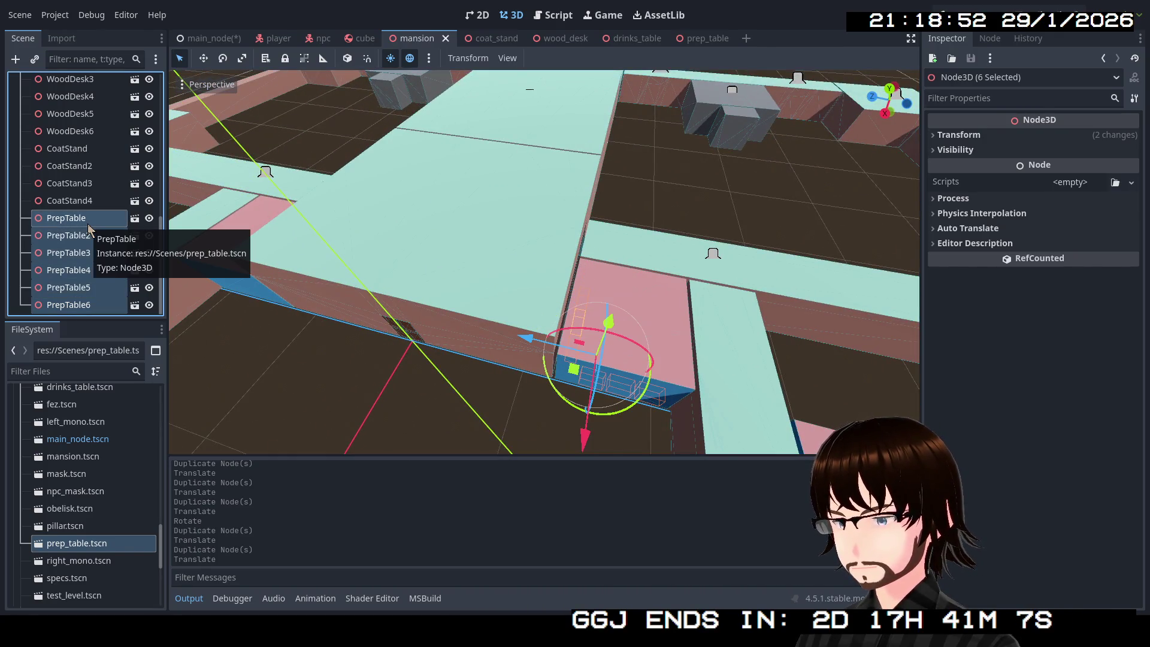
{"action": "key", "text": "ctrl+d"}
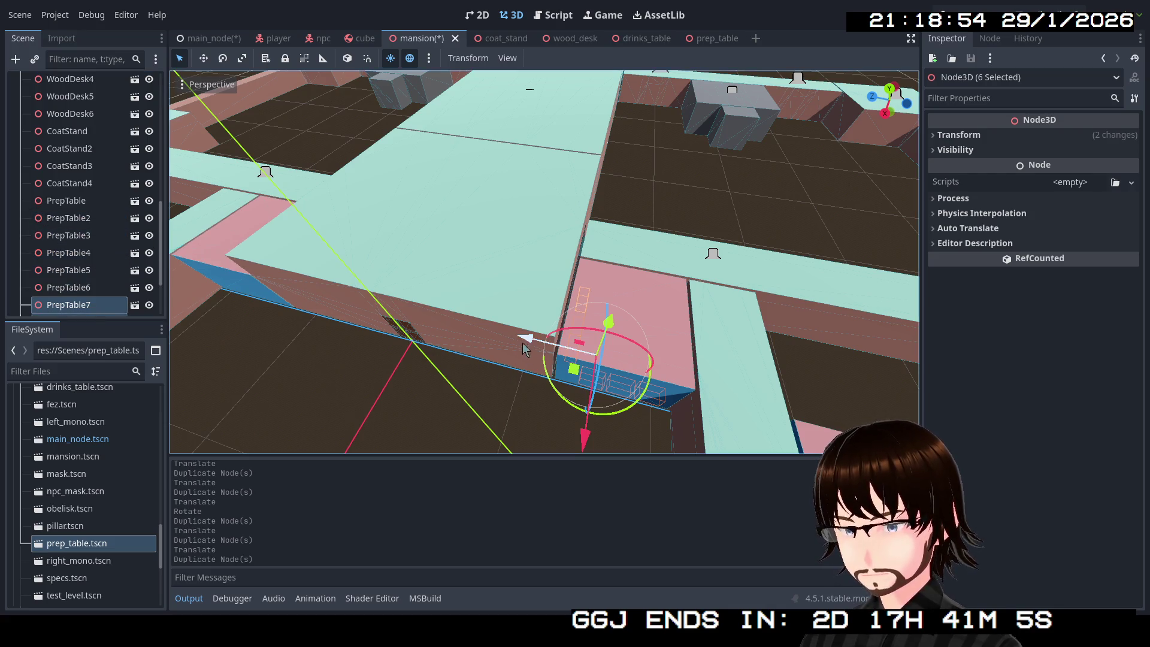
{"action": "left_click_drag", "start_coordinate": [525, 349], "coordinate": [451, 324]}
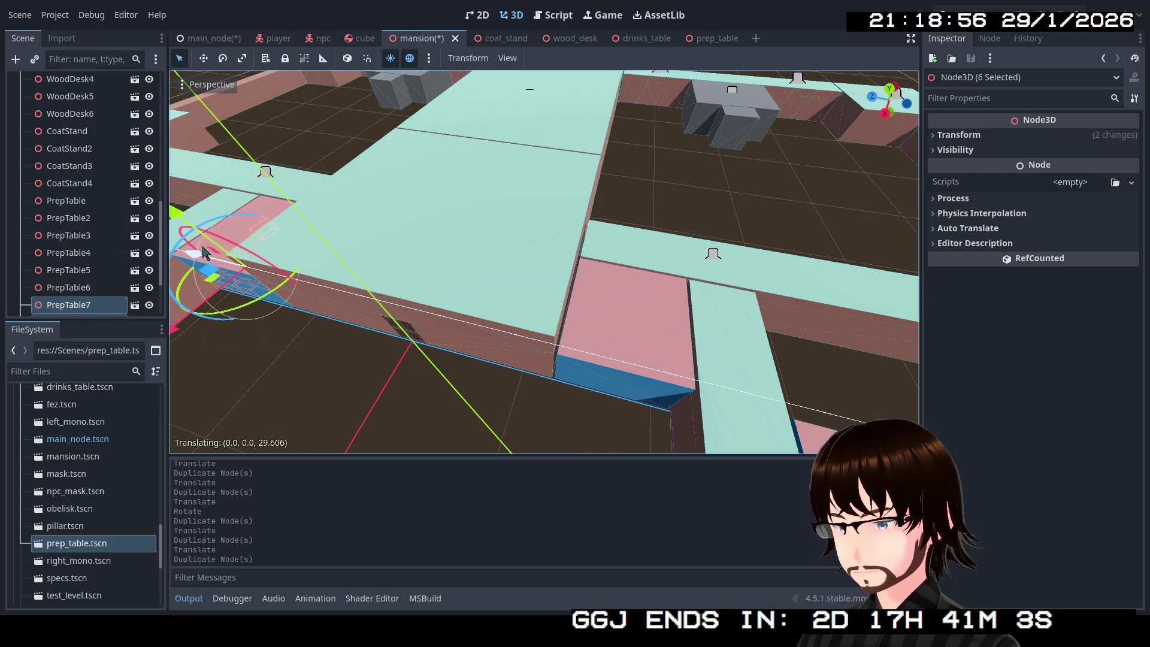
{"action": "left_click_drag", "start_coordinate": [204, 251], "coordinate": [206, 267]}
{"action": "key", "text": "w"}
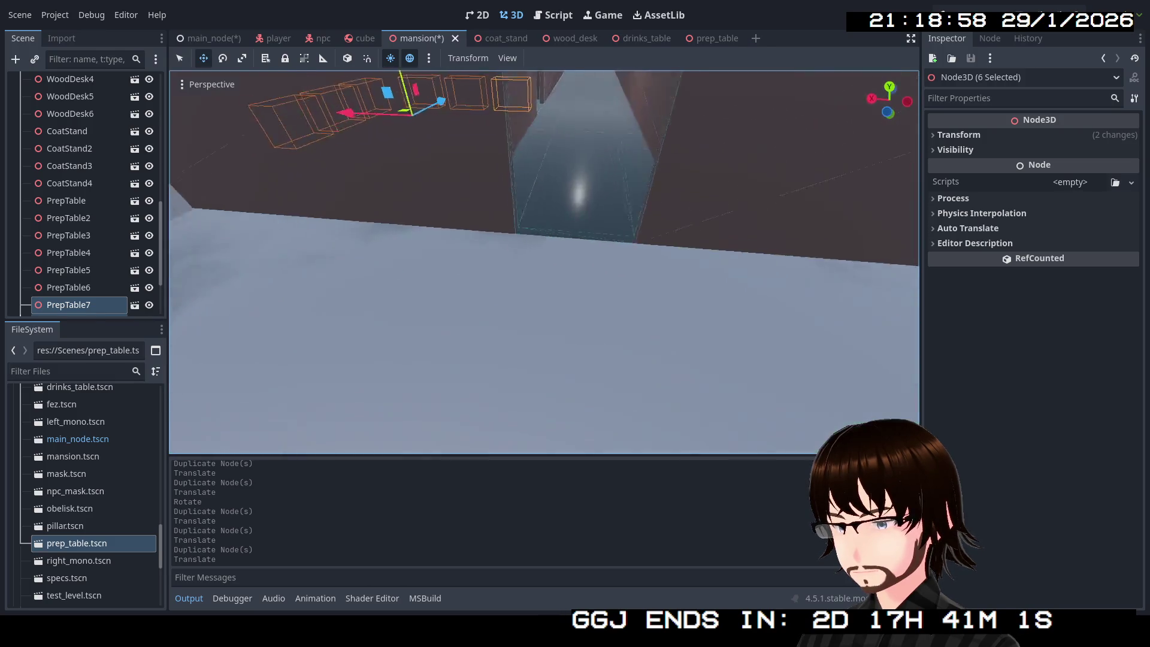
{"action": "mouse_move", "coordinate": [544, 262]}
{"action": "left_mouse_down"}
{"action": "mouse_move", "coordinate": [527, 251]}
{"action": "mouse_move", "coordinate": [539, 263]}
{"action": "left_mouse_up"}
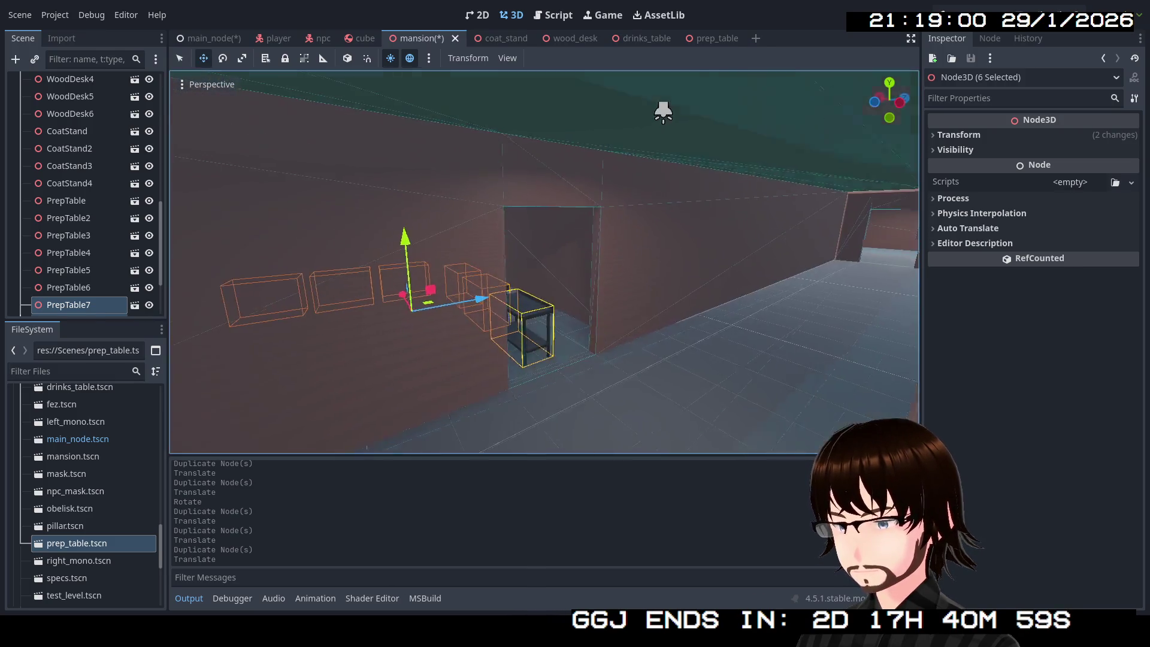
{"action": "key", "text": "w"}
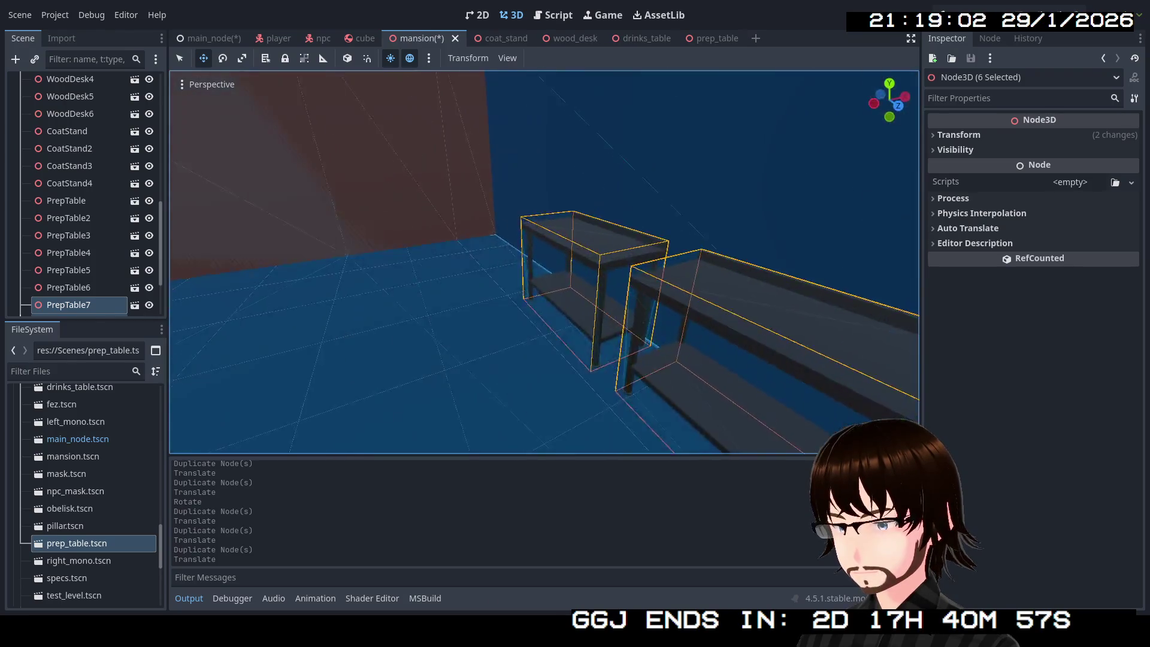
{"action": "key", "text": "s"}
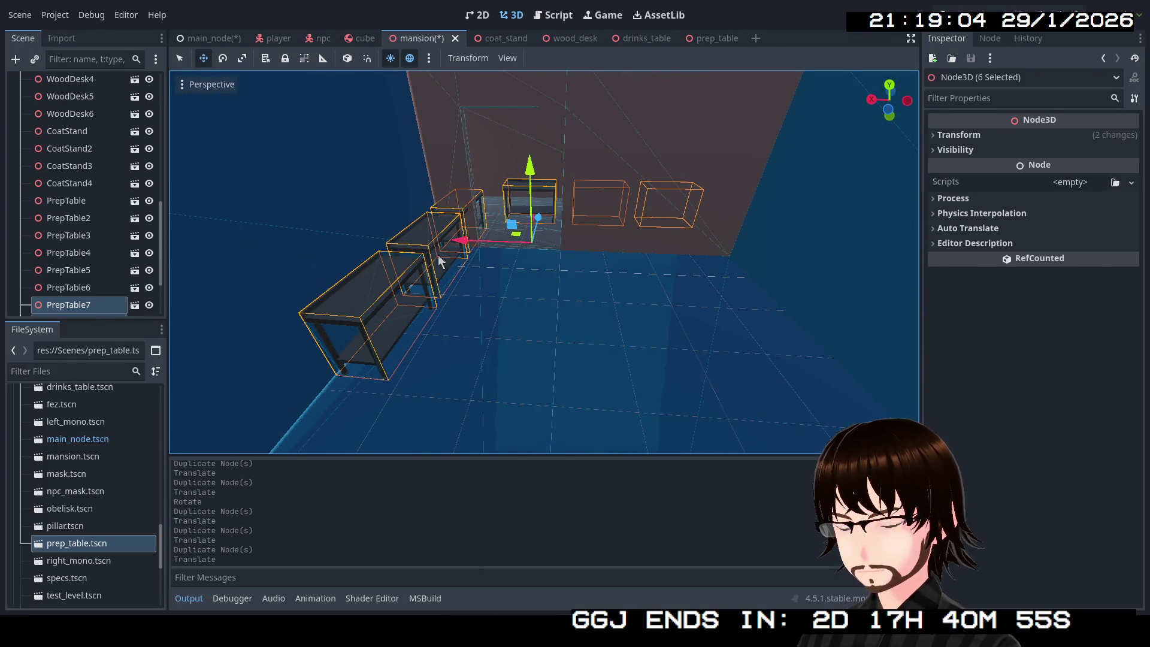
{"action": "mouse_move", "coordinate": [541, 223]}
{"action": "left_mouse_down"}
{"action": "mouse_move", "coordinate": [527, 293]}
{"action": "mouse_move", "coordinate": [531, 272]}
{"action": "left_mouse_up"}
{"action": "key", "text": "w"}
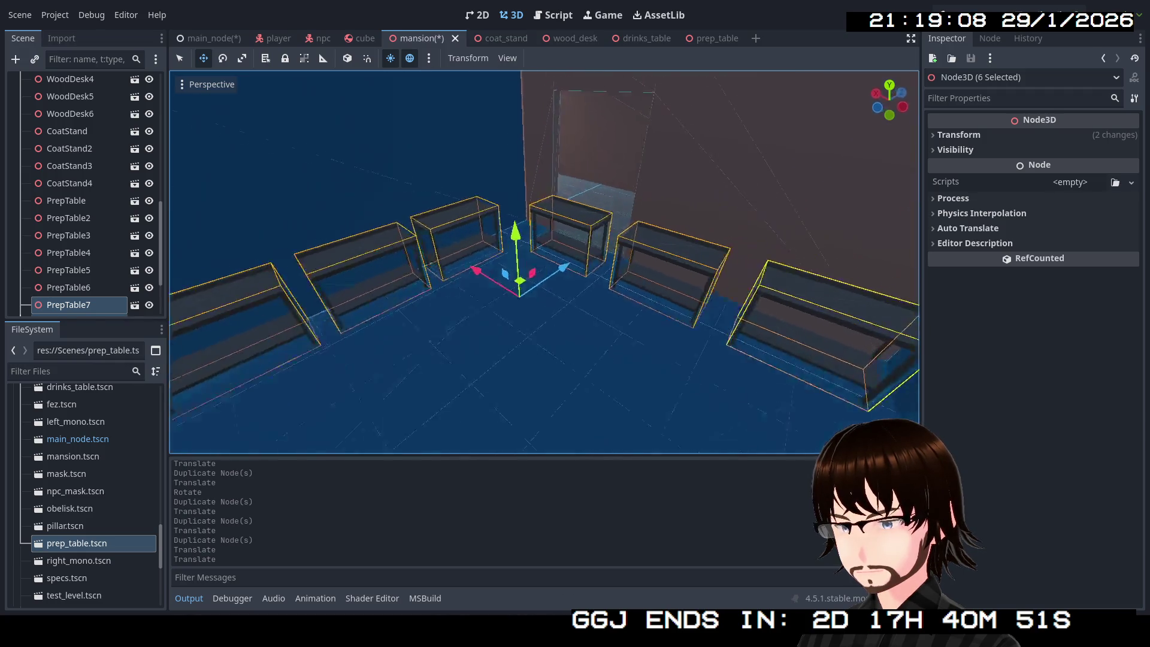
{"action": "key", "text": "w"}
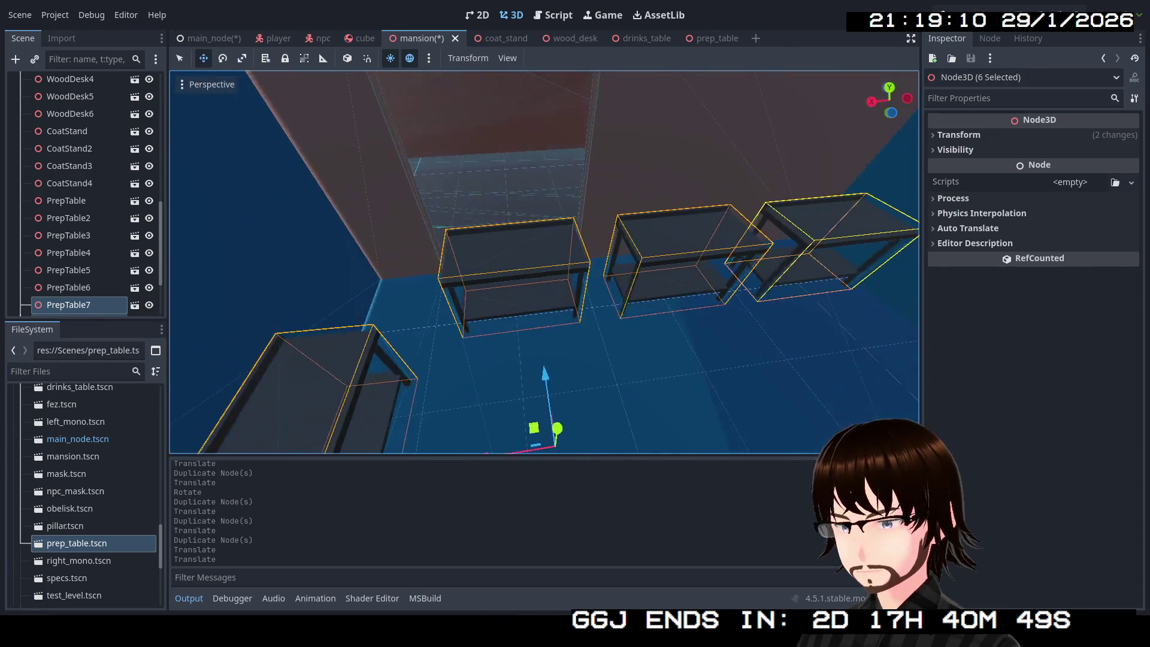
Move PrepTable10 away from the row and rotate it about 95 degrees.
{"action": "left_click", "coordinate": [671, 318]}
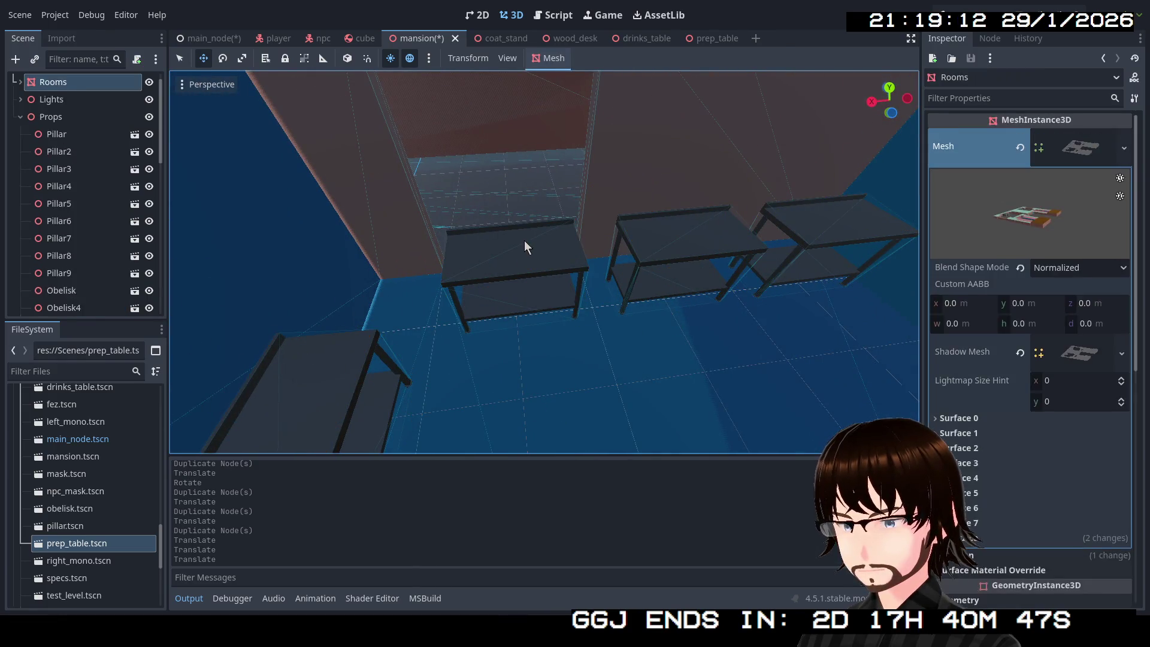
{"action": "left_click", "coordinate": [524, 240]}
{"action": "key", "text": "w"}
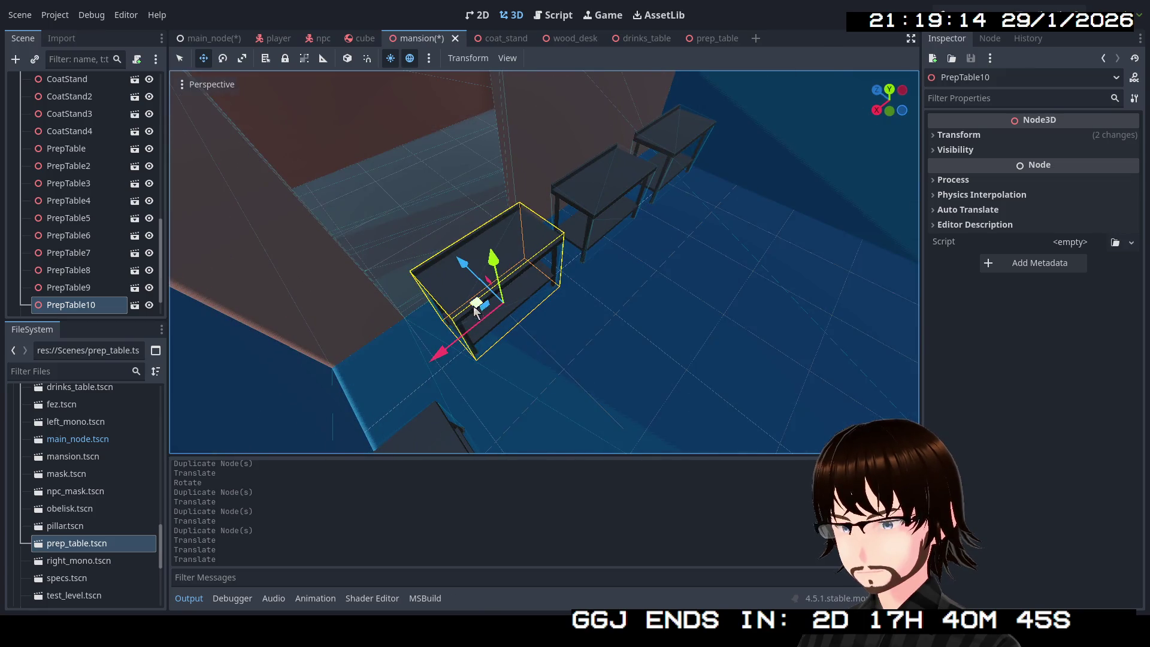
{"action": "left_click_drag", "start_coordinate": [477, 306], "coordinate": [779, 323]}
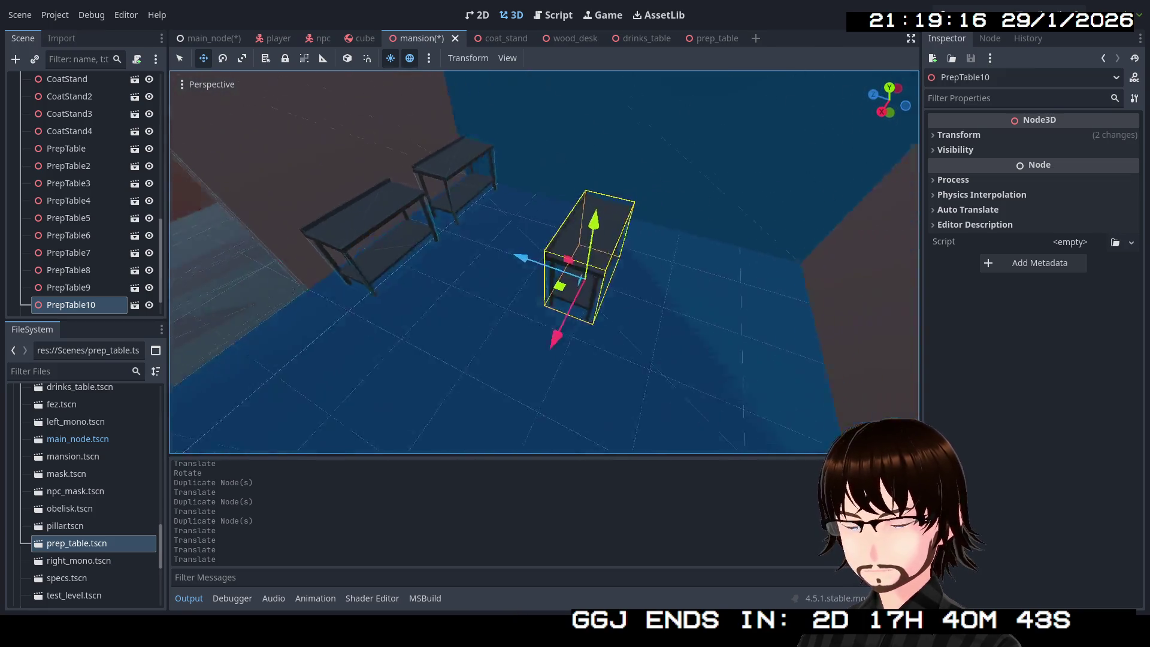
{"action": "left_click", "coordinate": [184, 59]}
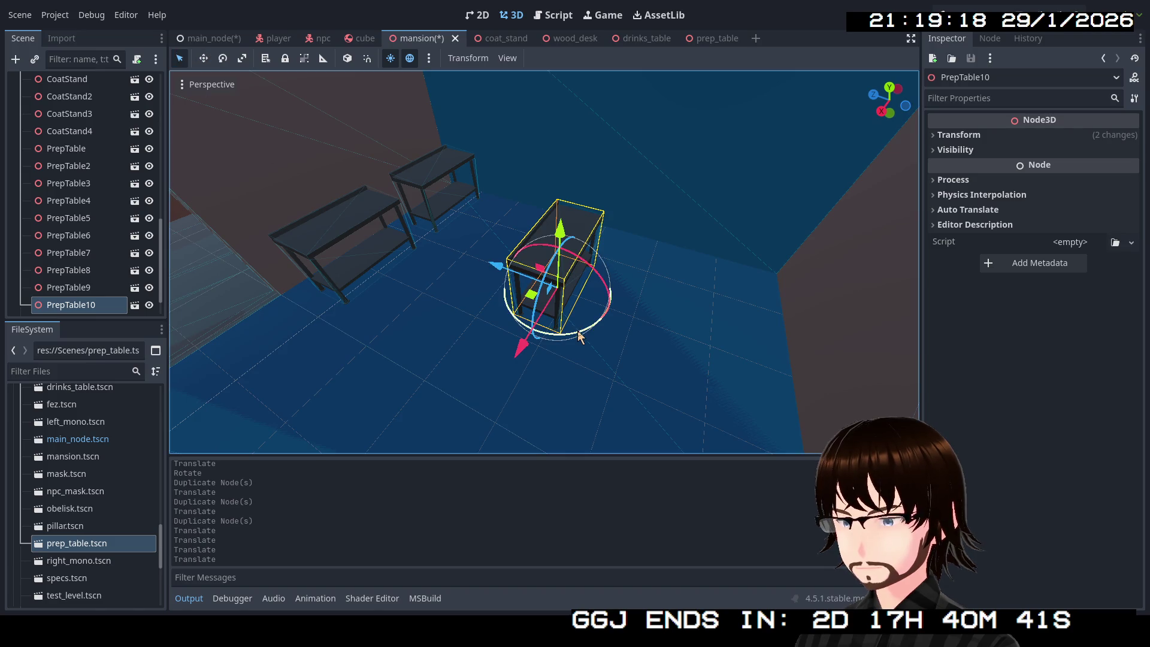
{"action": "mouse_move", "coordinate": [579, 336]}
{"action": "left_mouse_down"}
{"action": "mouse_move", "coordinate": [490, 317]}
{"action": "mouse_move", "coordinate": [542, 251]}
{"action": "mouse_move", "coordinate": [617, 263]}
{"action": "mouse_move", "coordinate": [276, 264]}
{"action": "mouse_move", "coordinate": [527, 289]}
{"action": "left_mouse_up"}
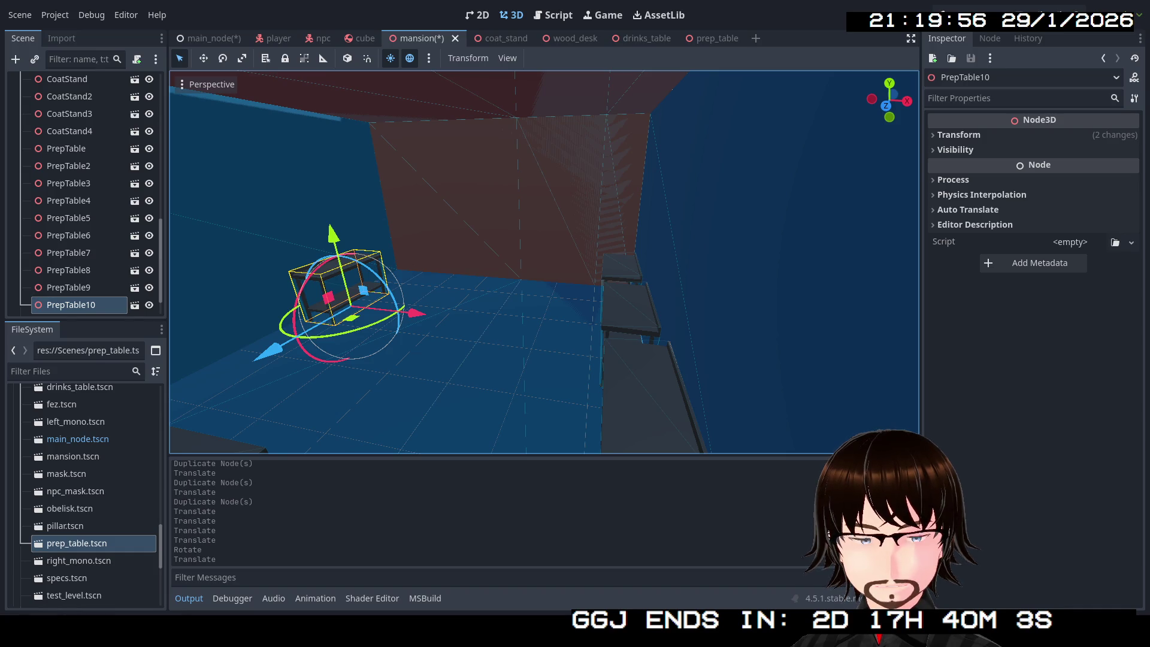
Scroll the FileSystem toward the models and start a new empty scene with Ctrl+N.
{"action": "scroll", "coordinate": [90, 508], "scroll_direction": "up", "scroll_amount": 5}
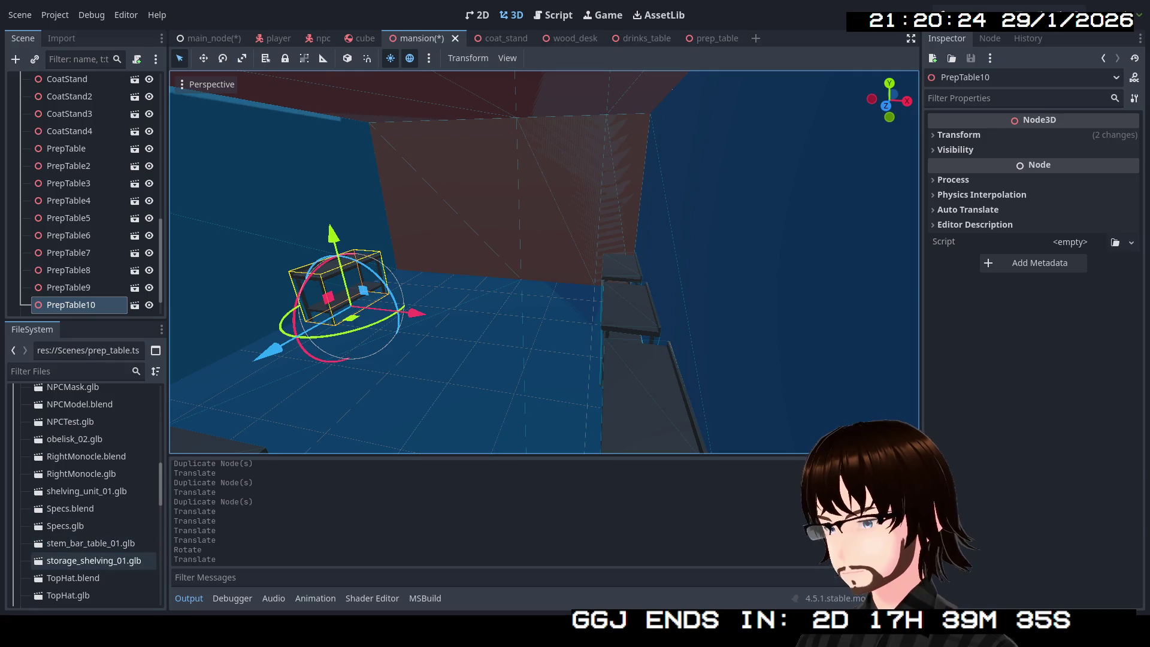
{"action": "key", "text": "ctrl+n"}
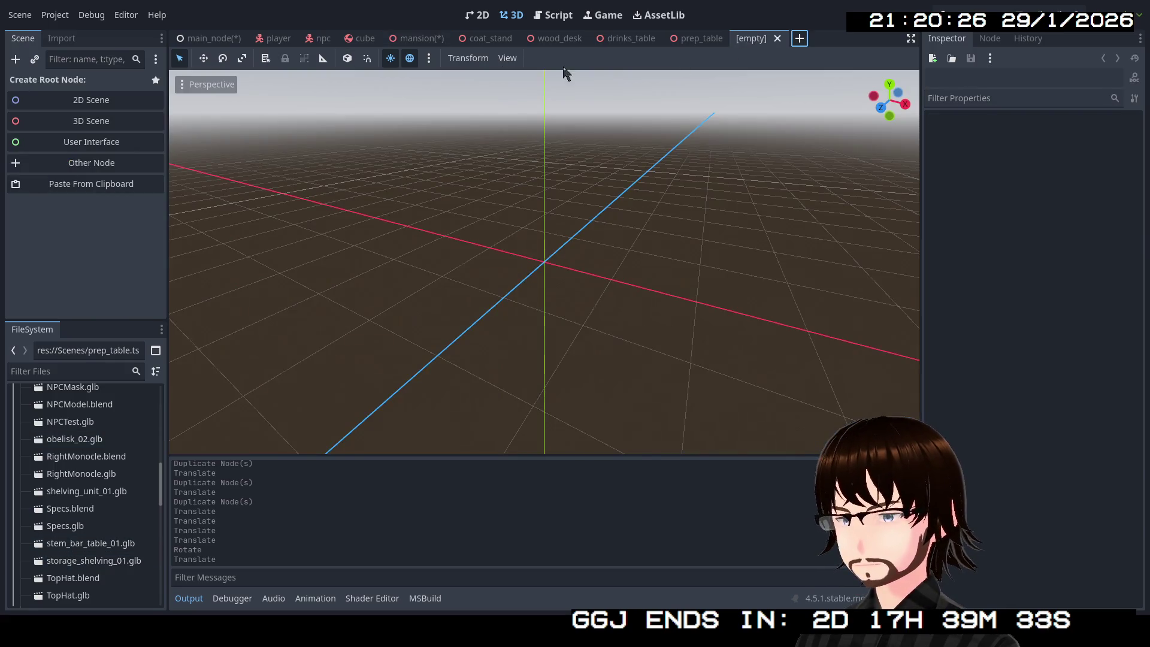
Create a 3D Scene root node and rename it Shelf1.
{"action": "left_click", "coordinate": [63, 113]}
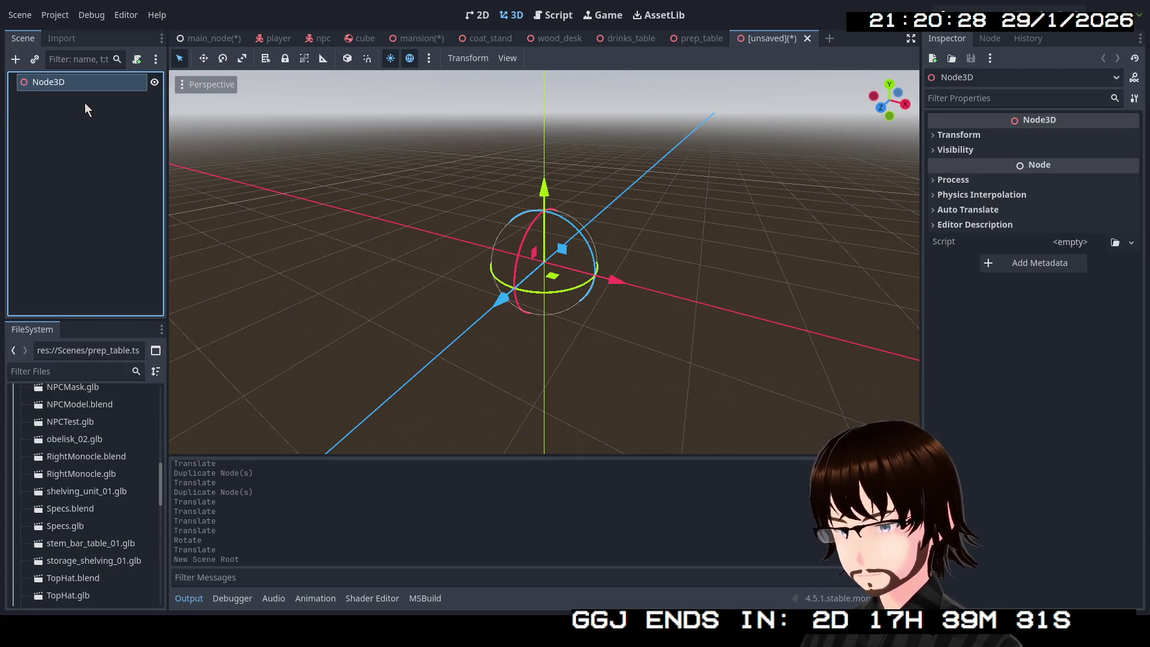
{"action": "key", "text": "F2"}
{"action": "type", "text": "Shelf"}
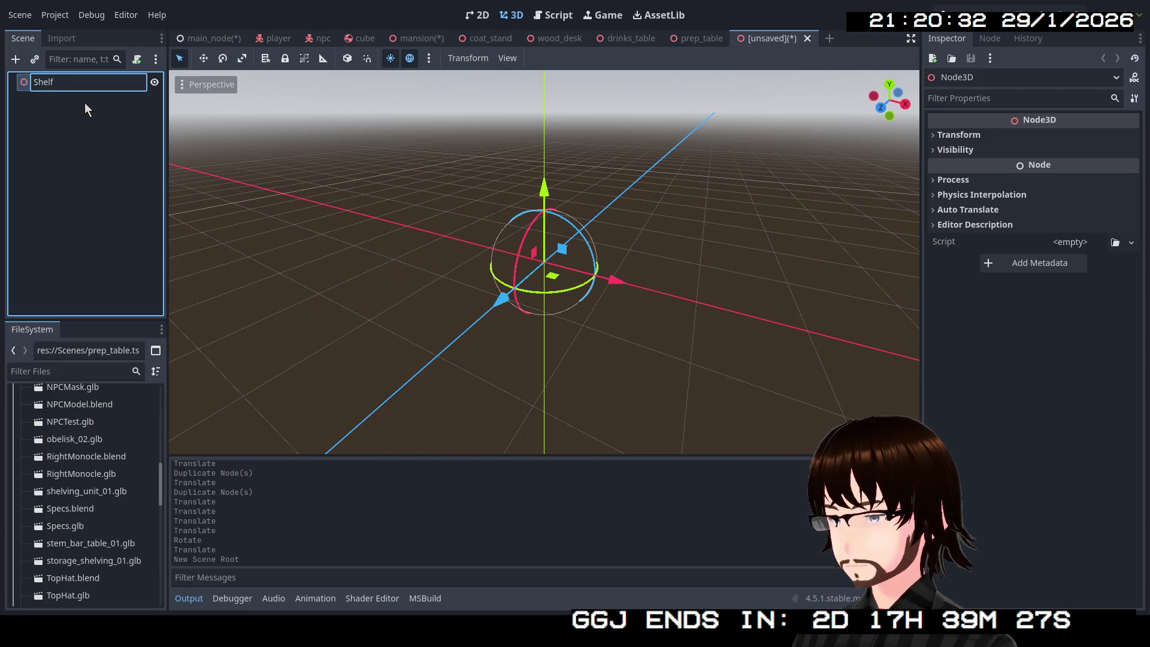
{"action": "type", "text": "1"}
{"action": "key", "text": "Return"}
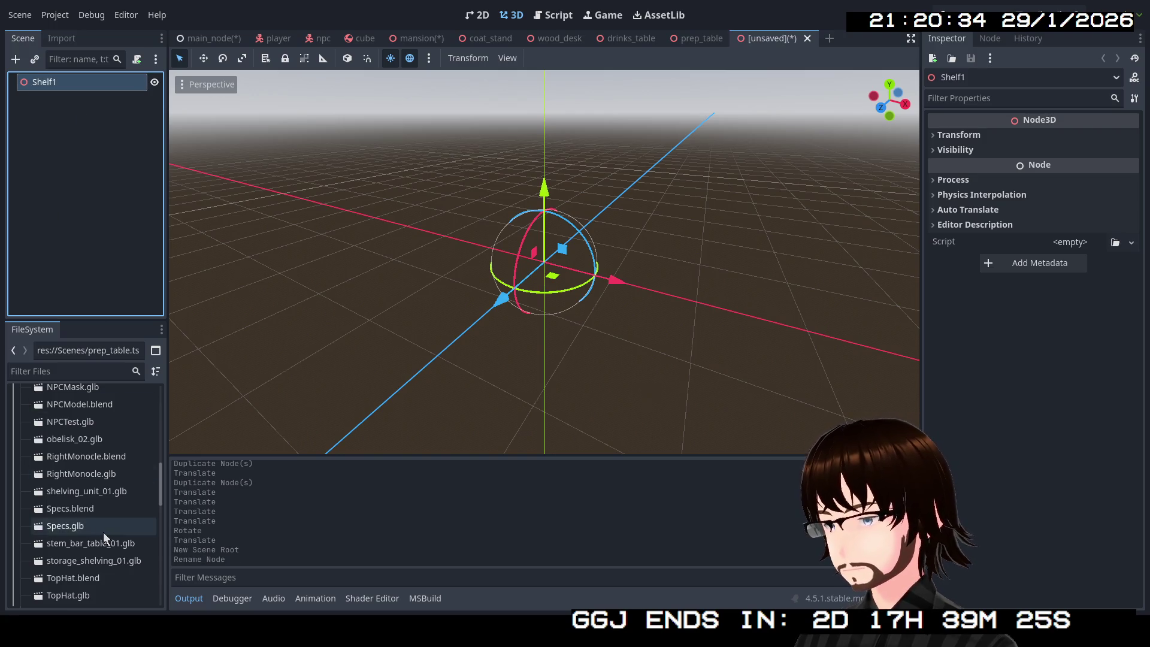
Add shelving_unit_01.glb under Shelf1 and delete the extra shelving_unit_012 node.
{"action": "mouse_move", "coordinate": [97, 492]}
{"action": "left_mouse_down"}
{"action": "mouse_move", "coordinate": [66, 205]}
{"action": "mouse_move", "coordinate": [68, 87]}
{"action": "left_mouse_up"}
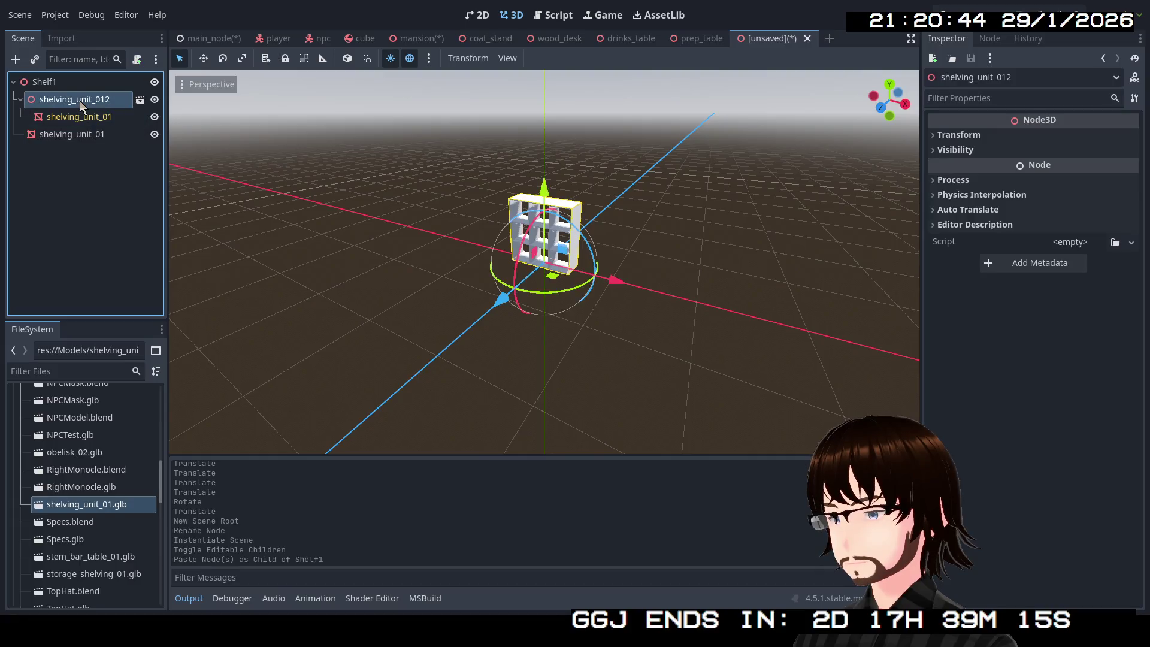
{"action": "key", "text": "Delete"}
{"action": "left_click", "coordinate": [550, 327]}
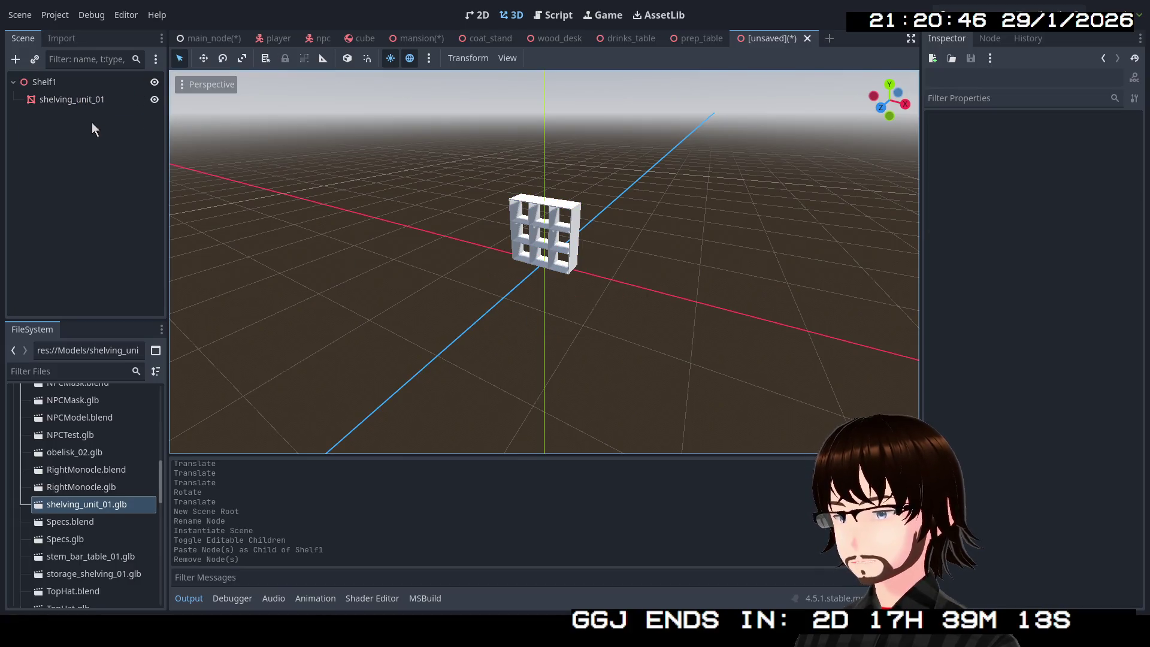
{"action": "left_click", "coordinate": [73, 101]}
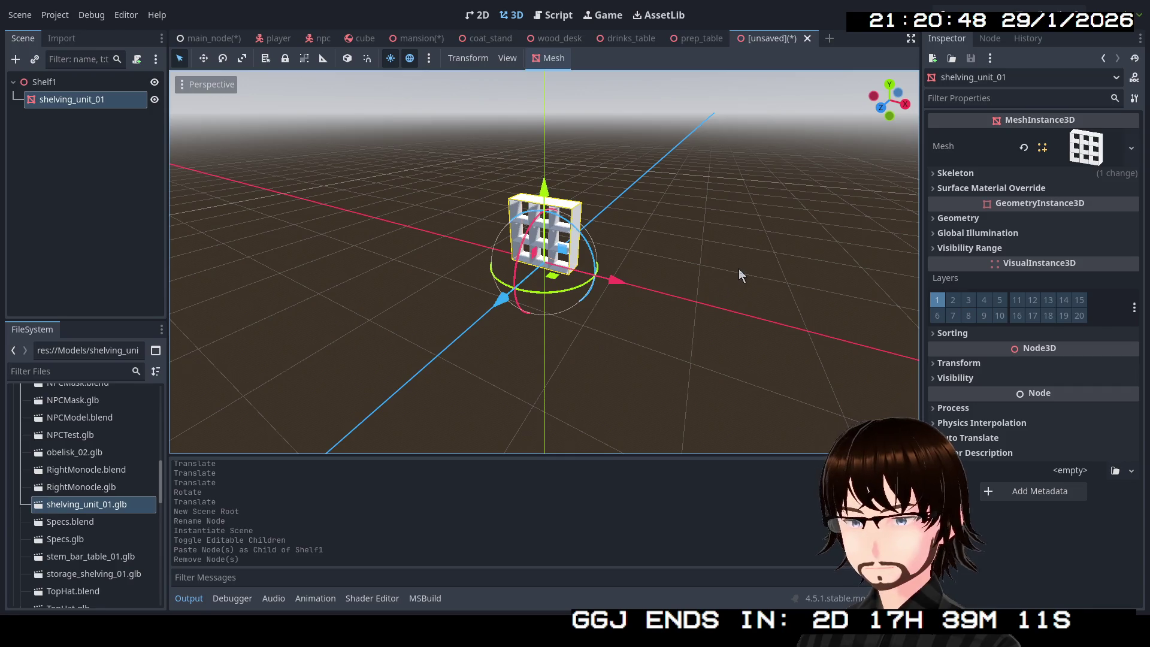
Add a new StandardMaterial3D to the shelf's override slot 0 with a darkened reddish albedo.
{"action": "left_click", "coordinate": [1016, 189]}
{"action": "left_click", "coordinate": [1132, 207]}
{"action": "left_click", "coordinate": [1087, 241]}
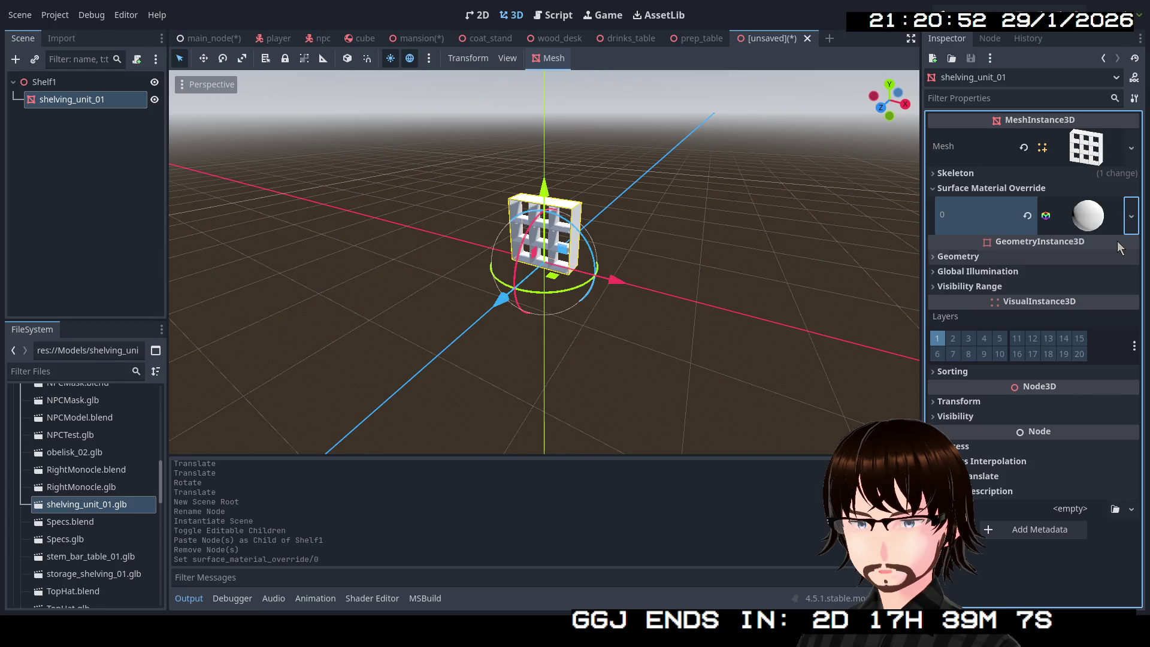
{"action": "left_click", "coordinate": [1082, 216]}
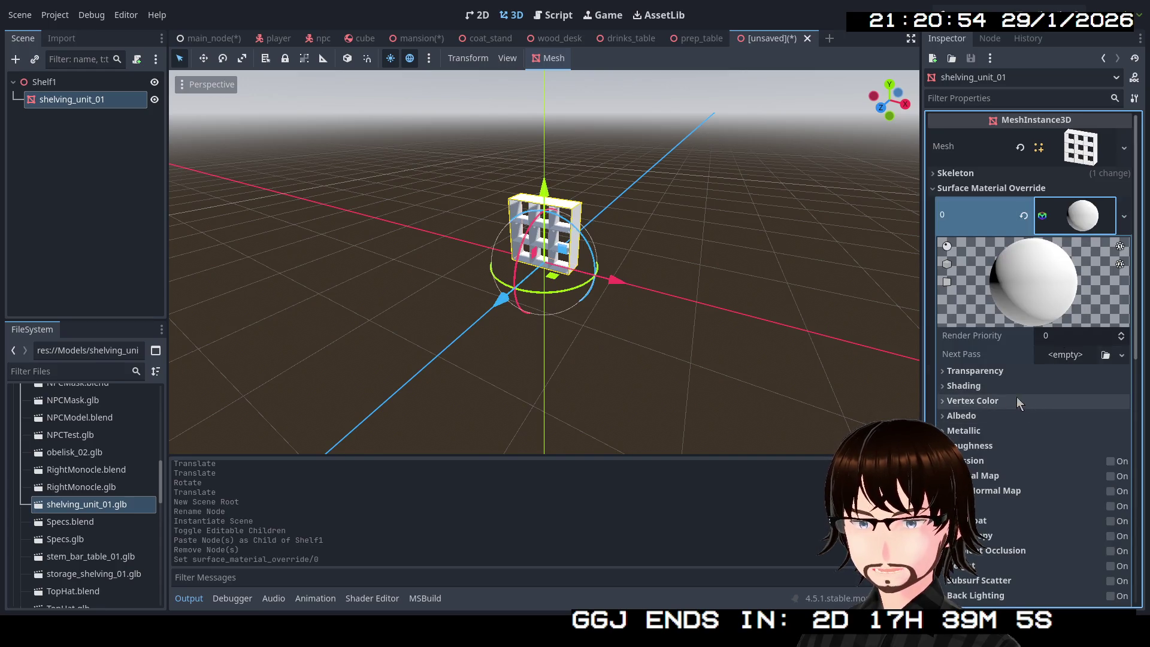
{"action": "left_click", "coordinate": [1018, 415]}
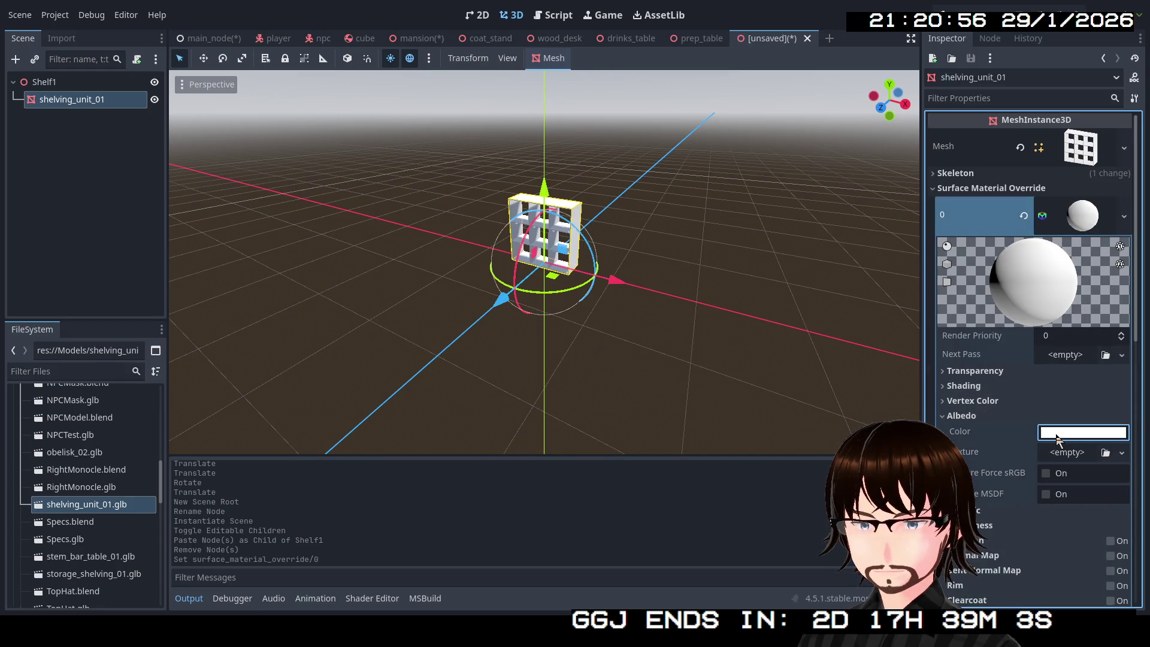
{"action": "left_click", "coordinate": [1060, 434]}
{"action": "mouse_move", "coordinate": [1130, 138]}
{"action": "left_mouse_down"}
{"action": "mouse_move", "coordinate": [1133, 171]}
{"action": "mouse_move", "coordinate": [1135, 140]}
{"action": "left_mouse_up"}
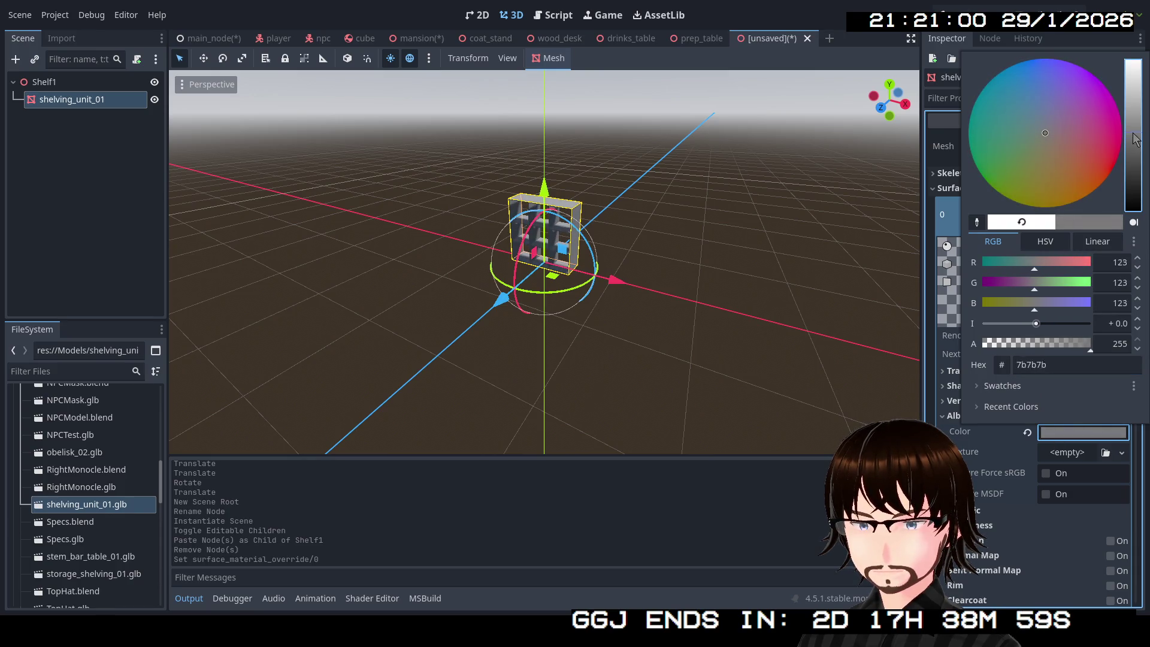
{"action": "left_click_drag", "start_coordinate": [1044, 133], "coordinate": [1074, 151]}
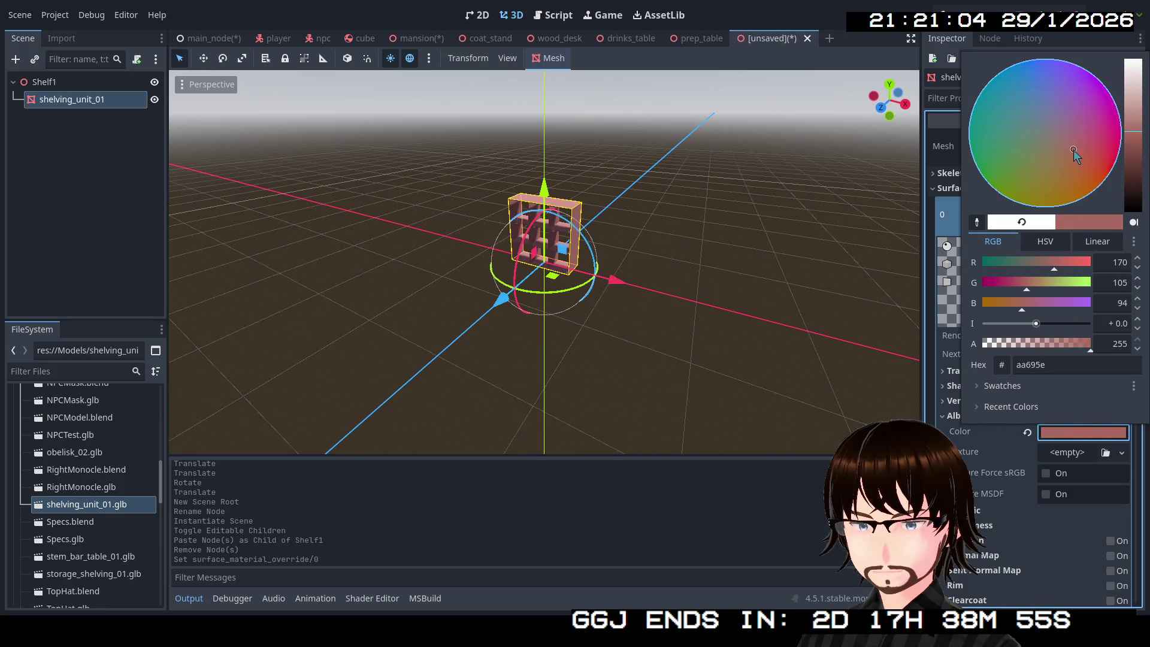
{"action": "left_click", "coordinate": [620, 296]}
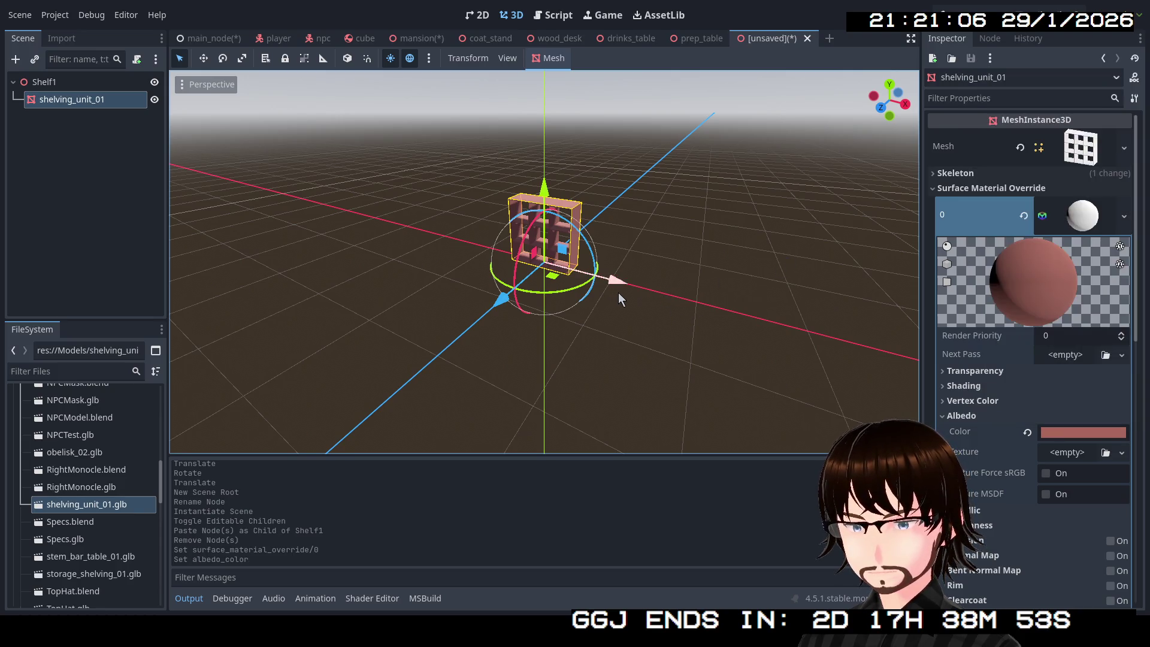
Change the shelf's albedo colour to purple (#8800c9).
{"action": "scroll", "coordinate": [618, 293], "scroll_direction": "up", "scroll_amount": 5}
{"action": "left_click_drag", "start_coordinate": [544, 262], "coordinate": [544, 262]}
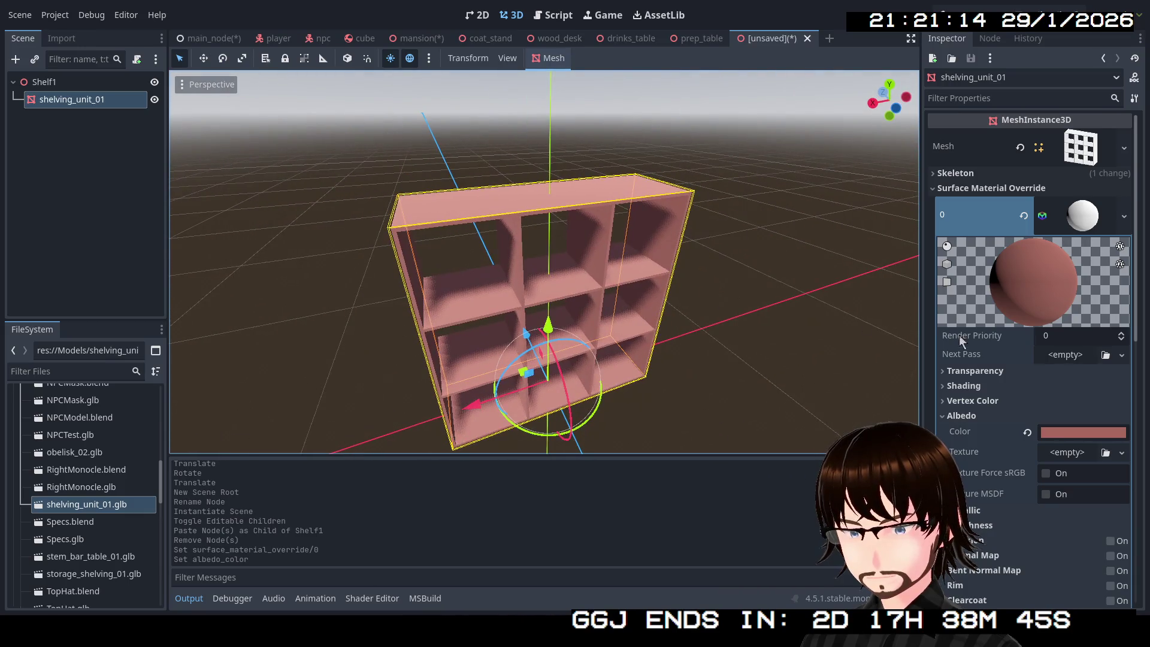
{"action": "left_click", "coordinate": [1073, 434]}
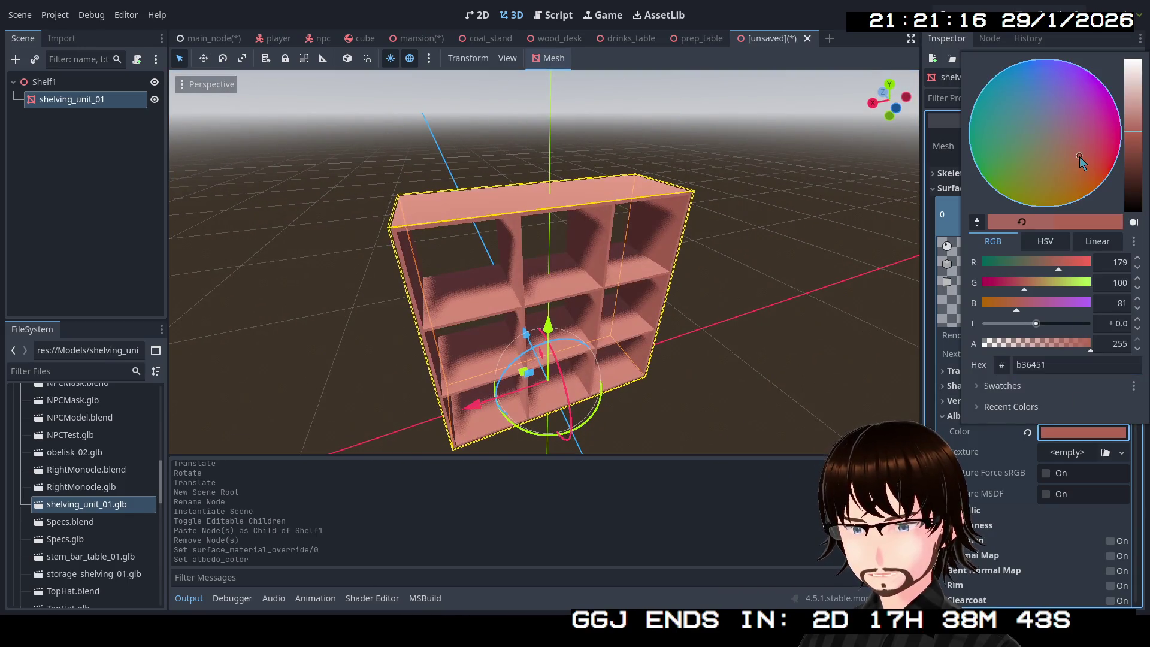
{"action": "mouse_move", "coordinate": [1080, 156]}
{"action": "left_mouse_down"}
{"action": "mouse_move", "coordinate": [1006, 167]}
{"action": "mouse_move", "coordinate": [1030, 204]}
{"action": "mouse_move", "coordinate": [991, 182]}
{"action": "mouse_move", "coordinate": [1108, 93]}
{"action": "mouse_move", "coordinate": [1124, 94]}
{"action": "left_mouse_up"}
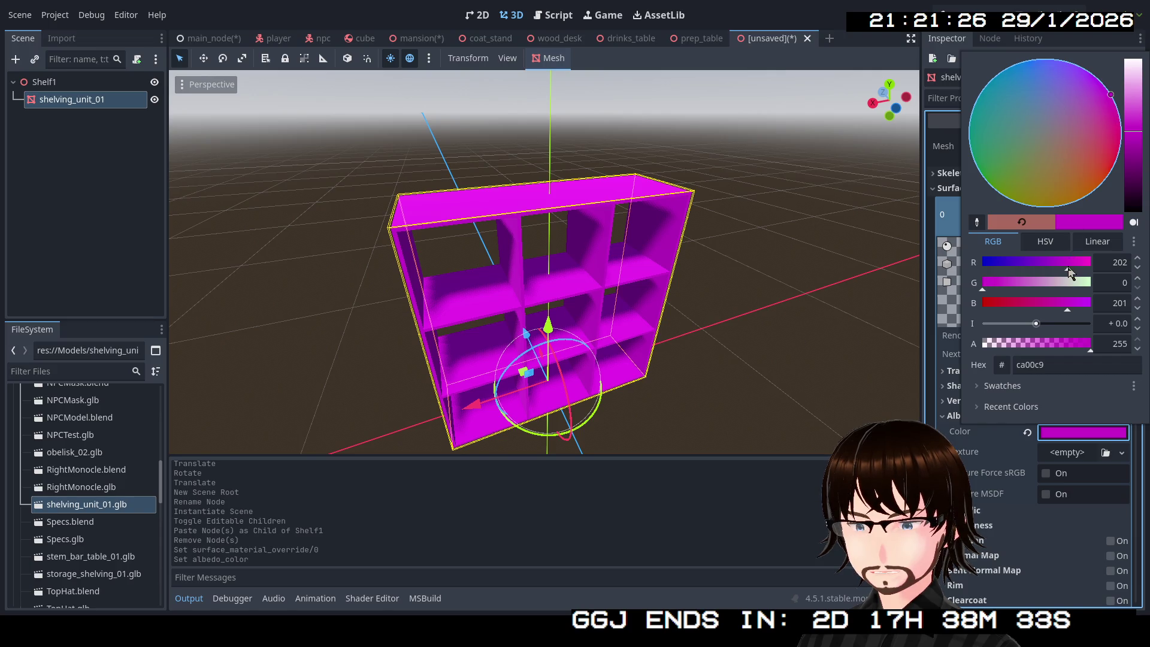
{"action": "left_click_drag", "start_coordinate": [1068, 268], "coordinate": [1040, 269]}
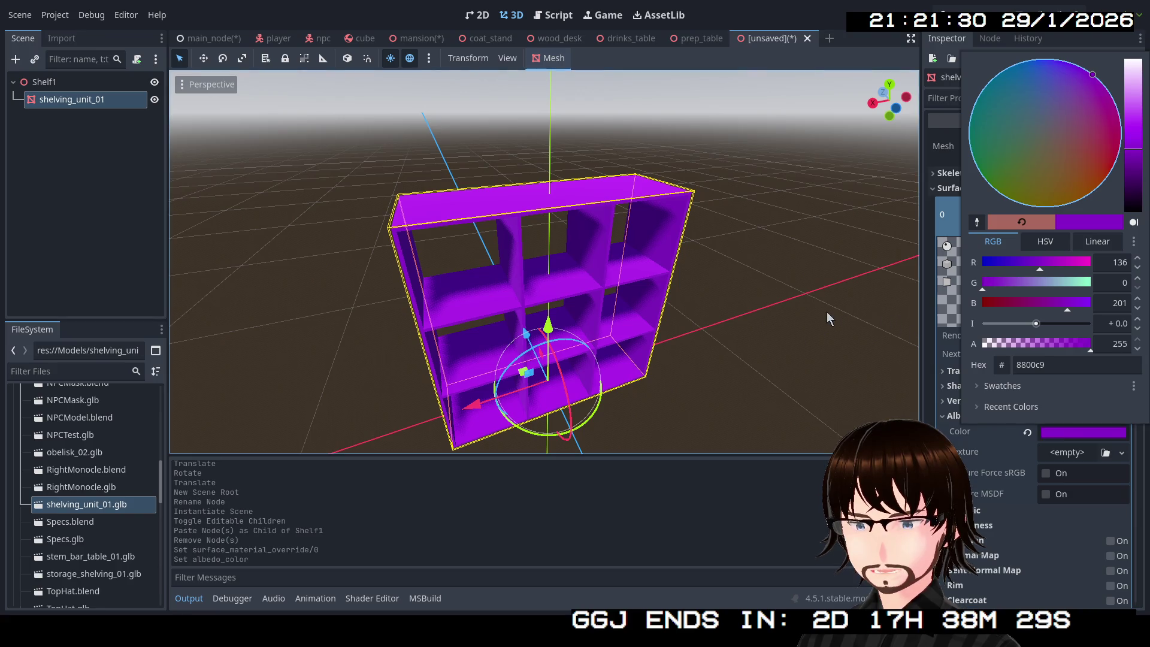
{"action": "left_click", "coordinate": [803, 313]}
Lower the shelf material's roughness from 1.0 to 0.8 and save the scene.
{"action": "left_click", "coordinate": [587, 196]}
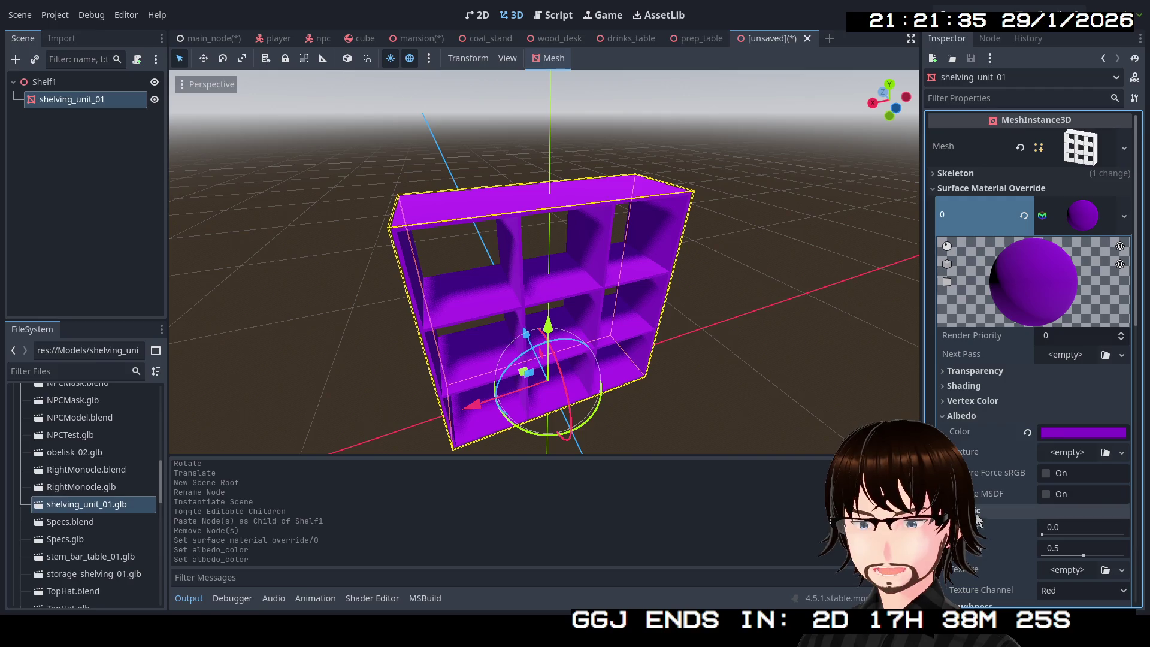
{"action": "scroll", "coordinate": [1074, 312], "scroll_direction": "down", "scroll_amount": 5}
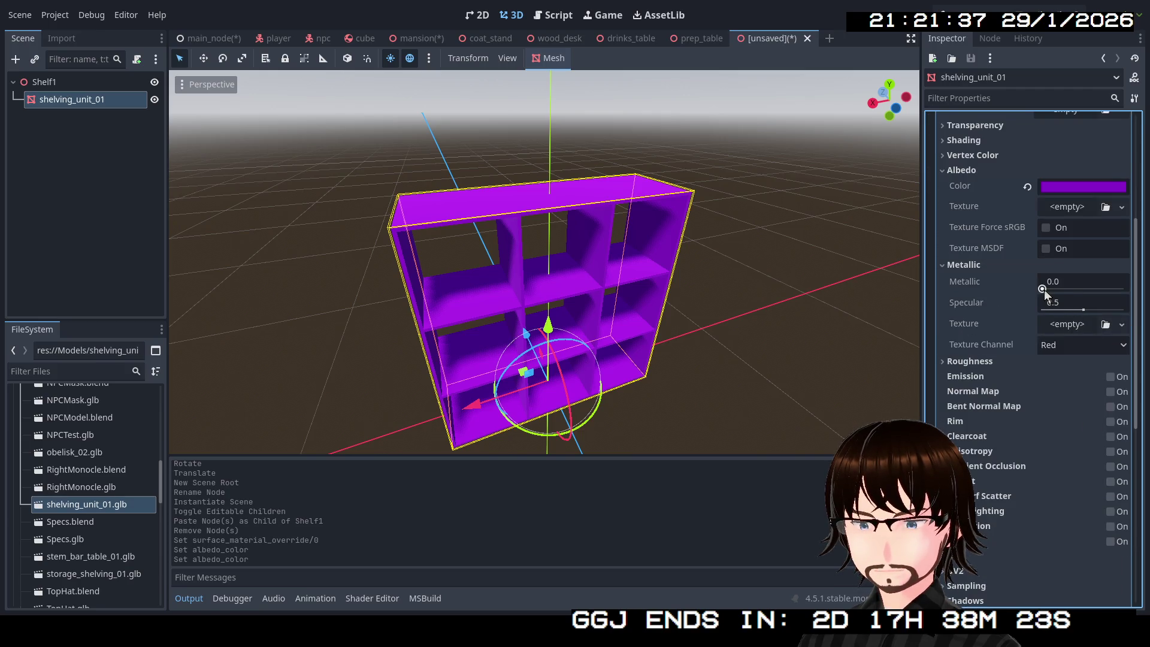
{"action": "left_click", "coordinate": [988, 362]}
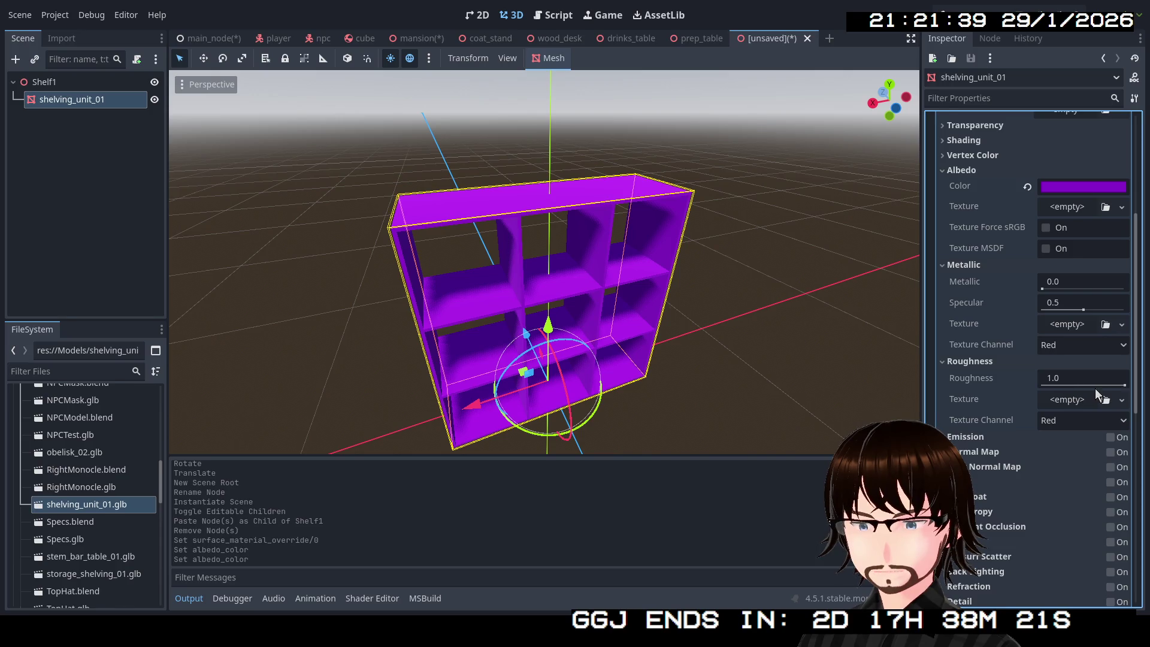
{"action": "left_click_drag", "start_coordinate": [1125, 386], "coordinate": [1108, 386]}
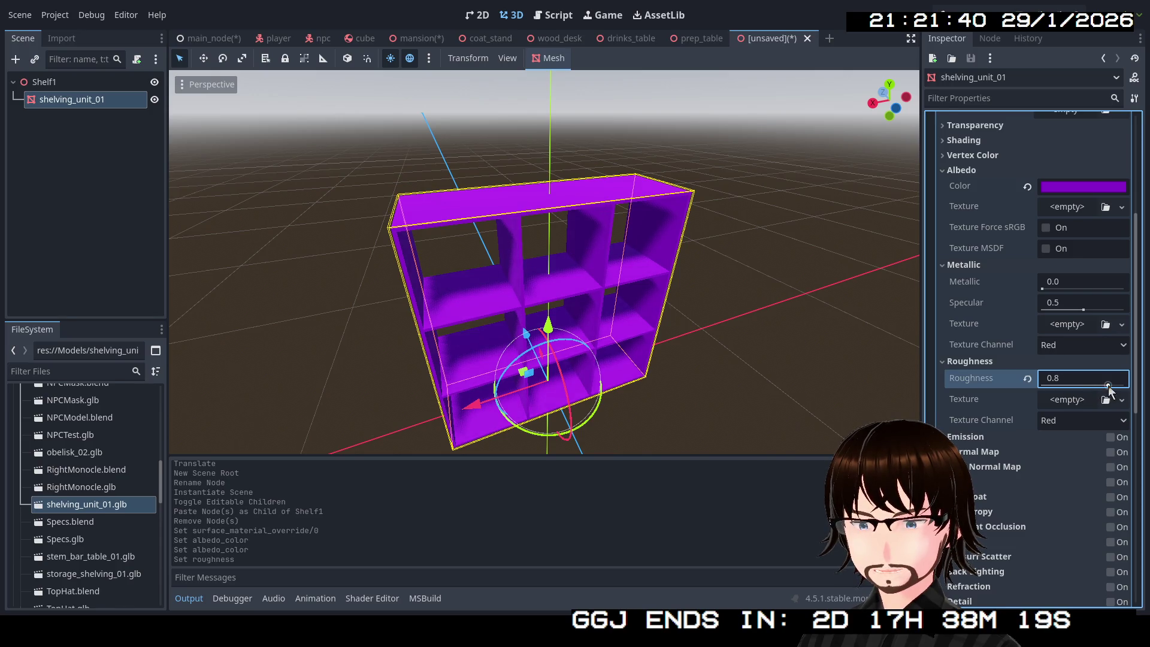
{"action": "mouse_move", "coordinate": [539, 269]}
{"action": "left_mouse_down"}
{"action": "mouse_move", "coordinate": [437, 258]}
{"action": "mouse_move", "coordinate": [420, 209]}
{"action": "mouse_move", "coordinate": [457, 239]}
{"action": "left_mouse_up"}
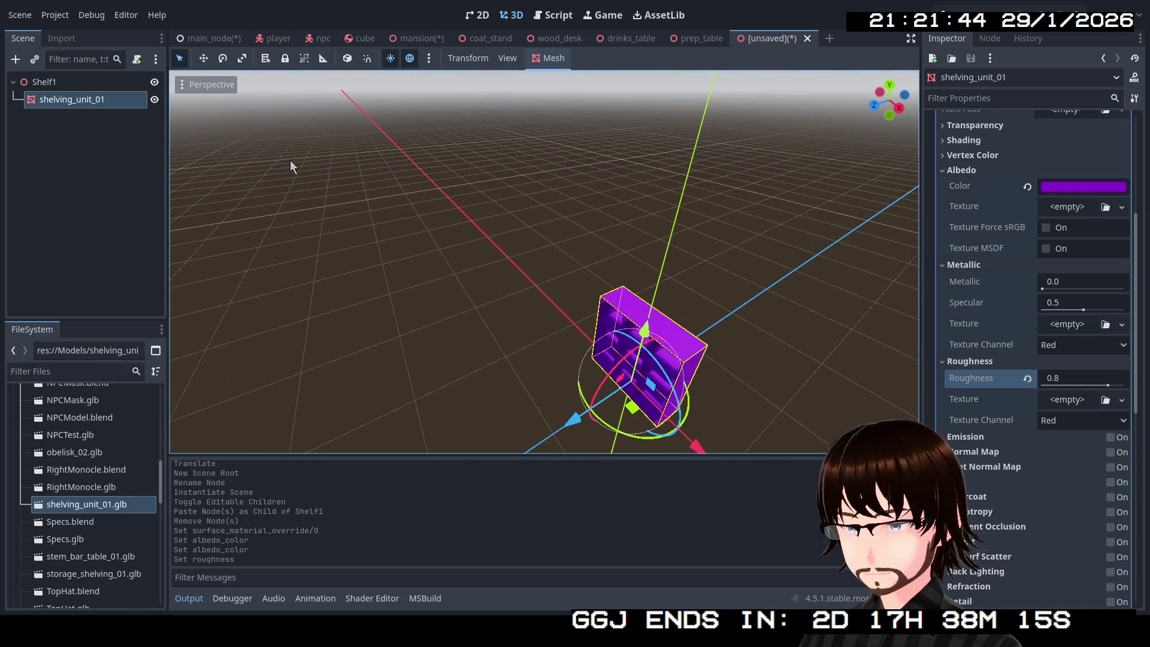
{"action": "key", "text": "ctrl+s"}
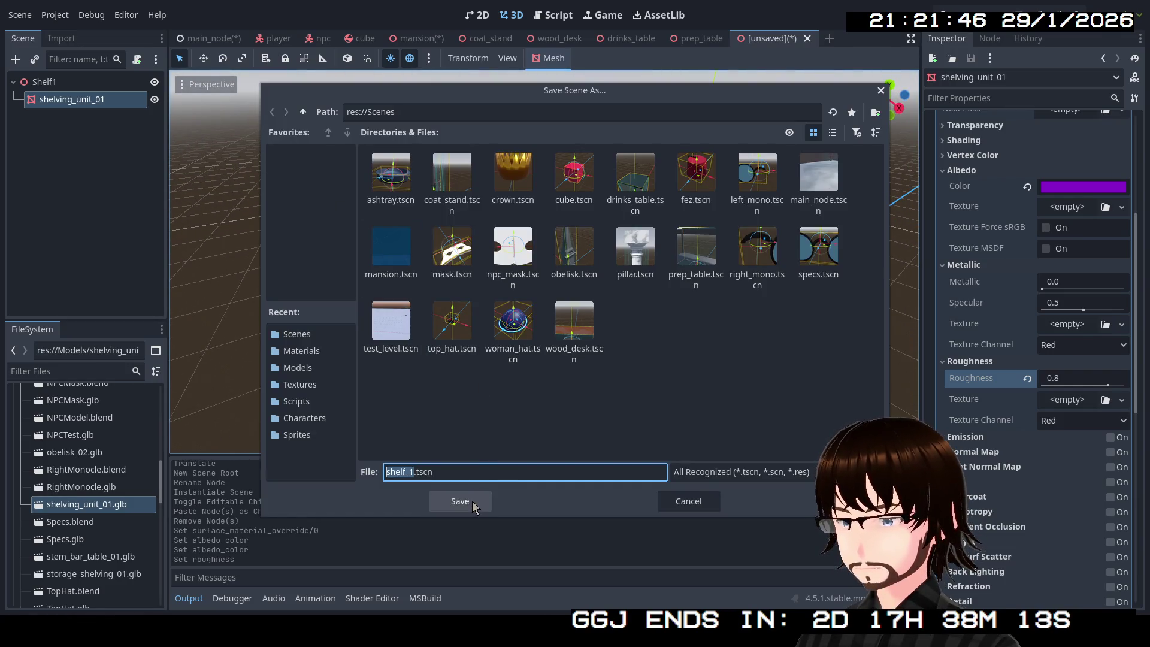
Save as shelf_1.tscn and add a single convex static collision body to the shelf.
{"action": "left_click", "coordinate": [473, 504]}
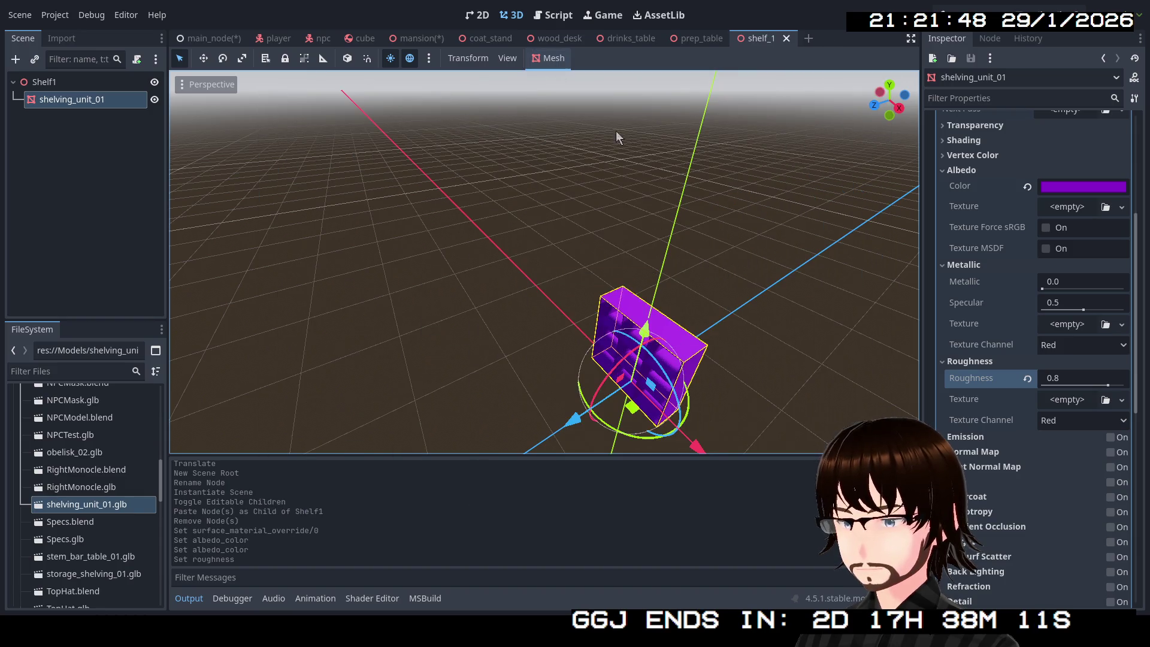
{"action": "left_click_drag", "start_coordinate": [617, 137], "coordinate": [473, 229]}
{"action": "left_click", "coordinate": [548, 58]}
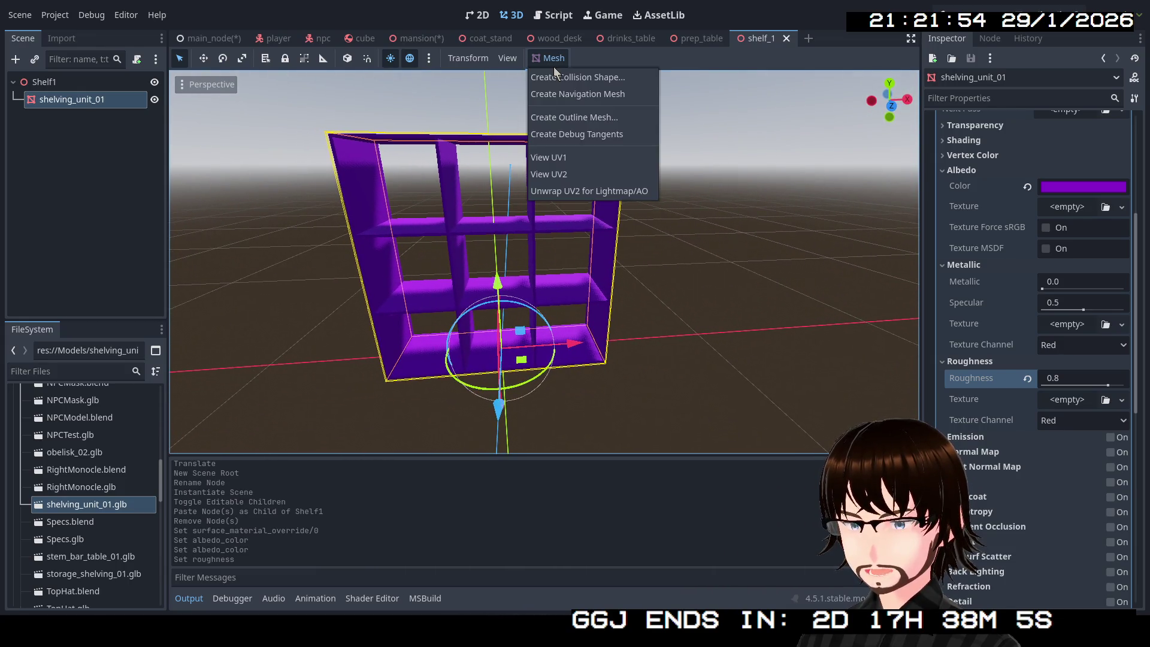
{"action": "left_click", "coordinate": [590, 77]}
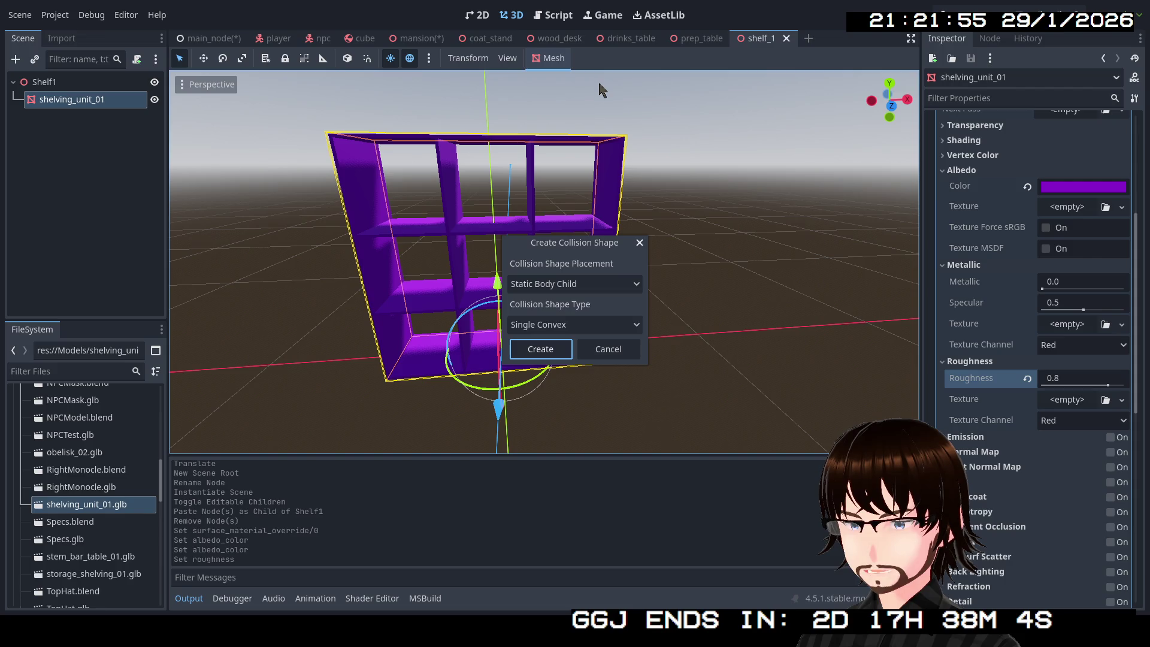
{"action": "left_click", "coordinate": [543, 360]}
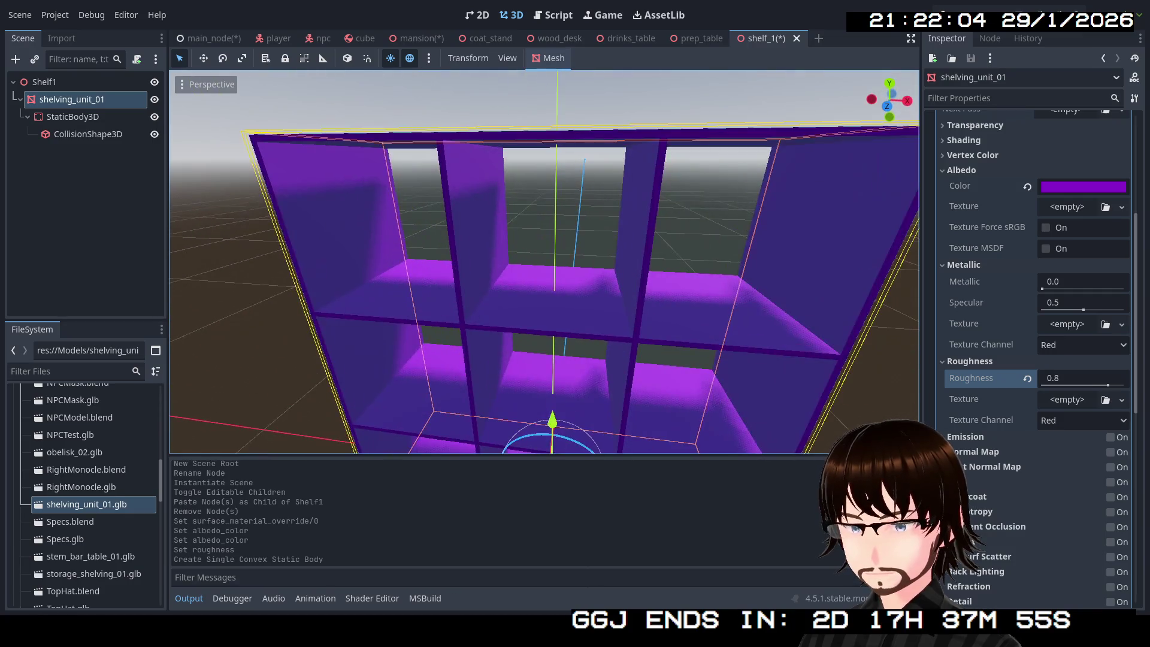
Save the shelf_1 scene and select the shelf's new static body.
{"action": "scroll", "coordinate": [598, 300], "scroll_direction": "down", "scroll_amount": 5}
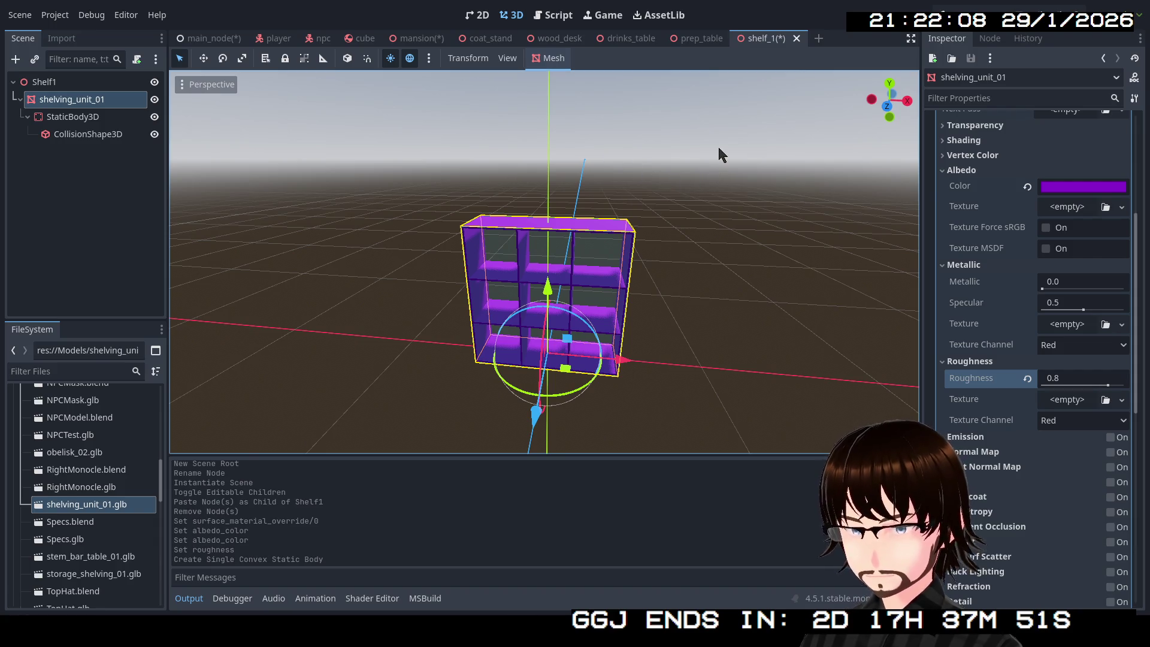
{"action": "key", "text": "ctrl+s"}
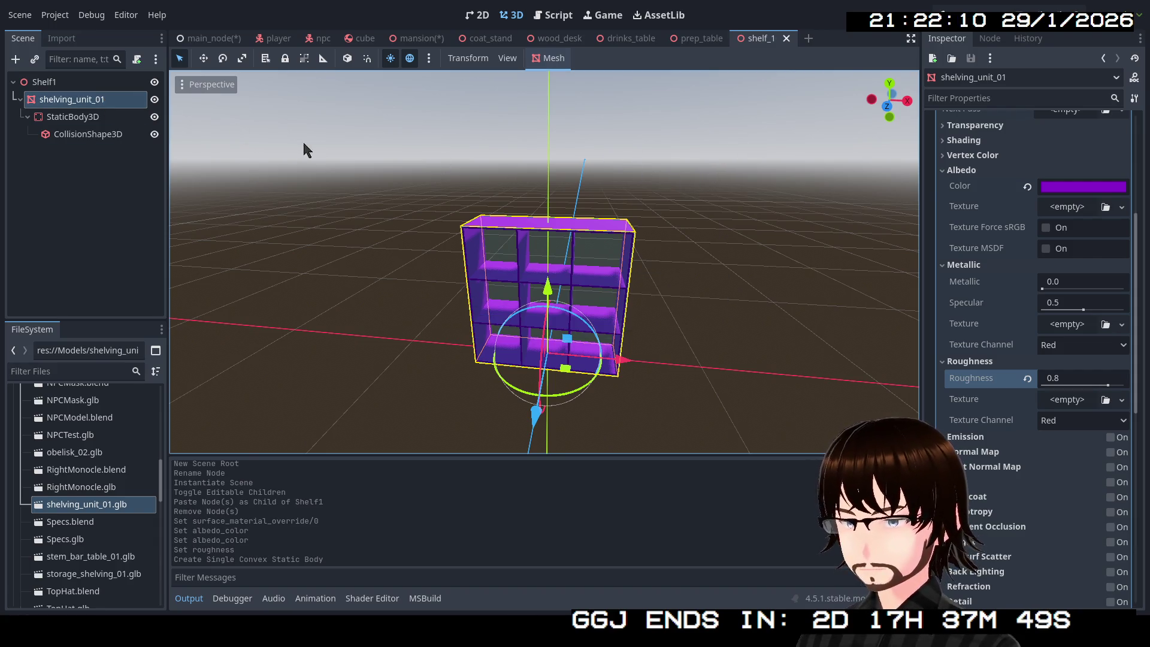
{"action": "left_click", "coordinate": [92, 119]}
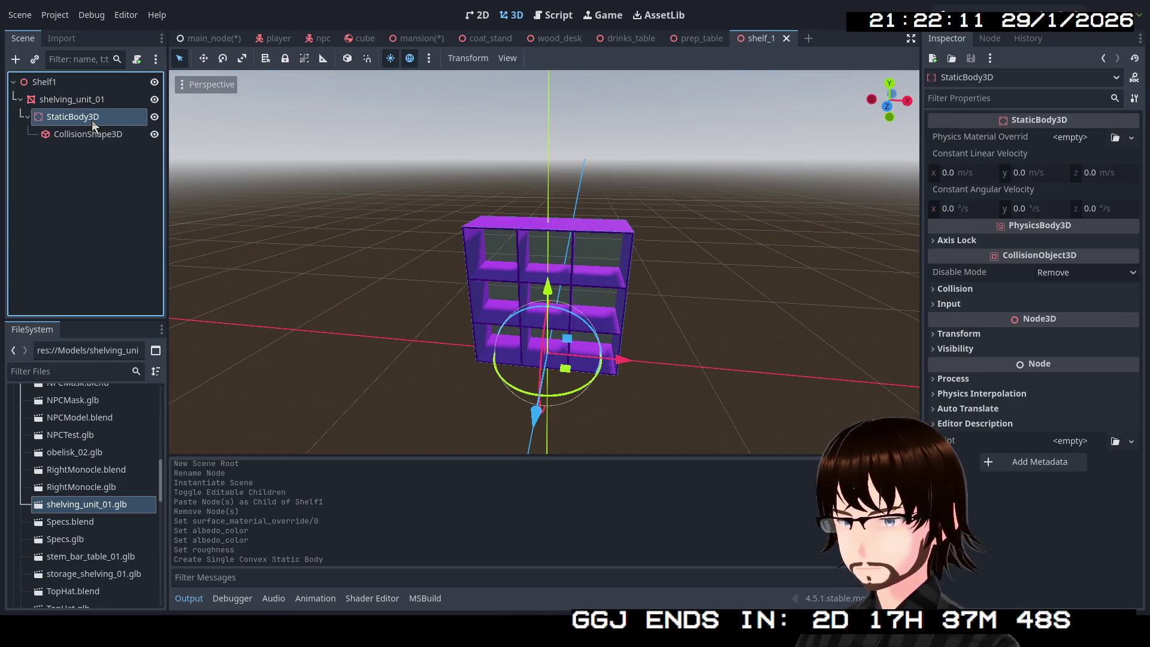
Tick collision mask layers 2 and 3 on the shelf's static body and save the shelf scene.
{"action": "left_click", "coordinate": [952, 289]}
{"action": "left_click", "coordinate": [960, 383]}
{"action": "left_click", "coordinate": [976, 384]}
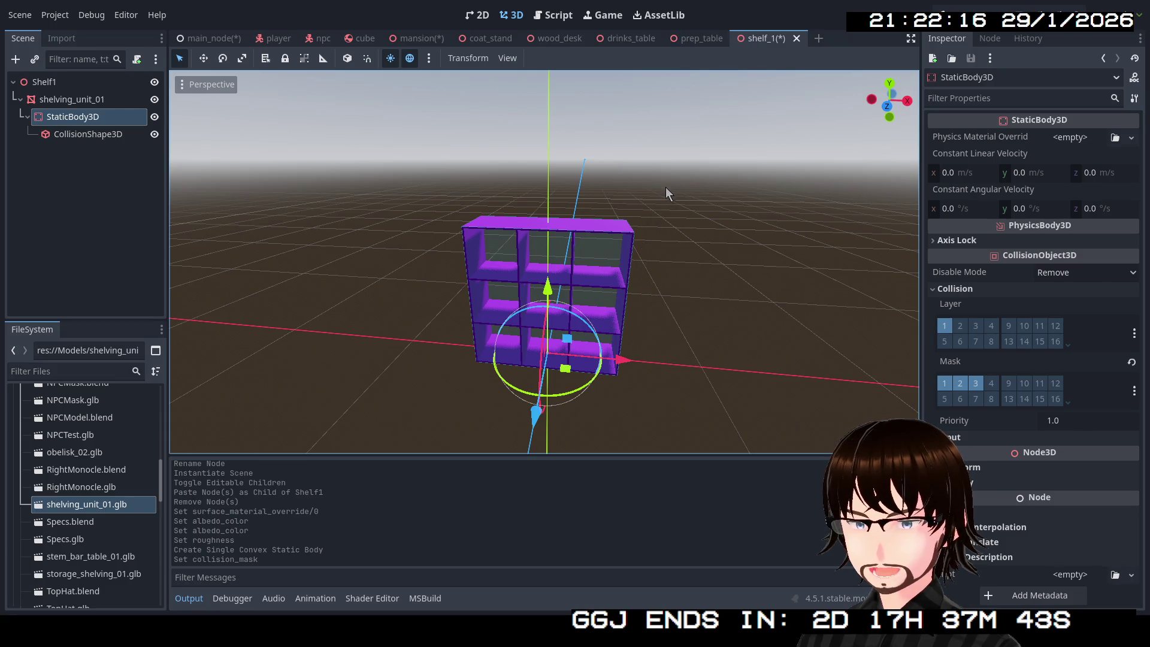
{"action": "key", "text": "ctrl+s"}
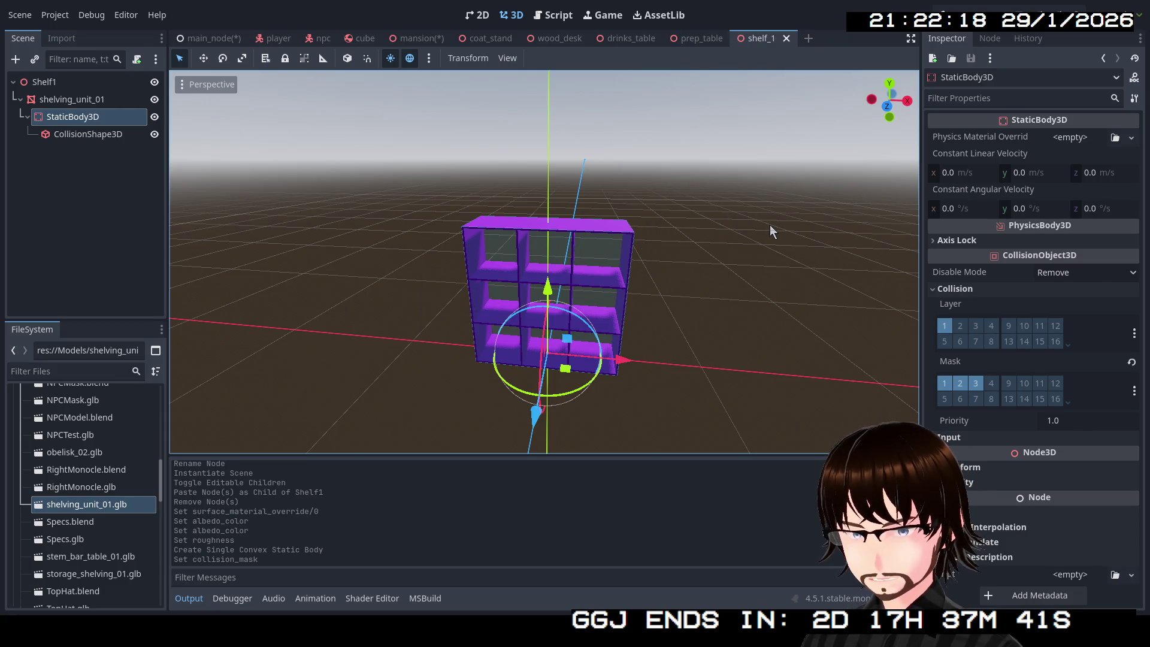
Enable collision mask layer 2 on the prep table's StaticBody3D and save prep_table.
{"action": "left_click", "coordinate": [694, 37]}
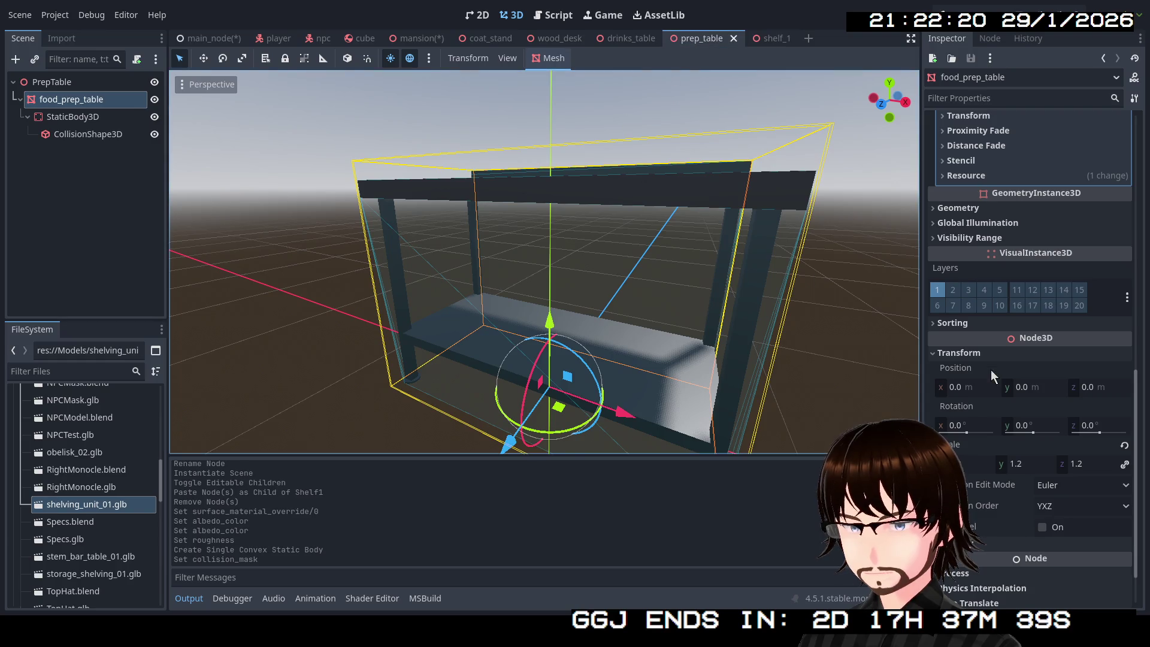
{"action": "scroll", "coordinate": [975, 313], "scroll_direction": "up", "scroll_amount": 3}
{"action": "left_click", "coordinate": [73, 117]}
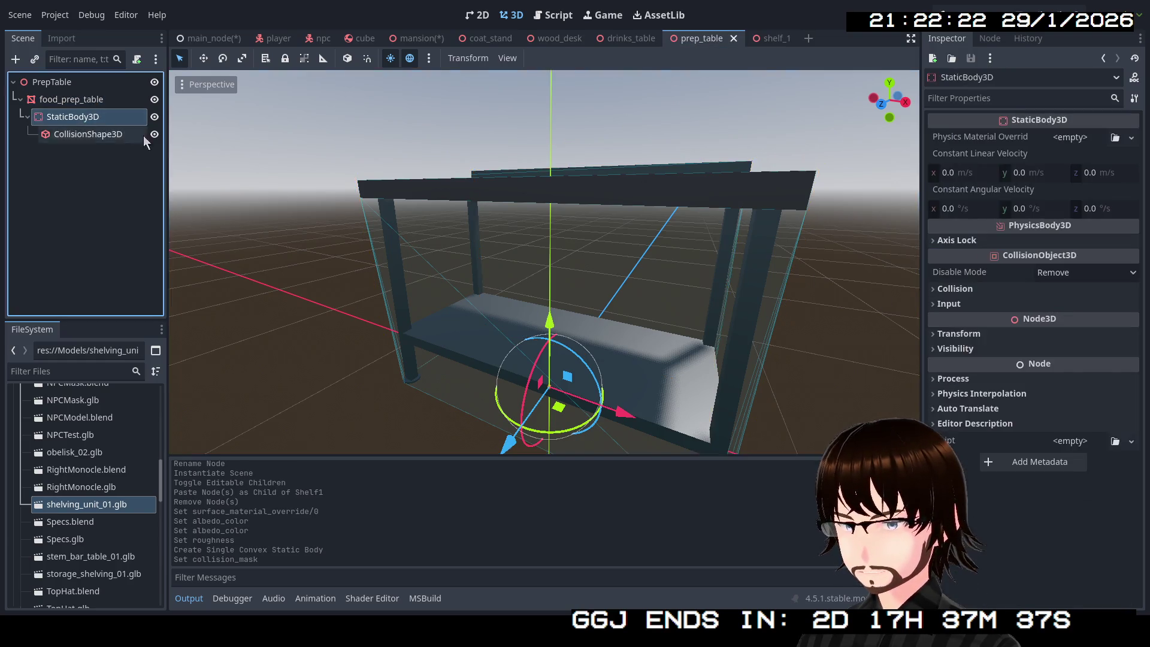
{"action": "left_click", "coordinate": [955, 289]}
{"action": "left_click", "coordinate": [960, 384]}
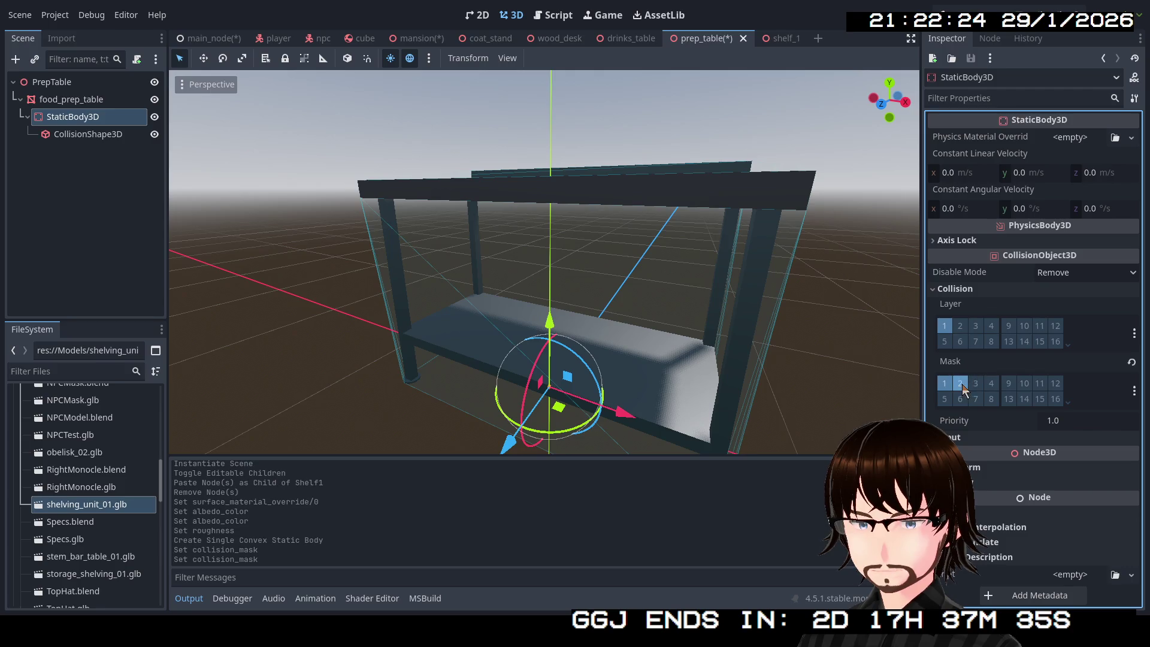
{"action": "key", "text": "ctrl+s"}
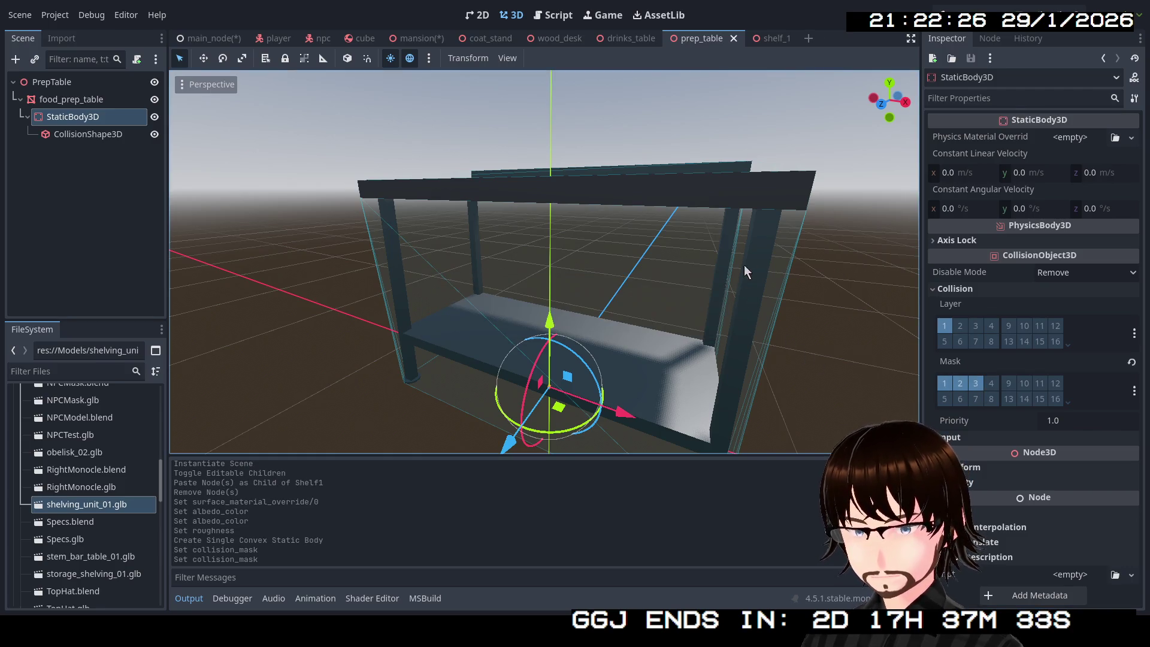
Enable collision mask layer 2 on the drinks table's body and save drinks_table.
{"action": "left_click", "coordinate": [628, 38]}
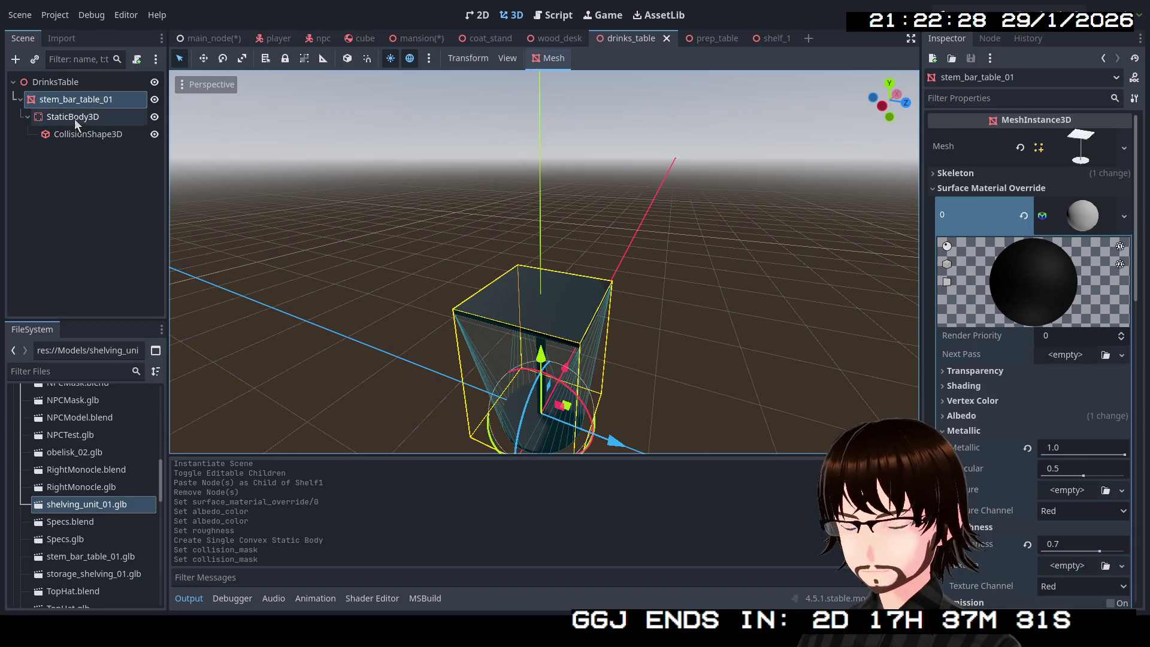
{"action": "left_click", "coordinate": [972, 291]}
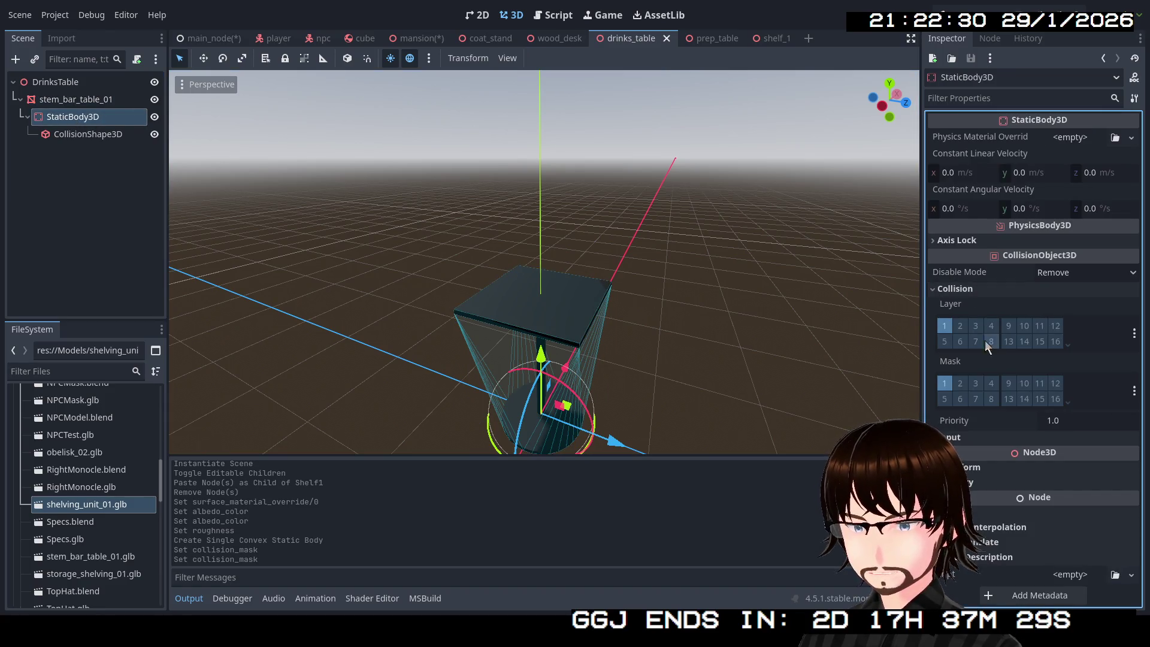
{"action": "left_click", "coordinate": [960, 385]}
{"action": "key", "text": "ctrl+s"}
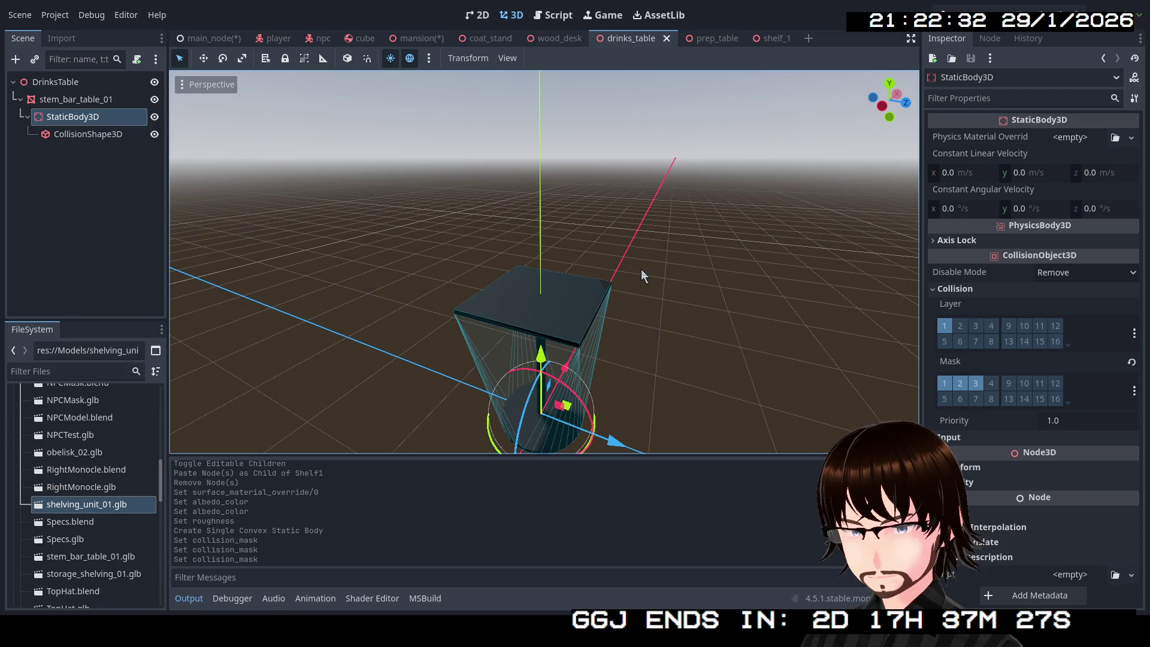
Tick collision mask layers 2 and 3 on the wooden desk's StaticBody3D.
{"action": "left_click", "coordinate": [541, 40]}
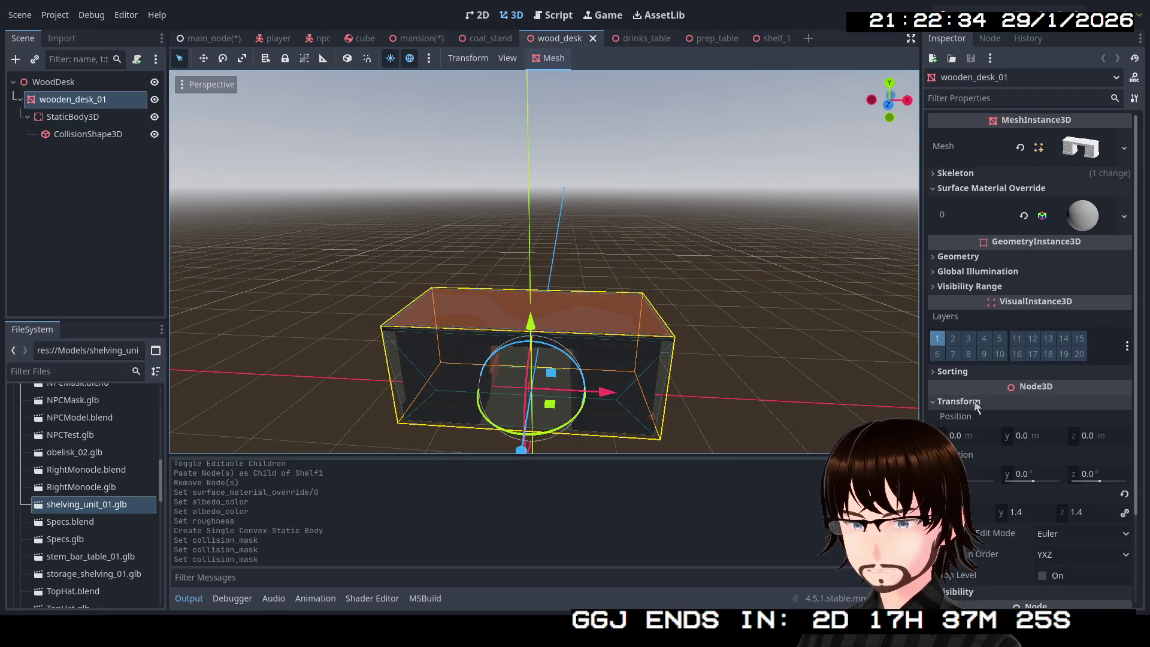
{"action": "scroll", "coordinate": [962, 361], "scroll_direction": "down", "scroll_amount": 2}
{"action": "left_click", "coordinate": [73, 117]}
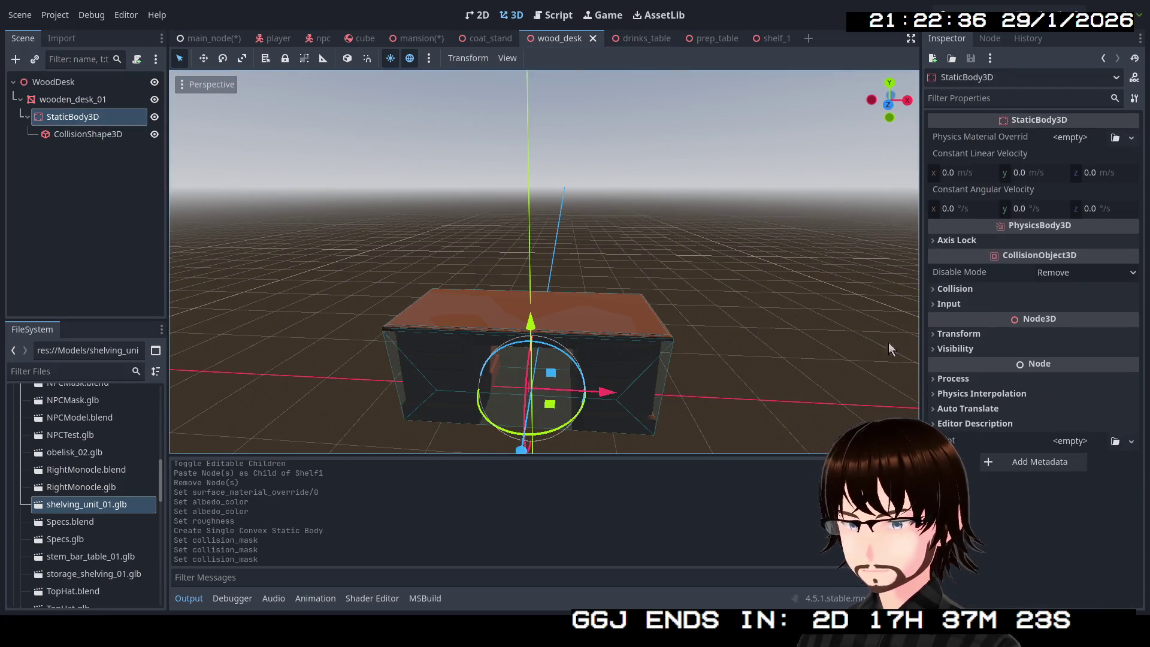
{"action": "left_click", "coordinate": [960, 384]}
{"action": "left_click", "coordinate": [976, 383]}
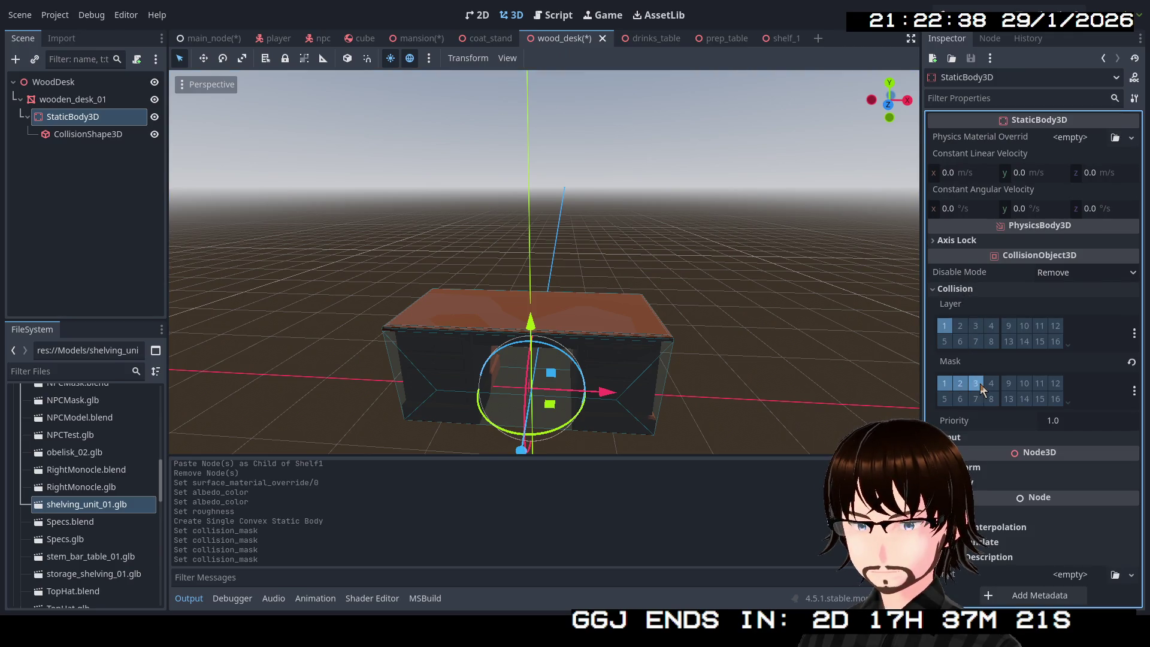
Tick collision mask layers 2 and 3 on the coat stand's StaticBody3D and save coat_stand.
{"action": "left_click", "coordinate": [490, 37]}
{"action": "left_click", "coordinate": [73, 117]}
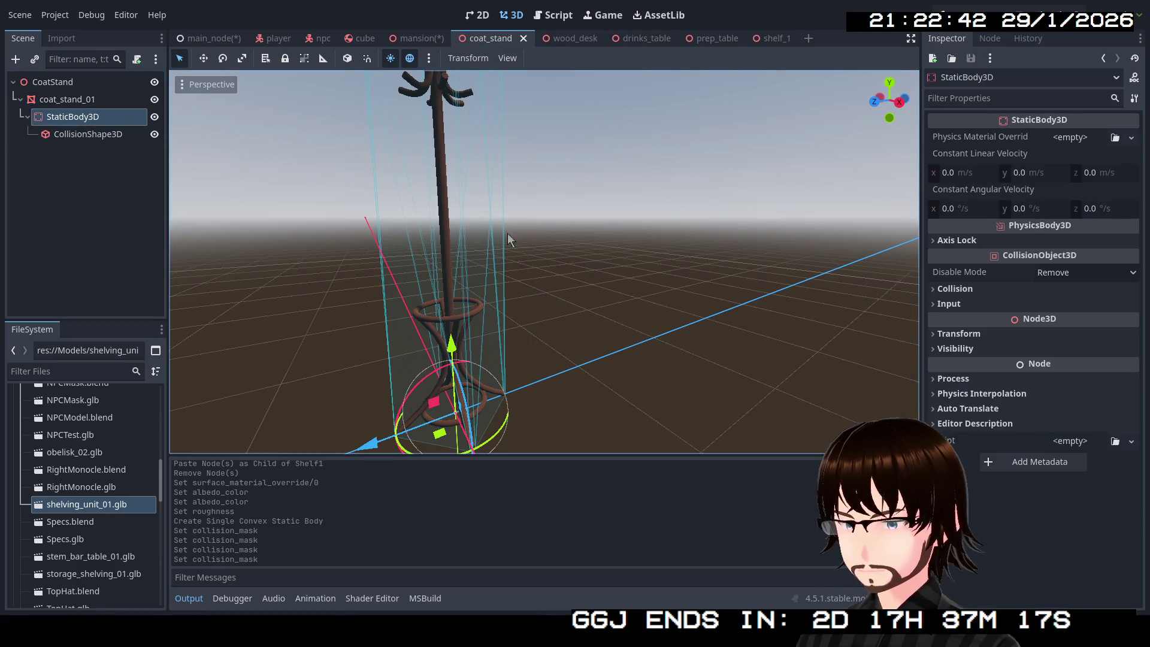
{"action": "left_click", "coordinate": [960, 383]}
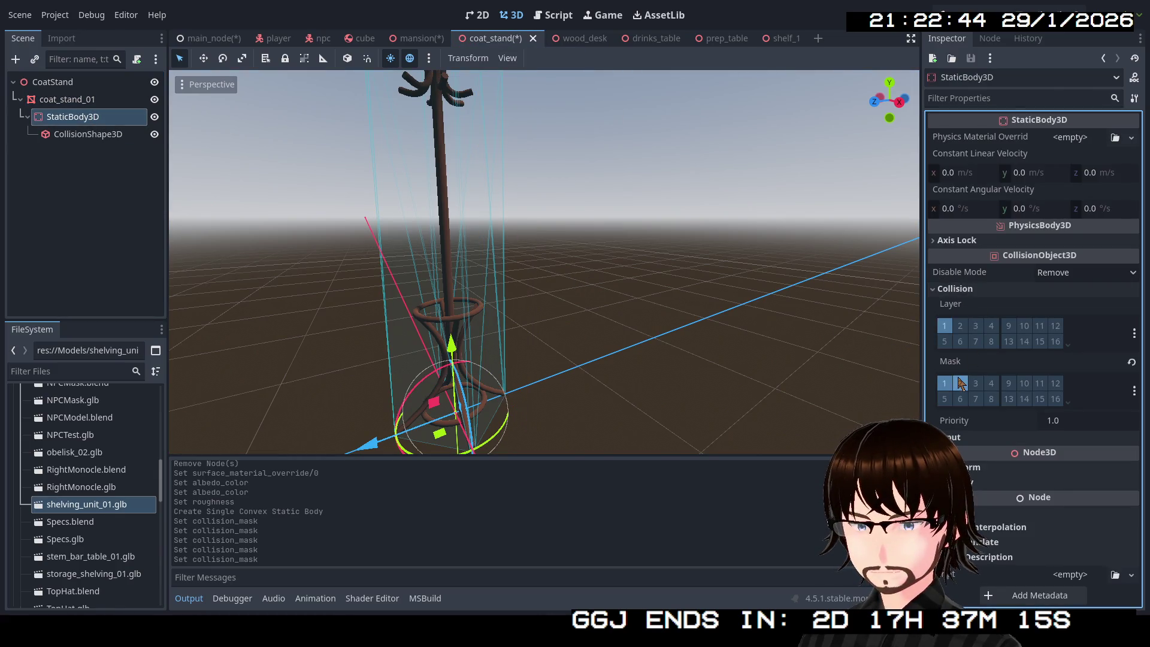
{"action": "left_click", "coordinate": [976, 384]}
{"action": "key", "text": "ctrl+s"}
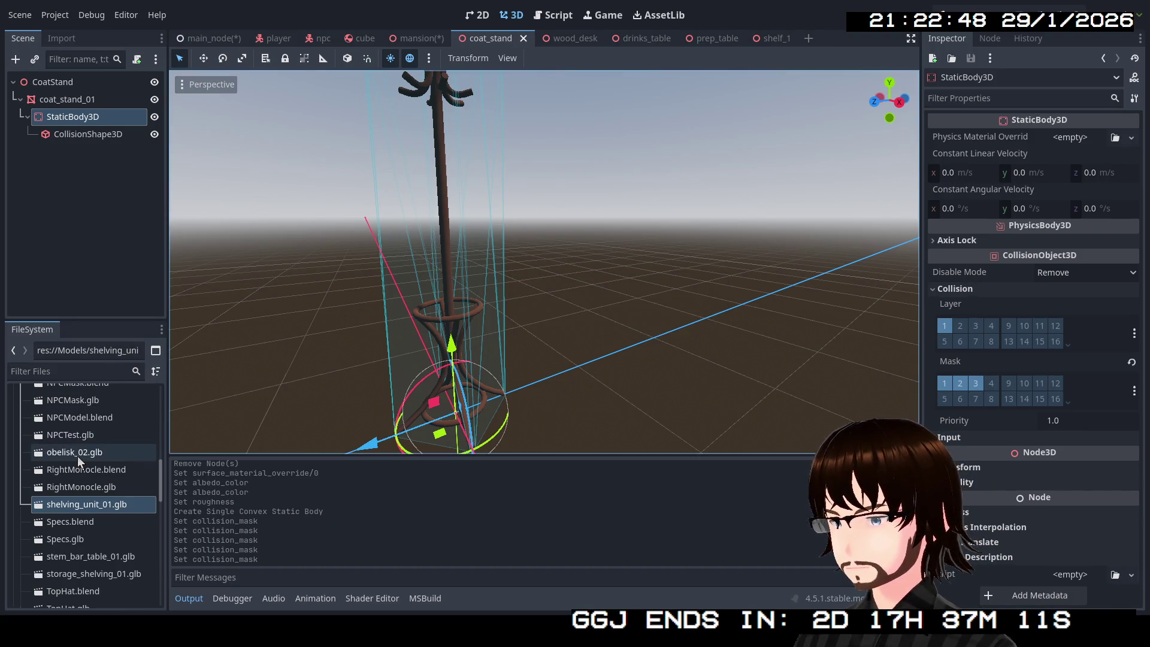
{"action": "scroll", "coordinate": [78, 457], "scroll_direction": "down", "scroll_amount": 4}
Open obelisk.tscn and select its StaticBody3D to check the collision mask.
{"action": "scroll", "coordinate": [77, 457], "scroll_direction": "down", "scroll_amount": 3}
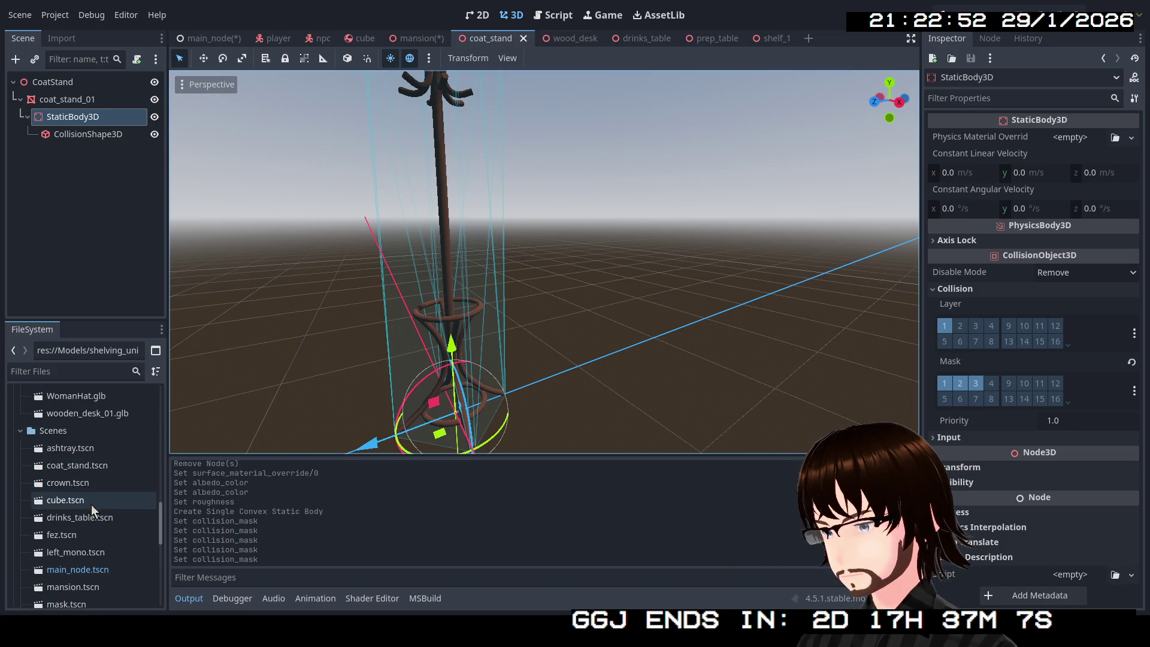
{"action": "scroll", "coordinate": [89, 498], "scroll_direction": "down", "scroll_amount": 1}
{"action": "scroll", "coordinate": [99, 496], "scroll_direction": "down", "scroll_amount": 1}
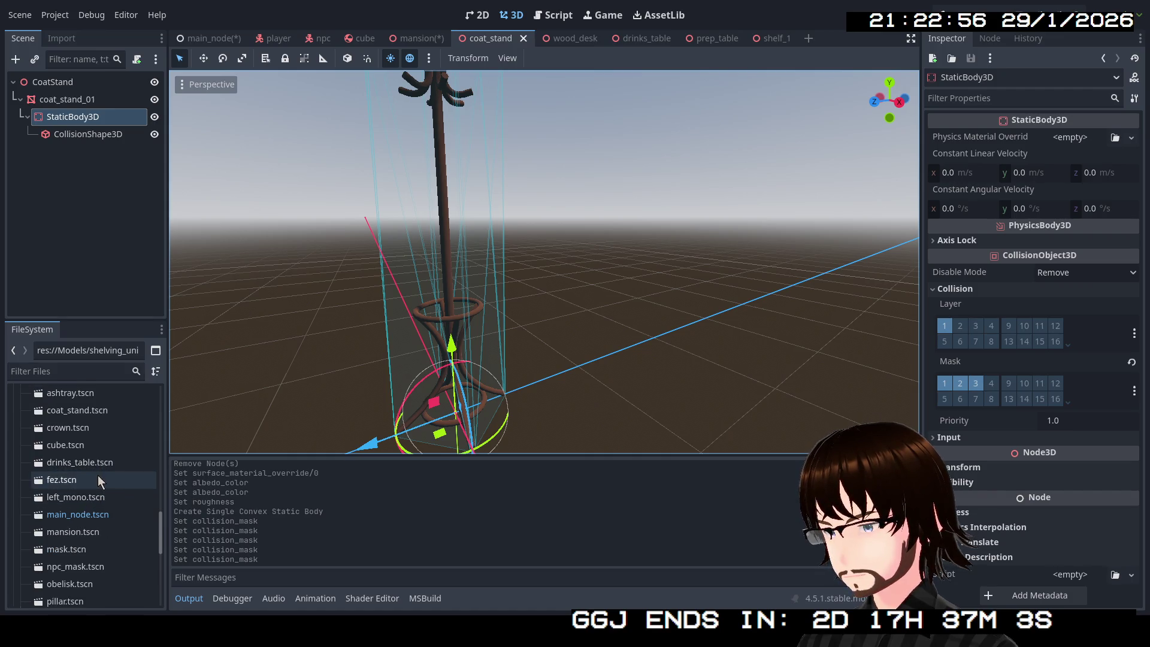
{"action": "scroll", "coordinate": [100, 516], "scroll_direction": "down", "scroll_amount": 3}
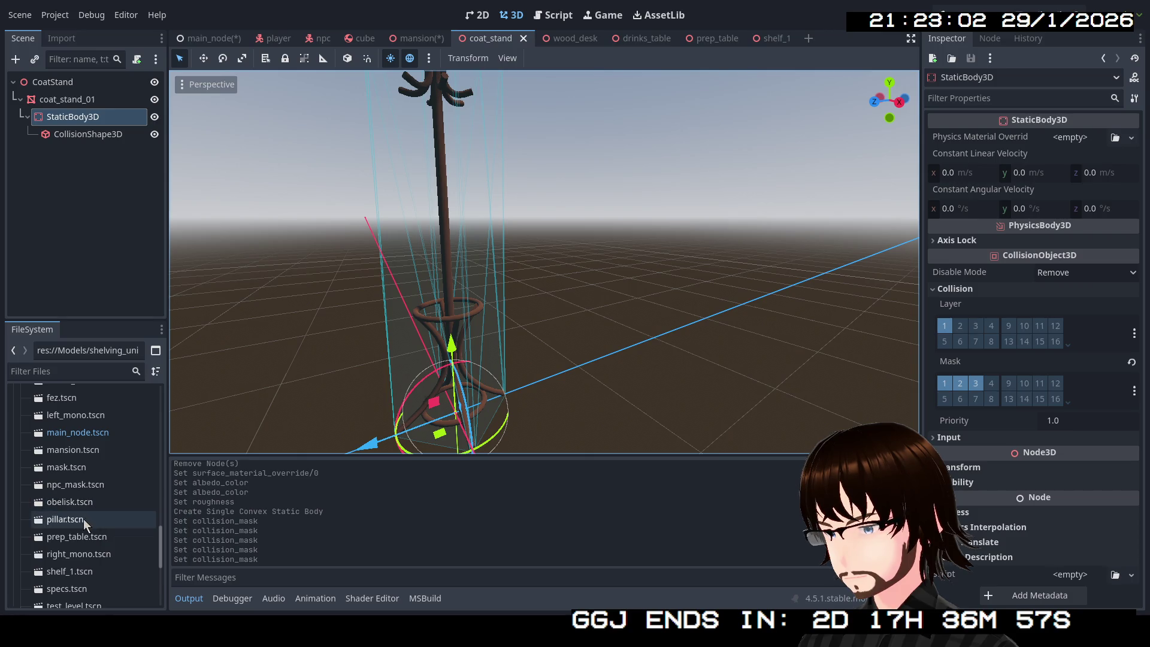
{"action": "double_click", "coordinate": [91, 504]}
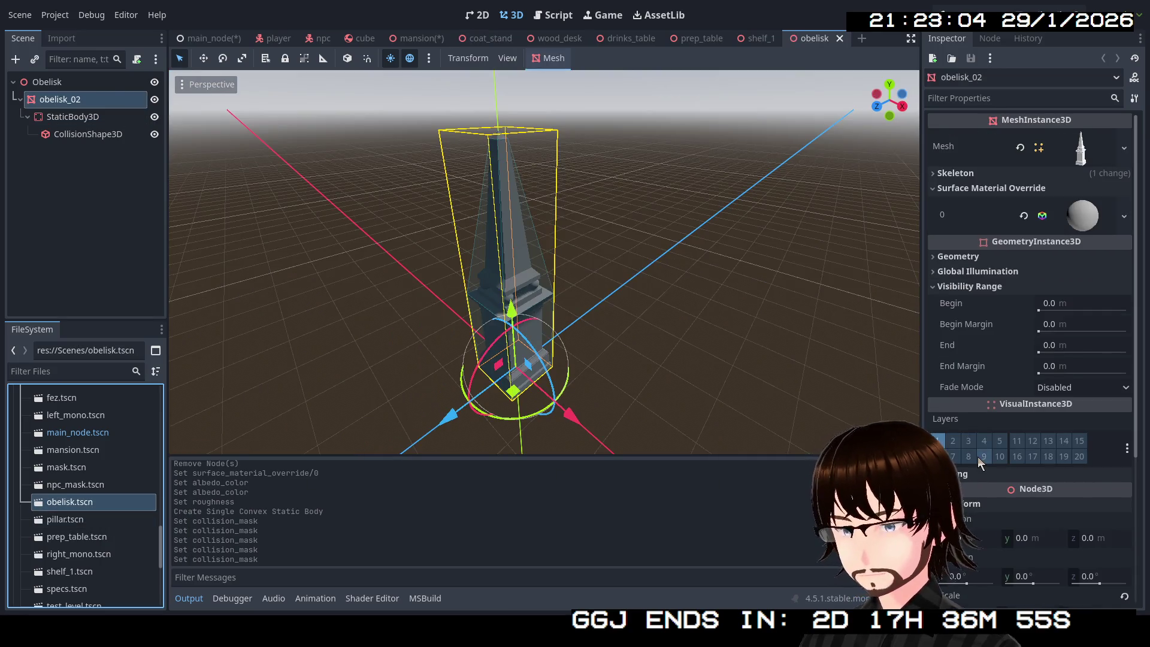
{"action": "left_click", "coordinate": [116, 117]}
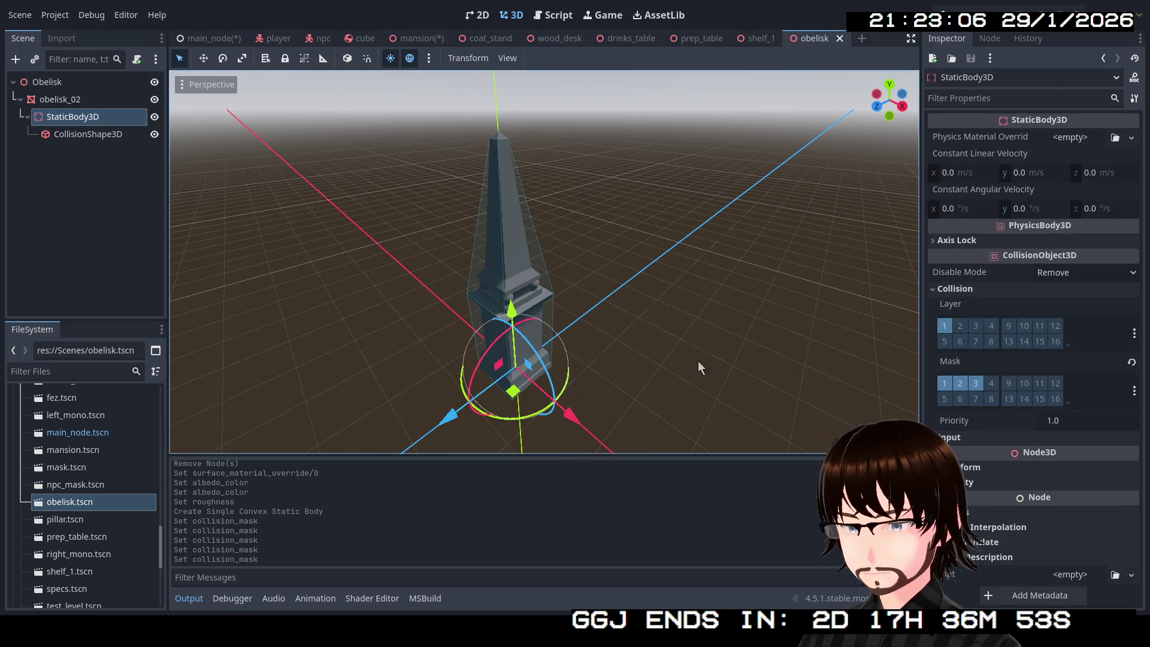
Open pillar.tscn to check its body, then reopen prep_table.tscn.
{"action": "double_click", "coordinate": [90, 523]}
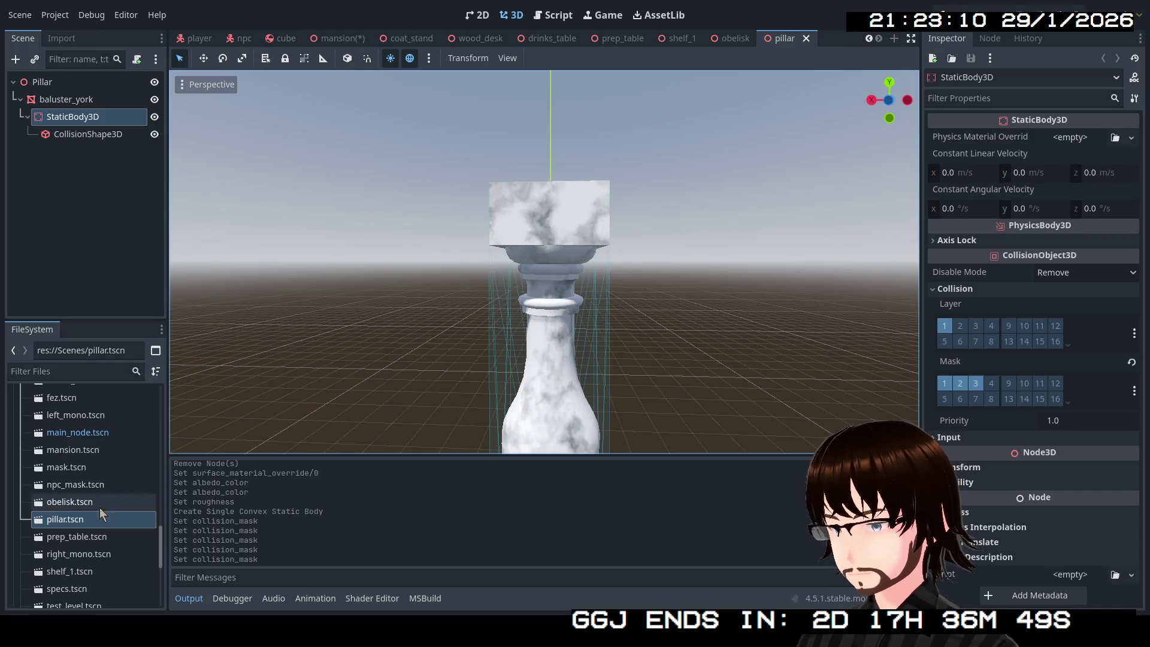
{"action": "double_click", "coordinate": [86, 537]}
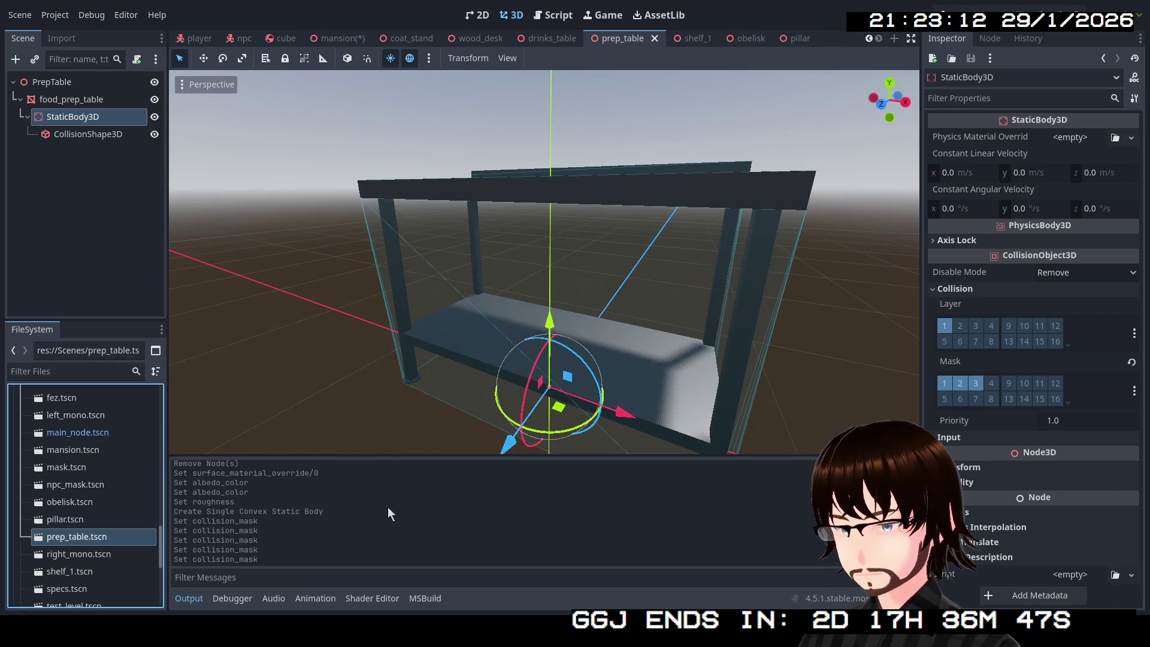
{"action": "scroll", "coordinate": [85, 529], "scroll_direction": "down", "scroll_amount": 3}
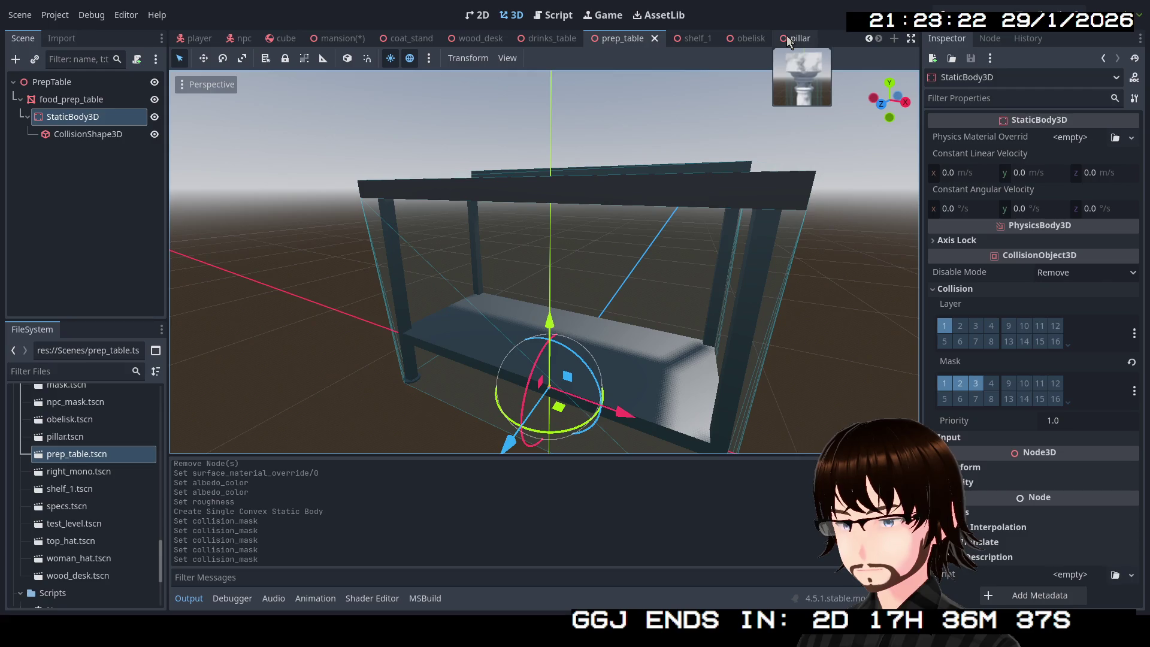
Close the obelisk, pillar, prep_table, drinks_table, wood_desk and coat_stand scene tabs.
{"action": "left_click", "coordinate": [739, 40]}
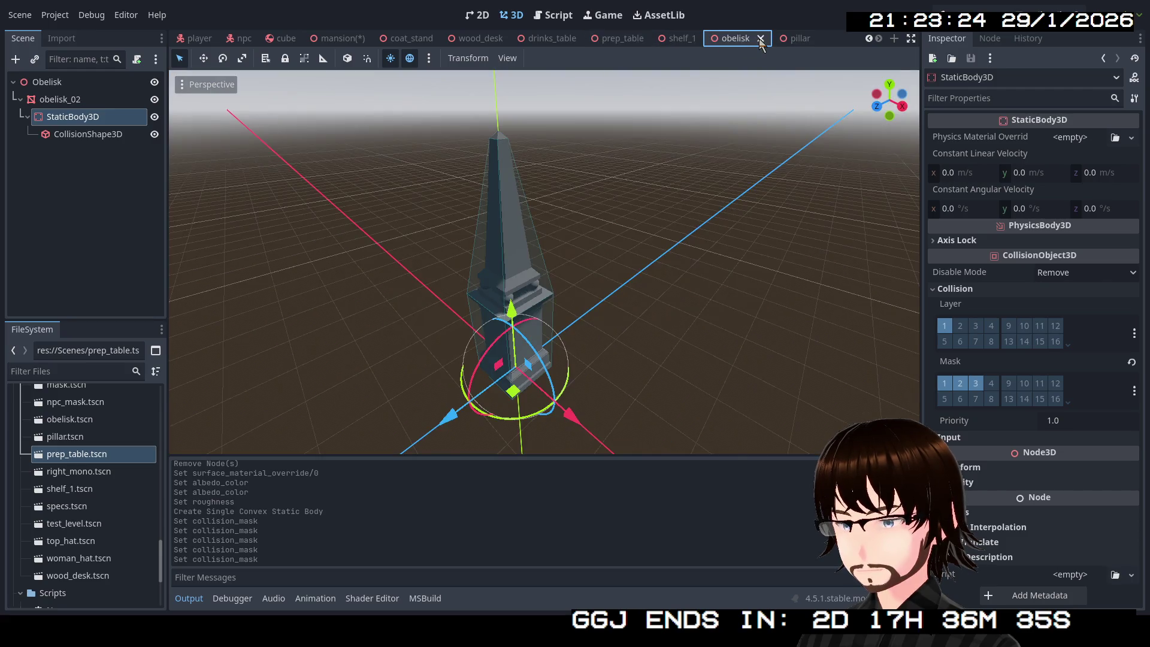
{"action": "left_click", "coordinate": [761, 40]}
{"action": "left_click", "coordinate": [810, 42]}
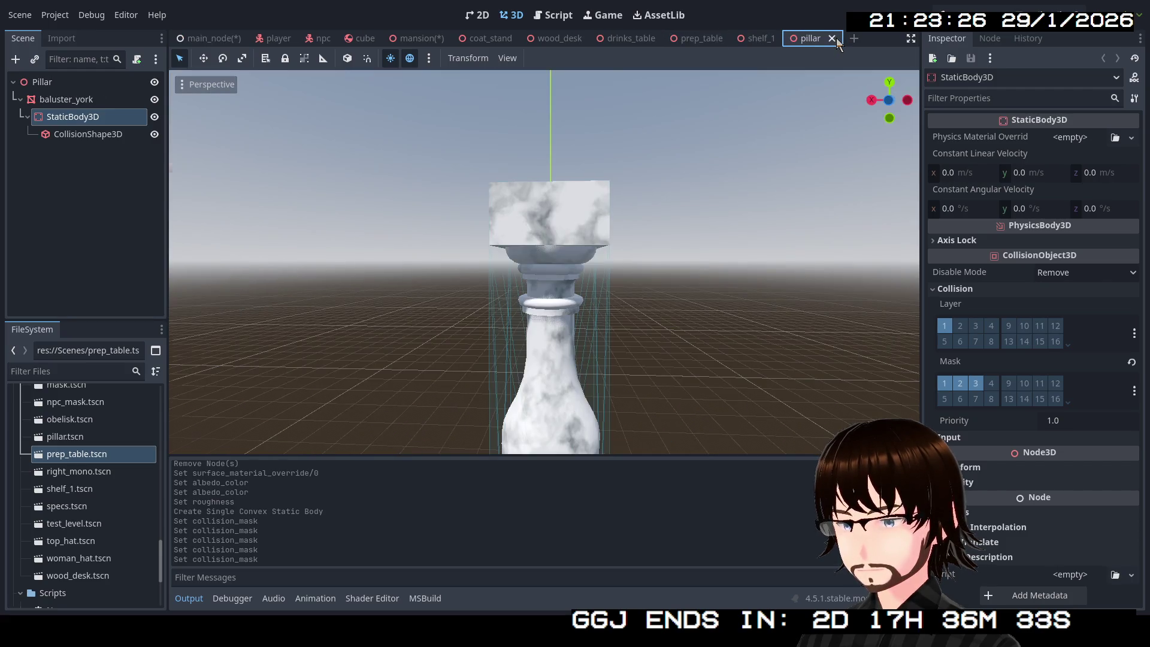
{"action": "left_click", "coordinate": [833, 40]}
{"action": "left_click", "coordinate": [705, 41]}
{"action": "left_click", "coordinate": [732, 40]}
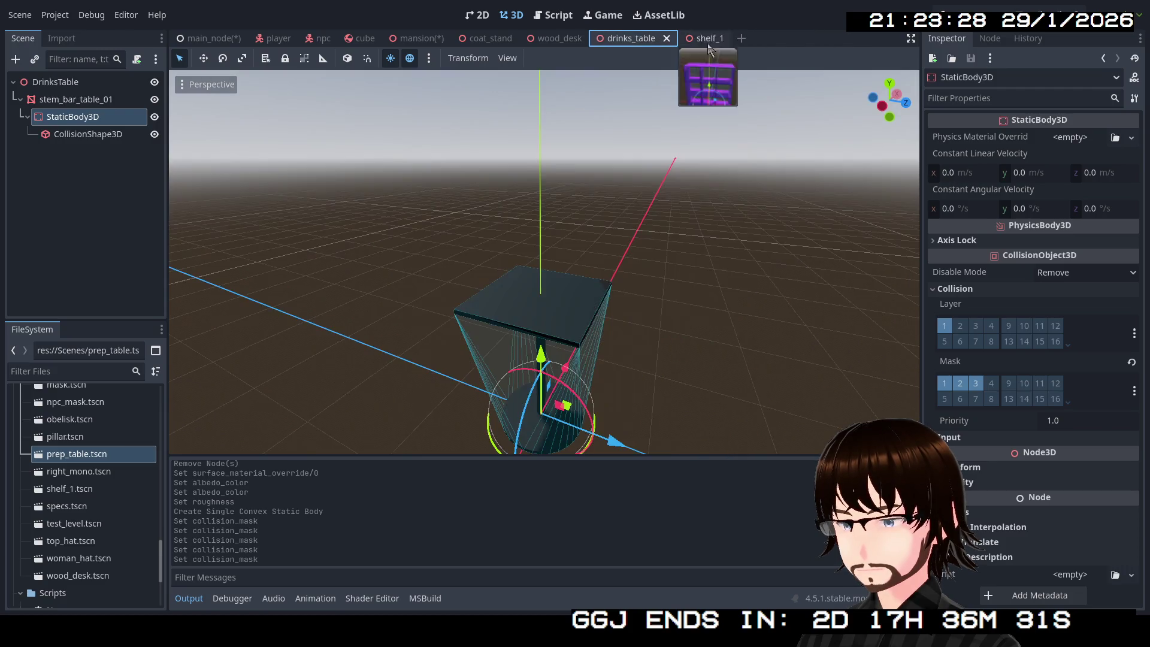
{"action": "left_click", "coordinate": [667, 39]}
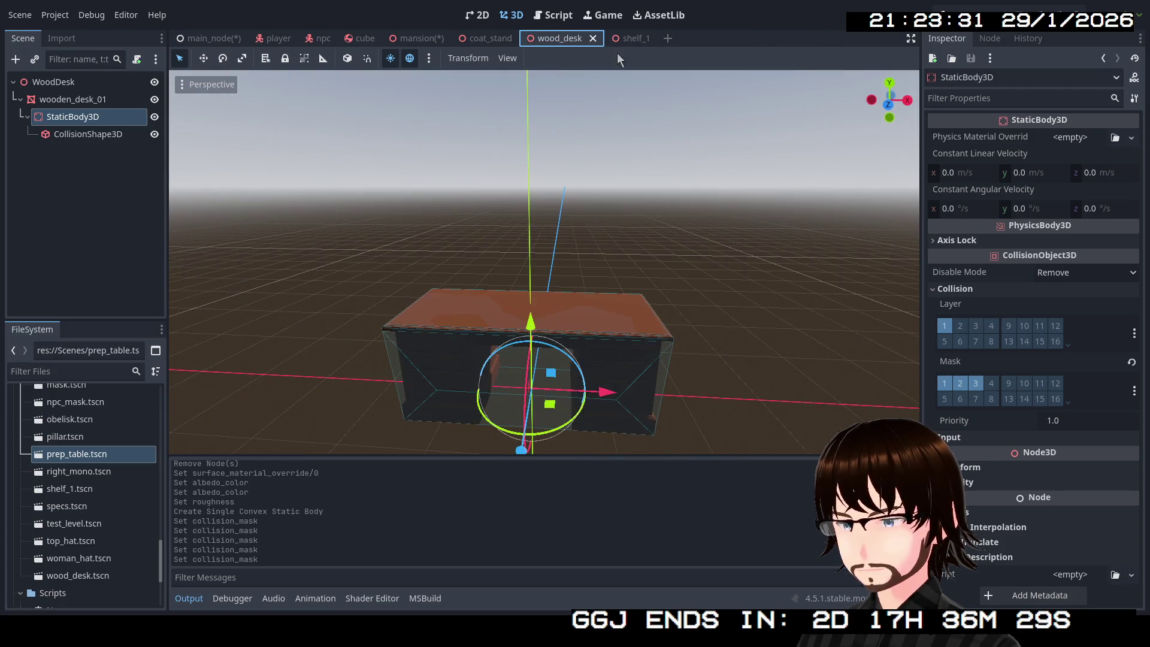
{"action": "left_click", "coordinate": [594, 39]}
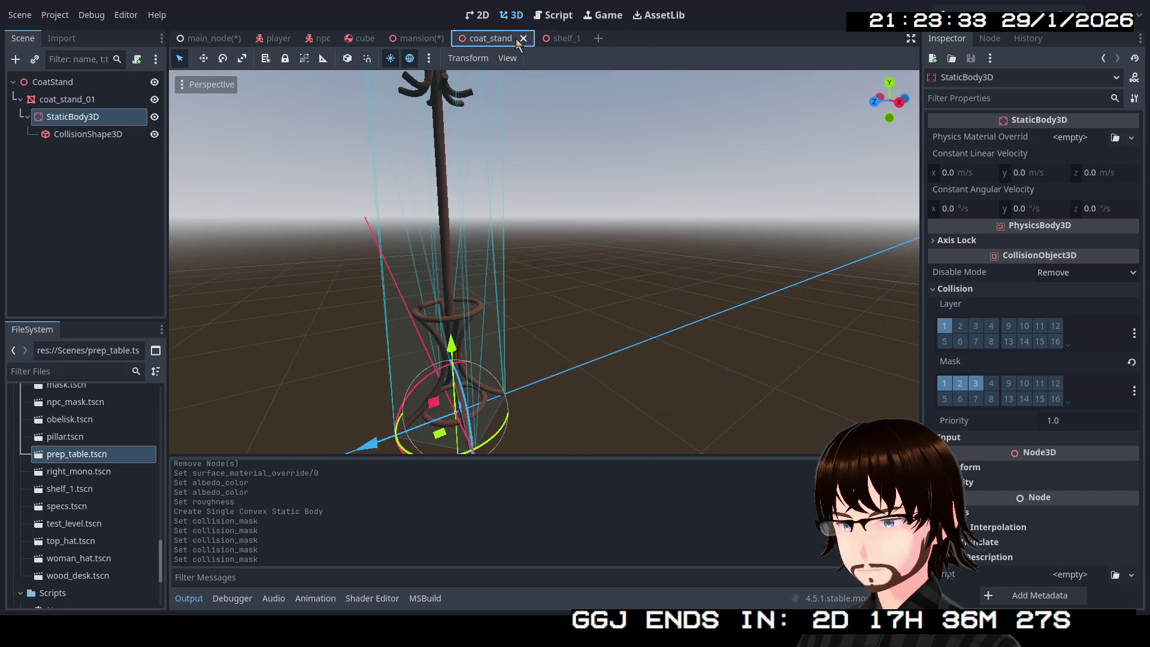
{"action": "left_click", "coordinate": [525, 40]}
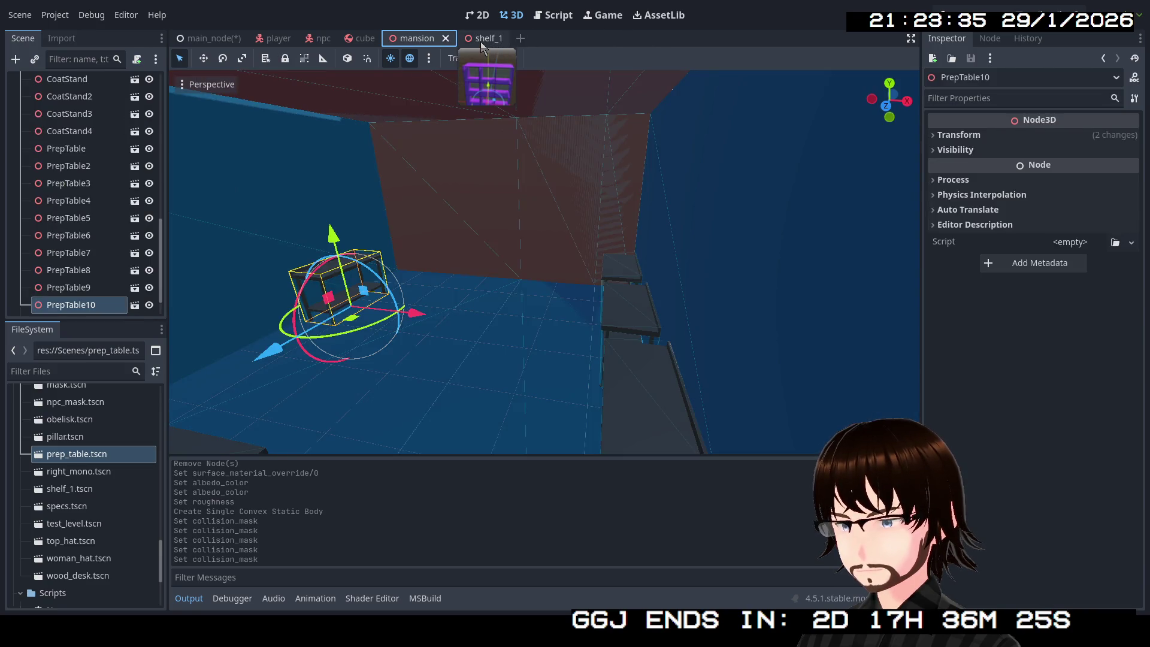
Return to the mansion level, view the prep tables, and drag the purple shelf scene in.
{"action": "left_click", "coordinate": [483, 39]}
{"action": "left_click", "coordinate": [415, 40]}
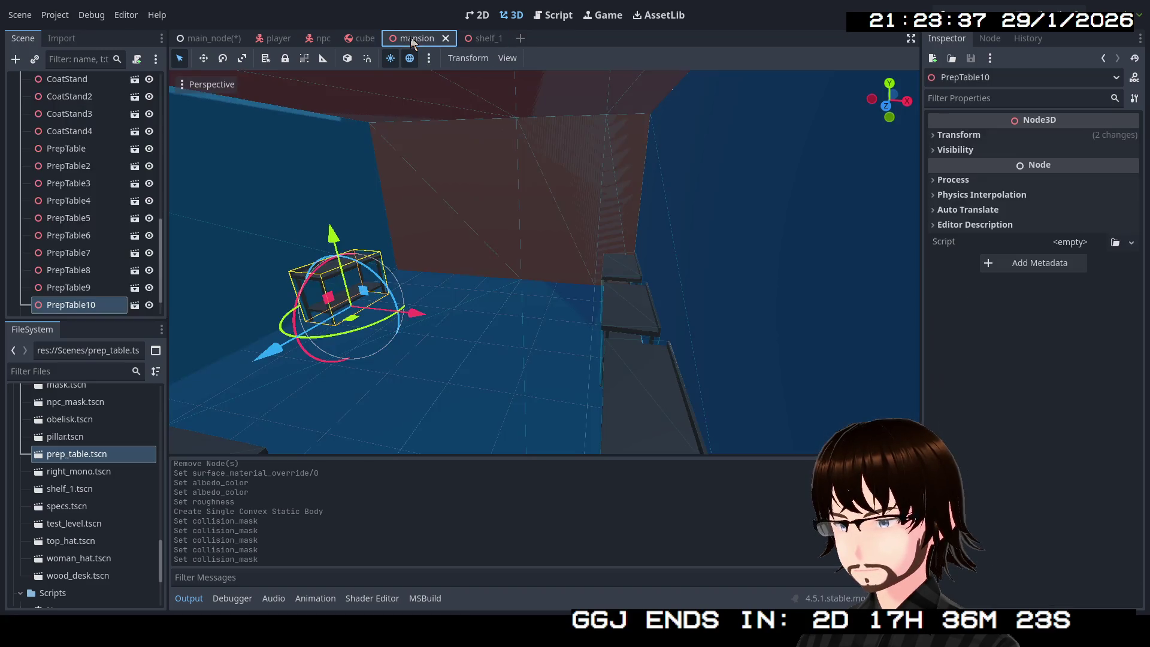
{"action": "mouse_move", "coordinate": [444, 200]}
{"action": "left_mouse_down"}
{"action": "mouse_move", "coordinate": [455, 251]}
{"action": "mouse_move", "coordinate": [428, 239]}
{"action": "left_mouse_up"}
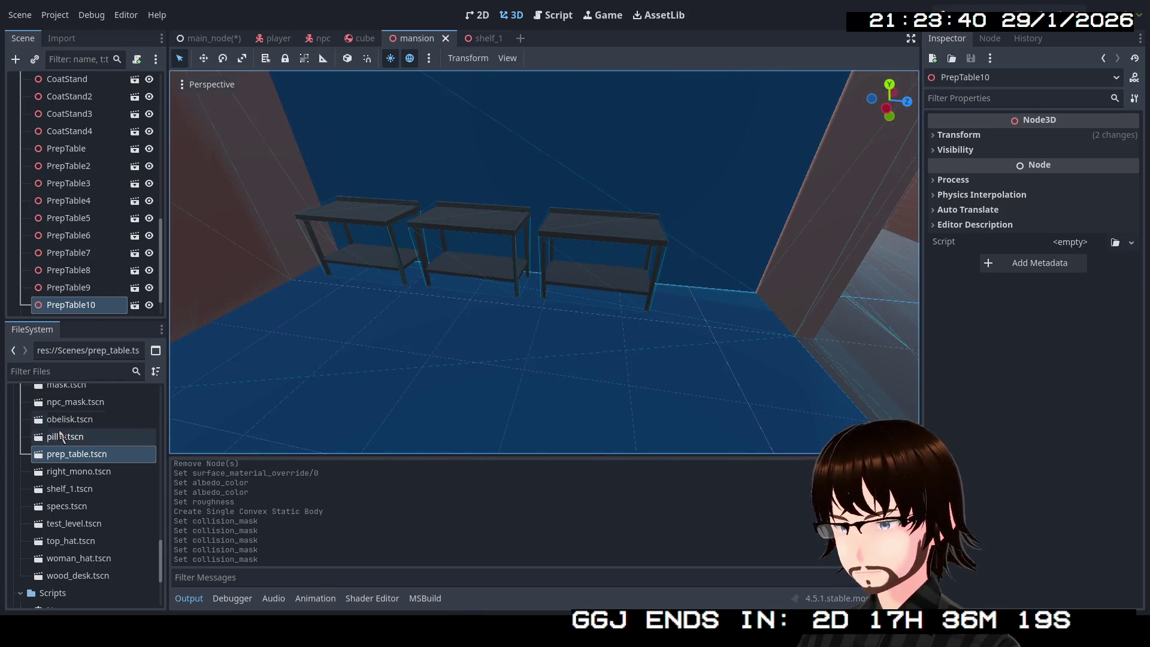
{"action": "scroll", "coordinate": [87, 479], "scroll_direction": "up", "scroll_amount": 3}
{"action": "scroll", "coordinate": [87, 480], "scroll_direction": "up", "scroll_amount": 8}
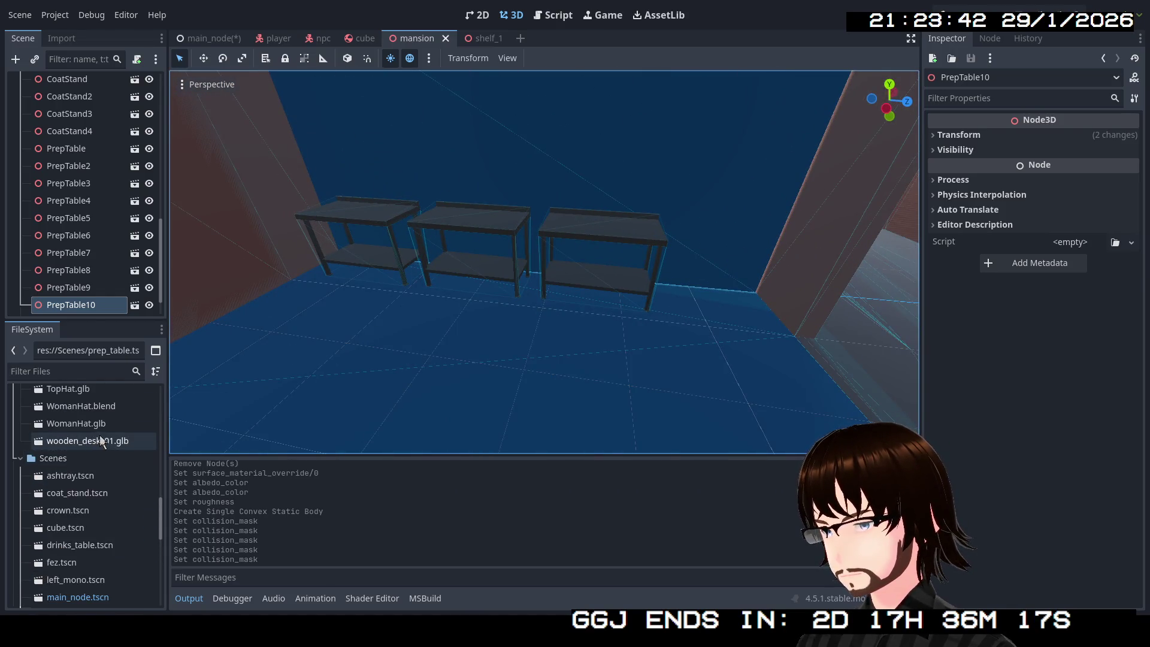
{"action": "scroll", "coordinate": [99, 458], "scroll_direction": "down", "scroll_amount": 3}
{"action": "scroll", "coordinate": [99, 462], "scroll_direction": "down", "scroll_amount": 5}
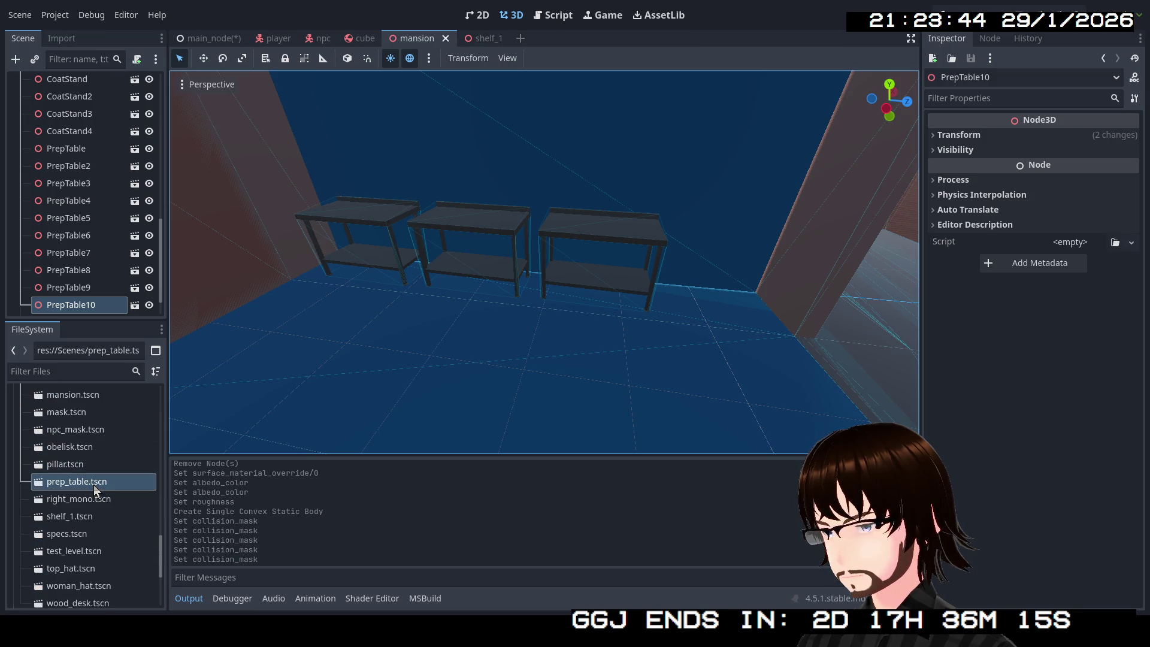
{"action": "left_click_drag", "start_coordinate": [76, 521], "coordinate": [69, 309]}
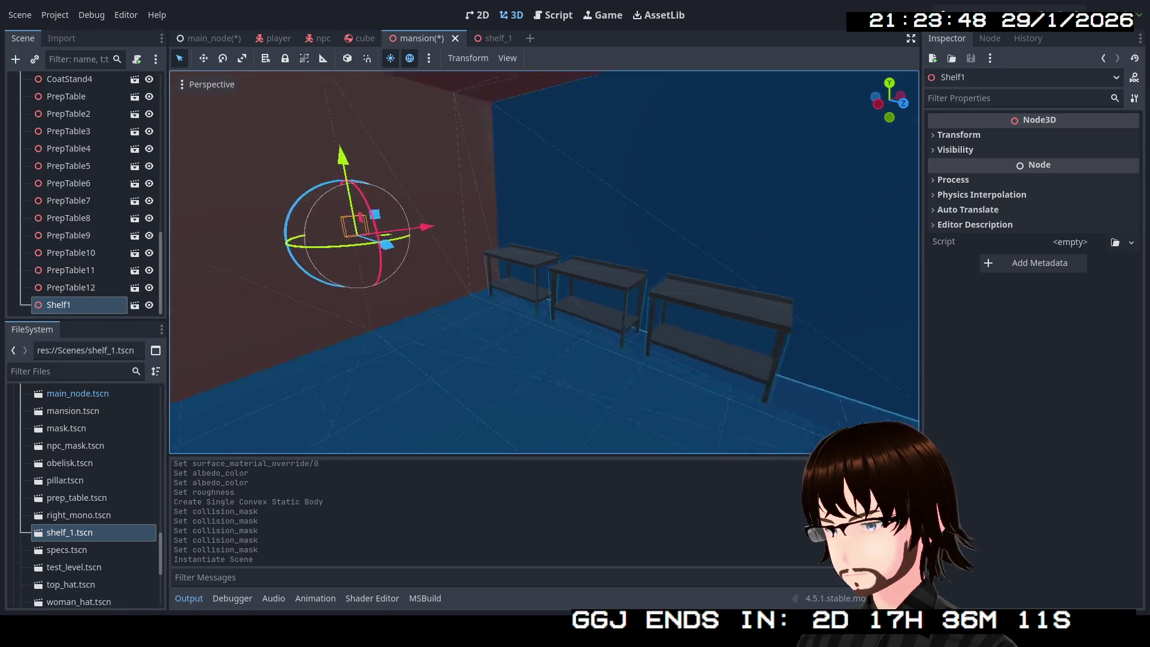
Slide Shelf1 beside the room wall to (-2.234, 0.0, 10.43) and show its Transform values.
{"action": "key", "text": "d"}
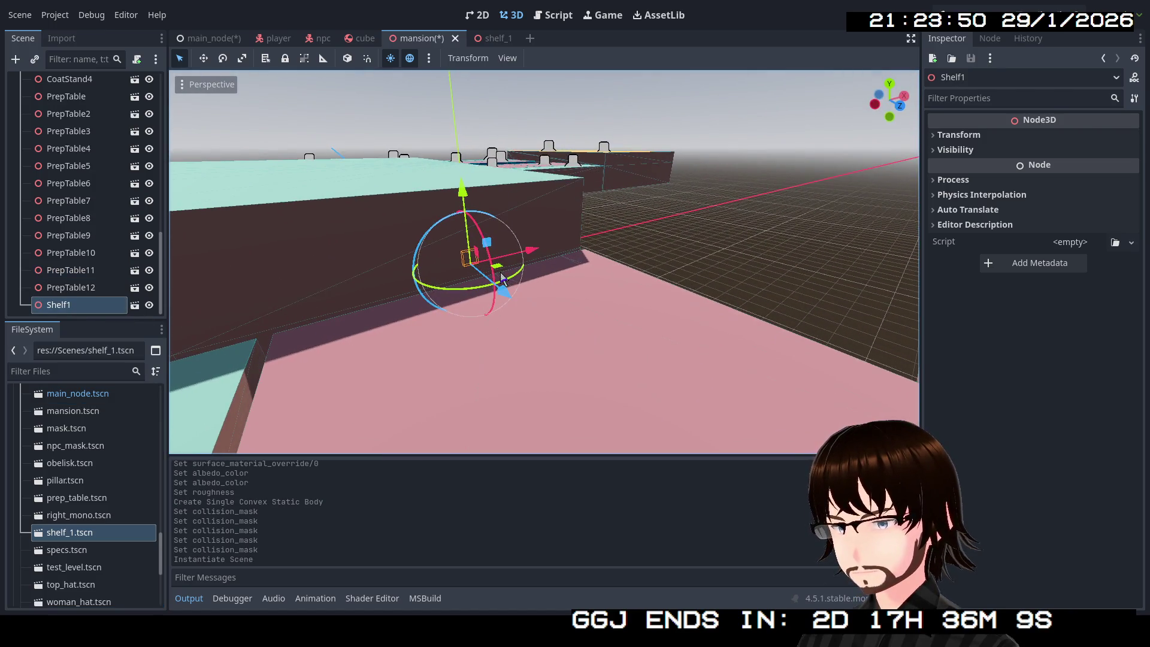
{"action": "left_click_drag", "start_coordinate": [502, 278], "coordinate": [584, 420]}
{"action": "key", "text": "w"}
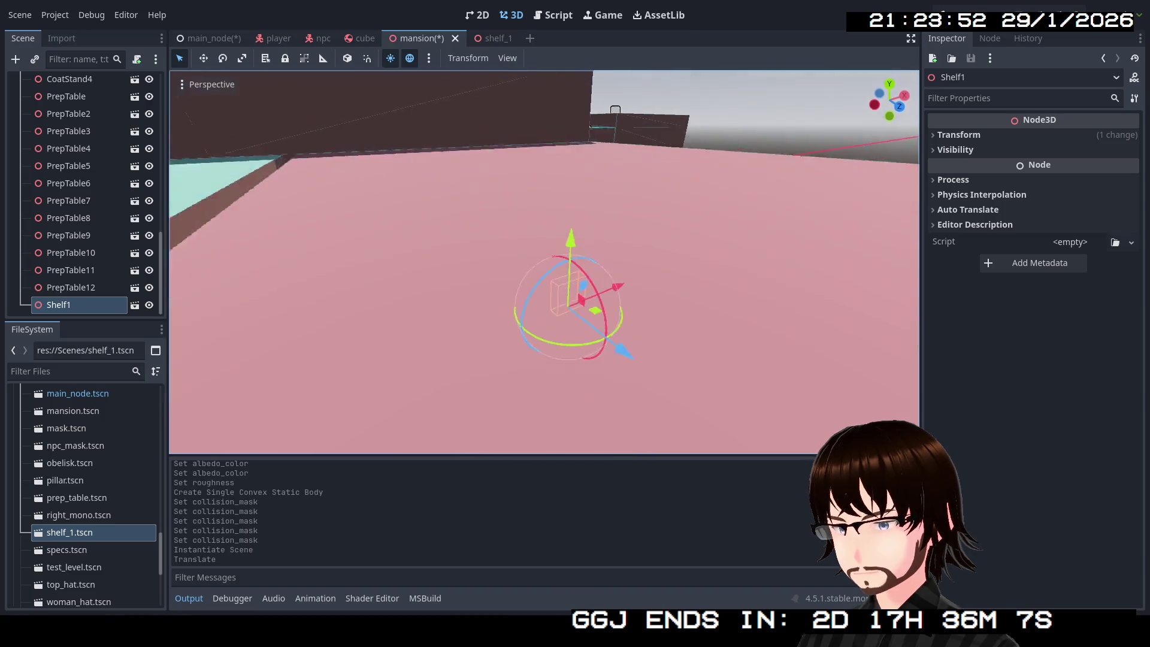
{"action": "key", "text": "s"}
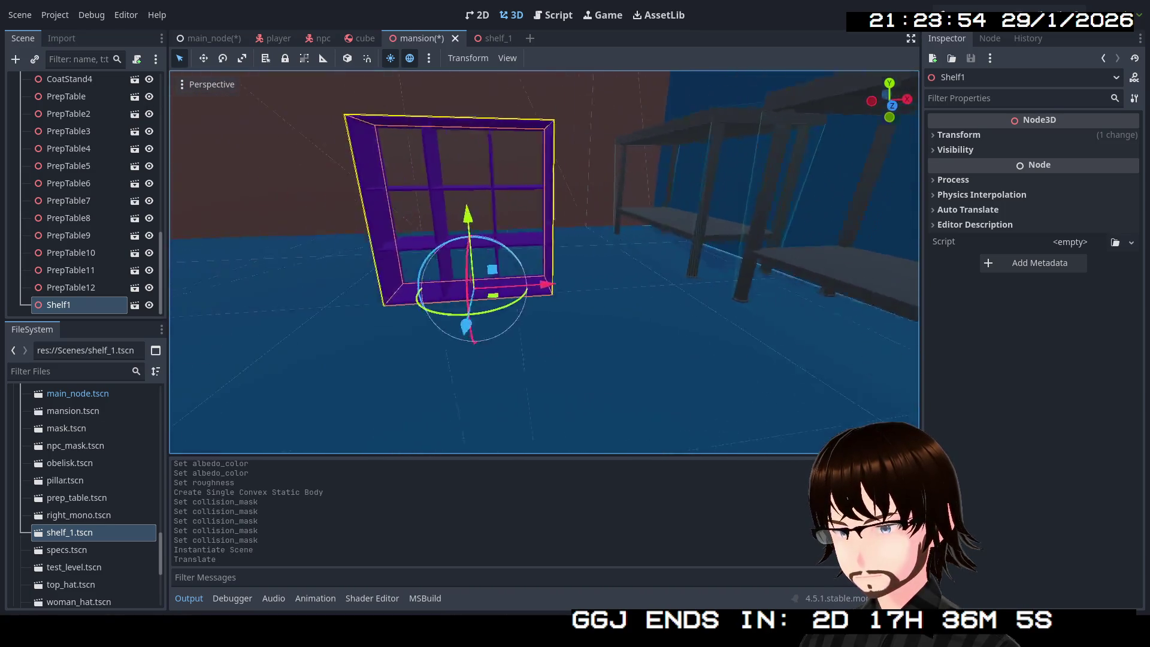
{"action": "key", "text": "s"}
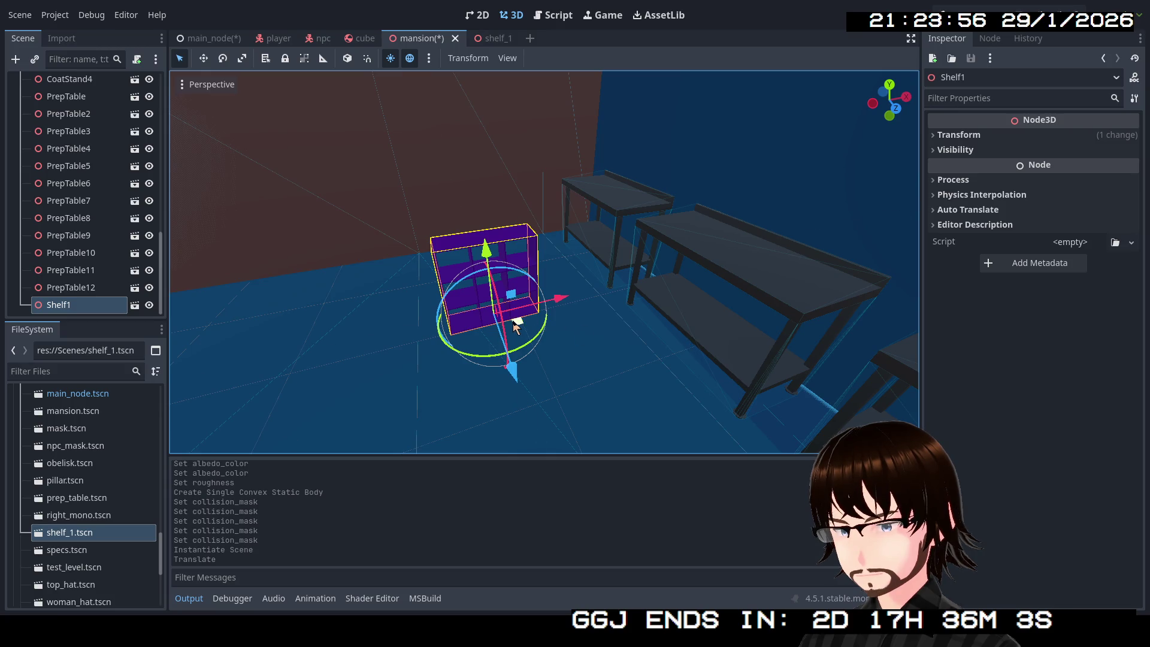
{"action": "left_click_drag", "start_coordinate": [515, 326], "coordinate": [509, 303]}
{"action": "key", "text": "w"}
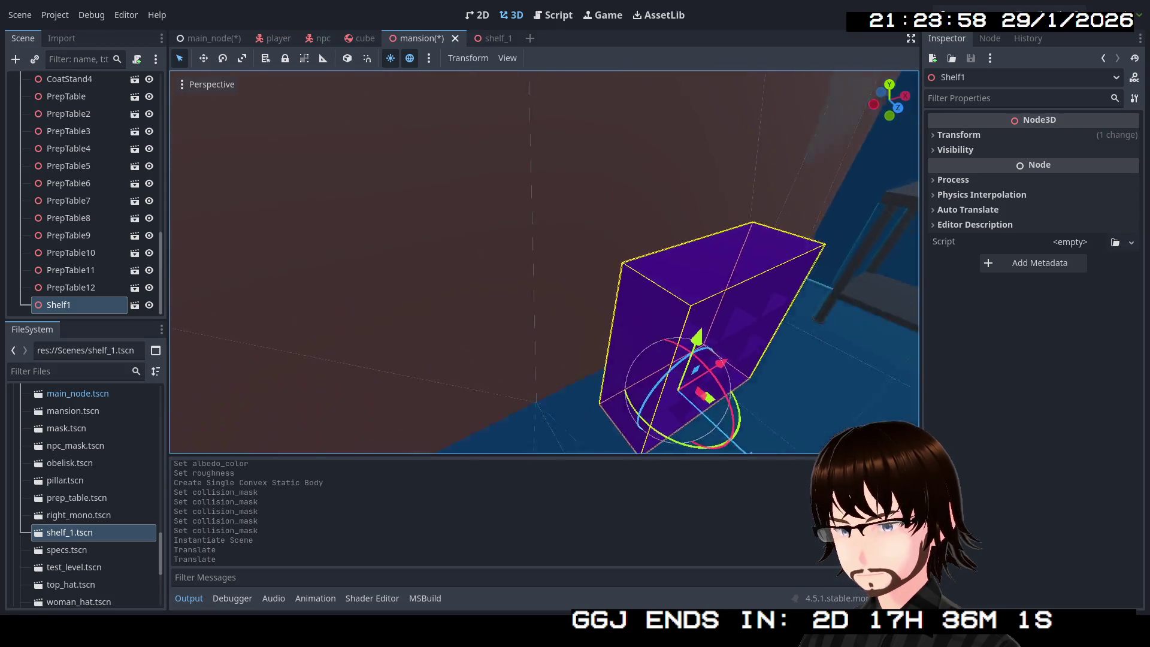
{"action": "key", "text": "s"}
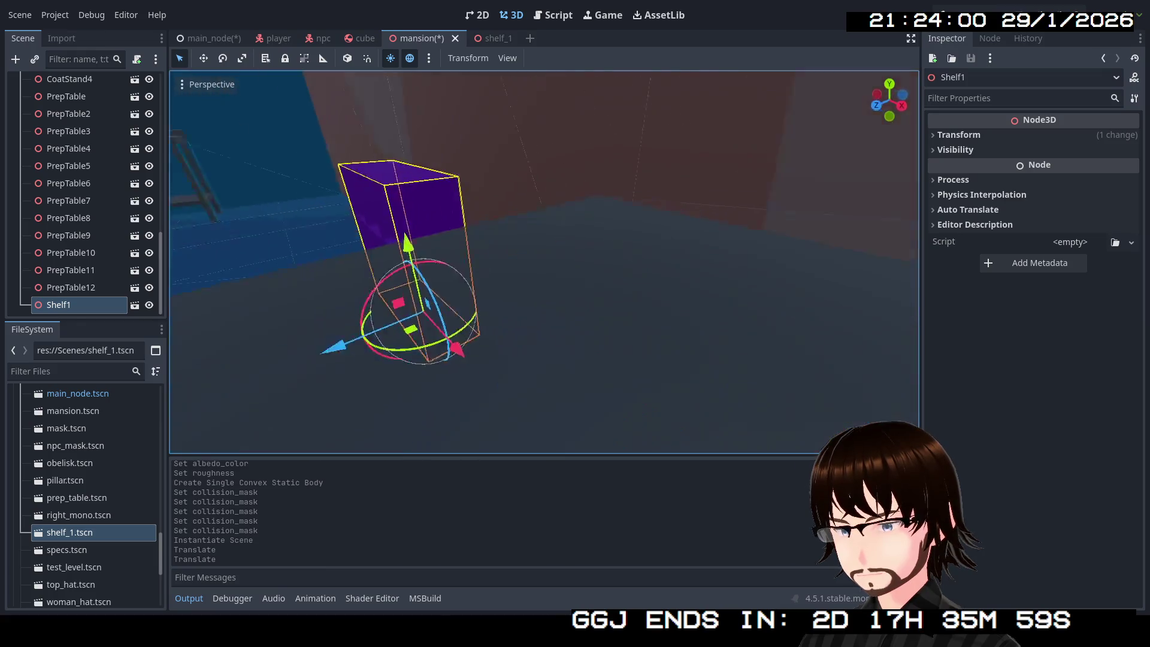
{"action": "key", "text": "w"}
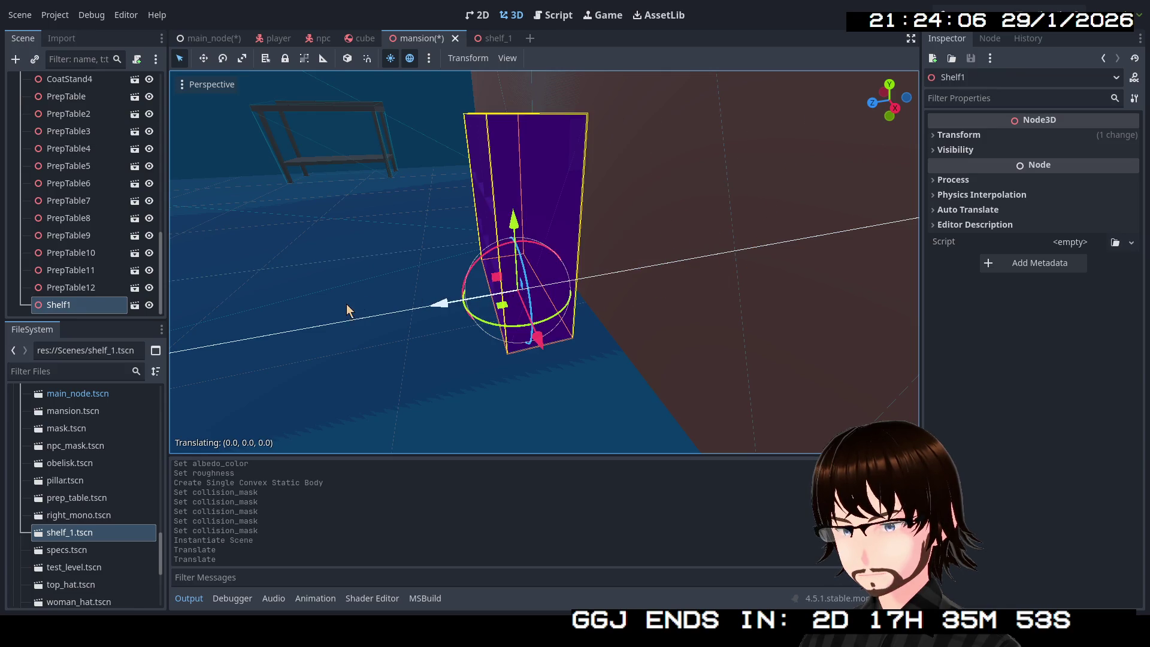
{"action": "left_click", "coordinate": [956, 135]}
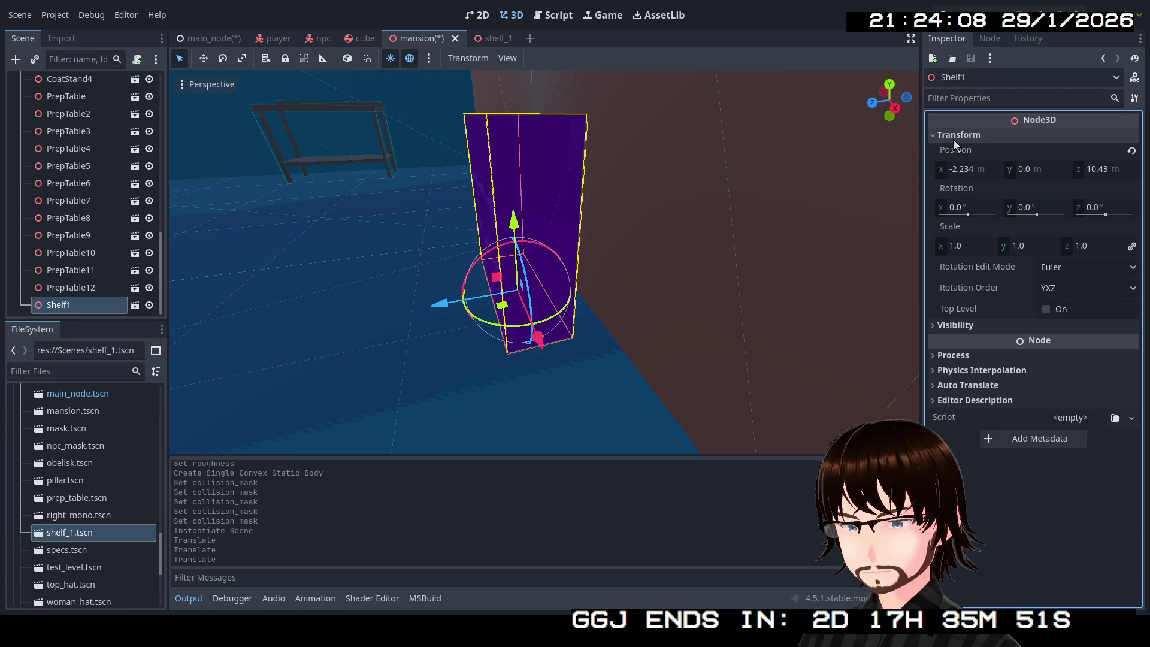
Set Shelf1's Z position to 10, then drag it to Z 10.246 and up to Y 0.945.
{"action": "left_click", "coordinate": [978, 172]}
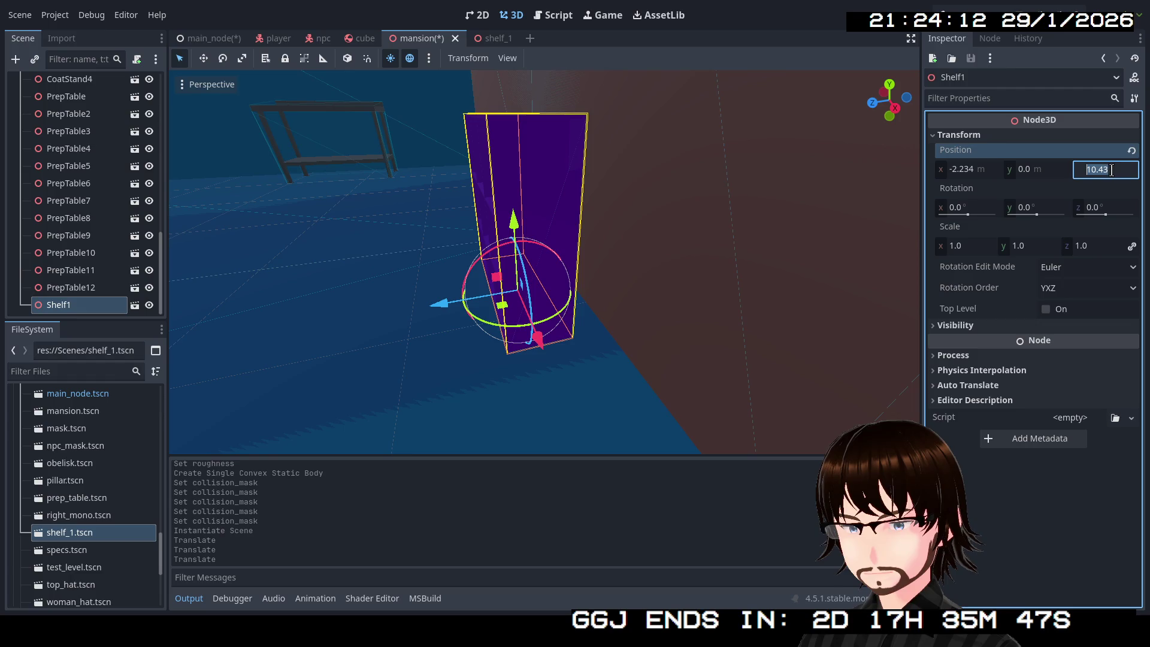
{"action": "type", "text": "10"}
{"action": "key", "text": "Return"}
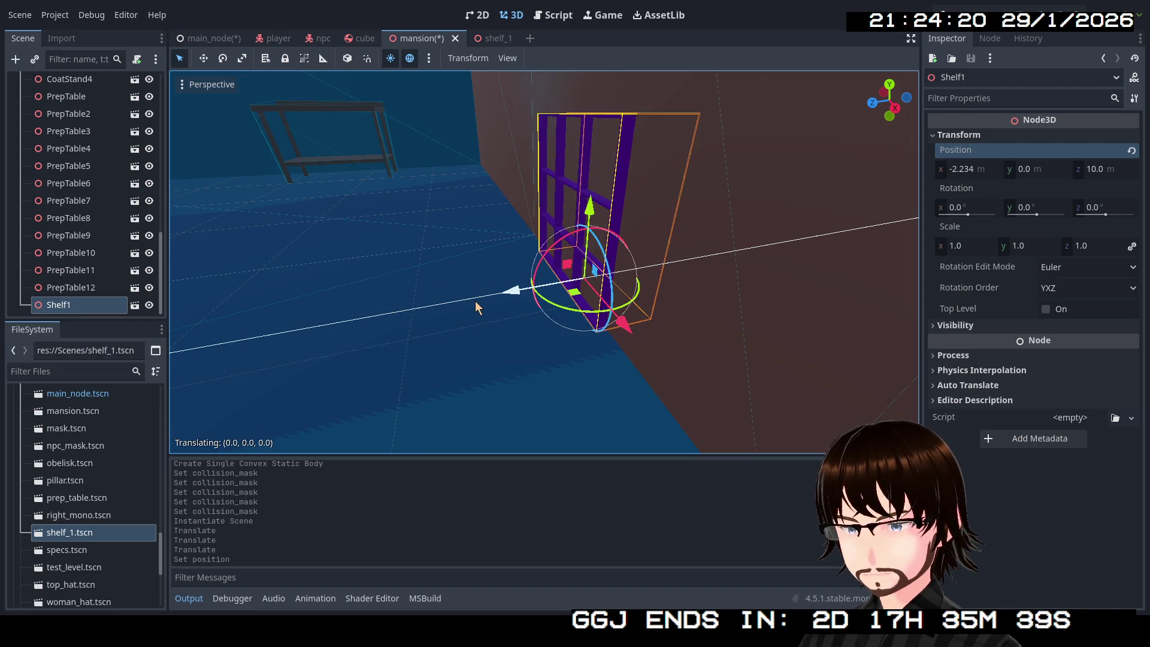
{"action": "left_click", "coordinate": [455, 308]}
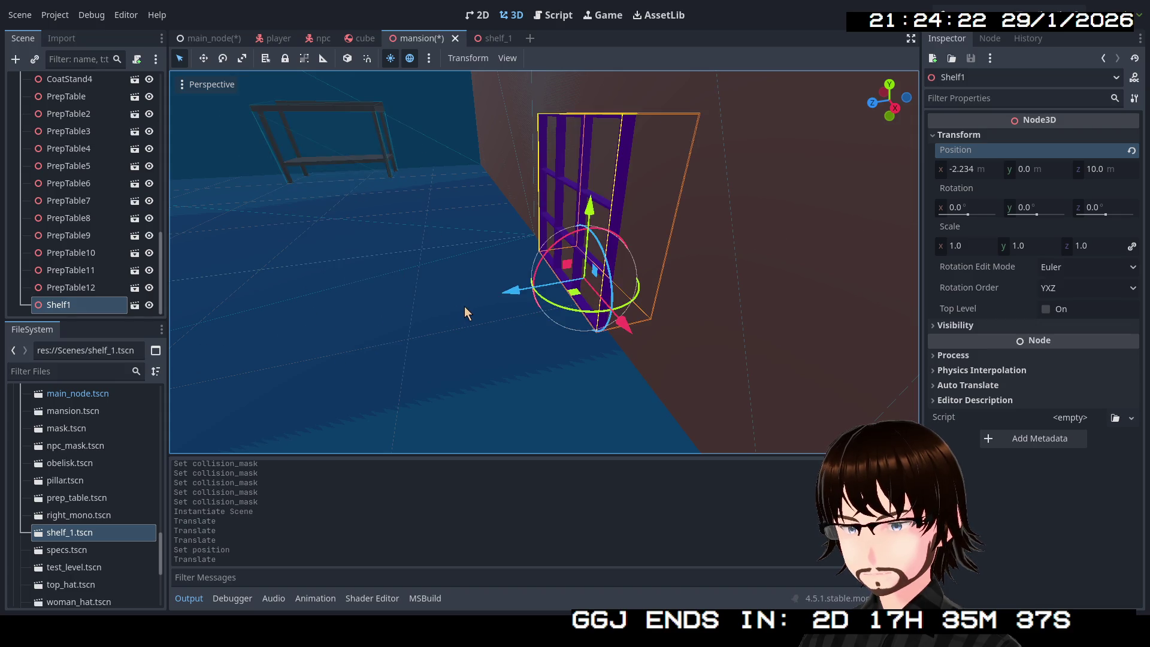
{"action": "left_click_drag", "start_coordinate": [461, 304], "coordinate": [472, 311]}
{"action": "mouse_move", "coordinate": [553, 250]}
{"action": "left_mouse_down"}
{"action": "mouse_move", "coordinate": [564, 57]}
{"action": "mouse_move", "coordinate": [566, 84]}
{"action": "left_mouse_up"}
{"action": "mouse_move", "coordinate": [664, 154]}
{"action": "left_mouse_down"}
{"action": "mouse_move", "coordinate": [653, 179]}
{"action": "mouse_move", "coordinate": [659, 158]}
{"action": "mouse_move", "coordinate": [719, 183]}
{"action": "left_mouse_up"}
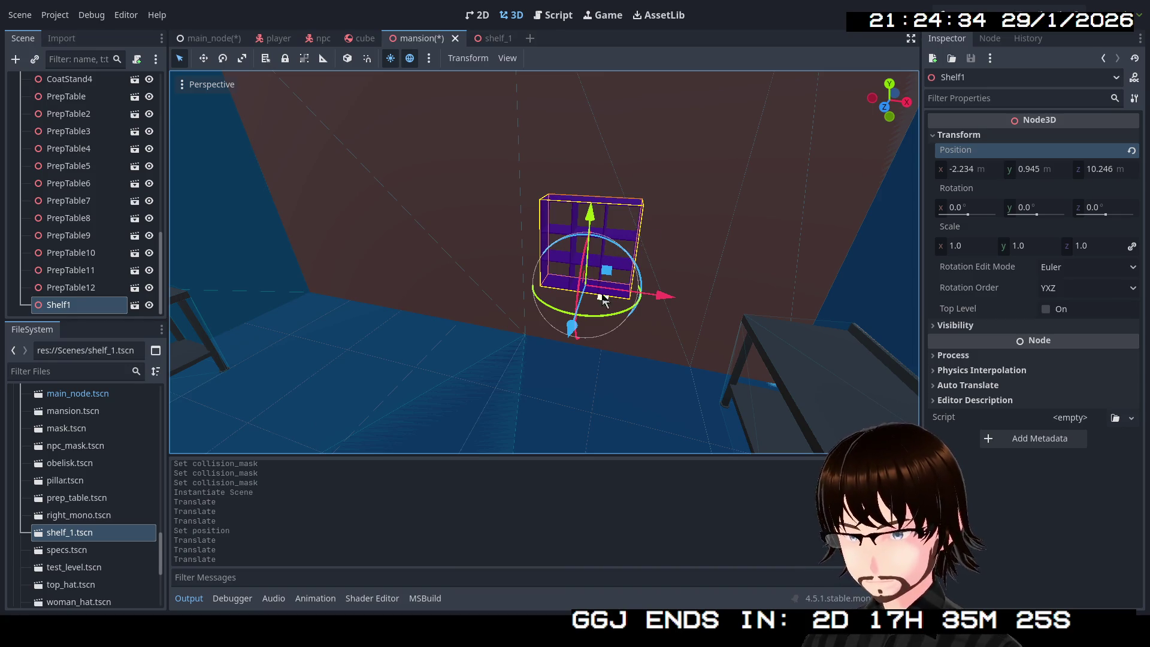
Duplicate Shelf1 twice, placing the copies Shelf2 and Shelf3 beside it along the wall.
{"action": "key", "text": "ctrl+d"}
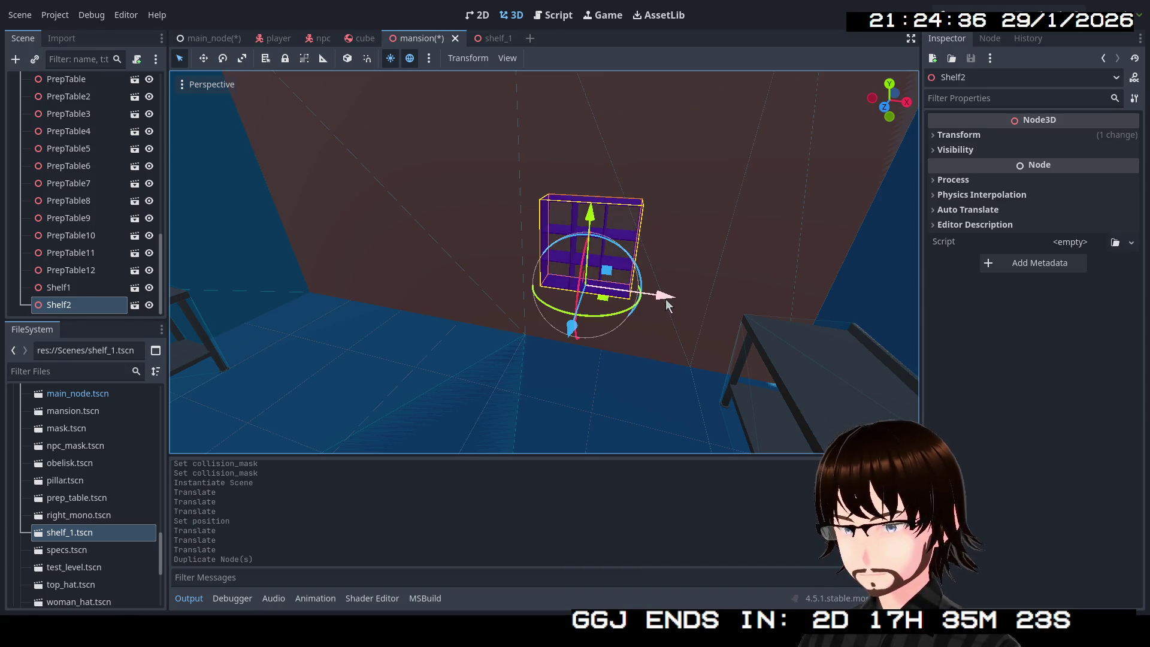
{"action": "left_click_drag", "start_coordinate": [667, 306], "coordinate": [456, 277]}
{"action": "key", "text": "ctrl+d"}
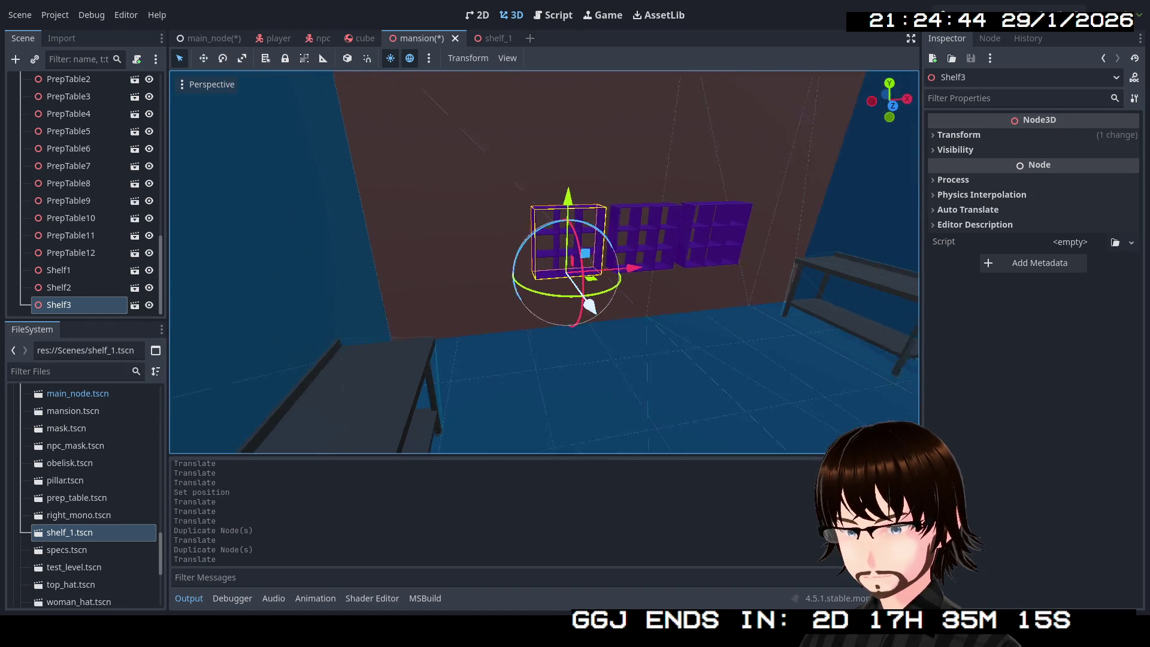
{"action": "left_click", "coordinate": [668, 349]}
Select Shelf1, Shelf2 and Shelf3 together in the Scene tree.
{"action": "key", "text": "w"}
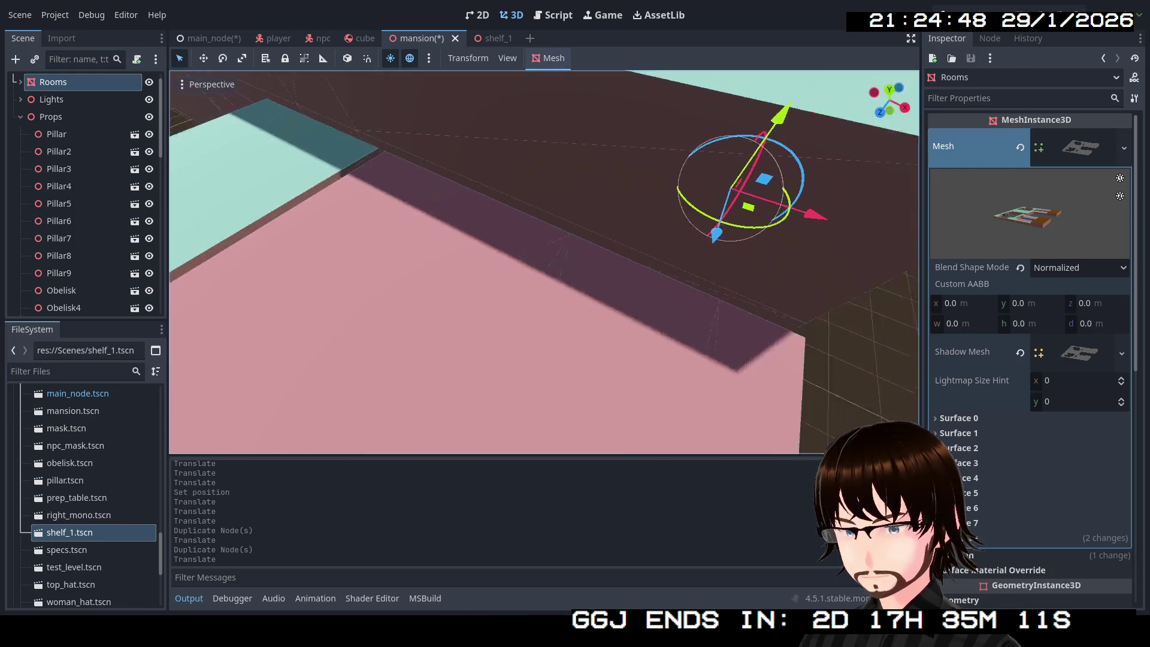
{"action": "scroll", "coordinate": [117, 280], "scroll_direction": "down", "scroll_amount": 5}
{"action": "scroll", "coordinate": [117, 279], "scroll_direction": "down", "scroll_amount": 4}
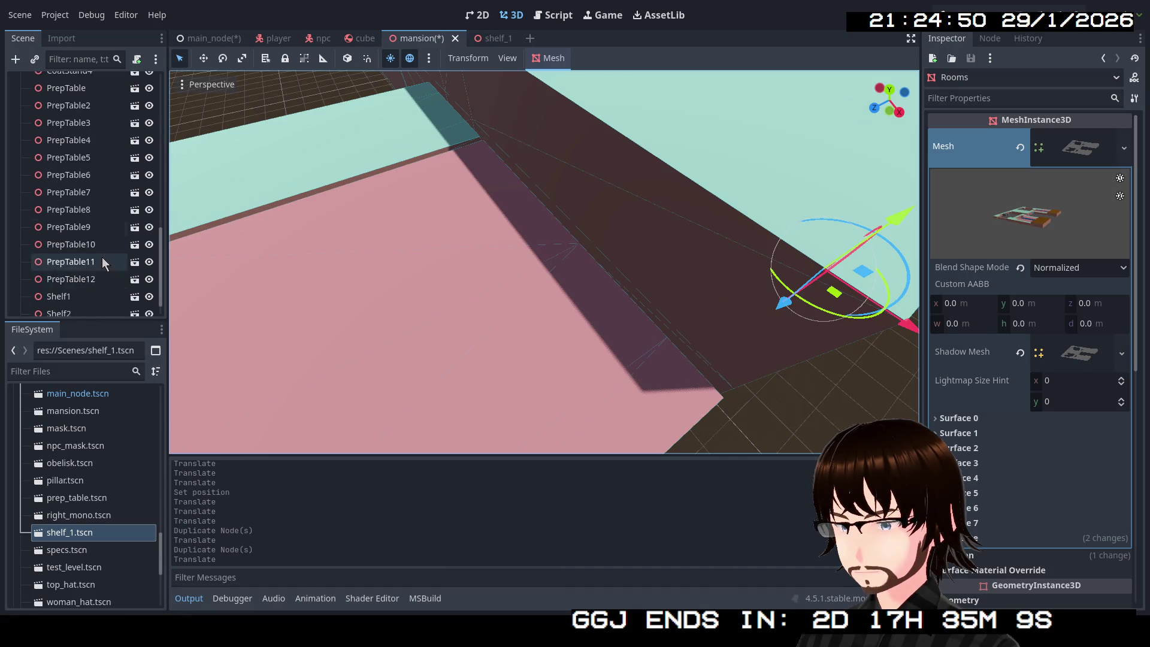
{"action": "left_click", "coordinate": [91, 270]}
{"action": "left_click", "coordinate": [84, 289], "text": "shift"}
{"action": "left_click", "coordinate": [85, 305], "text": "shift"}
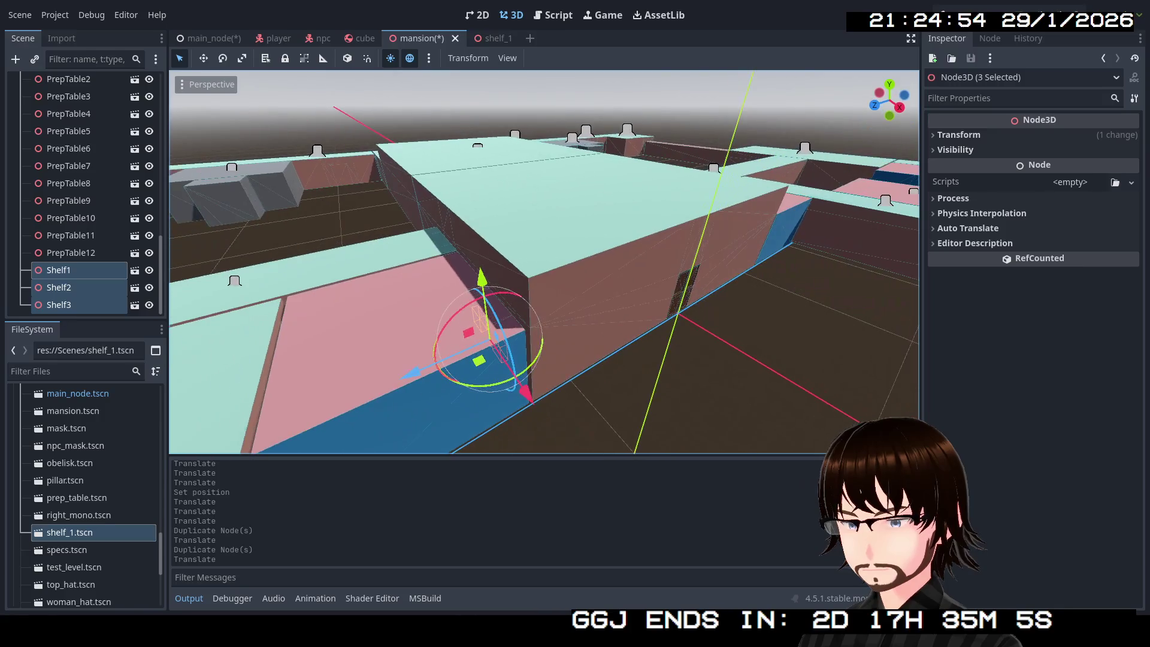
Duplicate the three shelves, move the copies toward another wall and rotate them 90 degrees.
{"action": "key", "text": "ctrl+d"}
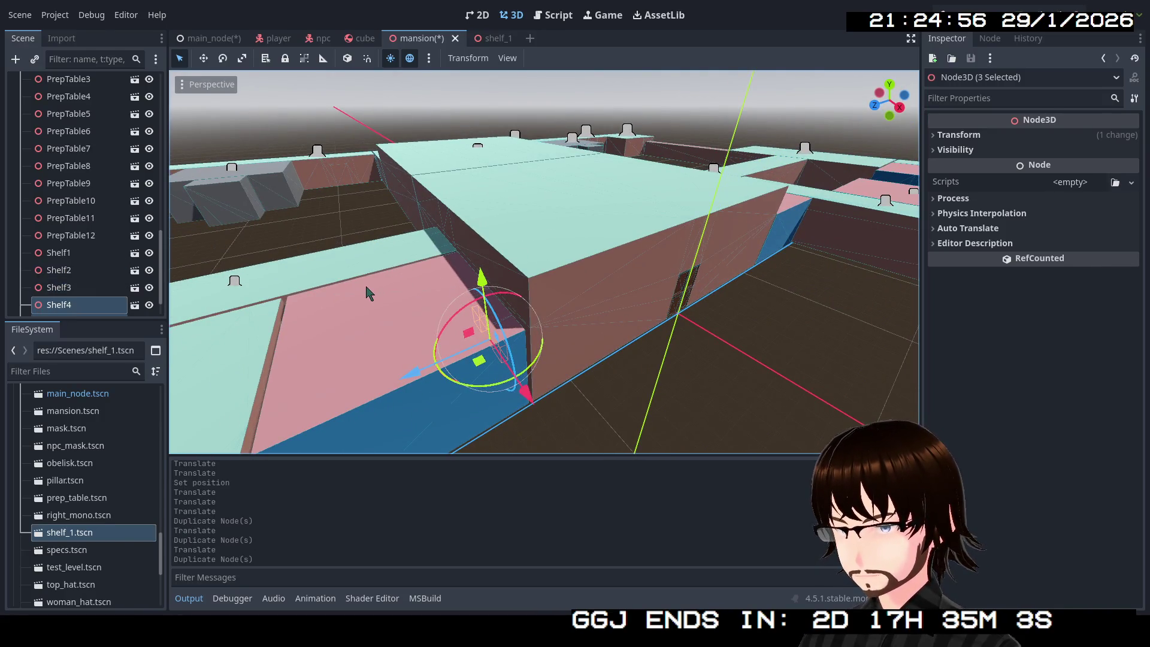
{"action": "mouse_move", "coordinate": [430, 376]}
{"action": "left_mouse_down"}
{"action": "mouse_move", "coordinate": [635, 359]}
{"action": "mouse_move", "coordinate": [672, 333]}
{"action": "left_mouse_up"}
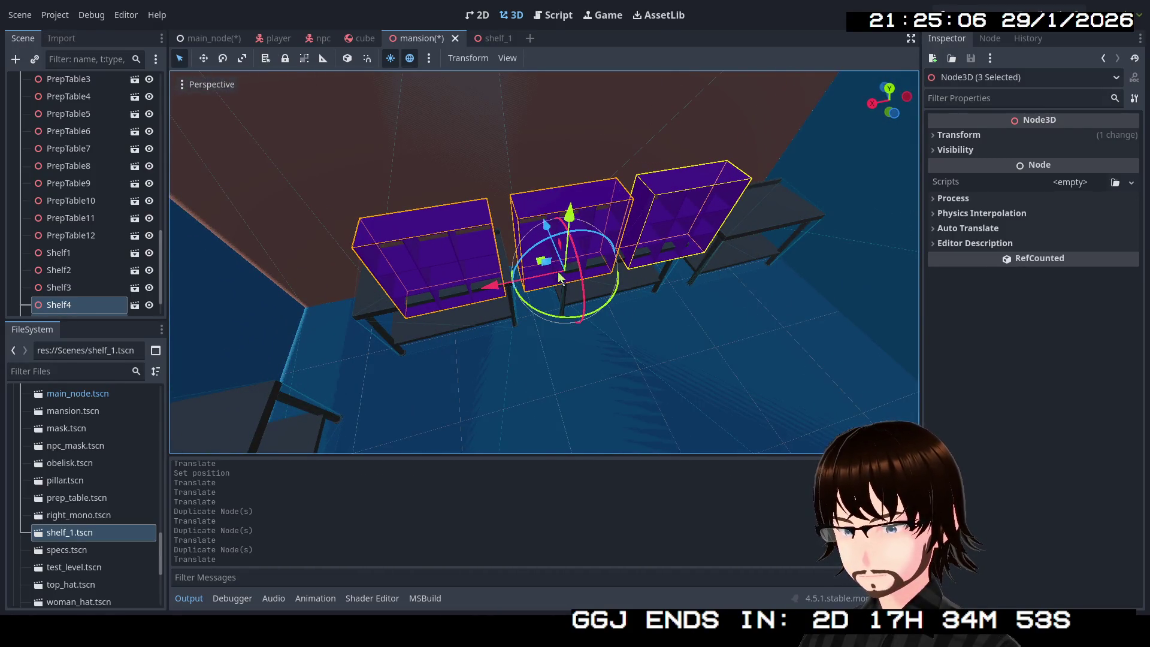
{"action": "mouse_move", "coordinate": [548, 317]}
{"action": "left_mouse_down"}
{"action": "mouse_move", "coordinate": [599, 324]}
{"action": "mouse_move", "coordinate": [651, 307]}
{"action": "left_mouse_up"}
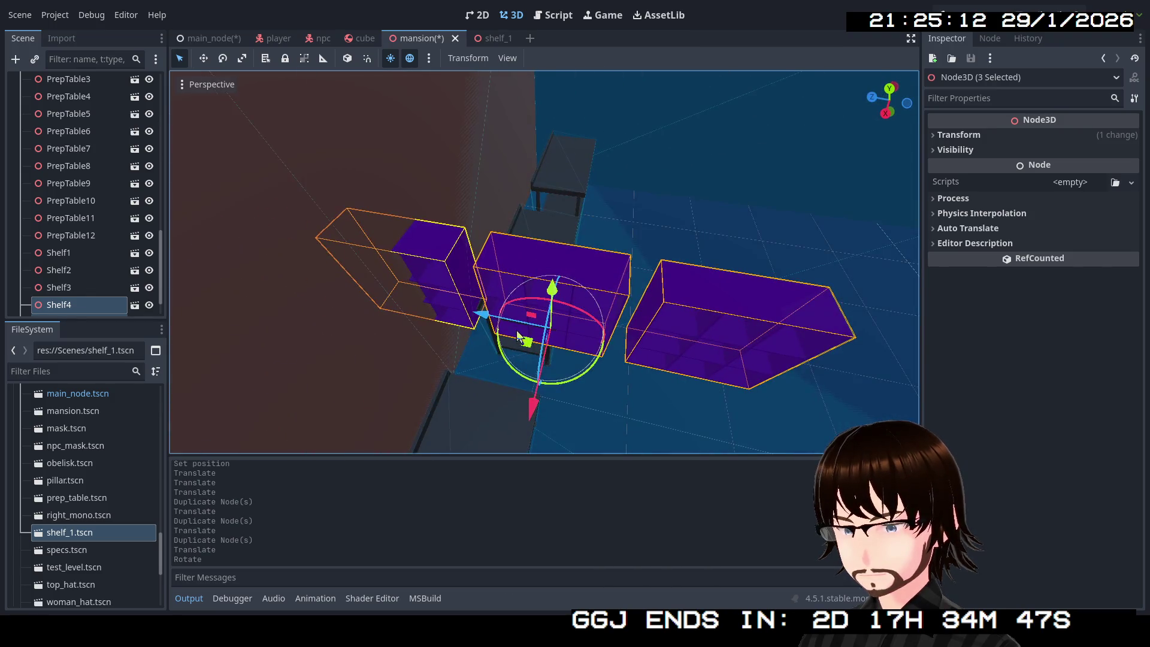
Reposition the three selected shelves along the floor, then duplicate them again.
{"action": "mouse_move", "coordinate": [531, 336]}
{"action": "left_mouse_down"}
{"action": "mouse_move", "coordinate": [564, 342]}
{"action": "mouse_move", "coordinate": [731, 231]}
{"action": "mouse_move", "coordinate": [743, 197]}
{"action": "left_mouse_up"}
{"action": "key", "text": "Escape"}
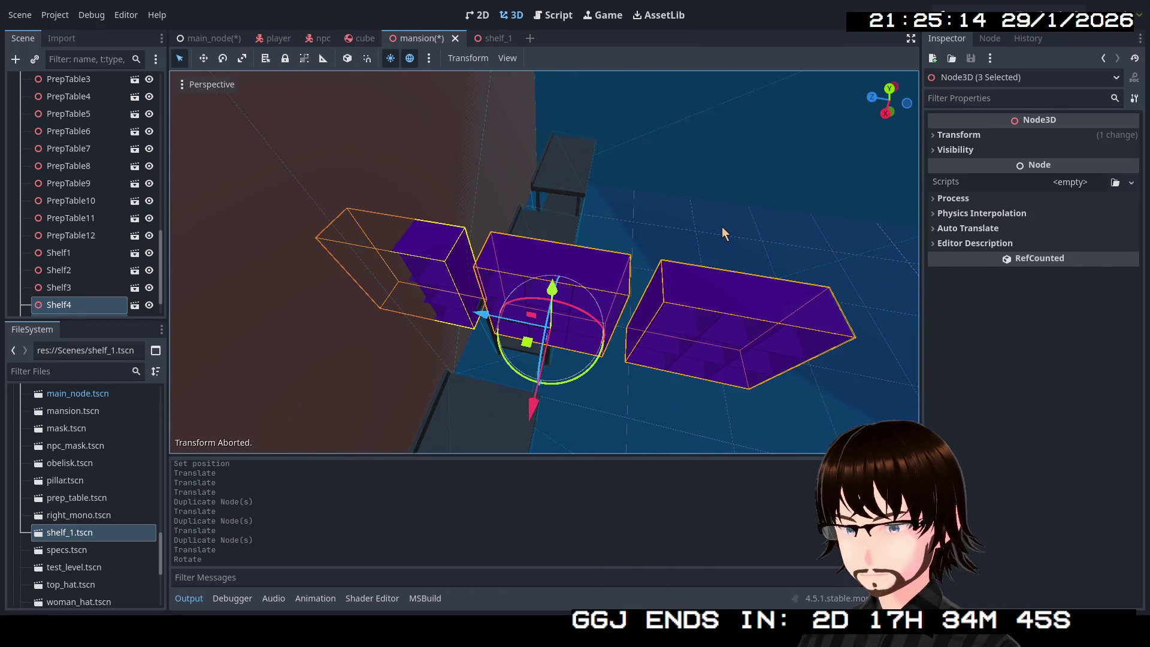
{"action": "left_click_drag", "start_coordinate": [526, 347], "coordinate": [718, 232]}
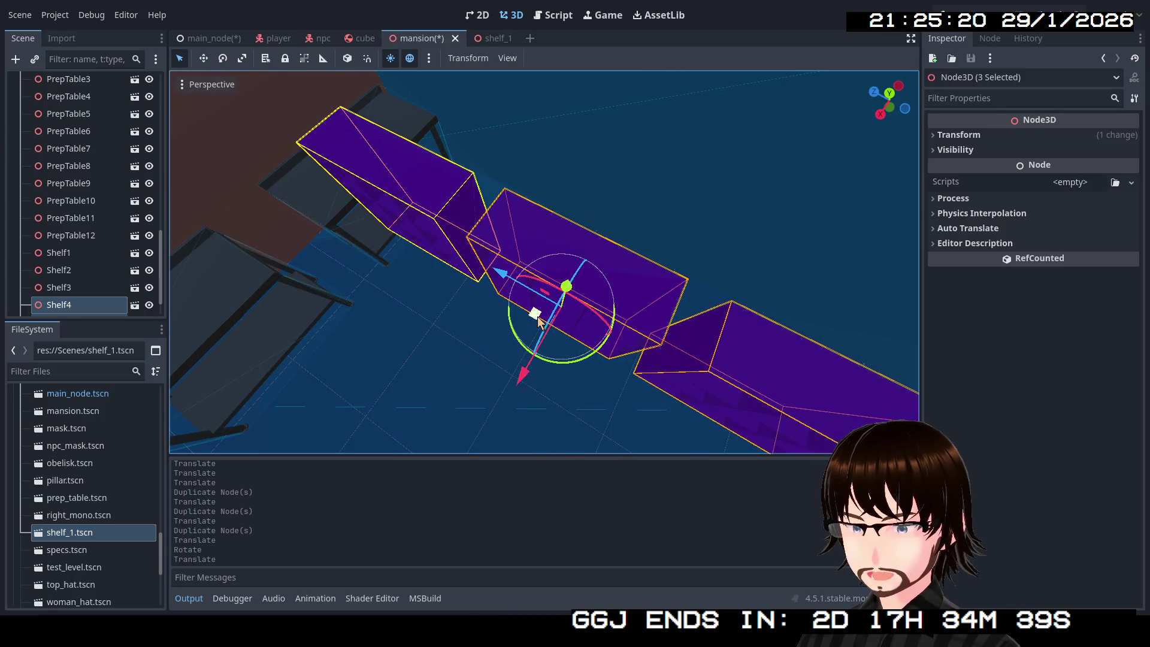
{"action": "mouse_move", "coordinate": [538, 320]}
{"action": "left_mouse_down"}
{"action": "mouse_move", "coordinate": [620, 294]}
{"action": "mouse_move", "coordinate": [634, 335]}
{"action": "mouse_move", "coordinate": [647, 282]}
{"action": "mouse_move", "coordinate": [692, 252]}
{"action": "left_mouse_up"}
{"action": "mouse_move", "coordinate": [801, 251]}
{"action": "left_mouse_down"}
{"action": "mouse_move", "coordinate": [724, 264]}
{"action": "mouse_move", "coordinate": [800, 245]}
{"action": "mouse_move", "coordinate": [779, 251]}
{"action": "mouse_move", "coordinate": [749, 228]}
{"action": "mouse_move", "coordinate": [803, 269]}
{"action": "left_mouse_up"}
{"action": "key", "text": "ctrl+d"}
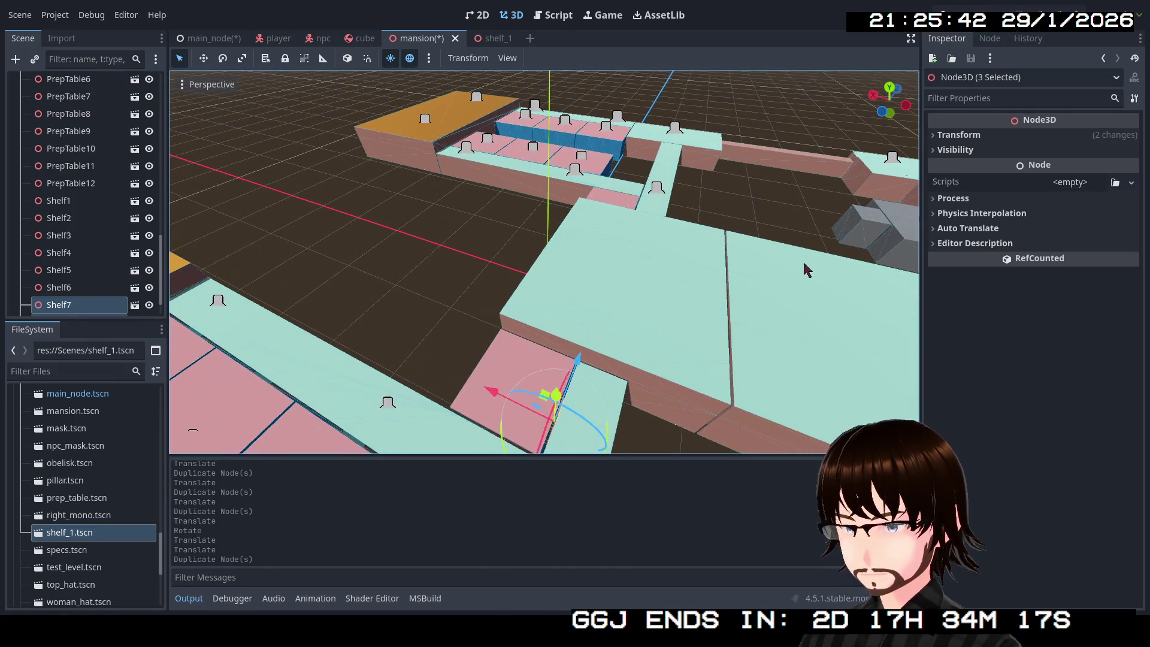
Move the newly duplicated shelves to the right toward the wall.
{"action": "scroll", "coordinate": [436, 264], "scroll_direction": "down", "scroll_amount": 5}
{"action": "scroll", "coordinate": [536, 274], "scroll_direction": "up", "scroll_amount": 3}
{"action": "scroll", "coordinate": [536, 275], "scroll_direction": "up", "scroll_amount": 3}
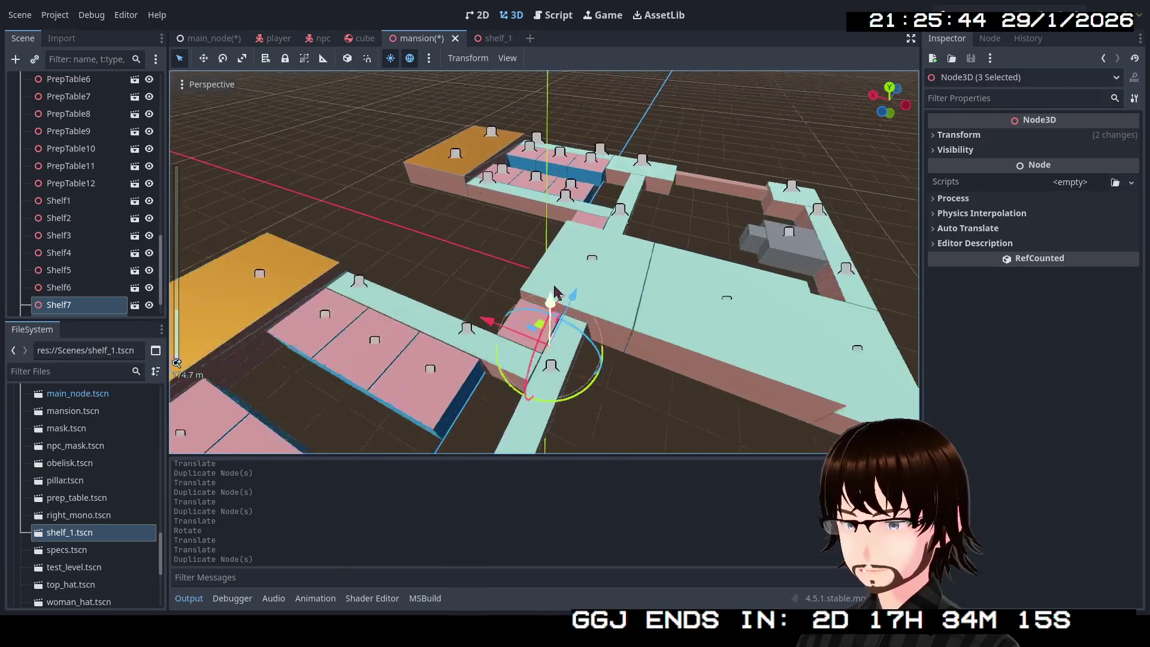
{"action": "scroll", "coordinate": [536, 274], "scroll_direction": "up", "scroll_amount": 3}
{"action": "scroll", "coordinate": [545, 259], "scroll_direction": "up", "scroll_amount": 3}
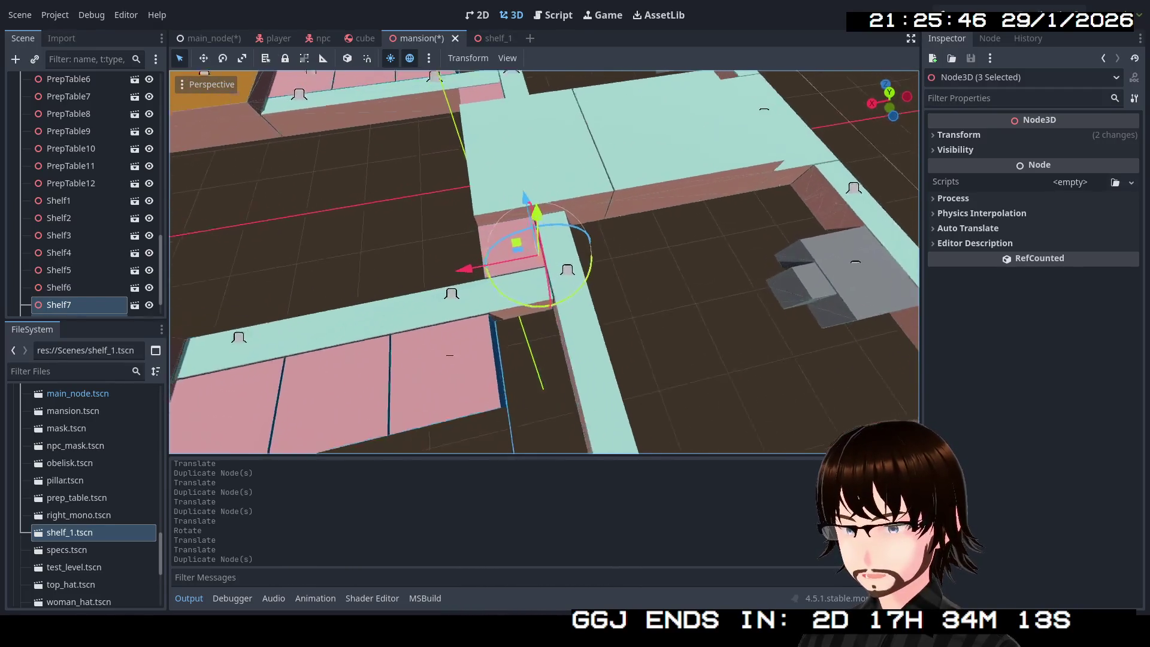
{"action": "mouse_move", "coordinate": [503, 264]}
{"action": "left_mouse_down"}
{"action": "mouse_move", "coordinate": [545, 258]}
{"action": "mouse_move", "coordinate": [702, 380]}
{"action": "mouse_move", "coordinate": [719, 410]}
{"action": "left_mouse_up"}
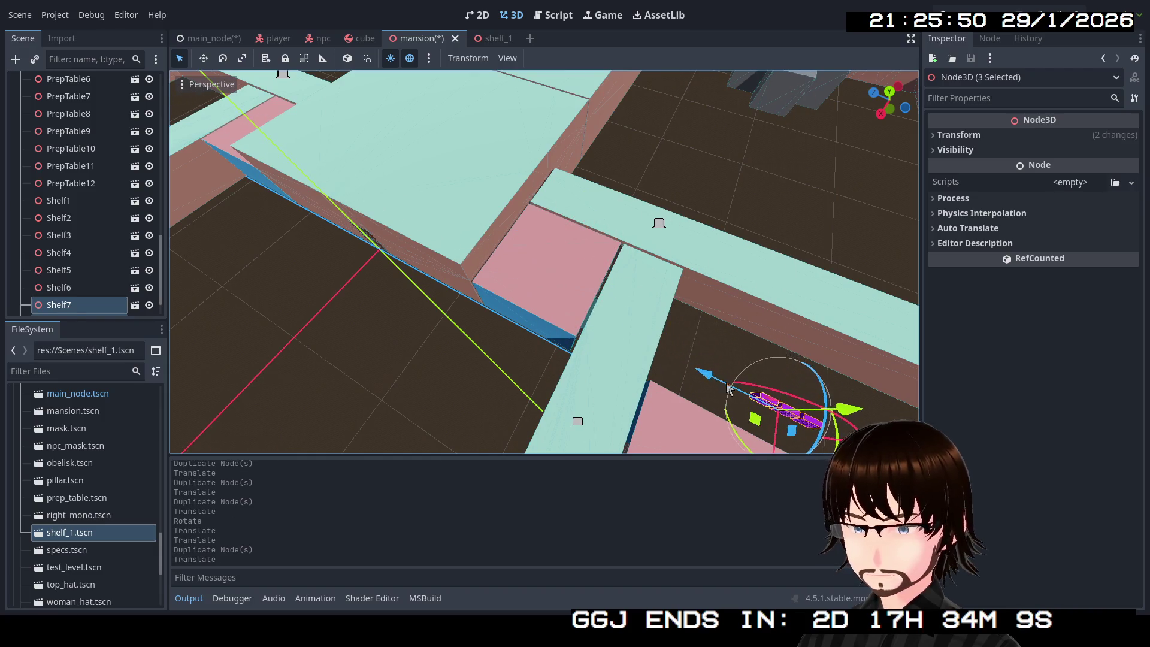
{"action": "scroll", "coordinate": [552, 368], "scroll_direction": "up", "scroll_amount": 3}
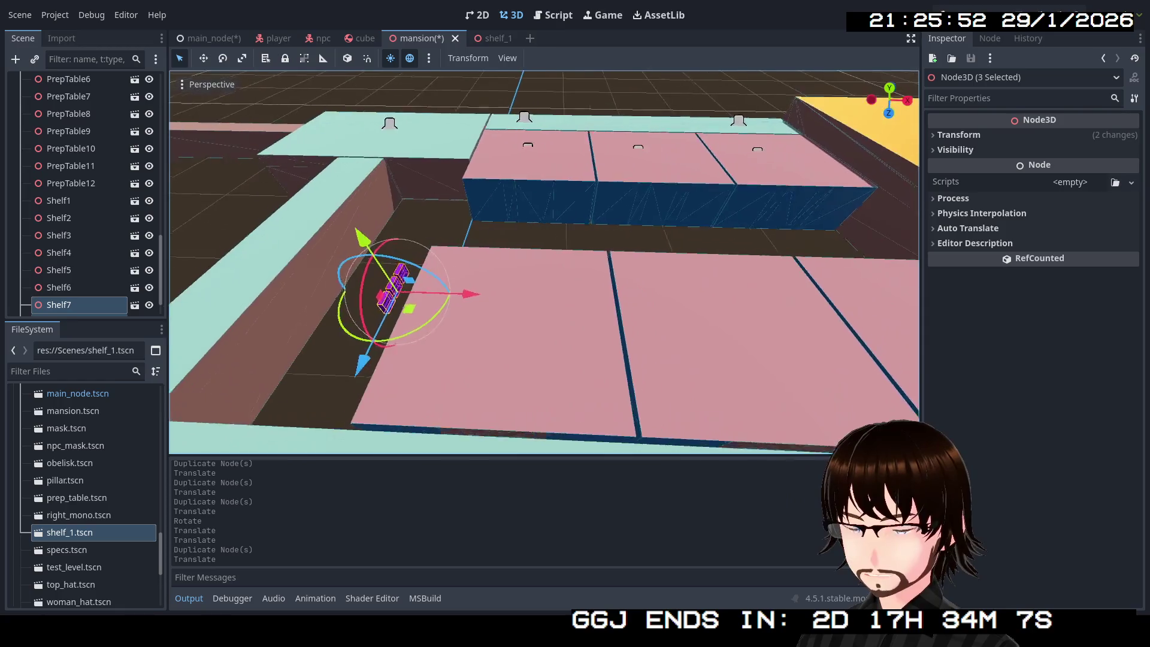
{"action": "mouse_move", "coordinate": [365, 322]}
{"action": "left_mouse_down"}
{"action": "mouse_move", "coordinate": [464, 312]}
{"action": "mouse_move", "coordinate": [863, 222]}
{"action": "mouse_move", "coordinate": [849, 233]}
{"action": "left_mouse_up"}
{"action": "key", "text": "w"}
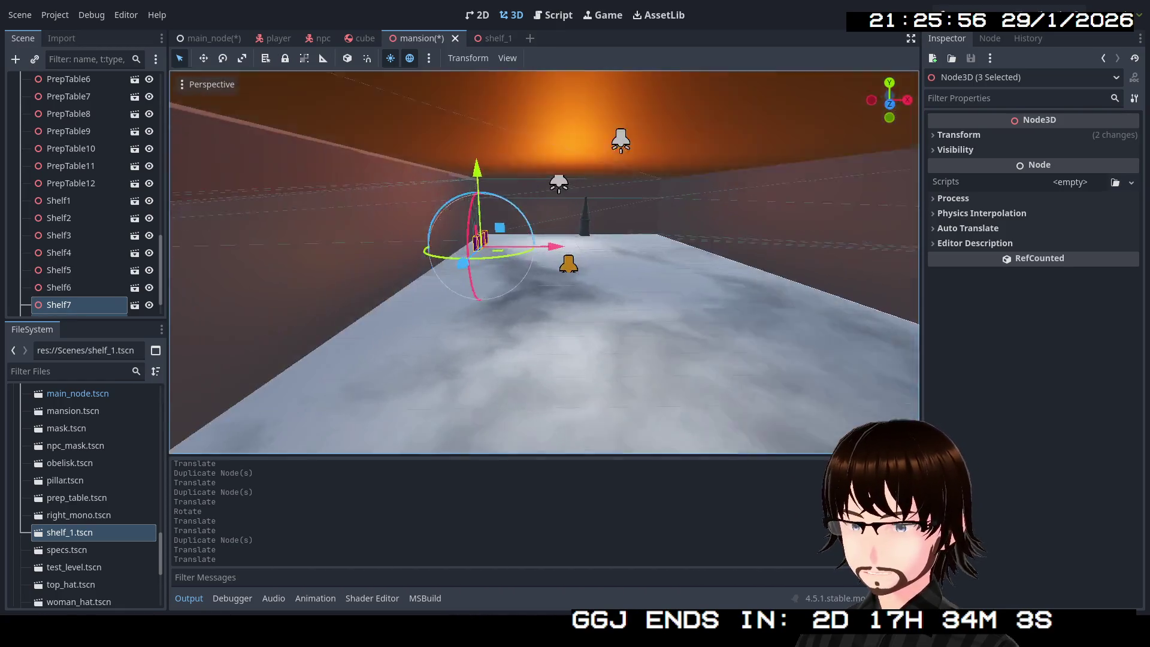
{"action": "key", "text": "s"}
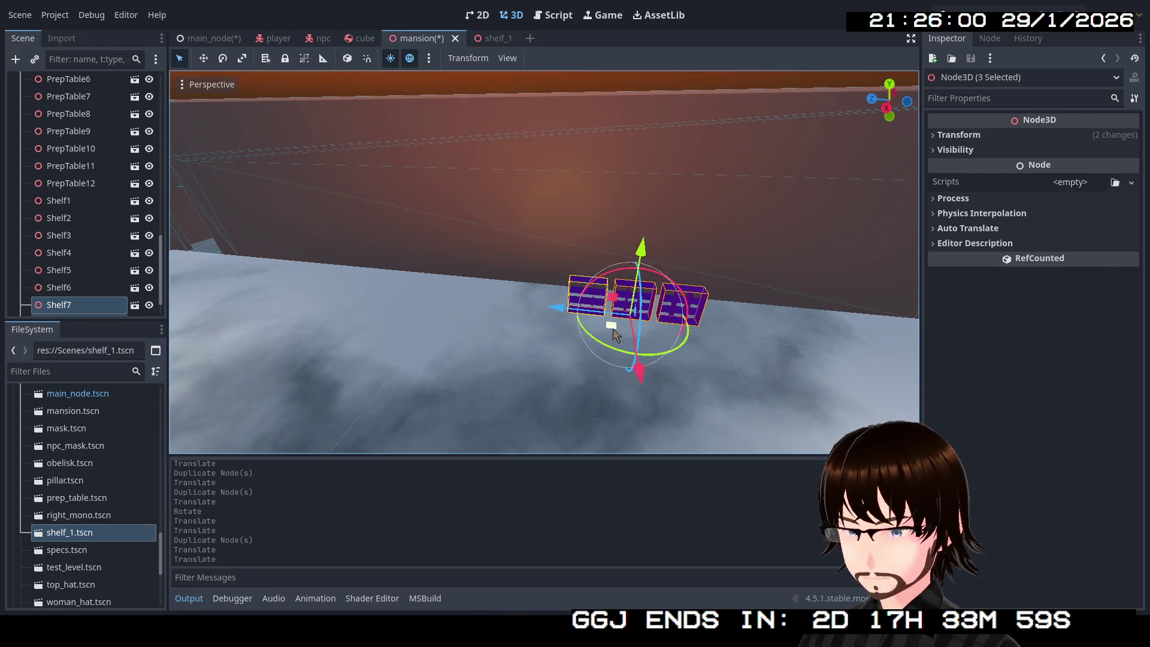
Slide the duplicated shelf group along the X axis into line with the wall row.
{"action": "left_click_drag", "start_coordinate": [615, 335], "coordinate": [592, 287]}
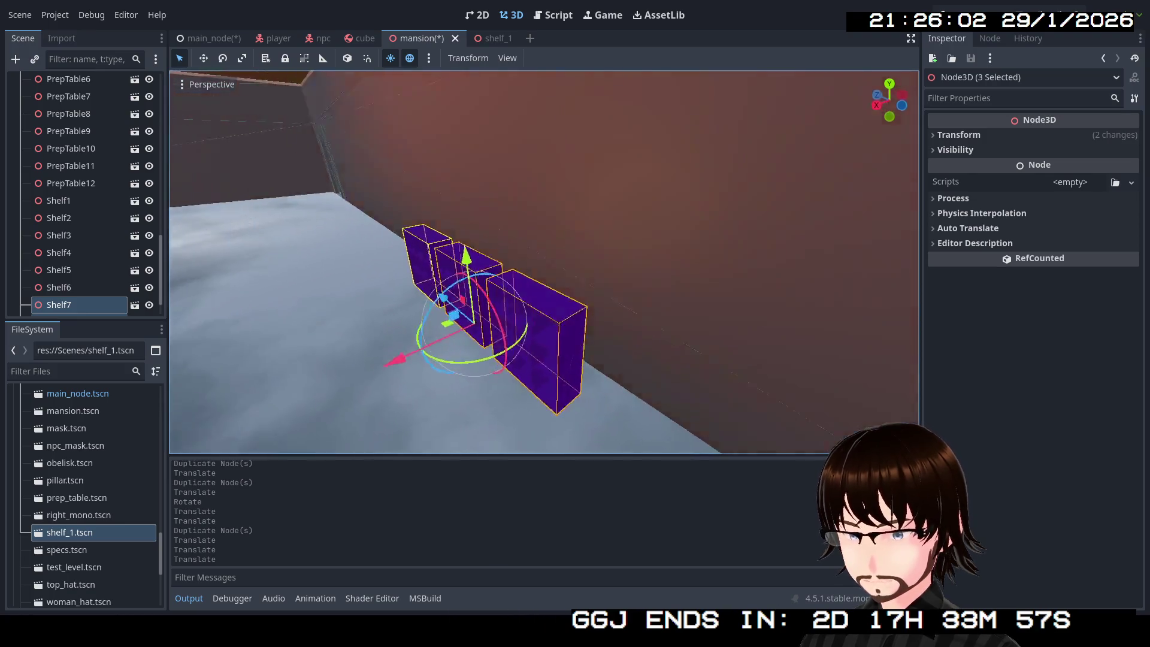
{"action": "key", "text": "w"}
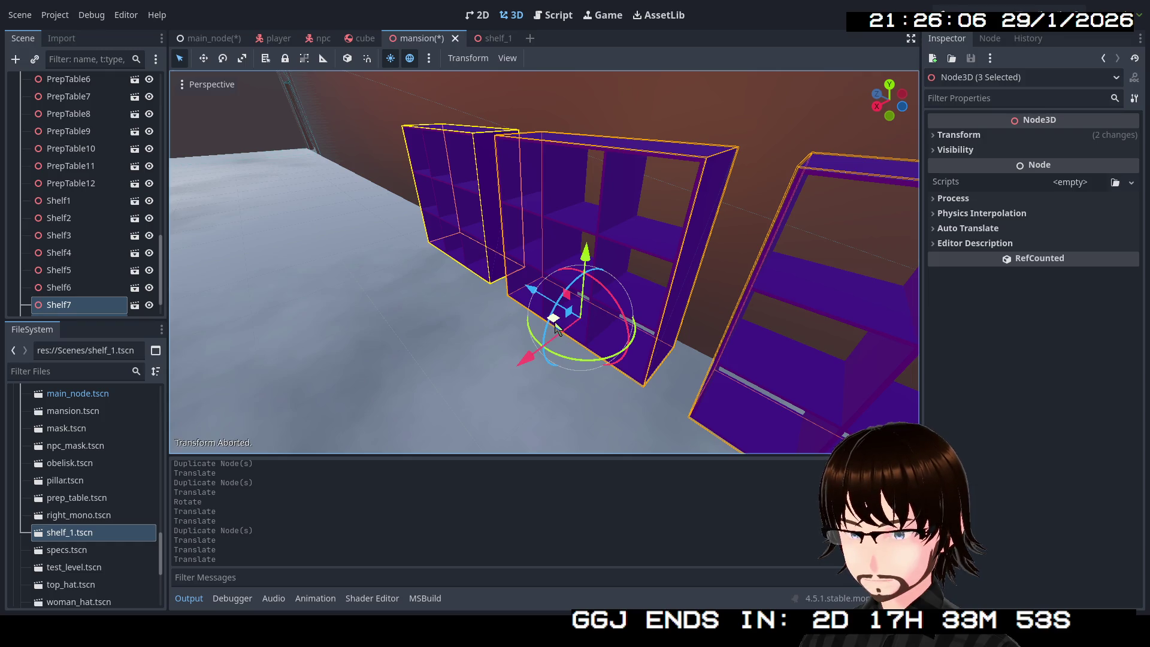
{"action": "left_click_drag", "start_coordinate": [556, 328], "coordinate": [665, 294]}
{"action": "key", "text": "w"}
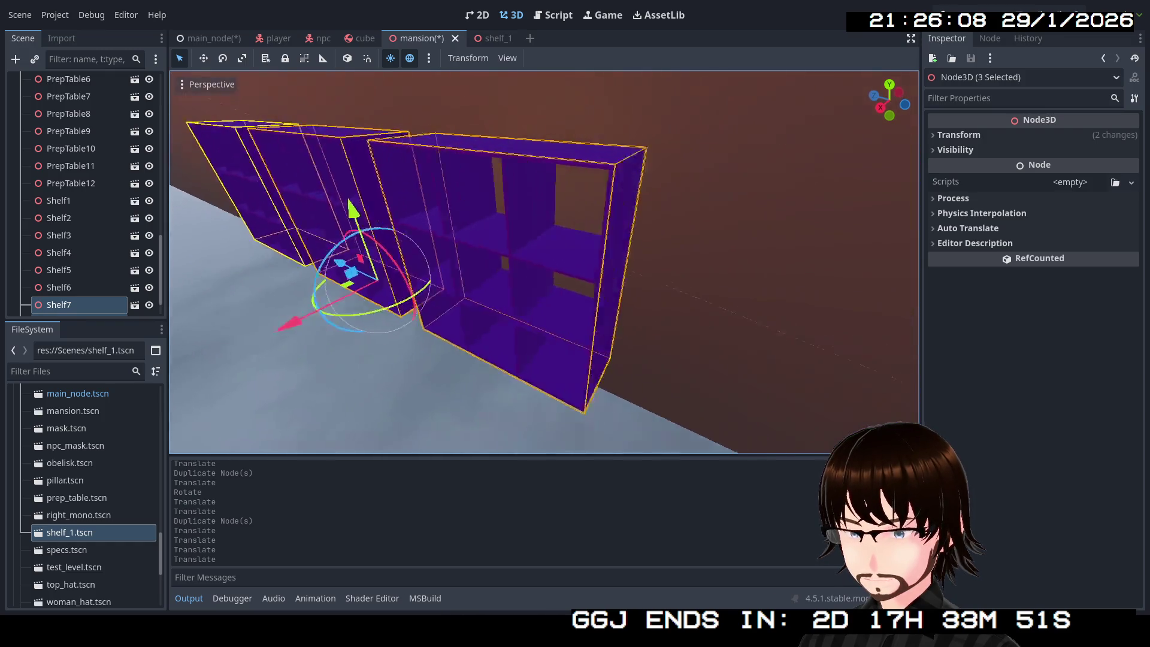
{"action": "key", "text": "w"}
{"action": "left_click_drag", "start_coordinate": [389, 209], "coordinate": [451, 200]}
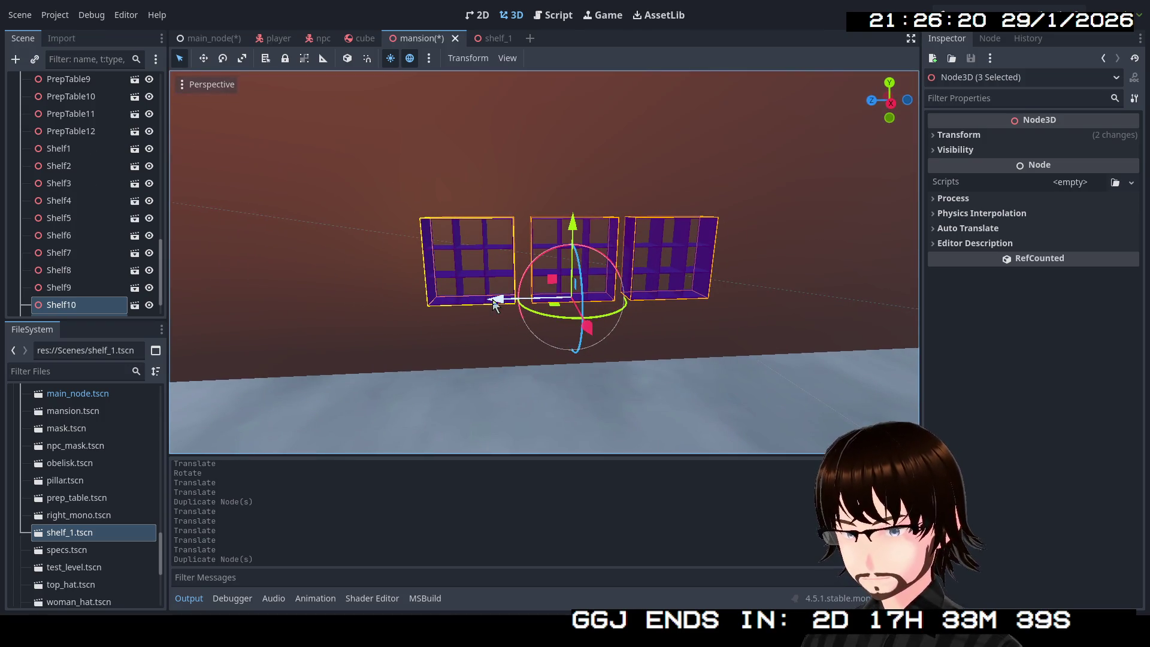
{"action": "mouse_move", "coordinate": [495, 305]}
{"action": "left_mouse_down"}
{"action": "mouse_move", "coordinate": [213, 294]}
{"action": "mouse_move", "coordinate": [164, 279]}
{"action": "left_mouse_up"}
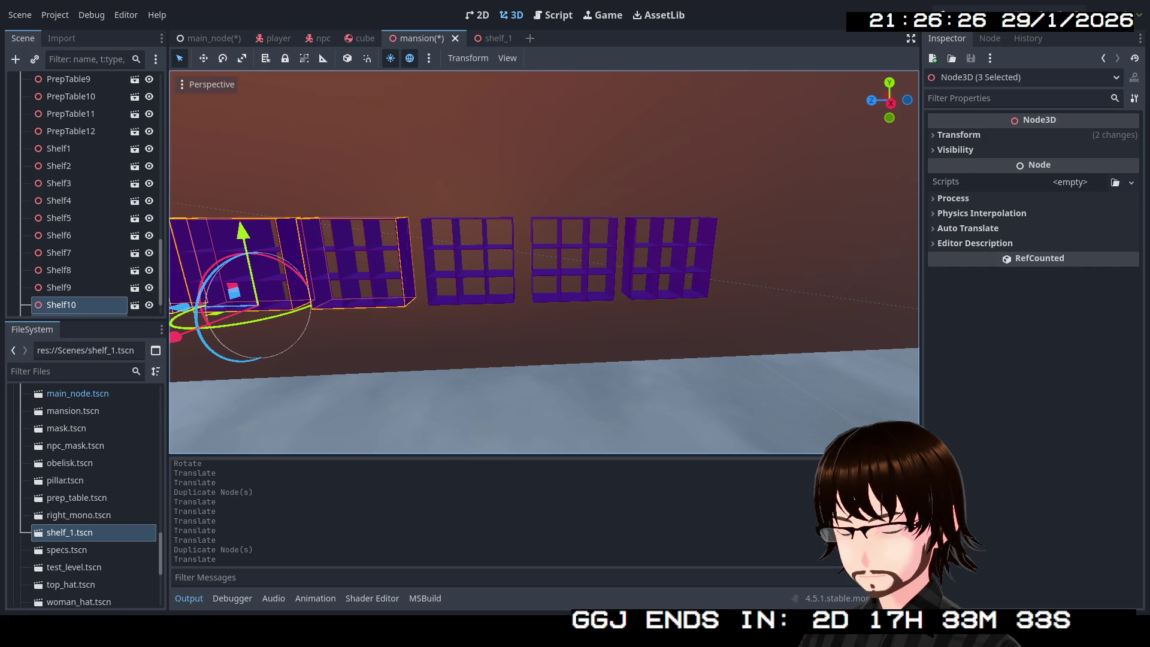
{"action": "key", "text": "f"}
{"action": "scroll", "coordinate": [544, 262], "scroll_direction": "down", "scroll_amount": 5}
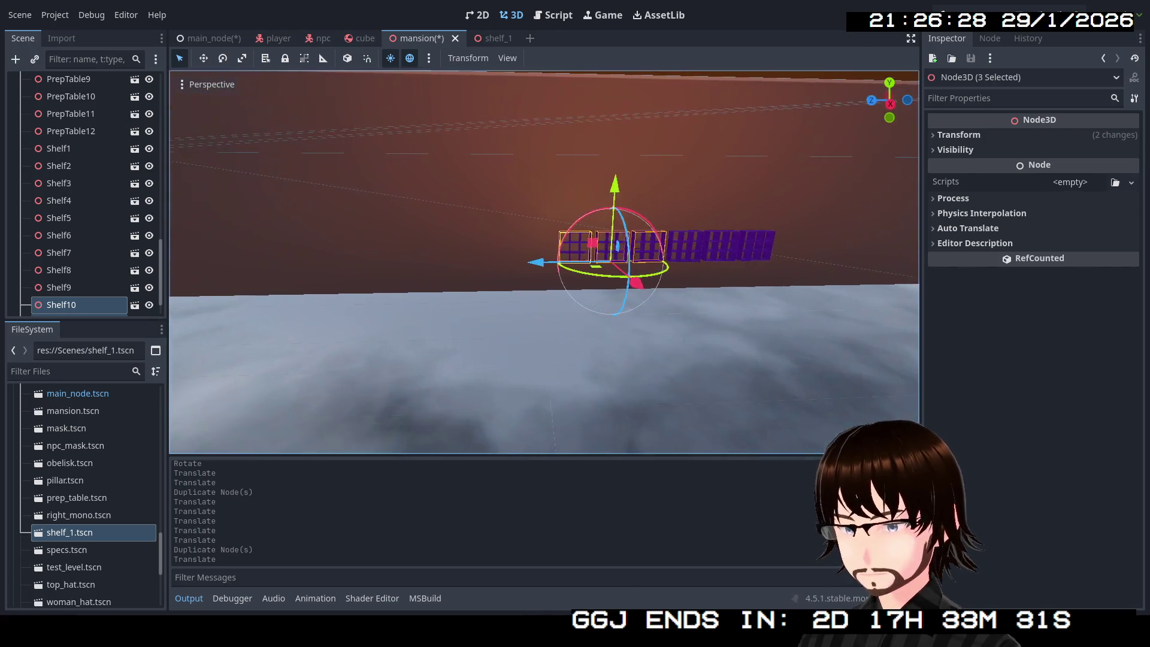
{"action": "scroll", "coordinate": [544, 261], "scroll_direction": "up", "scroll_amount": 5}
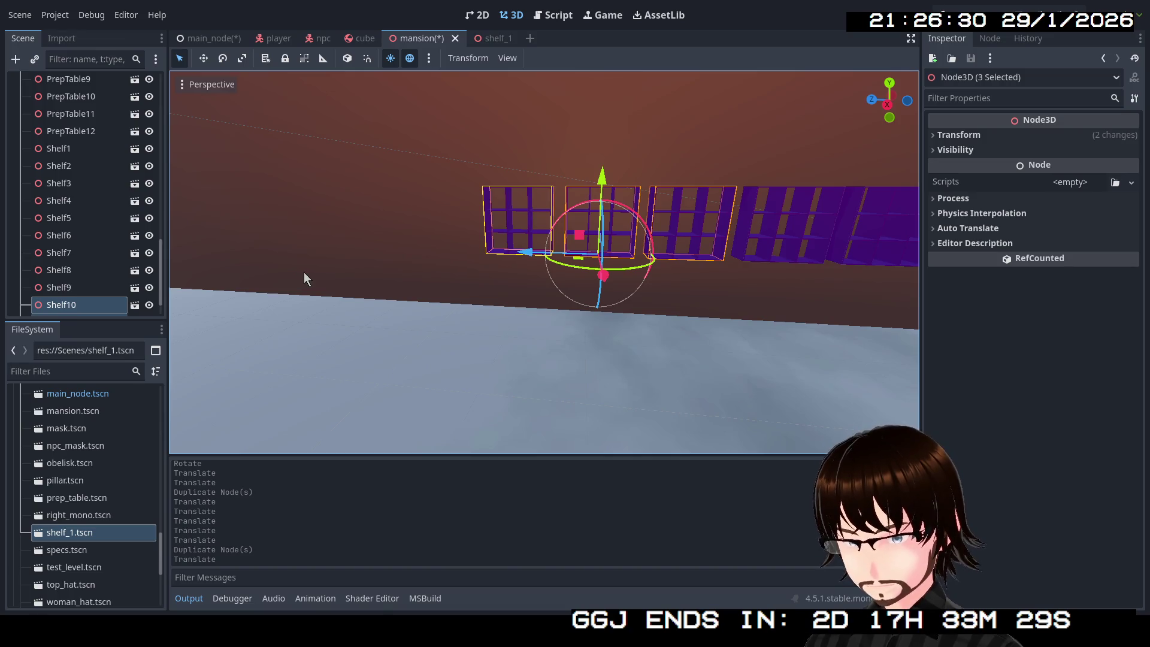
Duplicate the trio as Shelf11–Shelf13, slide them further along the wall, and save the mansion.
{"action": "key", "text": "ctrl+d"}
{"action": "left_click_drag", "start_coordinate": [523, 253], "coordinate": [316, 244]}
{"action": "scroll", "coordinate": [544, 262], "scroll_direction": "down", "scroll_amount": 3}
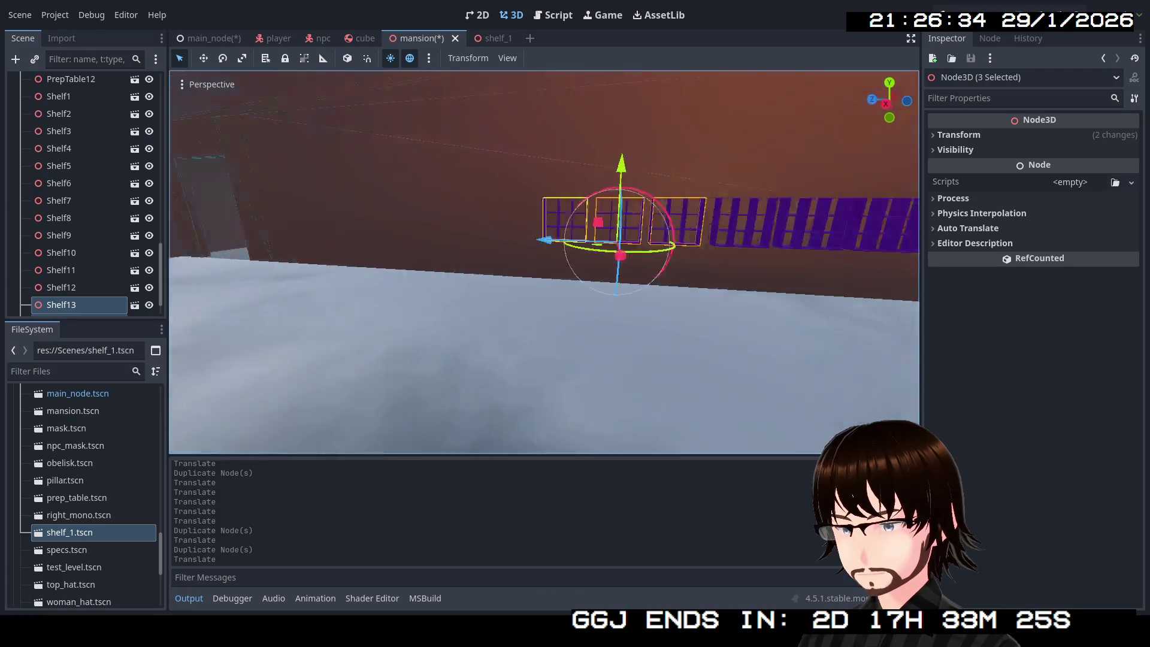
{"action": "scroll", "coordinate": [416, 250], "scroll_direction": "up", "scroll_amount": 2}
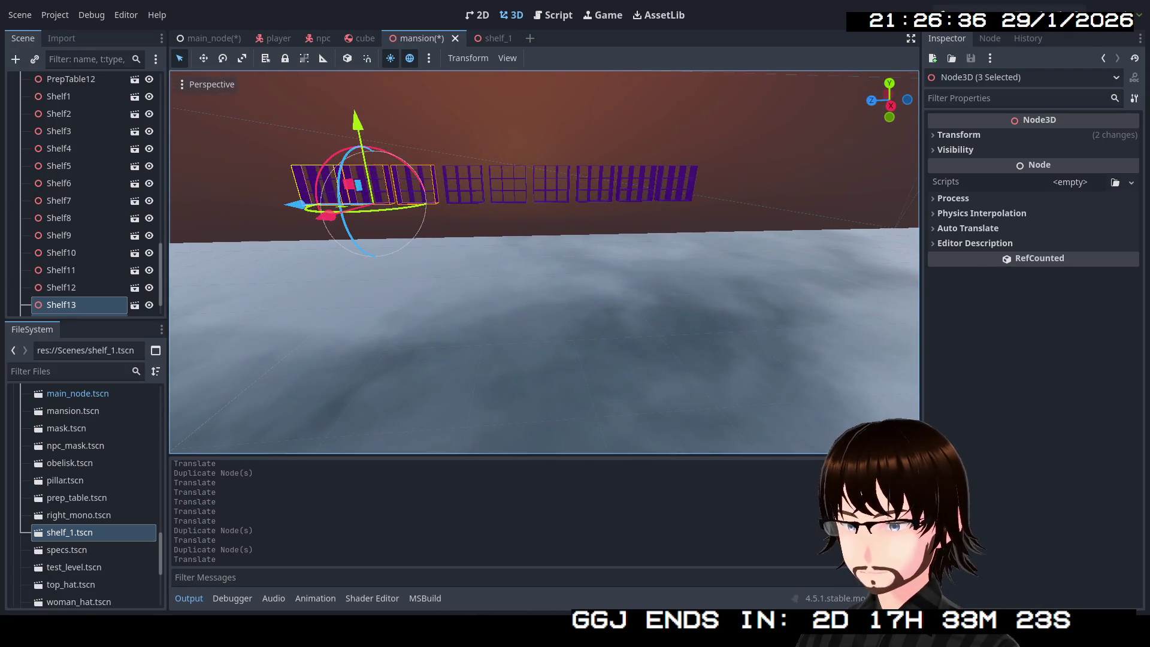
{"action": "scroll", "coordinate": [474, 252], "scroll_direction": "up", "scroll_amount": 3}
{"action": "key", "text": "ctrl+s"}
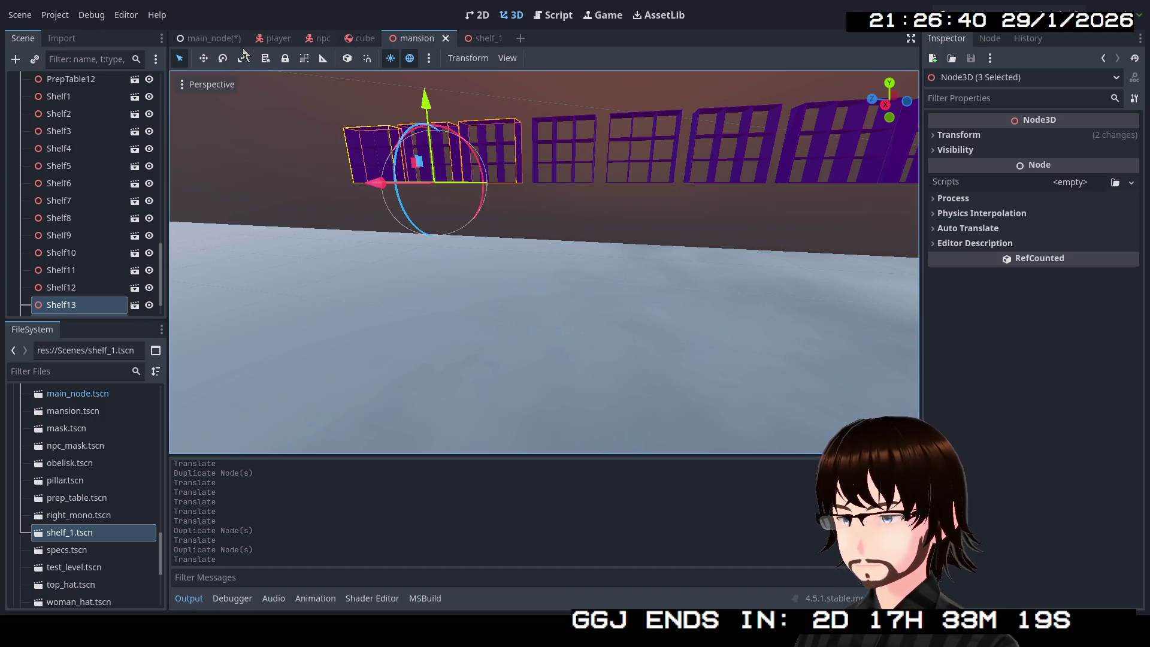
Switch to the main_node scene and look around its DrinksTable props.
{"action": "left_click", "coordinate": [211, 38]}
{"action": "scroll", "coordinate": [386, 195], "scroll_direction": "up", "scroll_amount": 2}
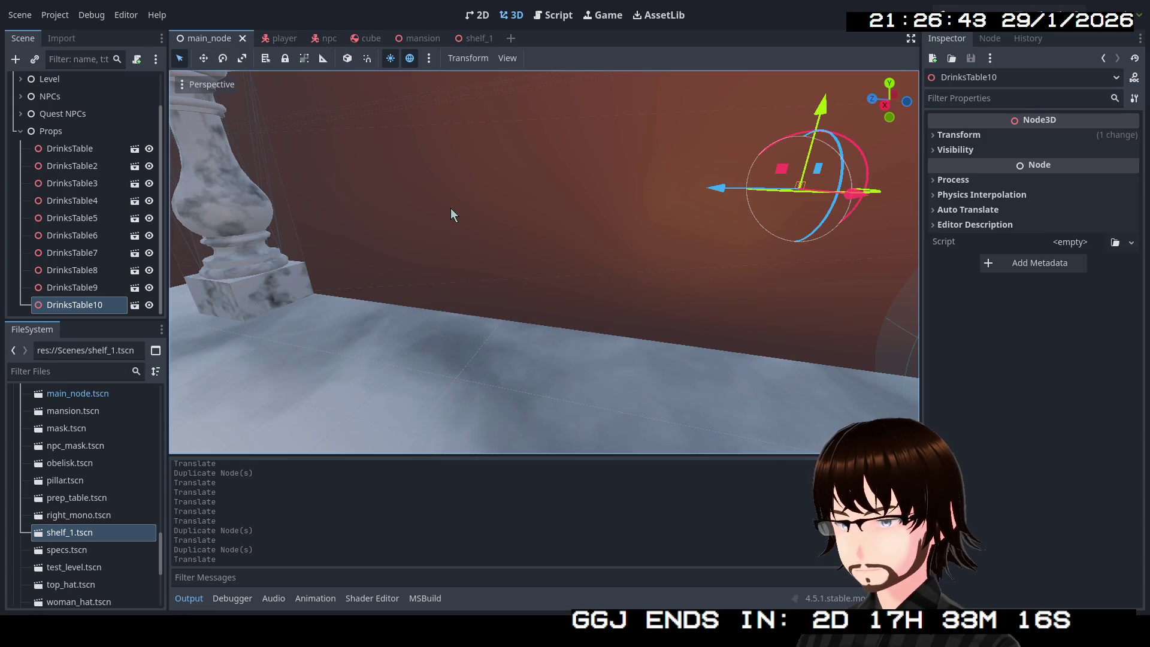
{"action": "mouse_move", "coordinate": [450, 215]}
{"action": "left_mouse_down"}
{"action": "mouse_move", "coordinate": [419, 210]}
{"action": "mouse_move", "coordinate": [468, 209]}
{"action": "mouse_move", "coordinate": [413, 204]}
{"action": "mouse_move", "coordinate": [425, 221]}
{"action": "mouse_move", "coordinate": [419, 204]}
{"action": "mouse_move", "coordinate": [464, 221]}
{"action": "left_mouse_up"}
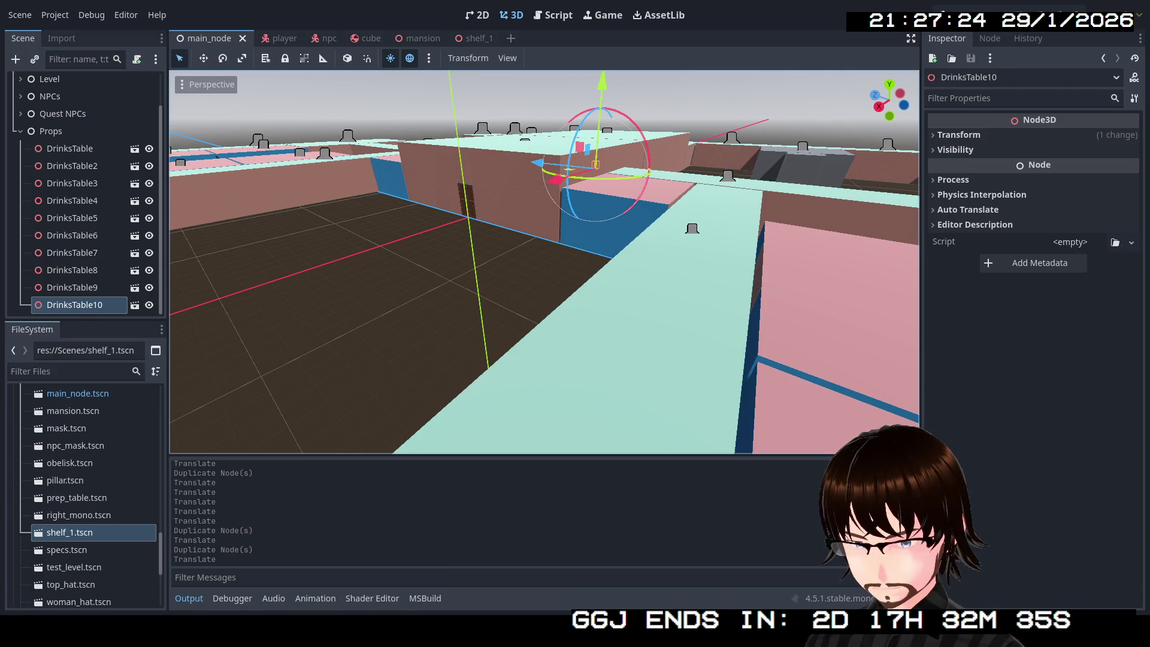
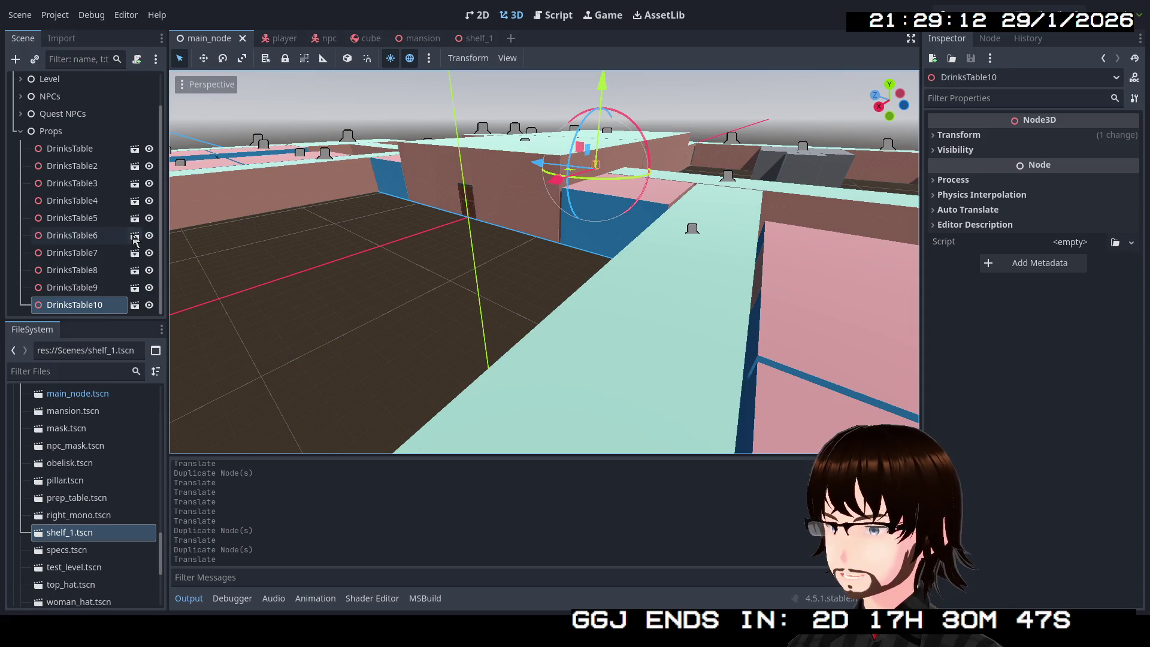
Create a new scene with a 3D root node renamed Shelf2.
{"action": "left_click", "coordinate": [475, 39]}
{"action": "left_click", "coordinate": [511, 38]}
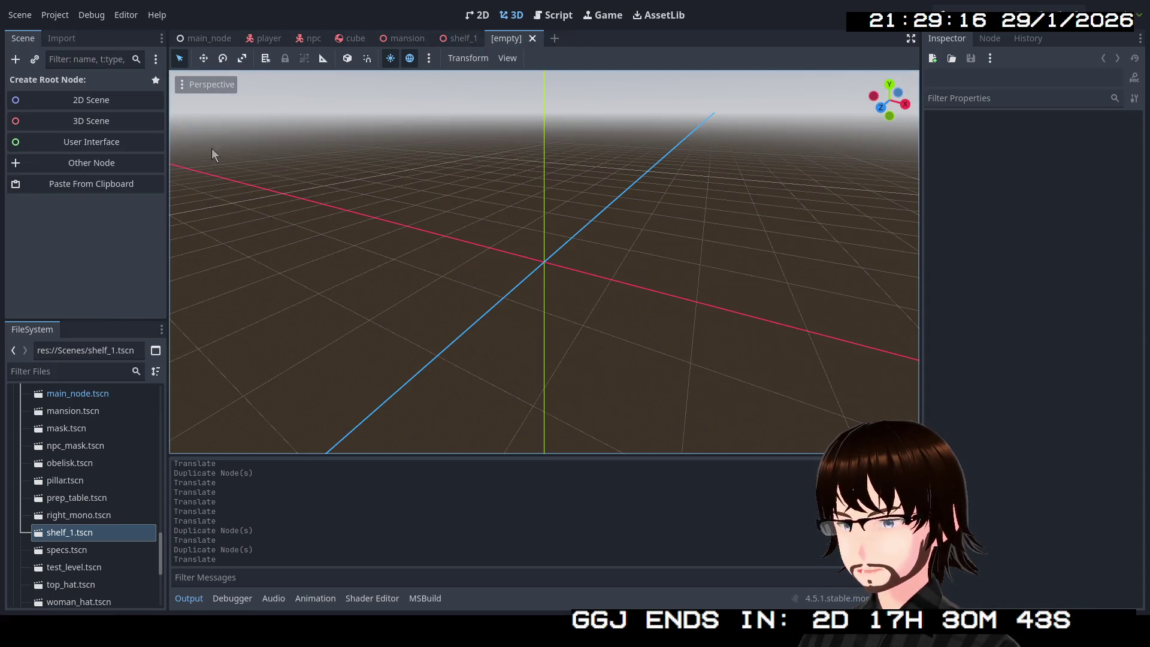
{"action": "left_click", "coordinate": [84, 121]}
{"action": "left_click", "coordinate": [92, 85]}
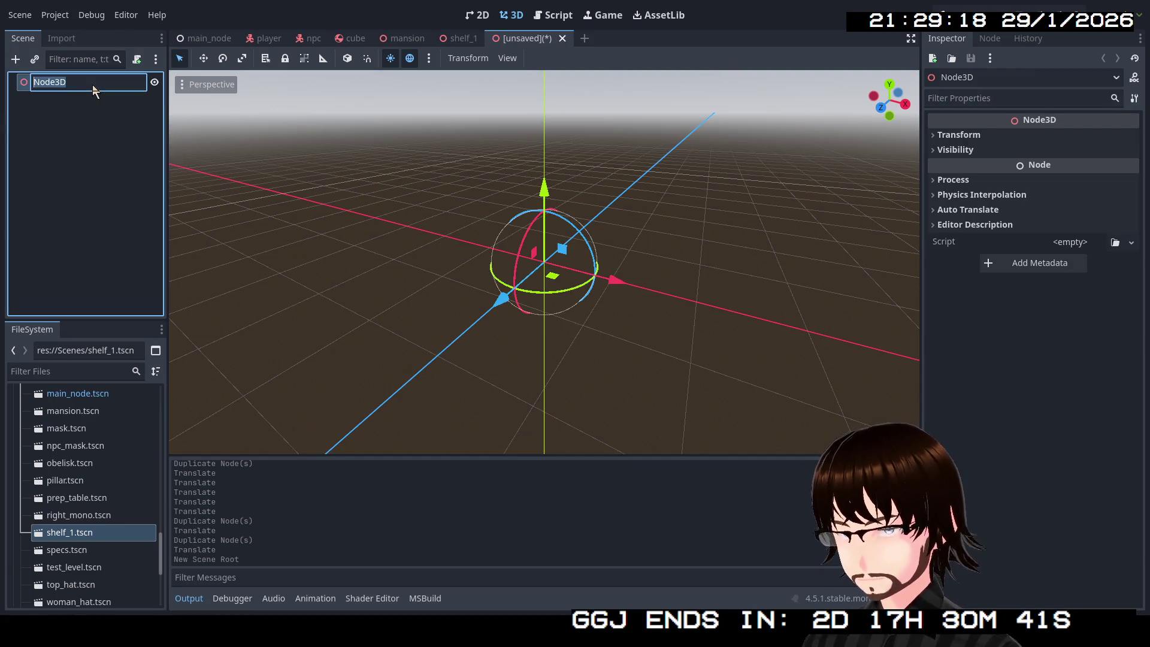
{"action": "type", "text": "s"}
{"action": "key", "text": "BackSpace"}
{"action": "type", "text": "Shelf2"}
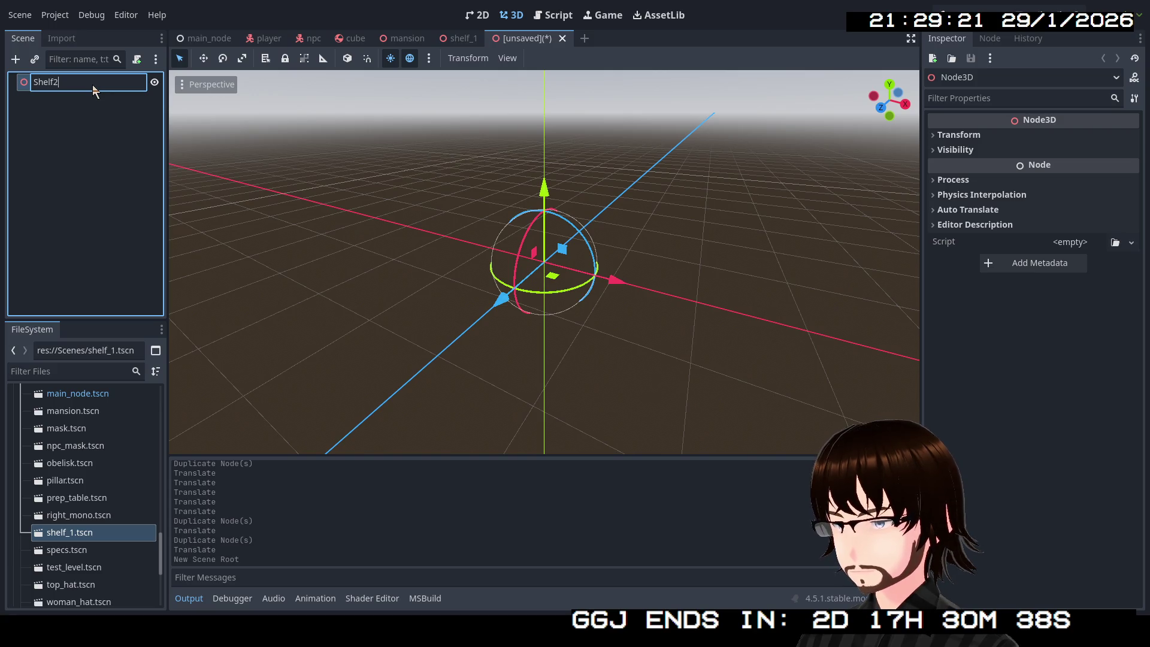
{"action": "key", "text": "Return"}
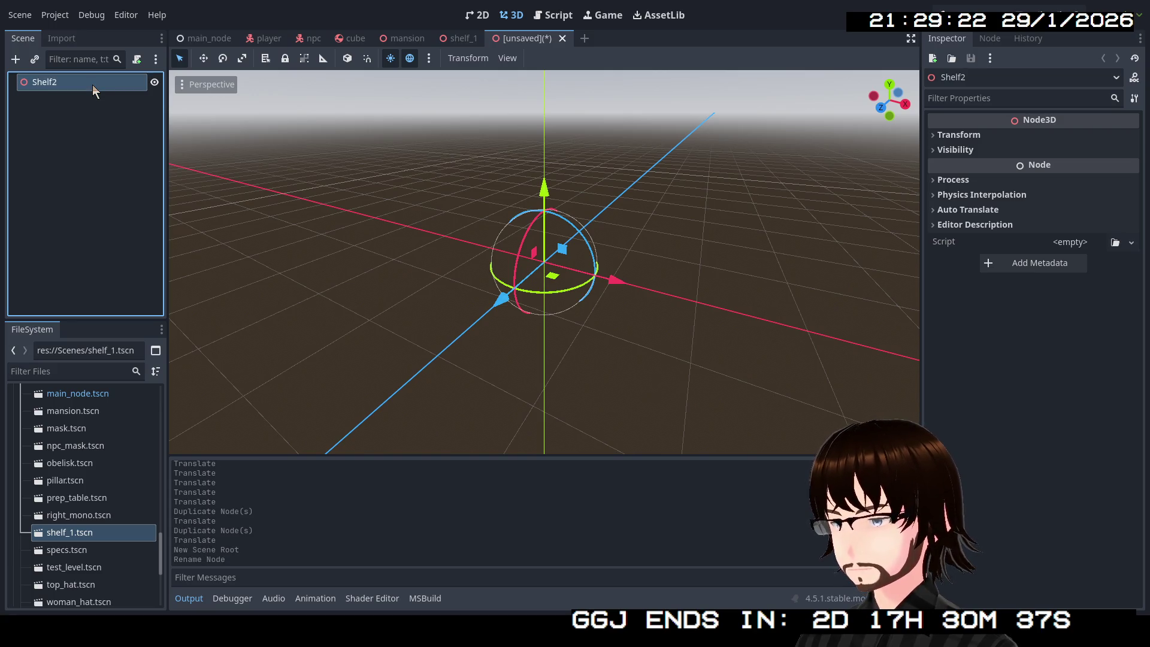
Add the storage_shelving_01.glb model under Shelf2 from the FileSystem.
{"action": "scroll", "coordinate": [89, 447], "scroll_direction": "up", "scroll_amount": 4}
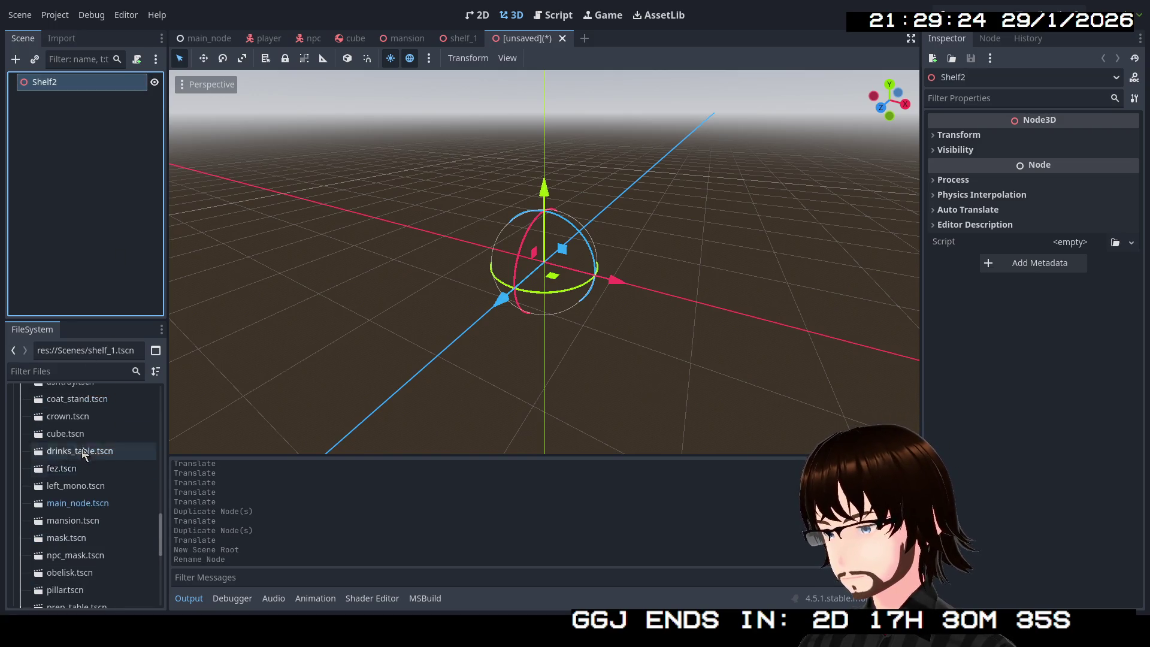
{"action": "scroll", "coordinate": [81, 448], "scroll_direction": "up", "scroll_amount": 5}
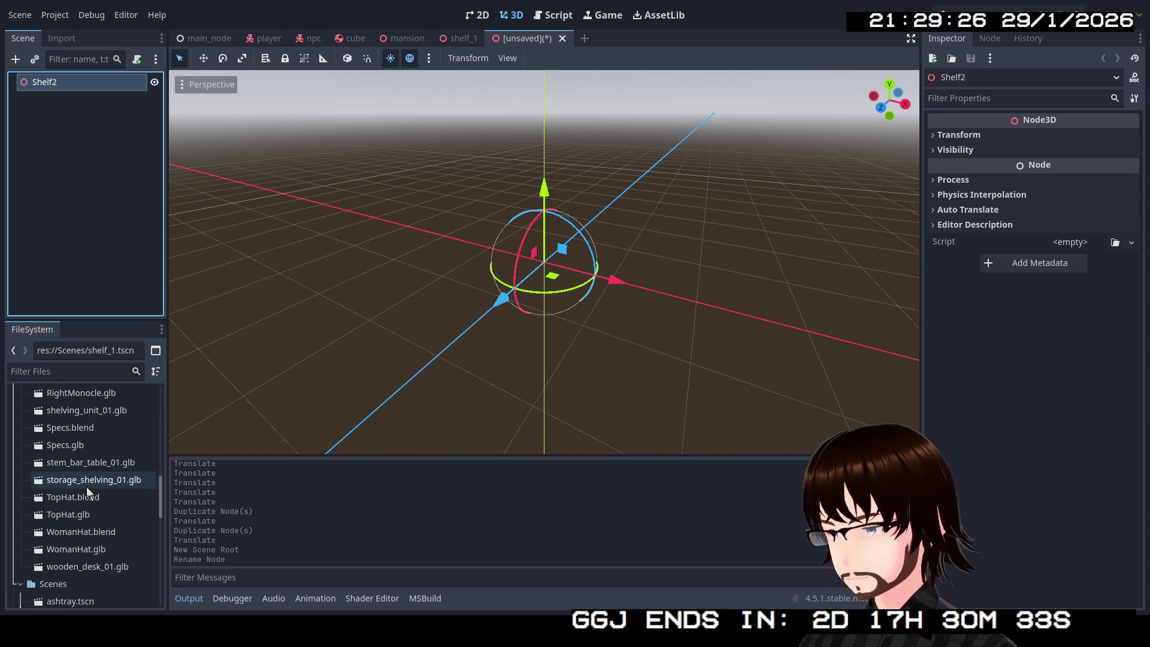
{"action": "mouse_move", "coordinate": [86, 485]}
{"action": "left_mouse_down"}
{"action": "mouse_move", "coordinate": [24, 207]}
{"action": "mouse_move", "coordinate": [60, 84]}
{"action": "left_mouse_up"}
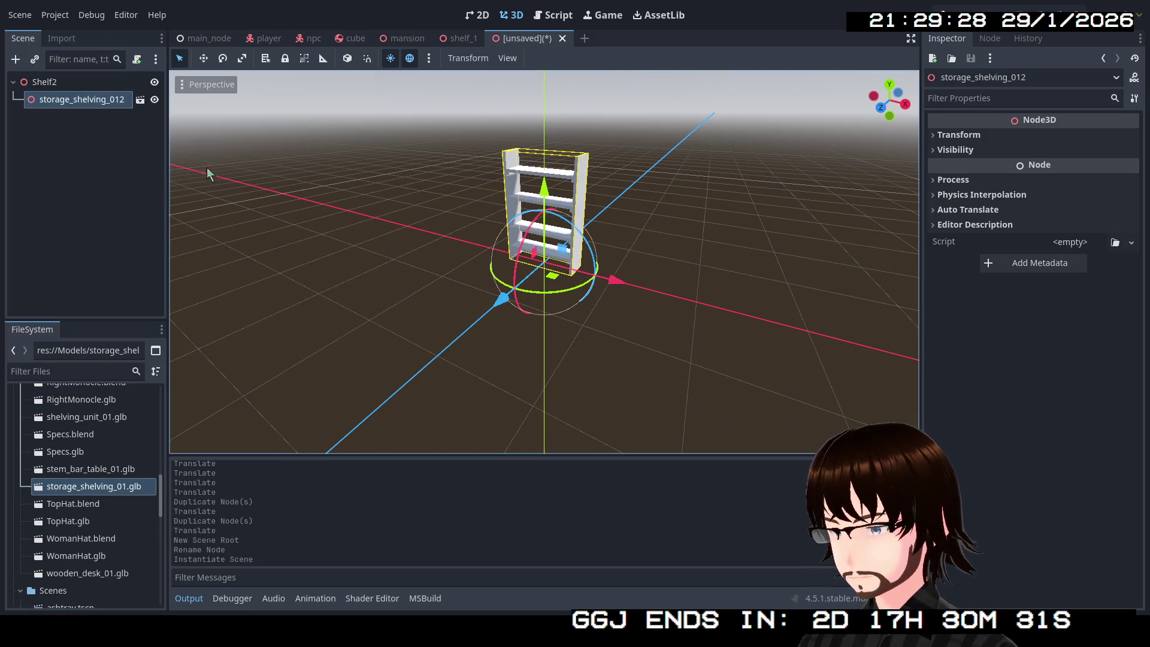
Turn on Editable Children for the imported shelving instance.
{"action": "scroll", "coordinate": [207, 173], "scroll_direction": "up", "scroll_amount": 5}
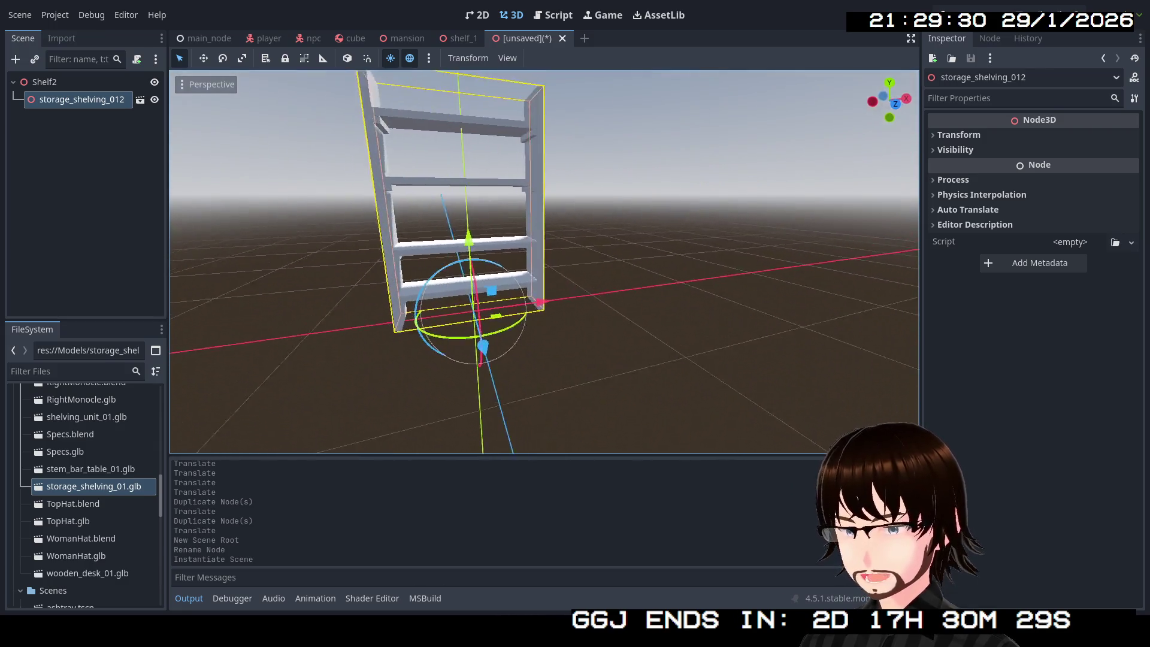
{"action": "left_click_drag", "start_coordinate": [479, 264], "coordinate": [139, 170]}
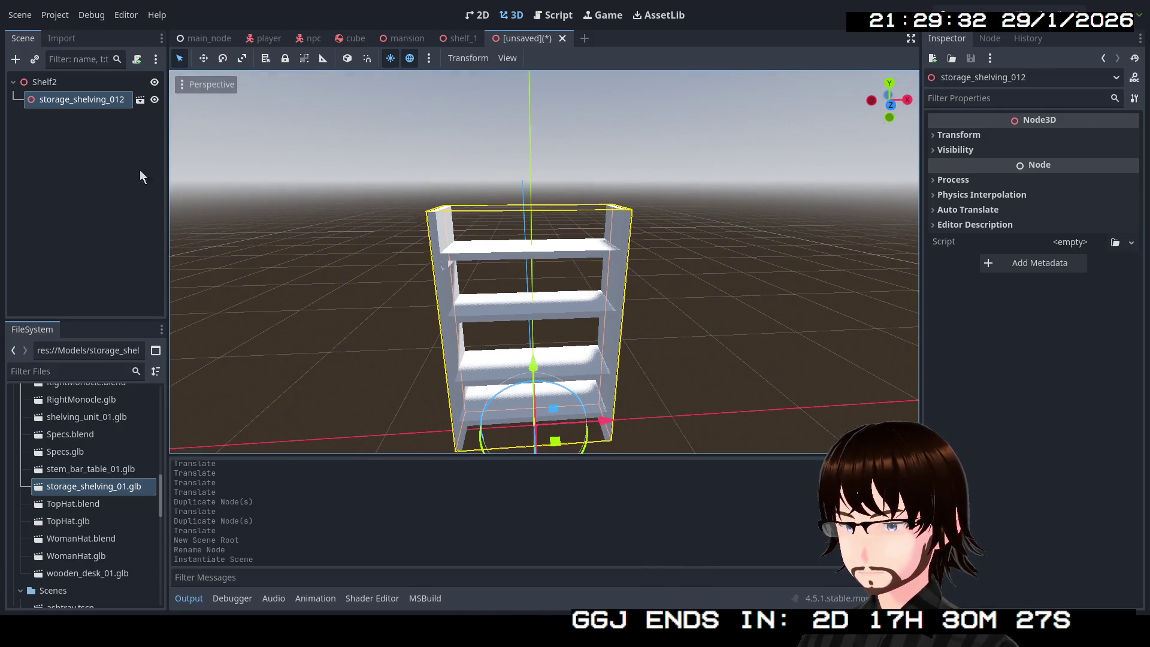
{"action": "right_click", "coordinate": [92, 101]}
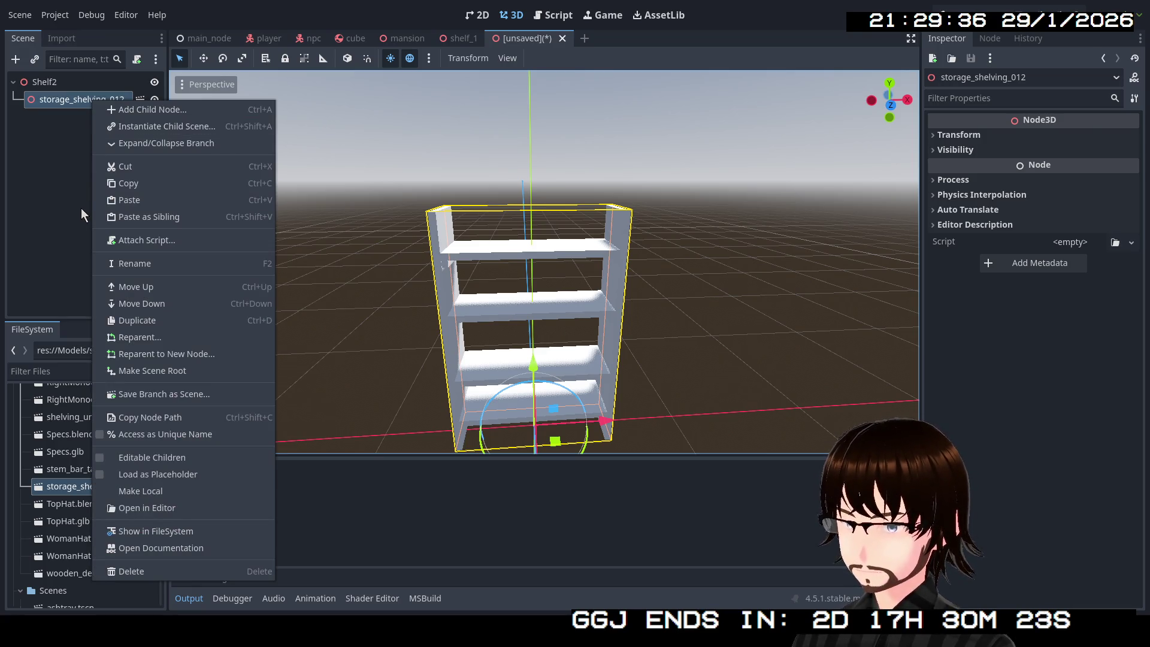
{"action": "left_click", "coordinate": [149, 457]}
Copy the inner storage_shelving_01 mesh under Shelf2 and delete the storage_shelving_012 instance.
{"action": "left_click", "coordinate": [63, 117]}
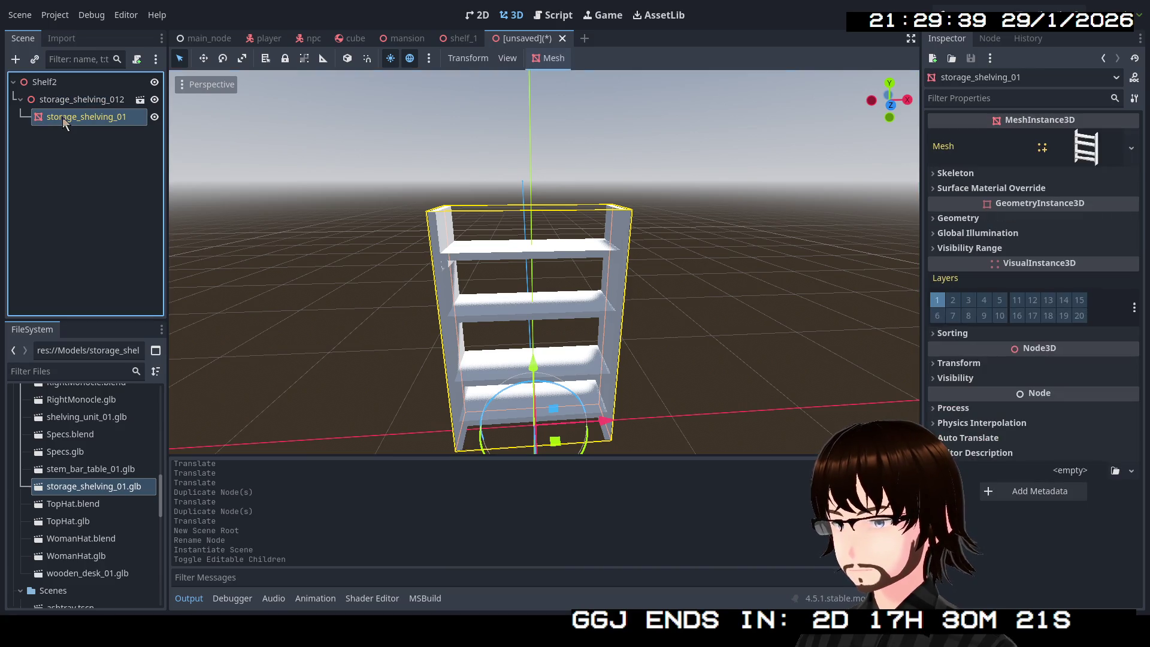
{"action": "key", "text": "ctrl+c"}
{"action": "left_click", "coordinate": [55, 84]}
{"action": "key", "text": "ctrl+v"}
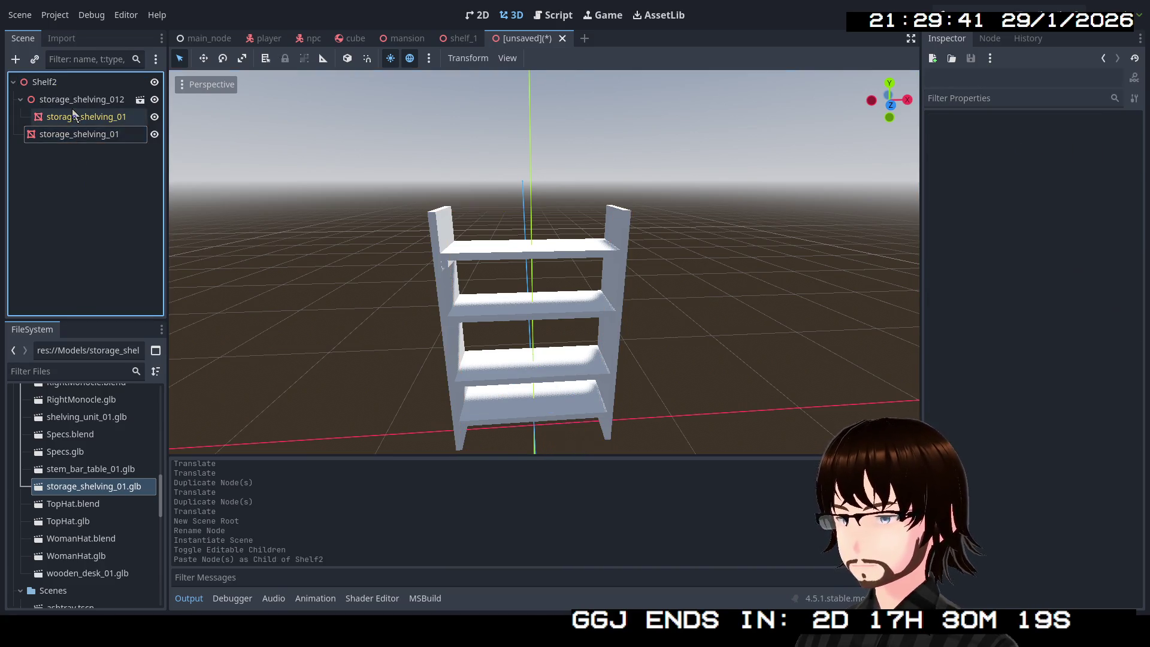
{"action": "left_click", "coordinate": [74, 102]}
{"action": "key", "text": "Delete"}
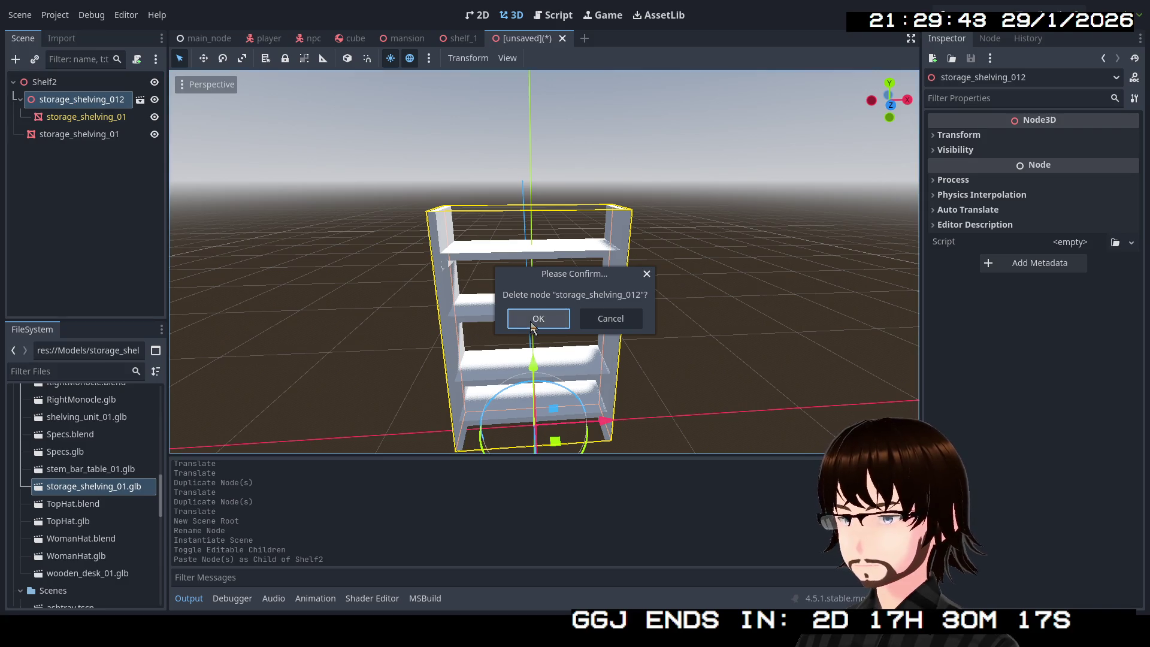
{"action": "left_click", "coordinate": [532, 323]}
{"action": "left_click", "coordinate": [100, 105]}
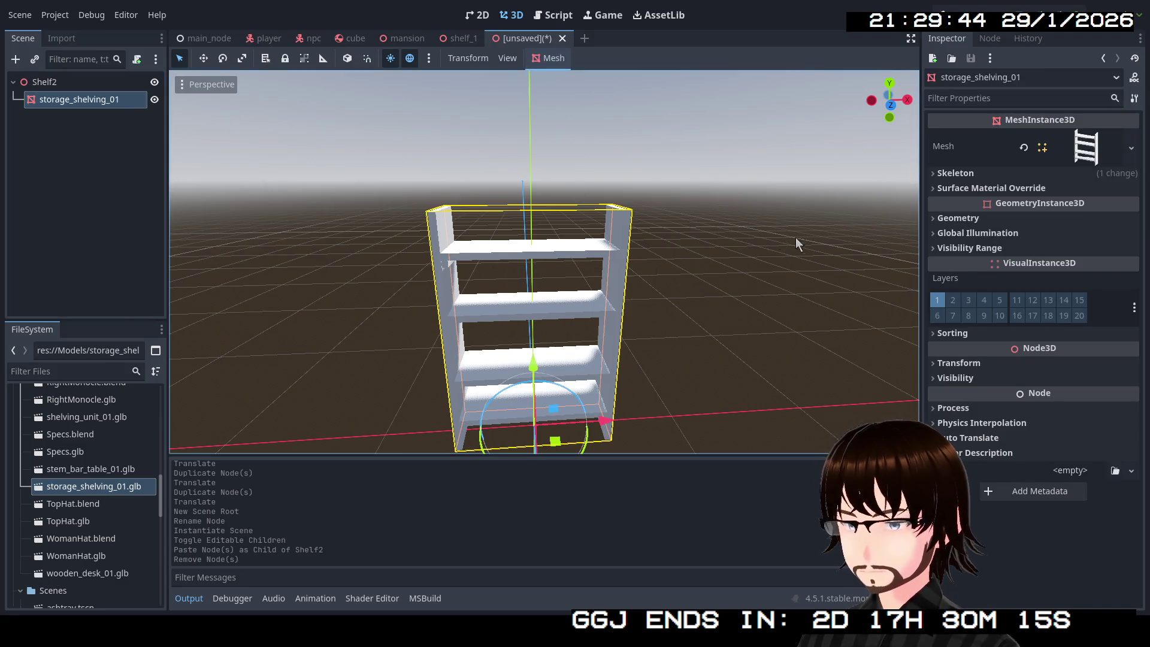
{"action": "left_click", "coordinate": [992, 190]}
Give surface 0 a new StandardMaterial3D with a warm orange-brown albedo colour.
{"action": "left_click", "coordinate": [1132, 207]}
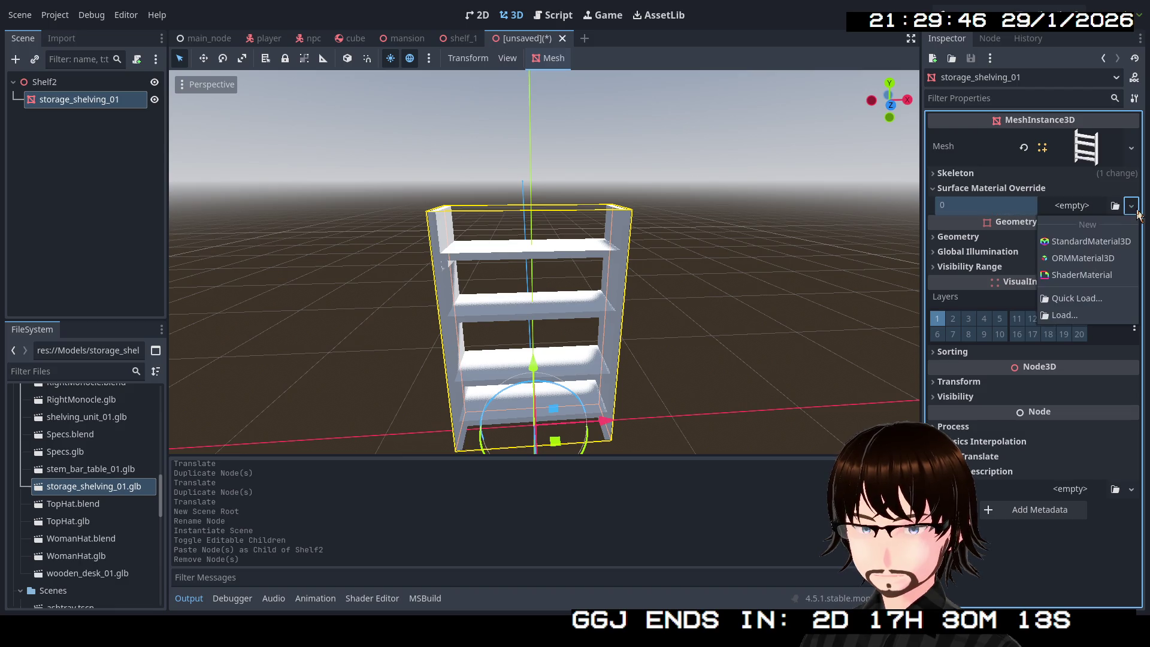
{"action": "left_click", "coordinate": [1124, 242]}
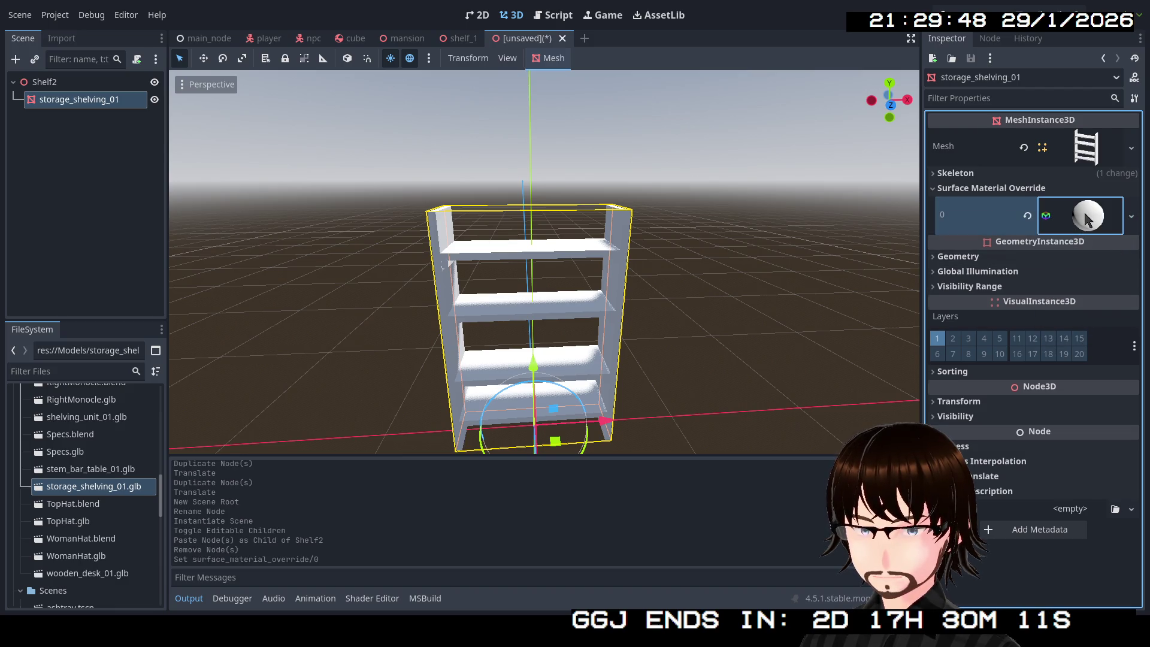
{"action": "left_click", "coordinate": [1086, 217]}
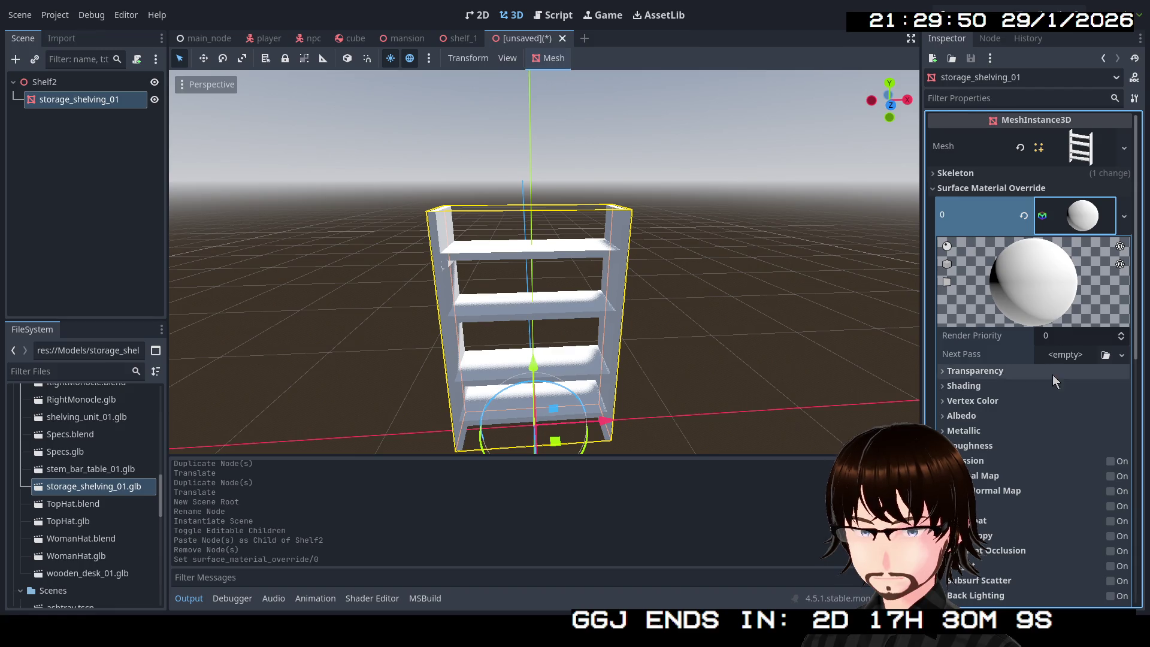
{"action": "scroll", "coordinate": [1055, 381], "scroll_direction": "down", "scroll_amount": 3}
{"action": "left_click", "coordinate": [962, 296]}
{"action": "left_click", "coordinate": [1042, 310]}
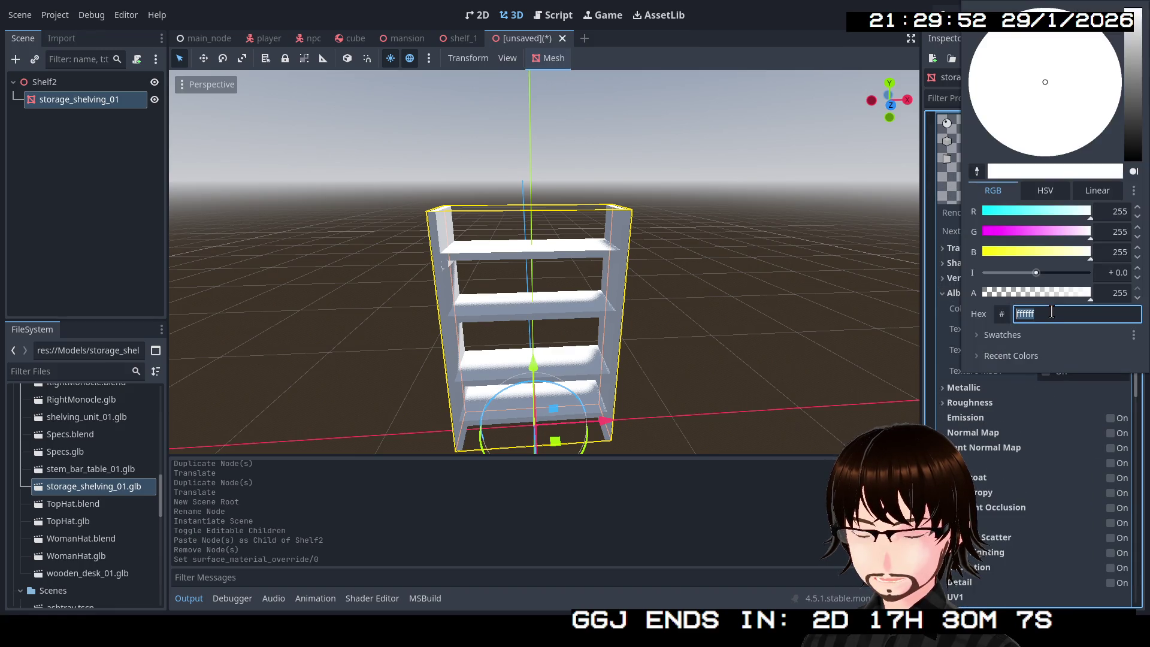
{"action": "left_click_drag", "start_coordinate": [1131, 83], "coordinate": [1136, 96]}
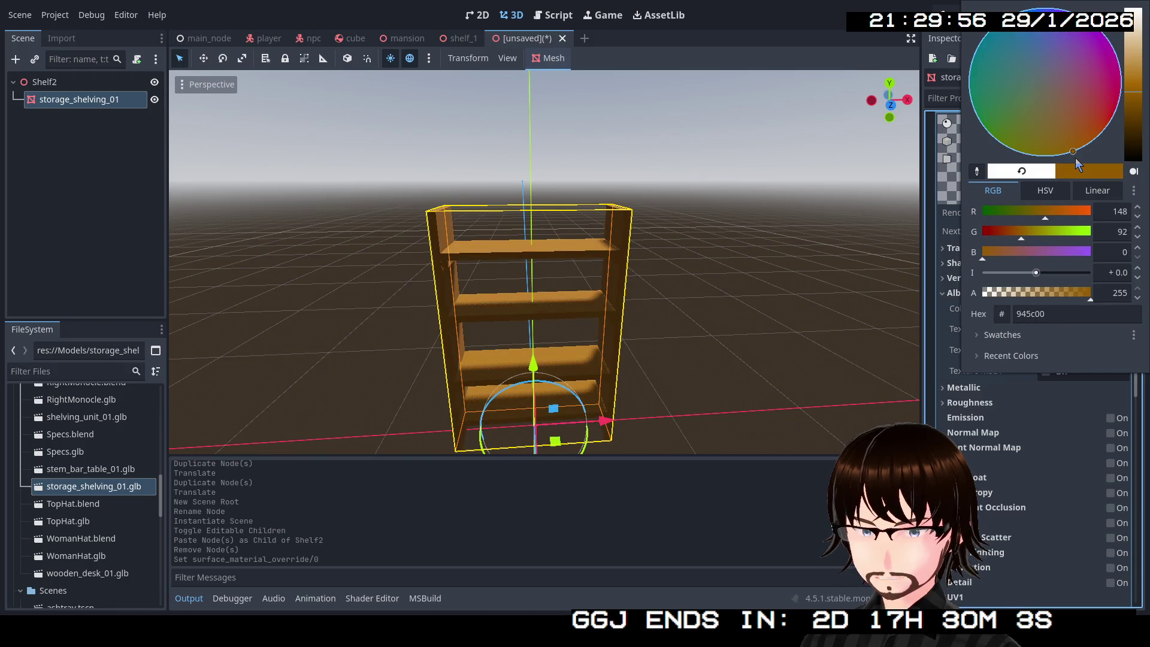
{"action": "mouse_move", "coordinate": [1137, 101]}
{"action": "left_mouse_down"}
{"action": "mouse_move", "coordinate": [1137, 110]}
{"action": "mouse_move", "coordinate": [1139, 88]}
{"action": "left_mouse_up"}
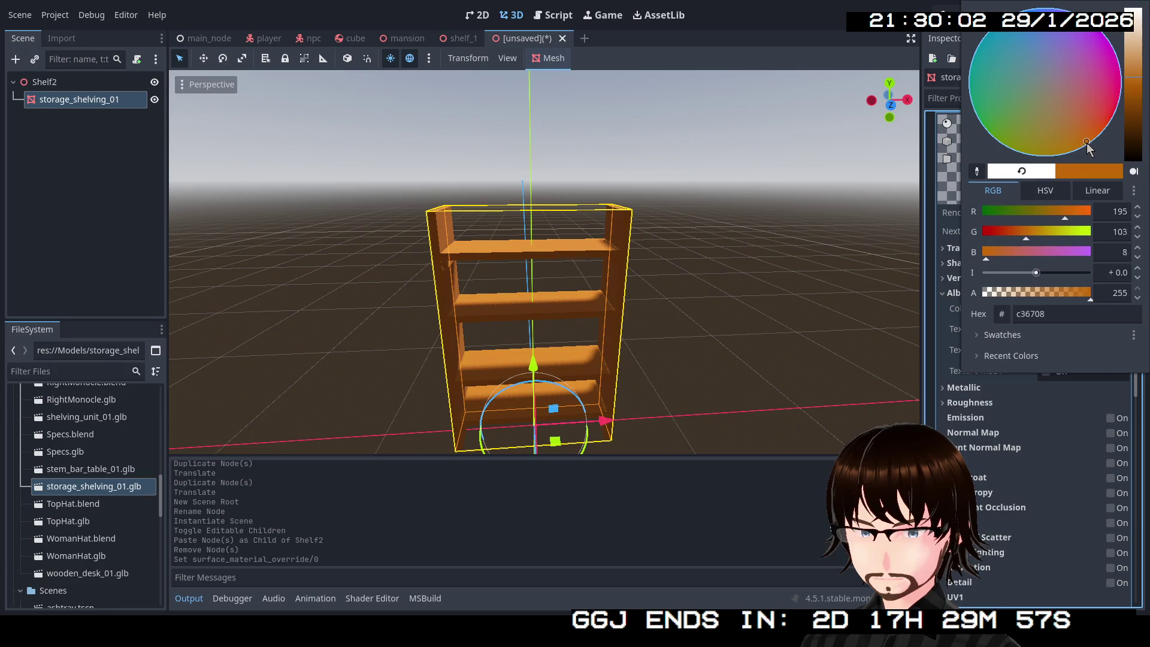
{"action": "mouse_move", "coordinate": [1087, 142]}
{"action": "left_mouse_down"}
{"action": "mouse_move", "coordinate": [1070, 157]}
{"action": "mouse_move", "coordinate": [1071, 135]}
{"action": "left_mouse_up"}
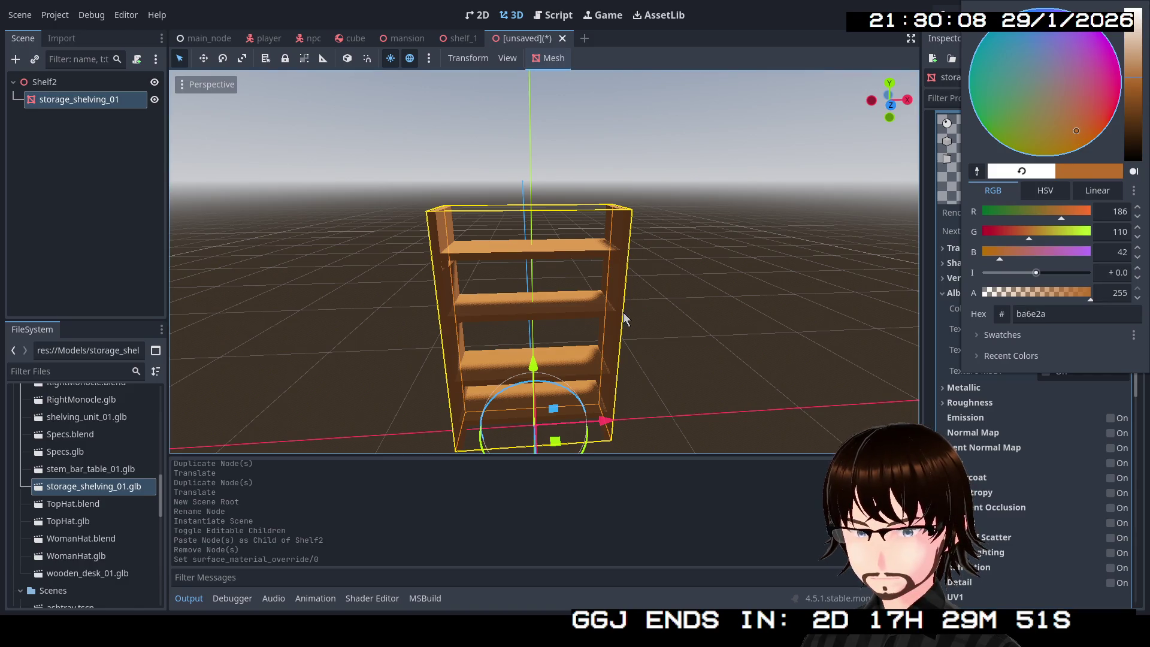
{"action": "left_click", "coordinate": [834, 246]}
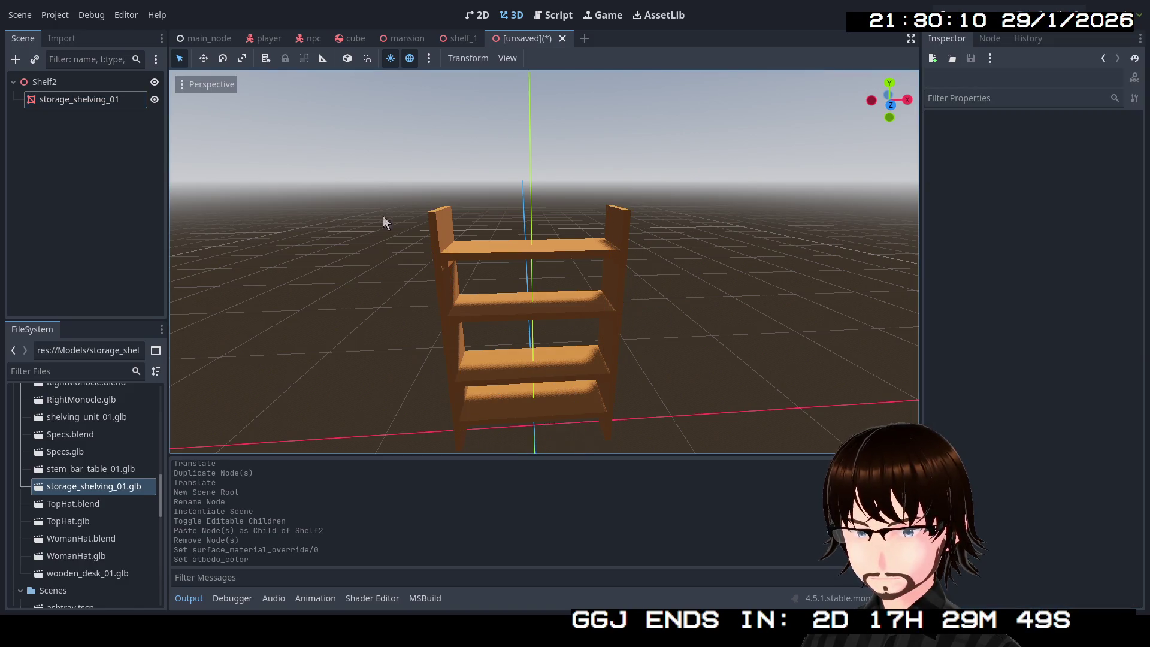
Set the shelf material's roughness to 0.9.
{"action": "left_click", "coordinate": [80, 100]}
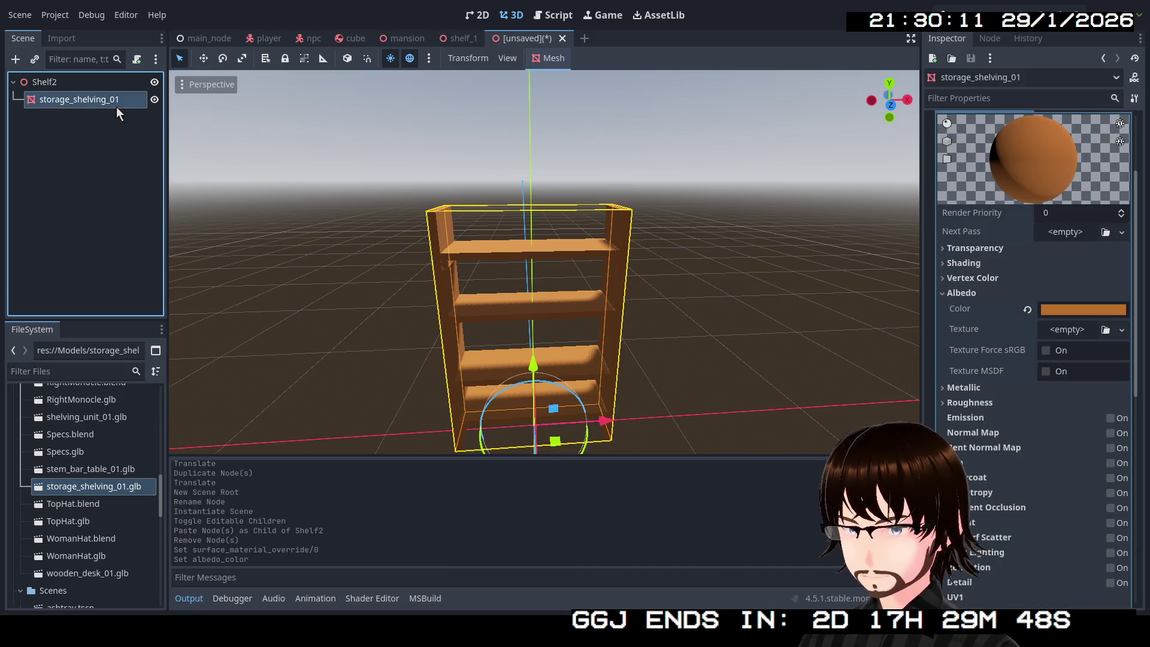
{"action": "left_click", "coordinate": [982, 402]}
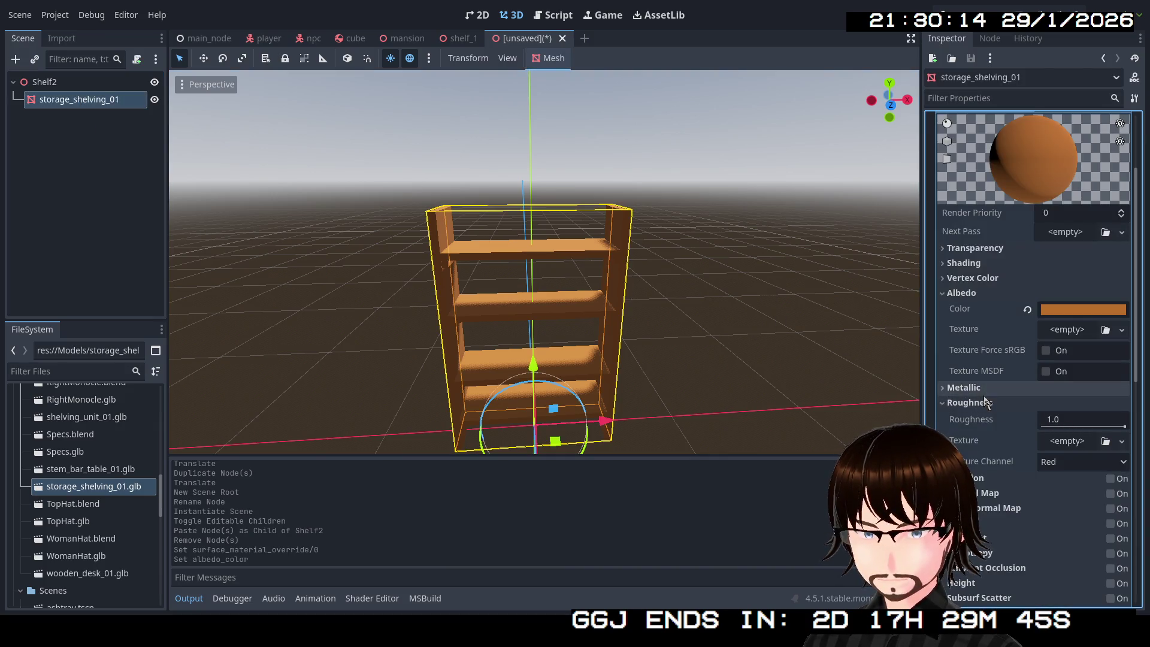
{"action": "left_click", "coordinate": [1109, 421]}
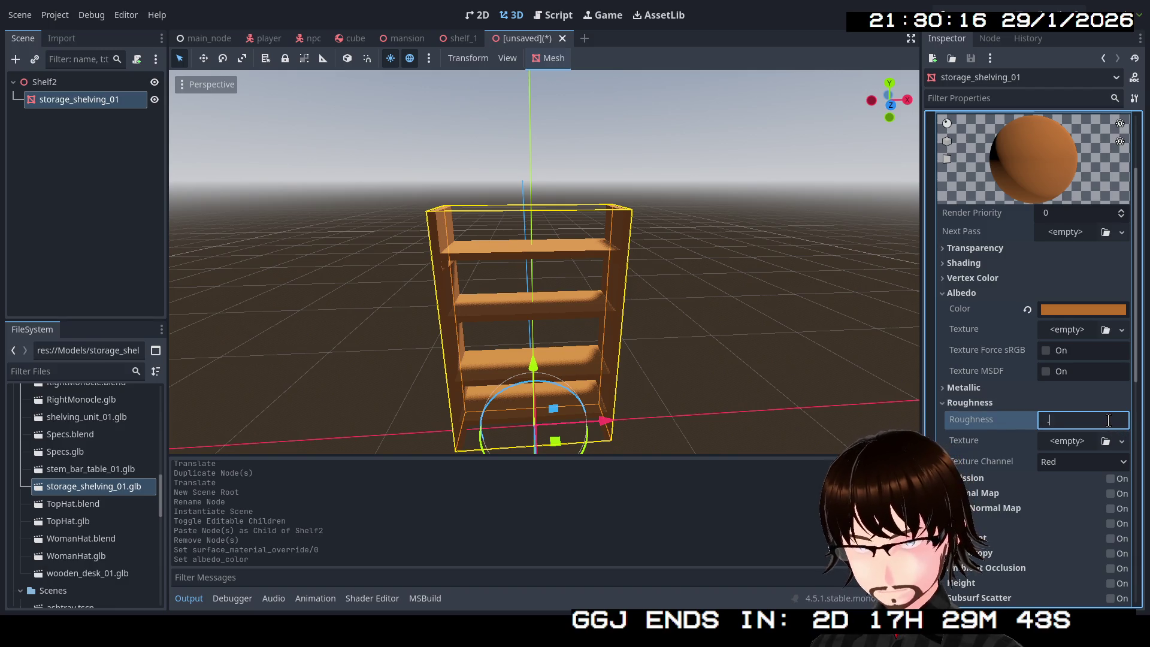
{"action": "type", "text": "9"}
{"action": "type", "text": "0.9"}
{"action": "key", "text": "Return"}
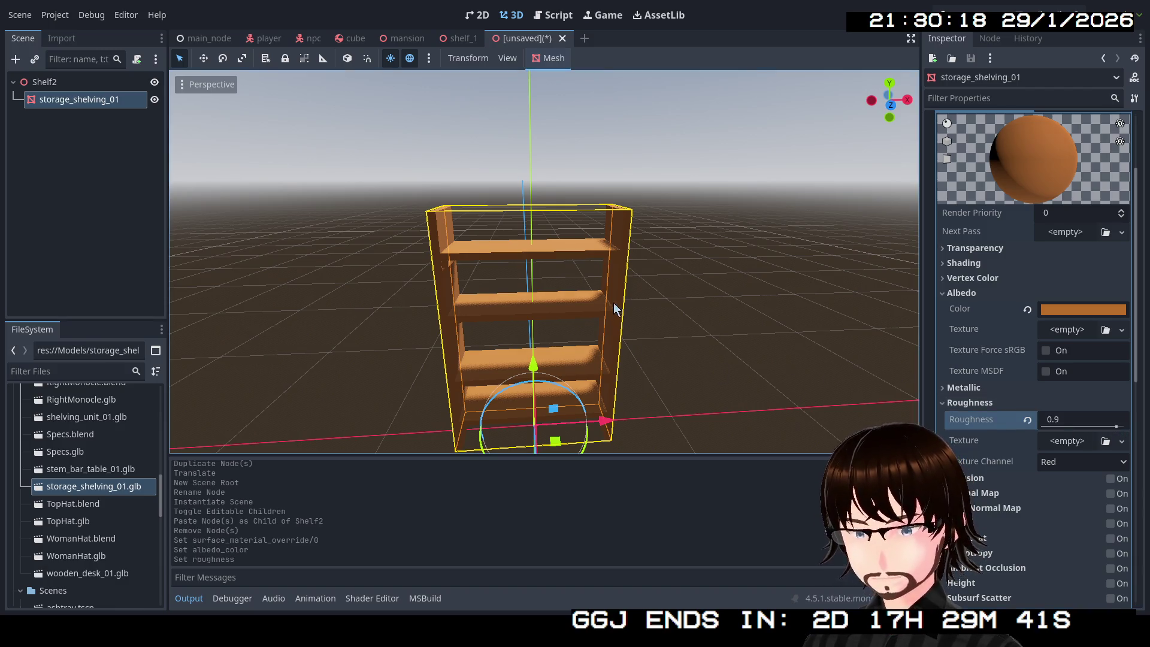
{"action": "mouse_move", "coordinate": [614, 308]}
{"action": "left_mouse_down"}
{"action": "mouse_move", "coordinate": [539, 312]}
{"action": "mouse_move", "coordinate": [688, 293]}
{"action": "left_mouse_up"}
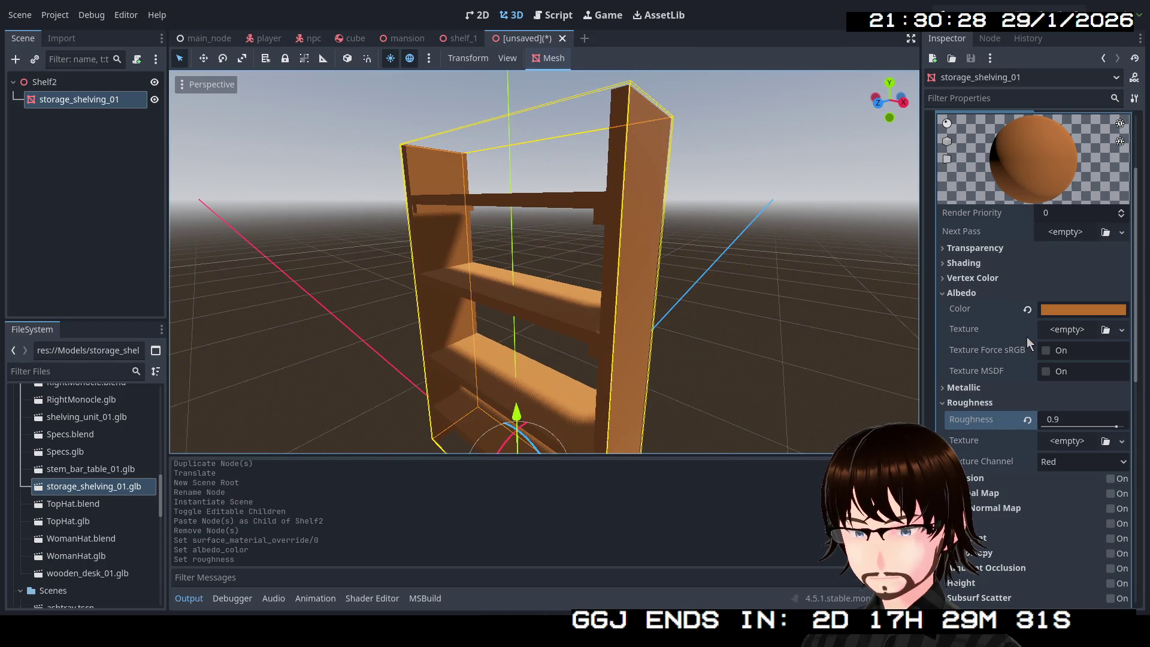
{"action": "left_click", "coordinate": [1121, 329]}
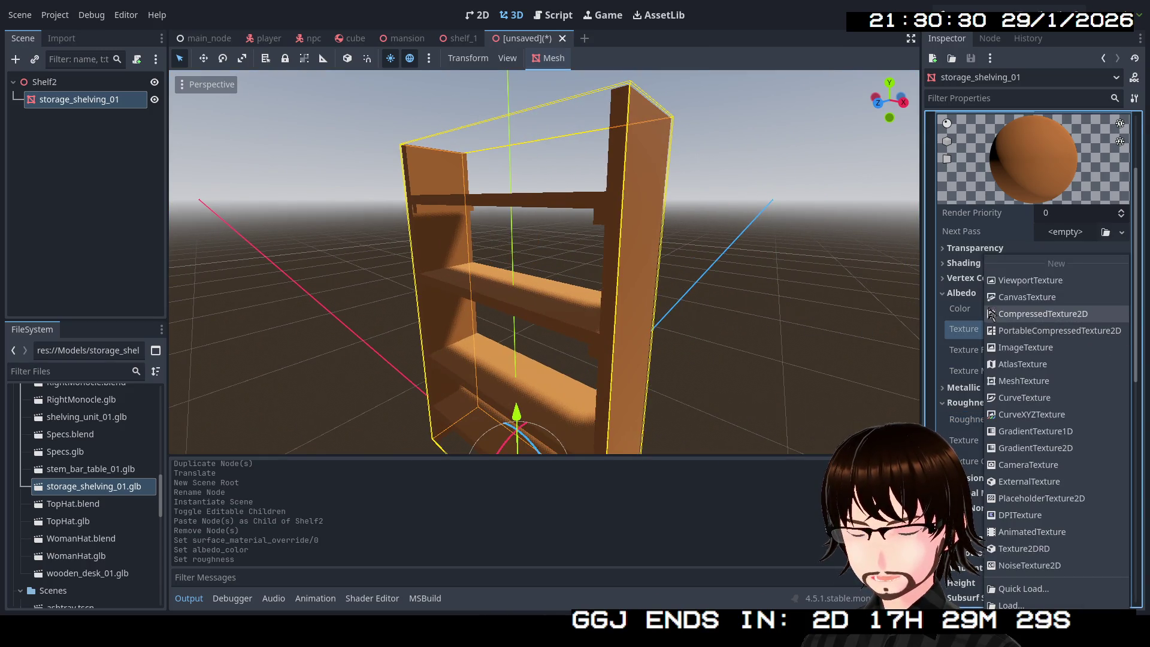
Load the marble image as the shelf material's albedo texture.
{"action": "left_click", "coordinate": [949, 321]}
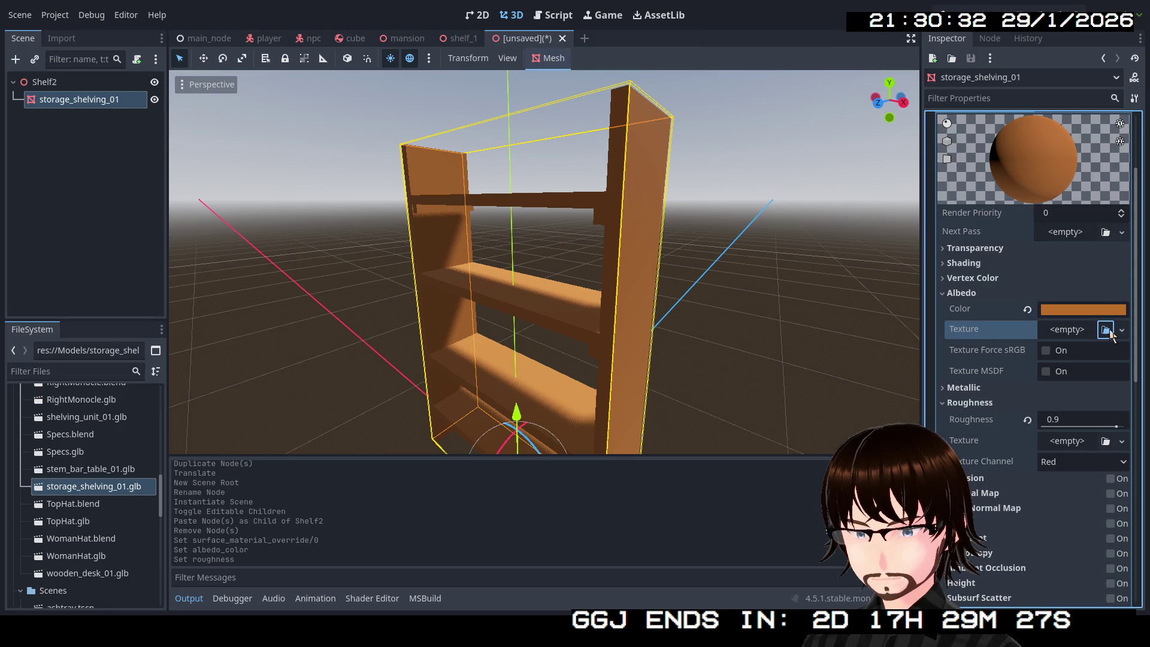
{"action": "left_click", "coordinate": [1106, 330]}
{"action": "double_click", "coordinate": [395, 183]}
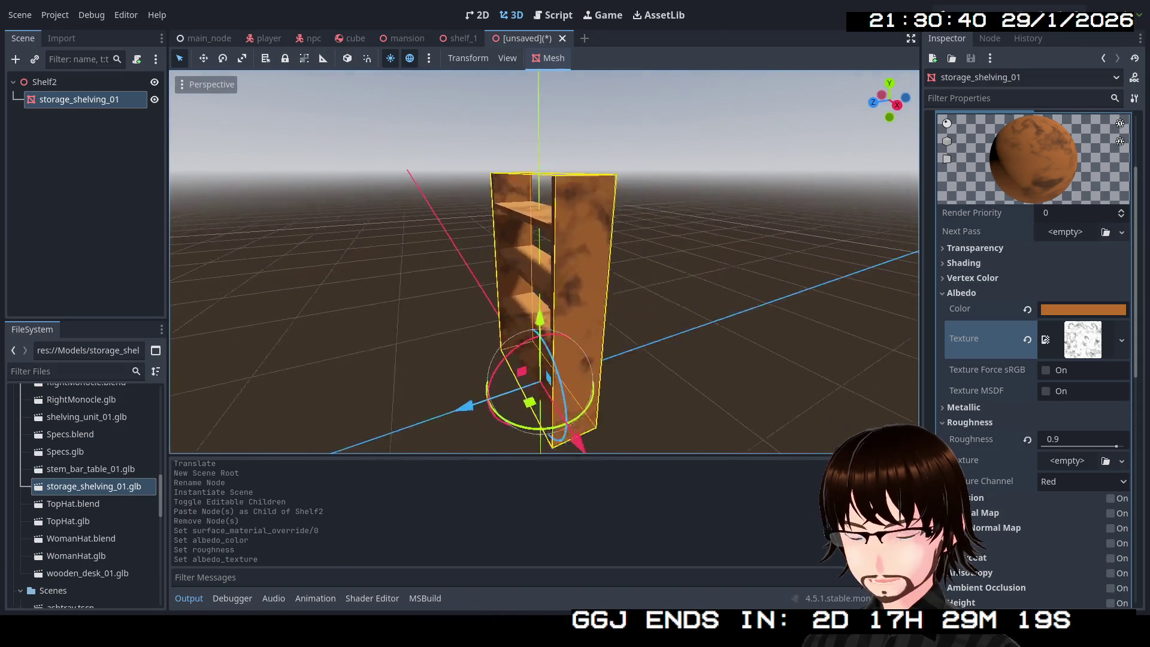
{"action": "scroll", "coordinate": [569, 225], "scroll_direction": "up", "scroll_amount": 2}
Create a single convex static body collision shape for storage_shelving_01.
{"action": "left_click", "coordinate": [64, 177]}
{"action": "left_click", "coordinate": [76, 100]}
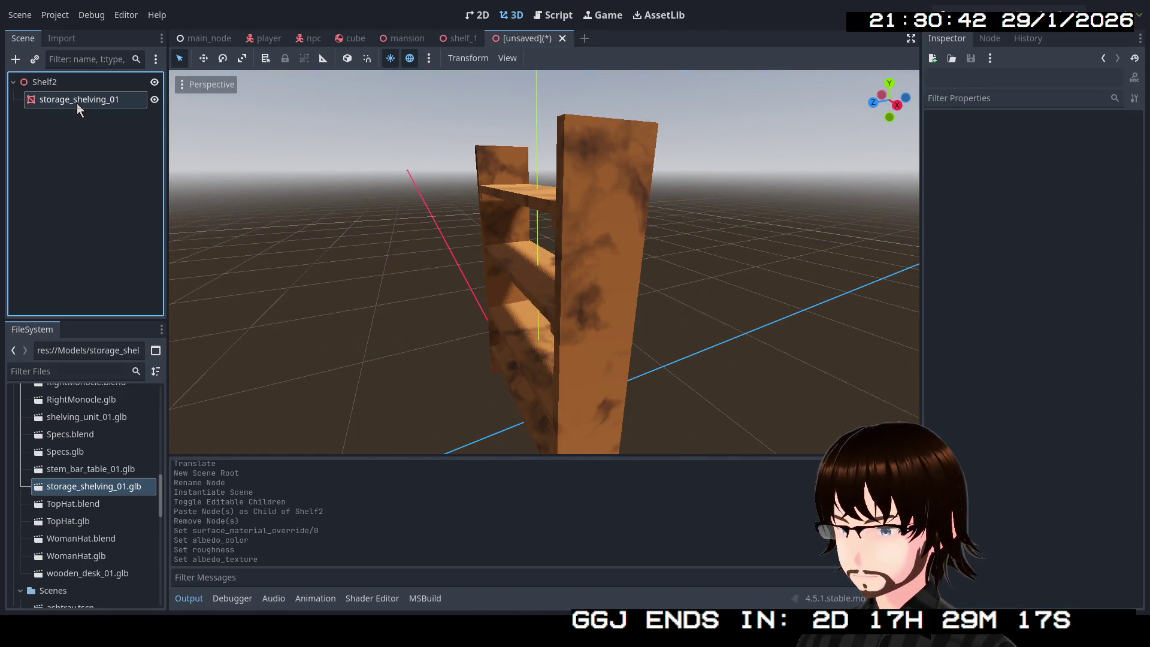
{"action": "left_click", "coordinate": [66, 82]}
{"action": "left_click", "coordinate": [78, 99]}
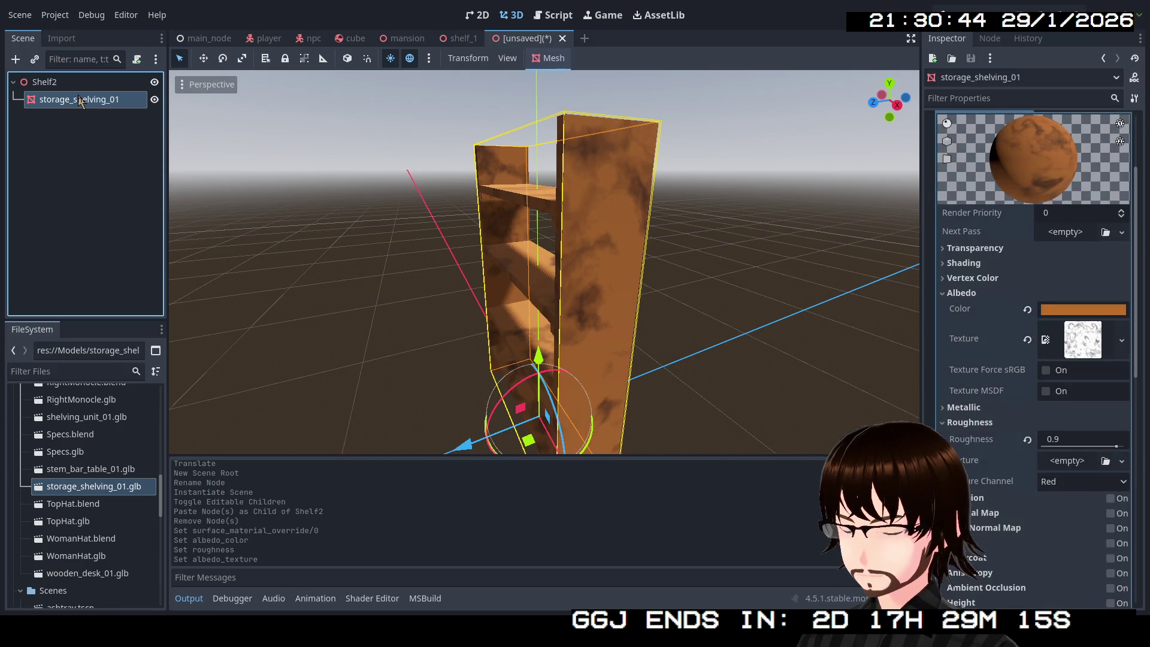
{"action": "left_click", "coordinate": [540, 59]}
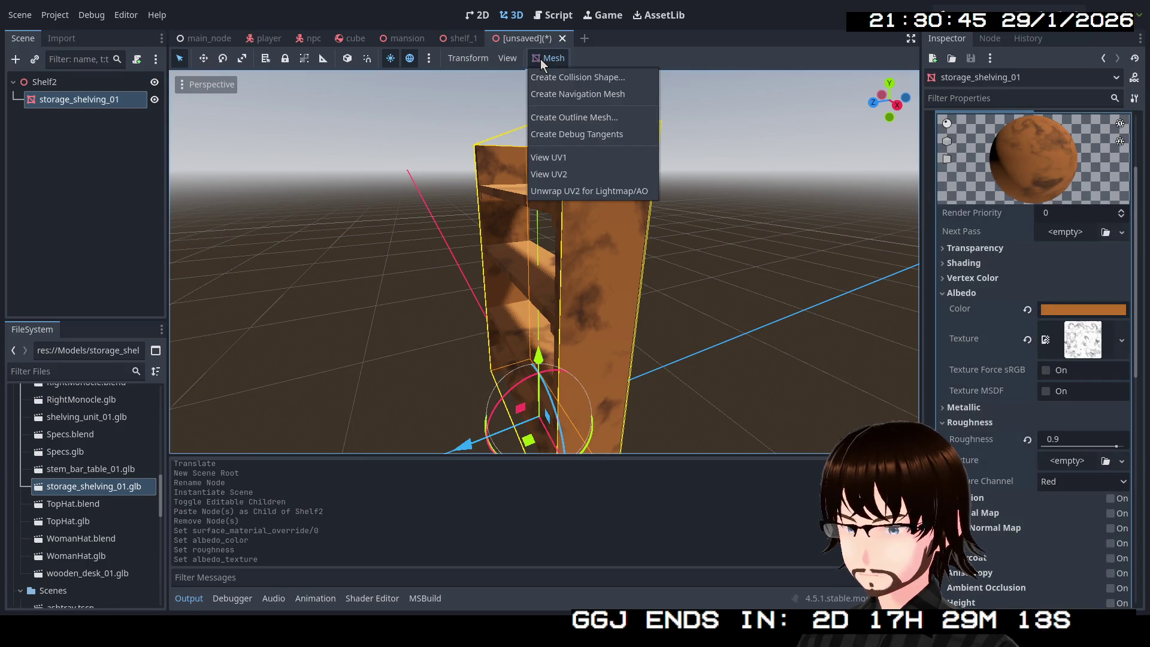
{"action": "left_click", "coordinate": [586, 79]}
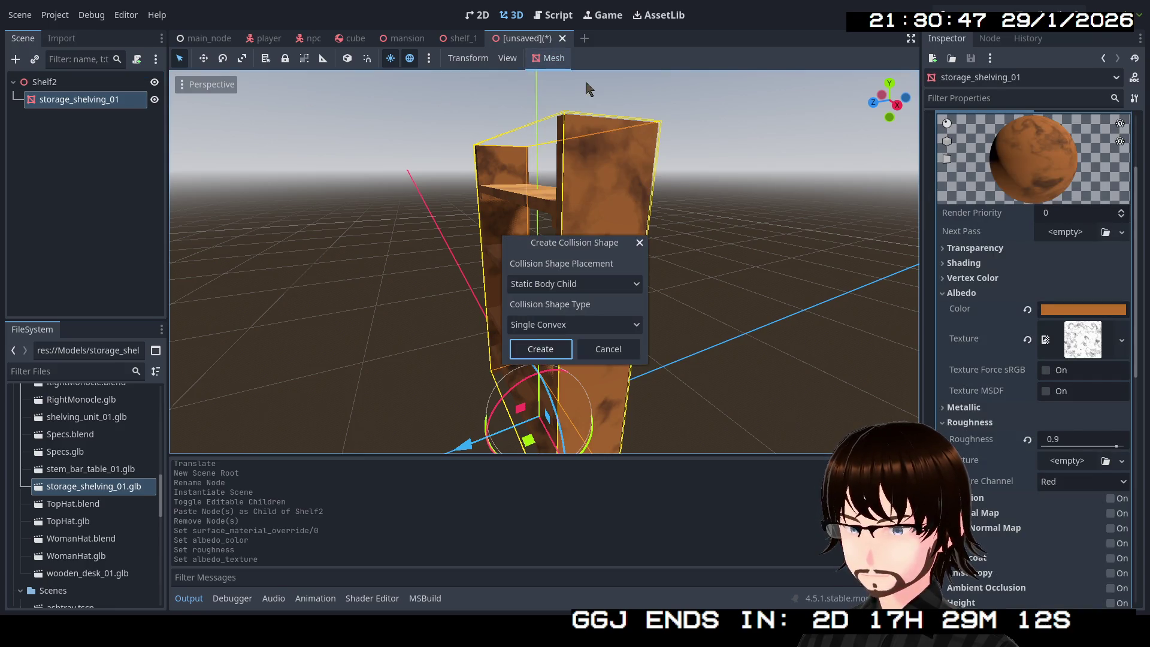
{"action": "left_click", "coordinate": [563, 350]}
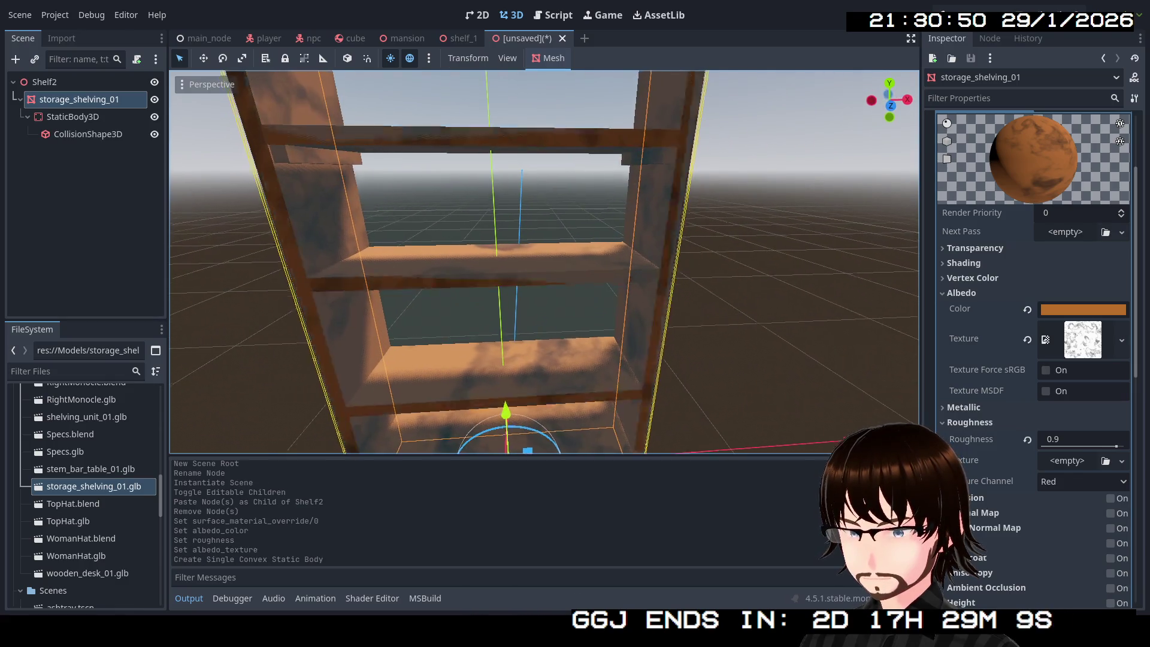
{"action": "scroll", "coordinate": [545, 261], "scroll_direction": "down", "scroll_amount": 5}
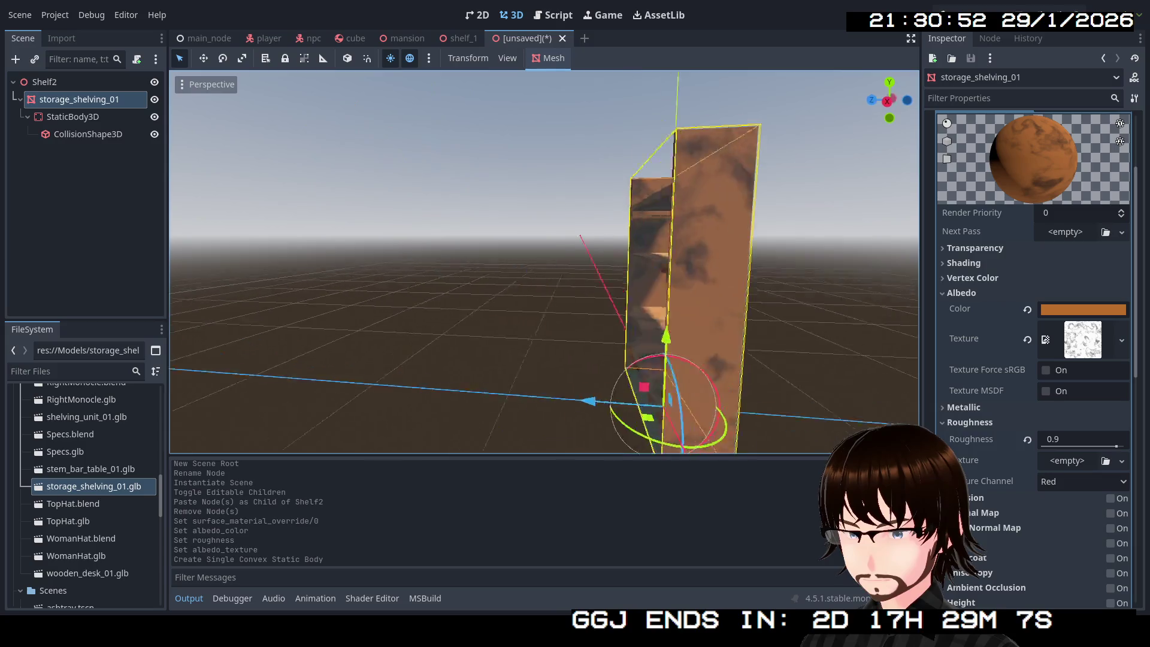
Save the Shelf2 scene as shelf_2.tscn.
{"action": "left_click_drag", "start_coordinate": [539, 263], "coordinate": [434, 281]}
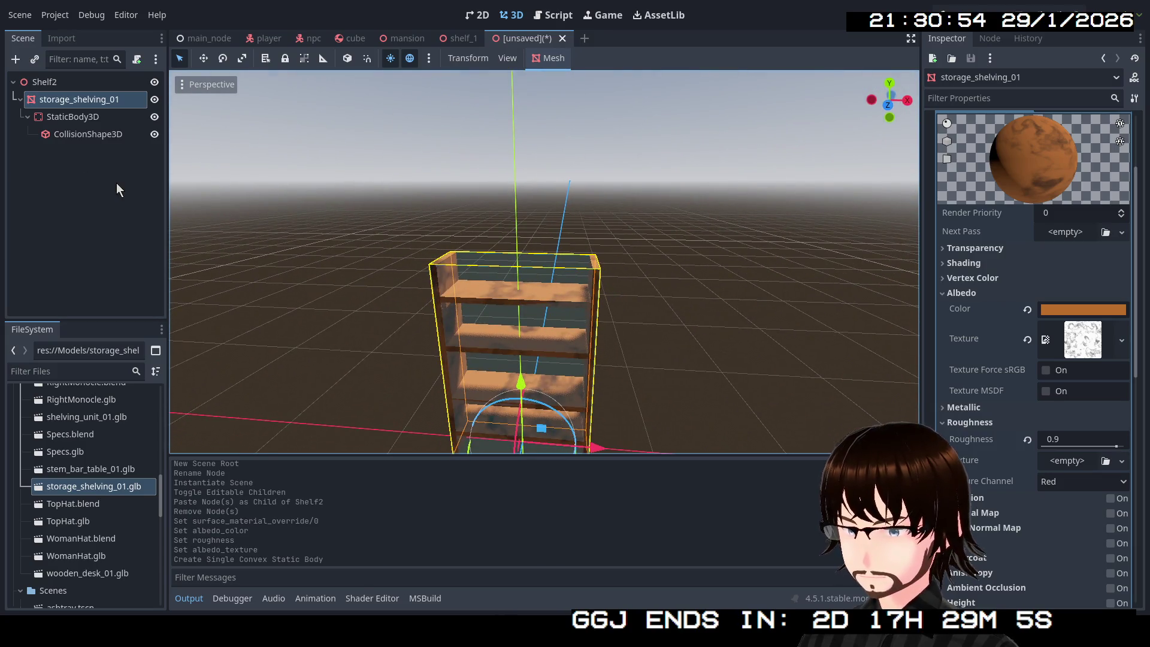
{"action": "left_click", "coordinate": [116, 183]}
{"action": "left_click", "coordinate": [66, 101]}
{"action": "left_click", "coordinate": [69, 83]}
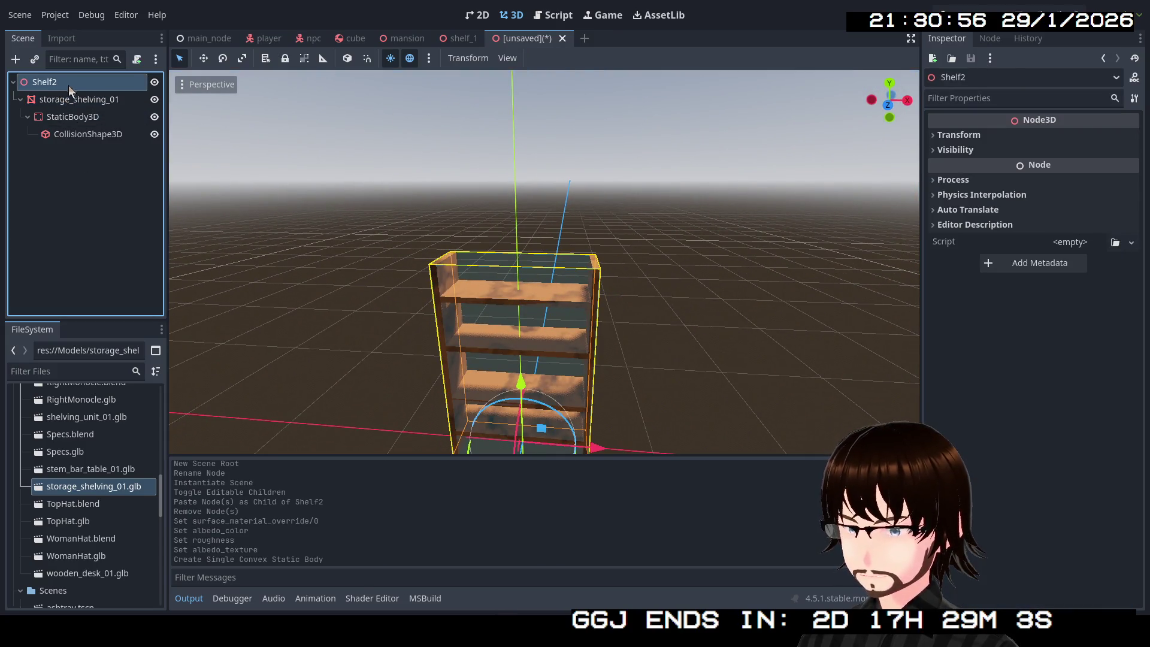
{"action": "key", "text": "ctrl+s"}
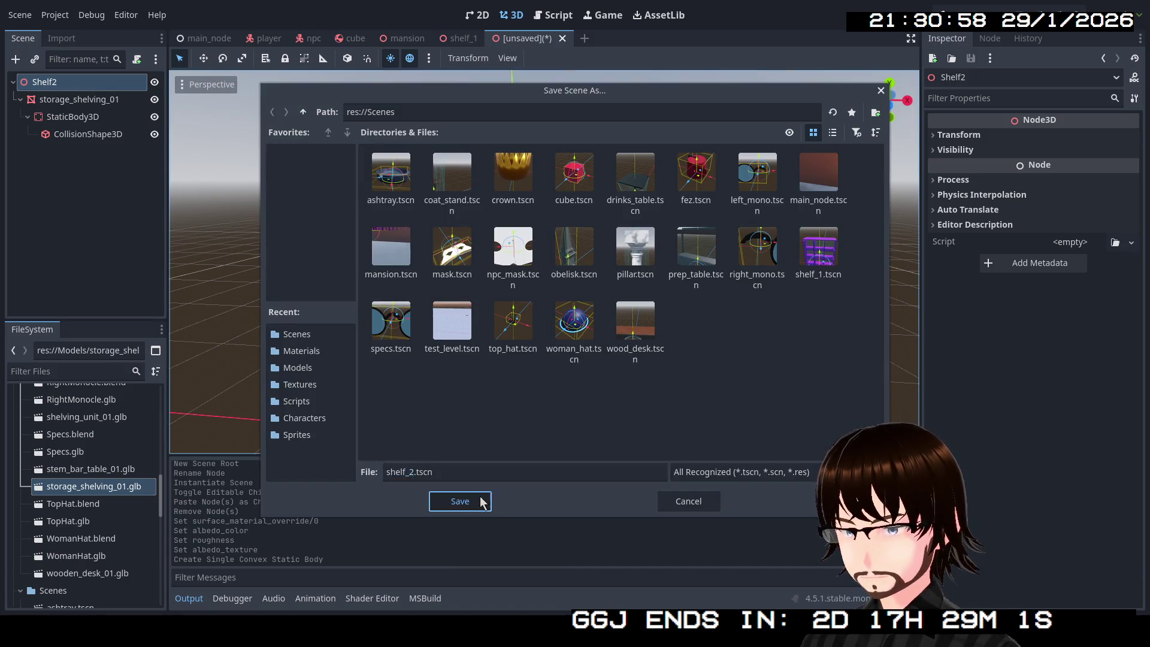
{"action": "left_click", "coordinate": [455, 501]}
Enable collision mask layers 2 and 3 on the StaticBody3D.
{"action": "mouse_move", "coordinate": [443, 444]}
{"action": "left_mouse_down"}
{"action": "mouse_move", "coordinate": [383, 407]}
{"action": "mouse_move", "coordinate": [437, 290]}
{"action": "left_mouse_up"}
{"action": "left_click", "coordinate": [72, 116]}
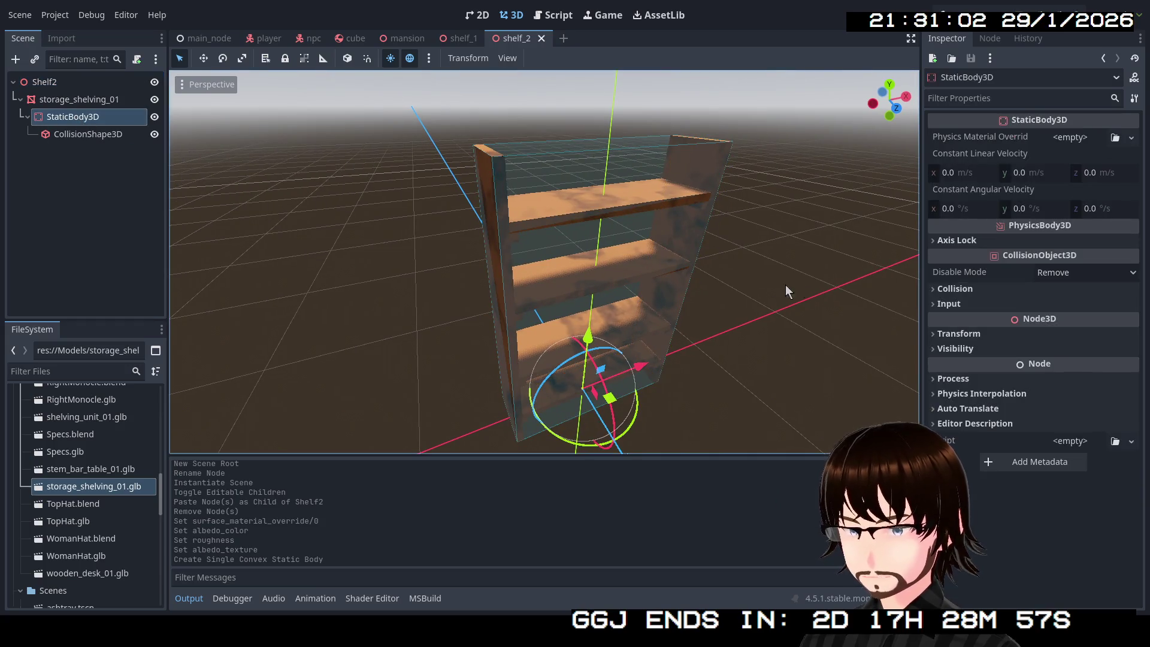
{"action": "left_click", "coordinate": [955, 289]}
{"action": "left_click", "coordinate": [960, 384]}
{"action": "left_click", "coordinate": [976, 384]}
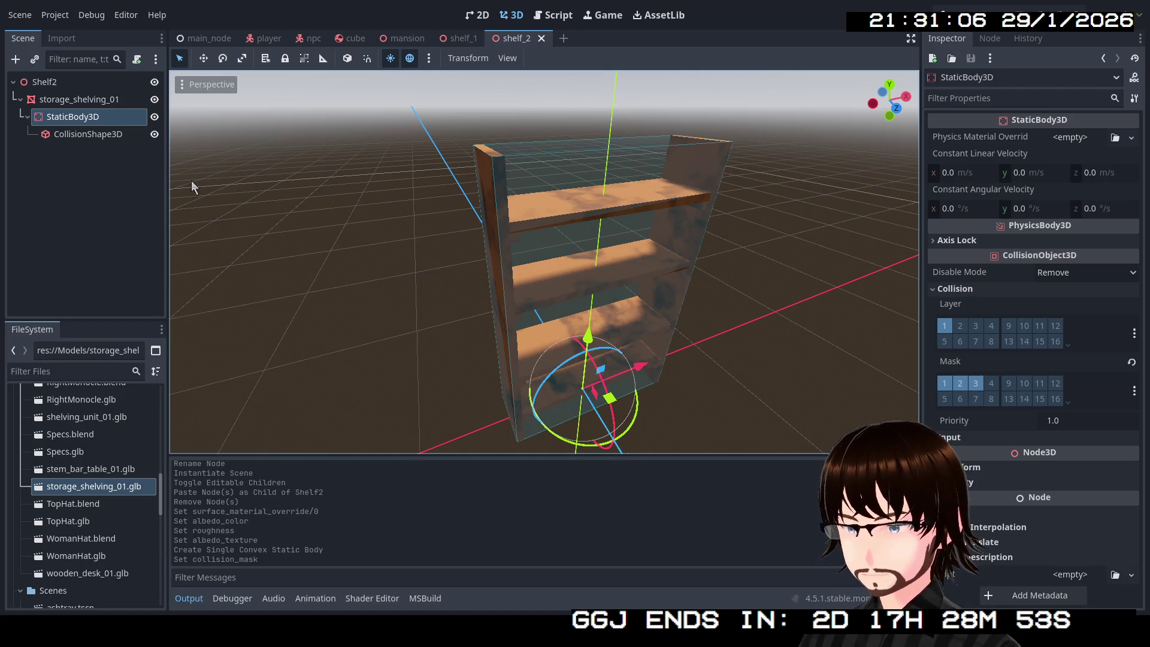
{"action": "left_click", "coordinate": [93, 182]}
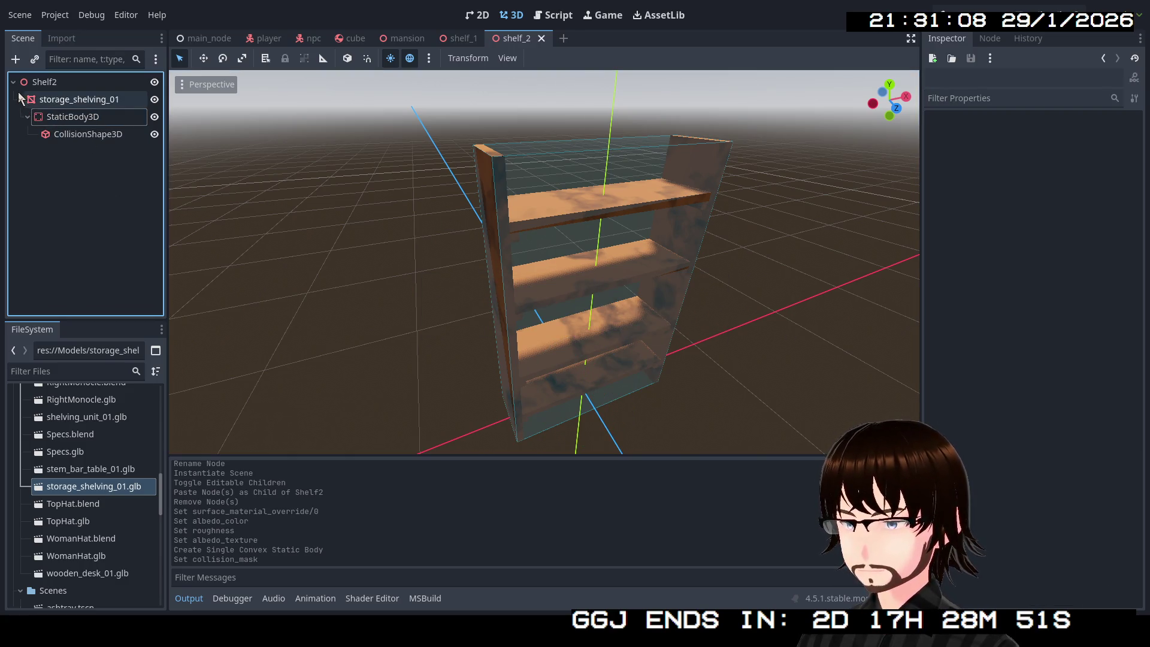
{"action": "left_click_drag", "start_coordinate": [539, 264], "coordinate": [437, 263]}
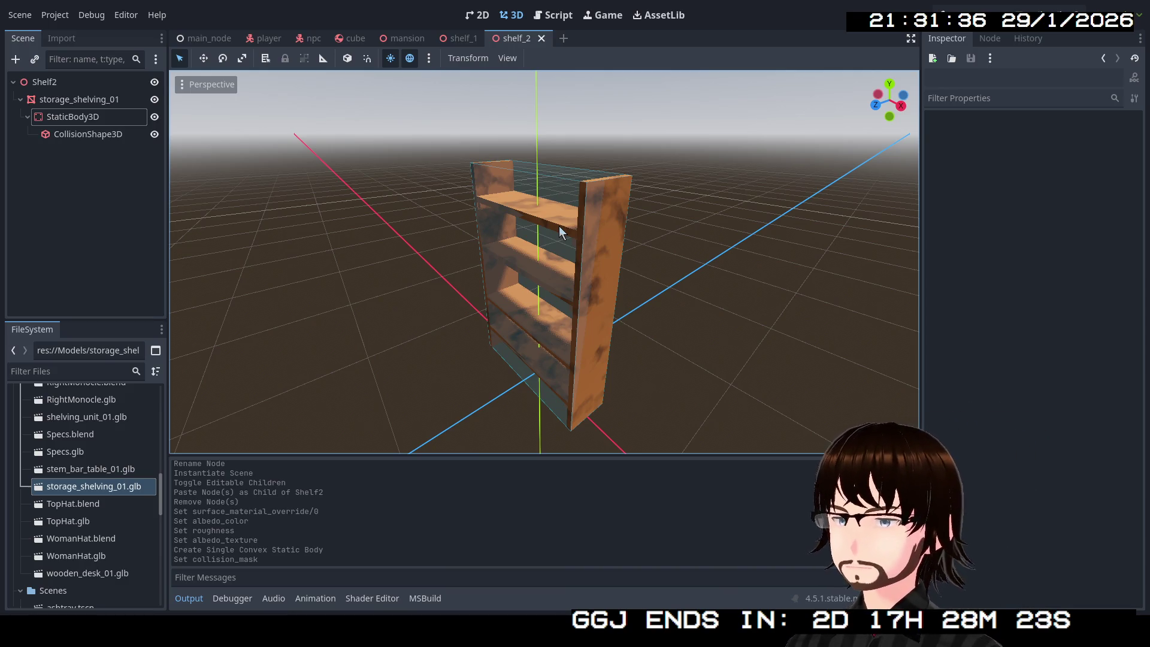
{"action": "left_click_drag", "start_coordinate": [576, 221], "coordinate": [316, 218]}
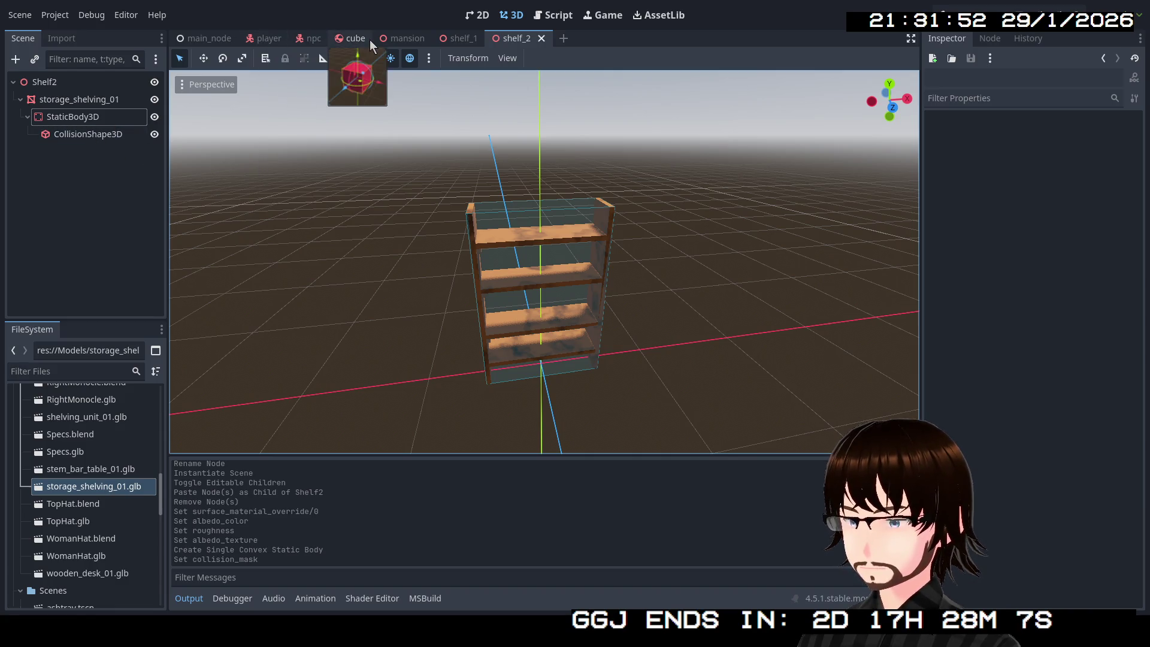
{"action": "left_click", "coordinate": [397, 42]}
Instance shelf_2.tscn into the mansion room as Shelf16.
{"action": "left_click_drag", "start_coordinate": [444, 184], "coordinate": [443, 184]}
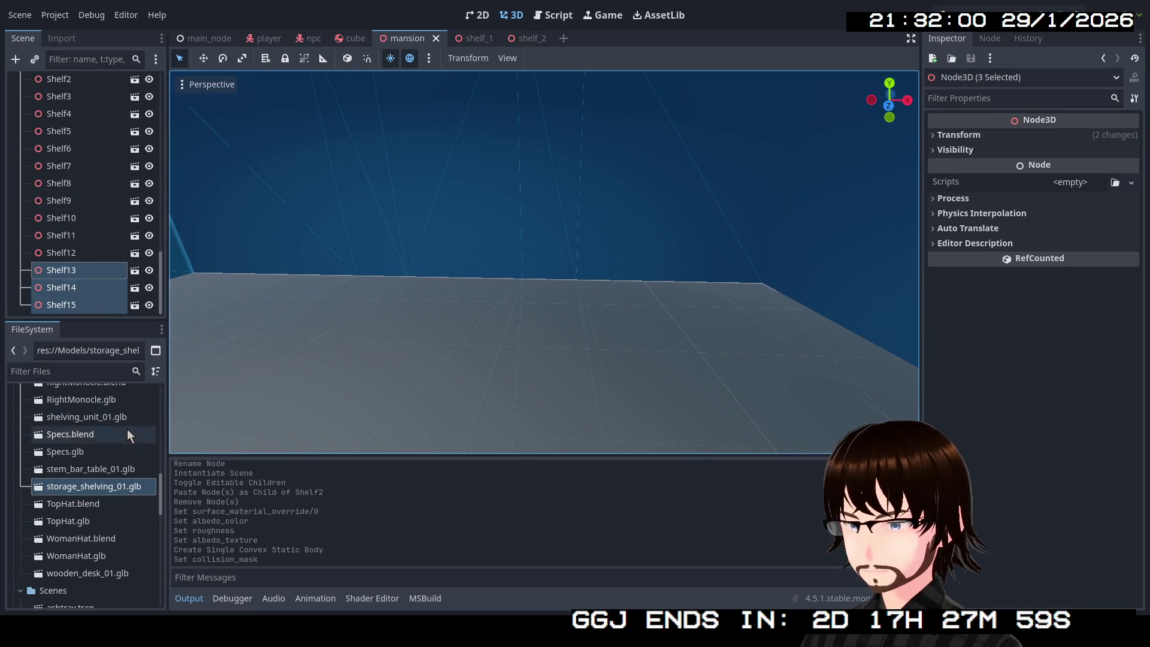
{"action": "scroll", "coordinate": [112, 491], "scroll_direction": "down", "scroll_amount": 3}
{"action": "scroll", "coordinate": [108, 485], "scroll_direction": "down", "scroll_amount": 5}
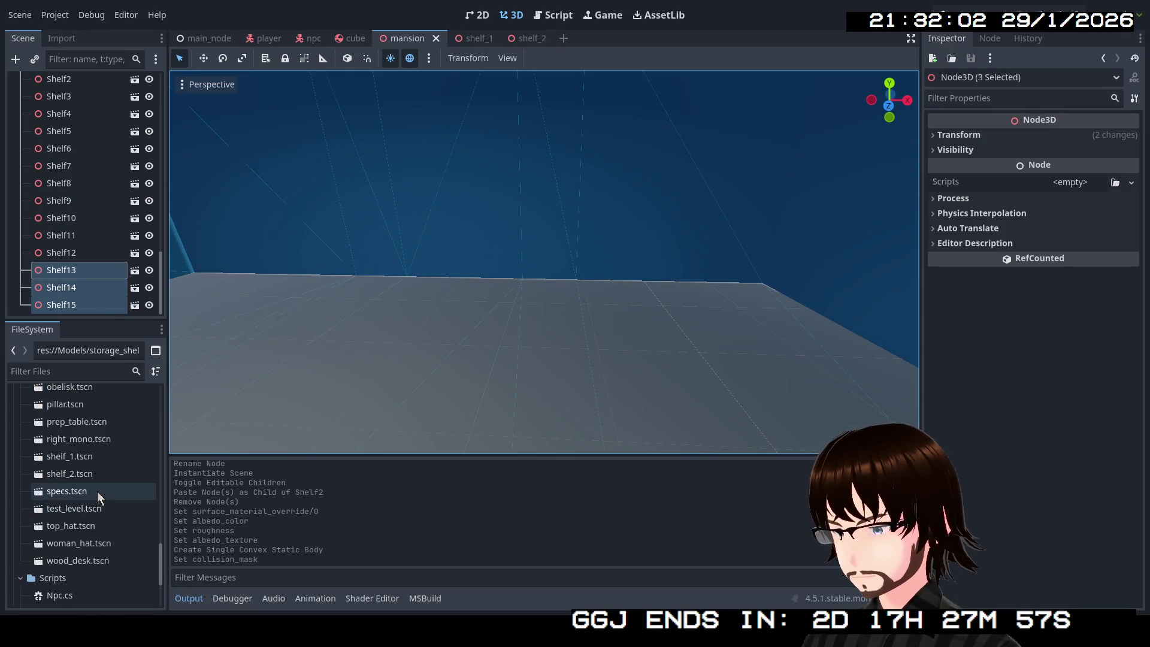
{"action": "mouse_move", "coordinate": [92, 476]}
{"action": "left_mouse_down"}
{"action": "mouse_move", "coordinate": [132, 472]}
{"action": "mouse_move", "coordinate": [408, 339]}
{"action": "left_mouse_up"}
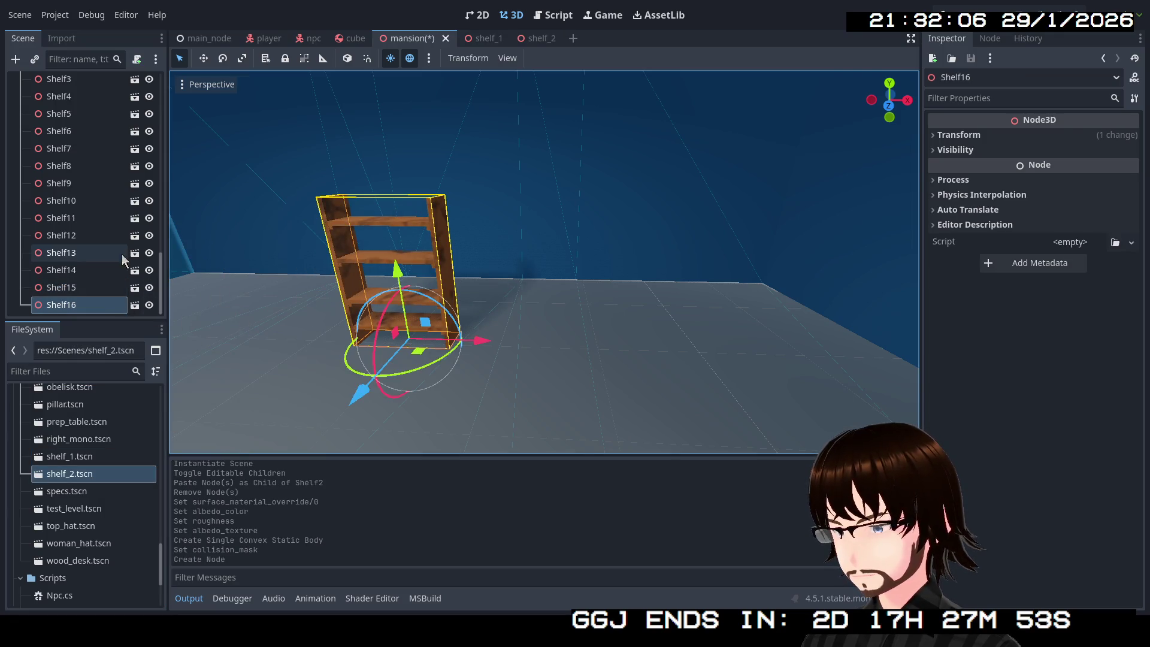
{"action": "scroll", "coordinate": [85, 245], "scroll_direction": "up", "scroll_amount": 5}
{"action": "scroll", "coordinate": [98, 251], "scroll_direction": "down", "scroll_amount": 5}
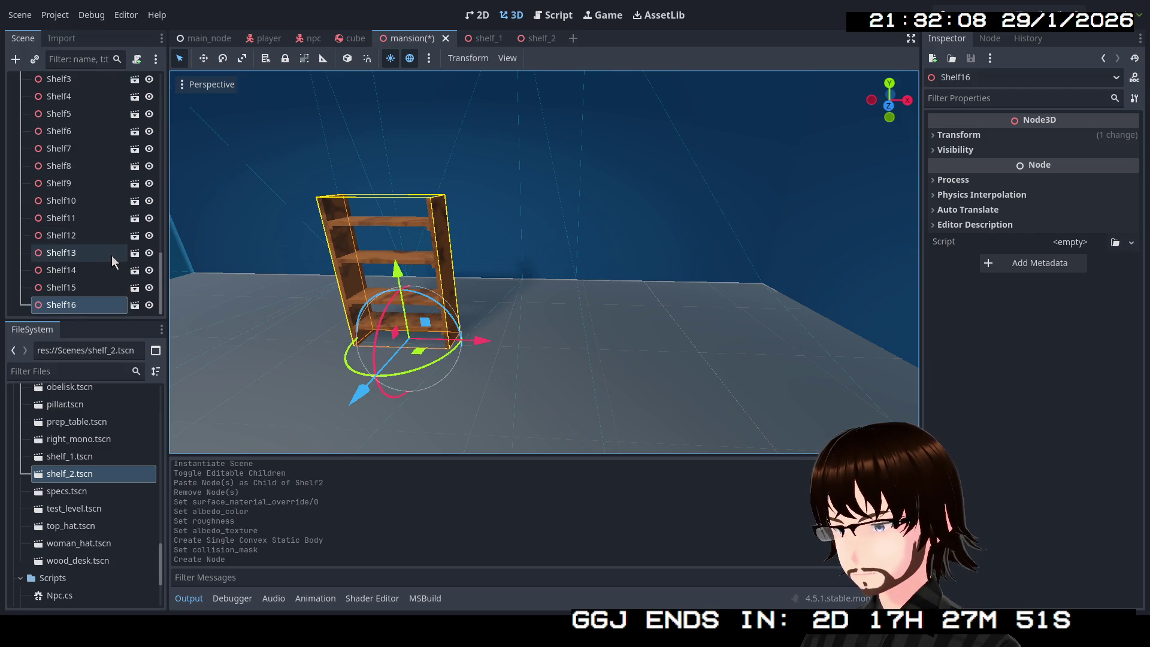
{"action": "key", "text": "f"}
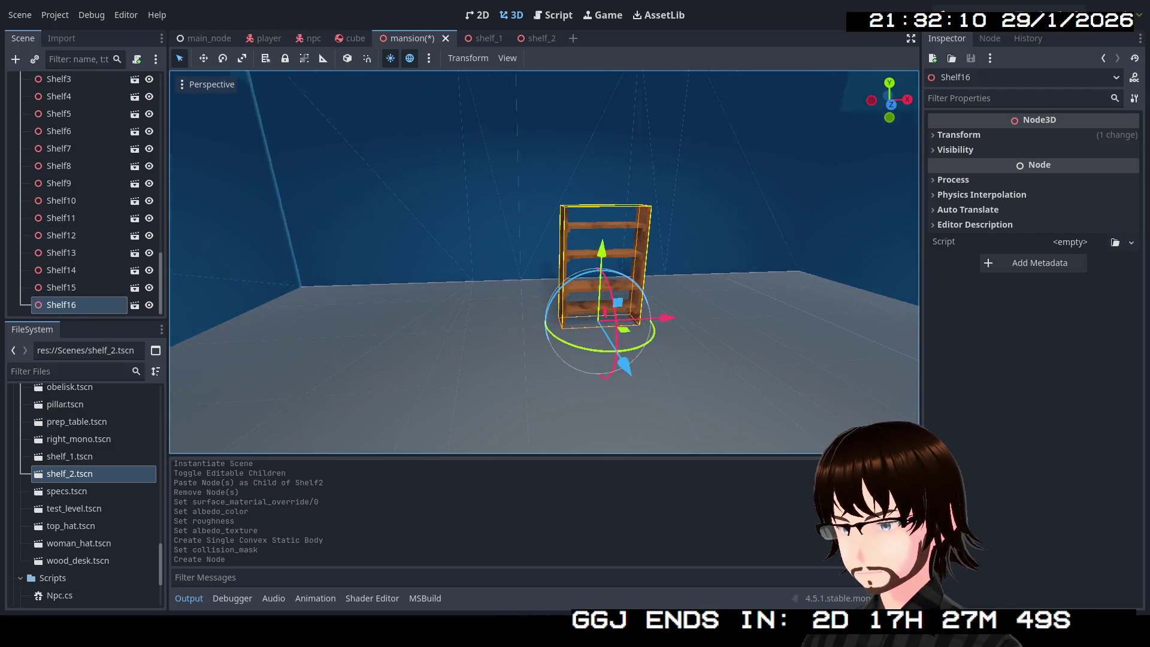
Move Shelf16 right and further back into the room corner.
{"action": "key", "text": "w"}
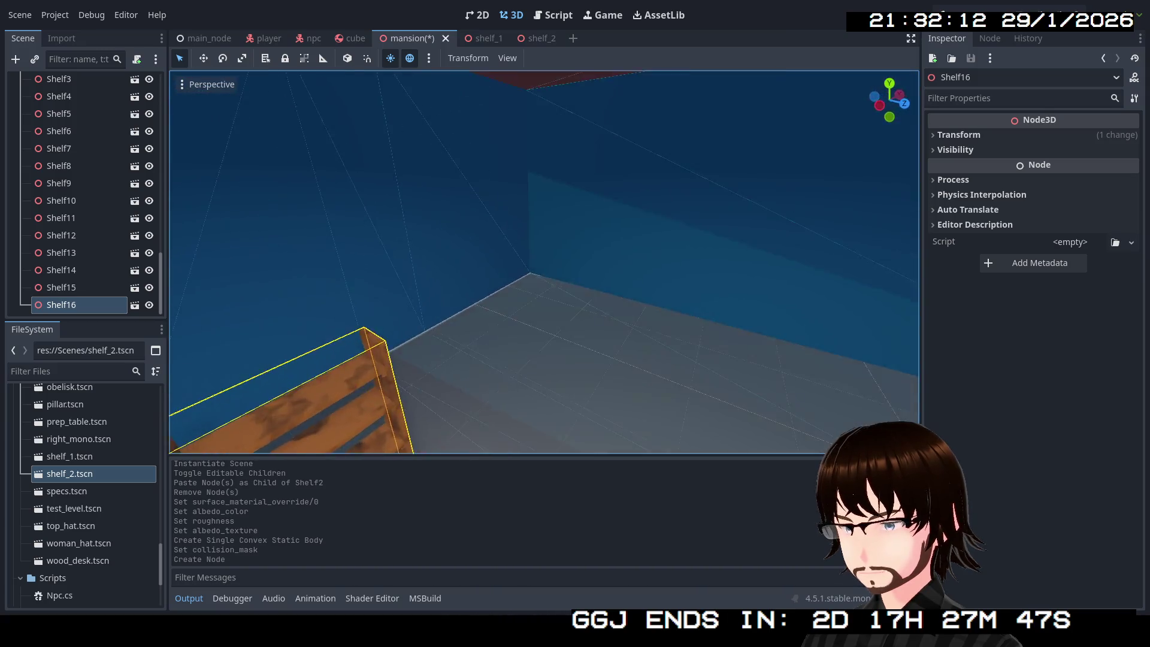
{"action": "key", "text": "f"}
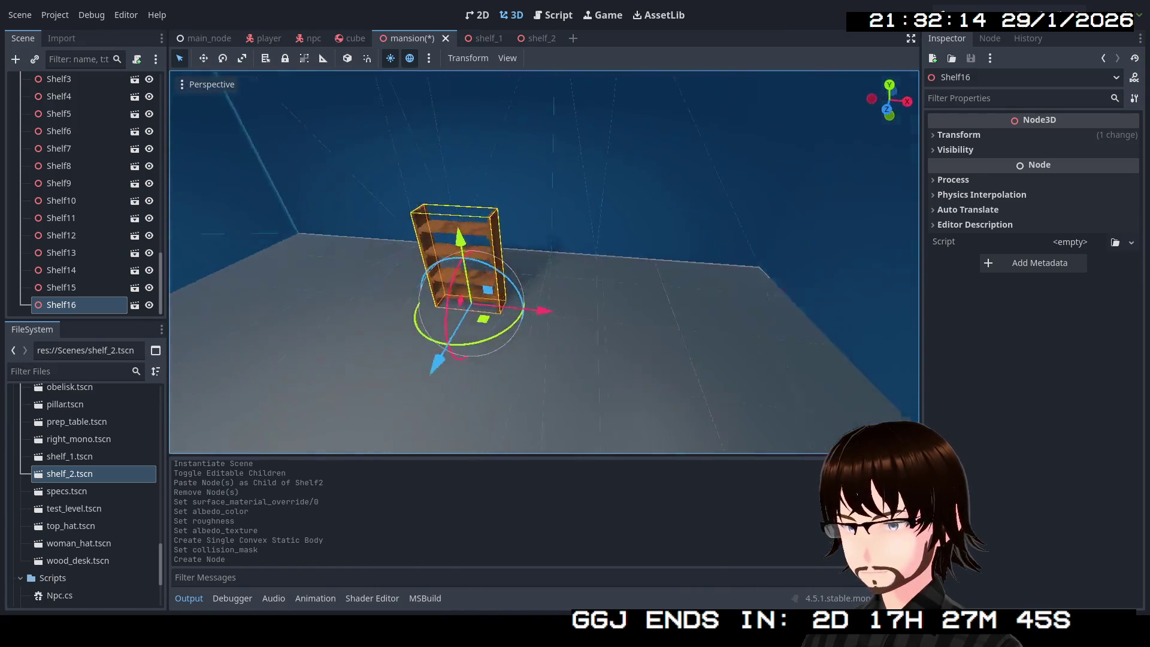
{"action": "left_click_drag", "start_coordinate": [612, 323], "coordinate": [779, 329]}
{"action": "key", "text": "f"}
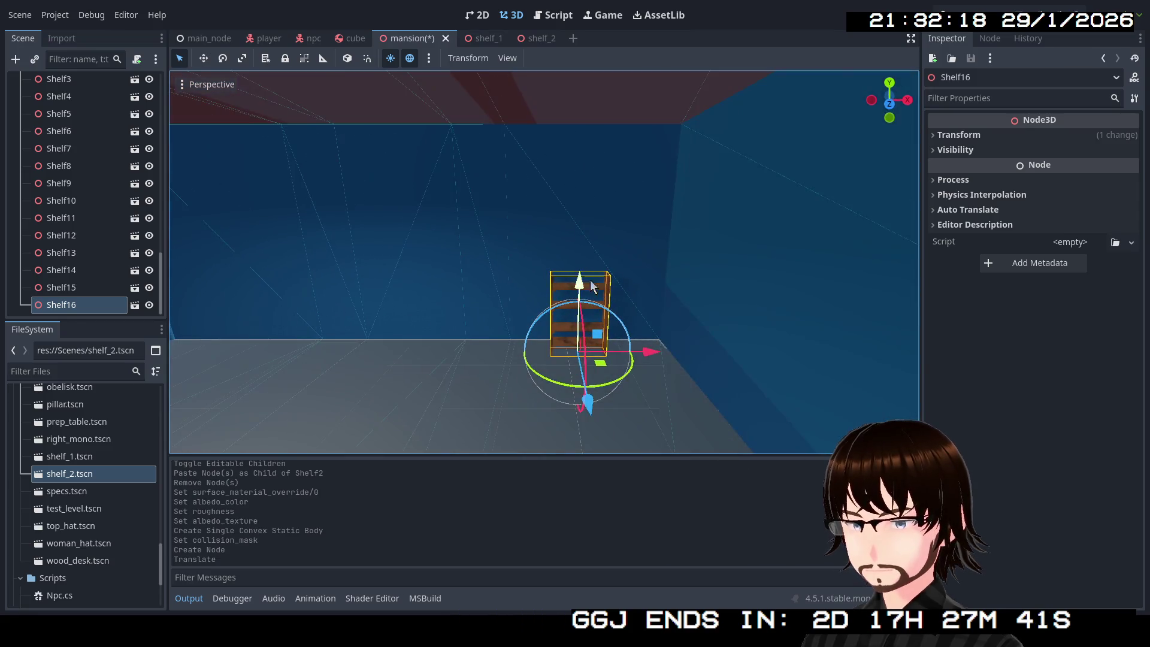
{"action": "left_click", "coordinate": [538, 39]}
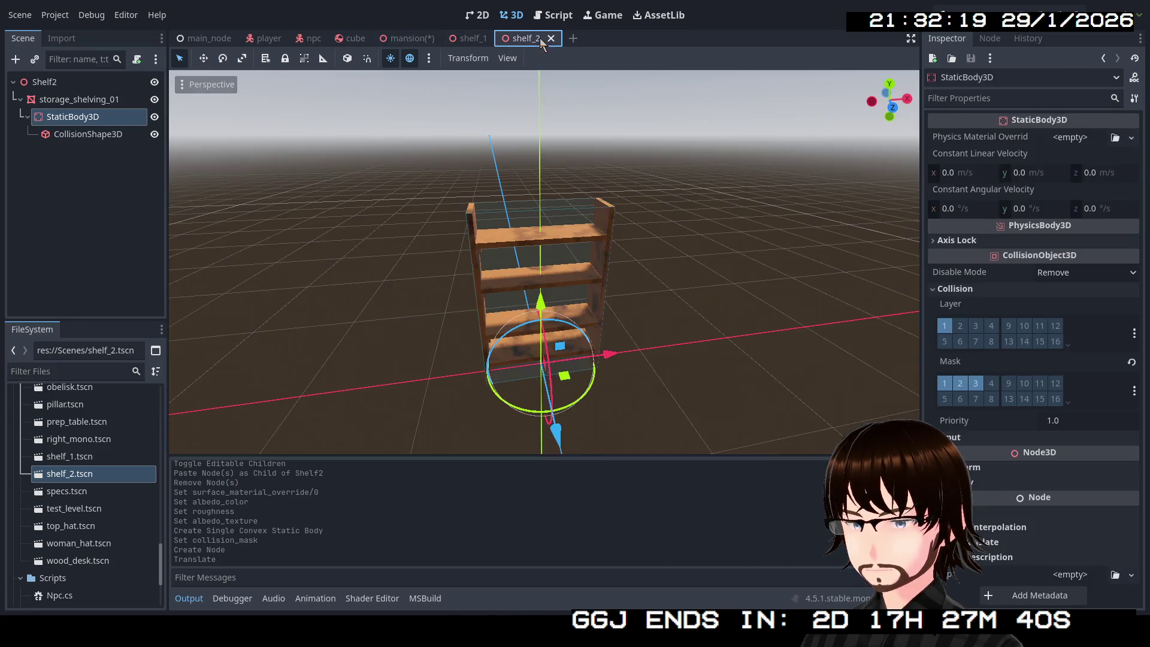
Set storage_shelving_01's scale to 1.5 on x, y and z in shelf_2.
{"action": "left_click", "coordinate": [79, 100]}
{"action": "scroll", "coordinate": [1031, 380], "scroll_direction": "down", "scroll_amount": 5}
{"action": "scroll", "coordinate": [1018, 383], "scroll_direction": "down", "scroll_amount": 5}
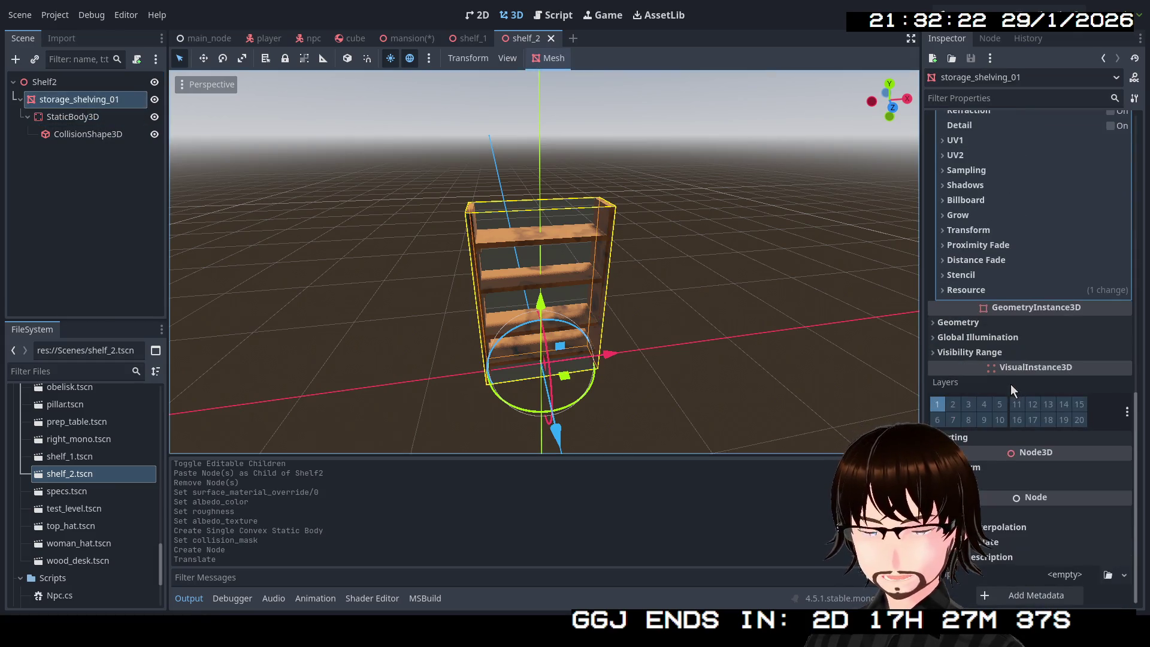
{"action": "left_click", "coordinate": [972, 580]}
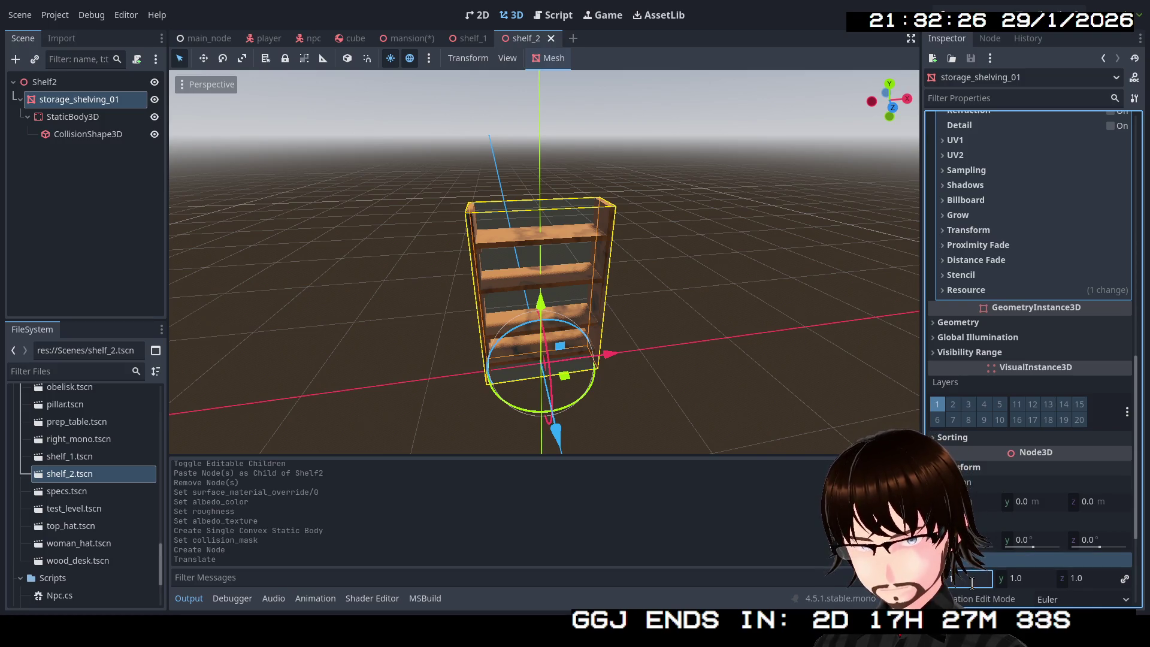
{"action": "key", "text": "Return"}
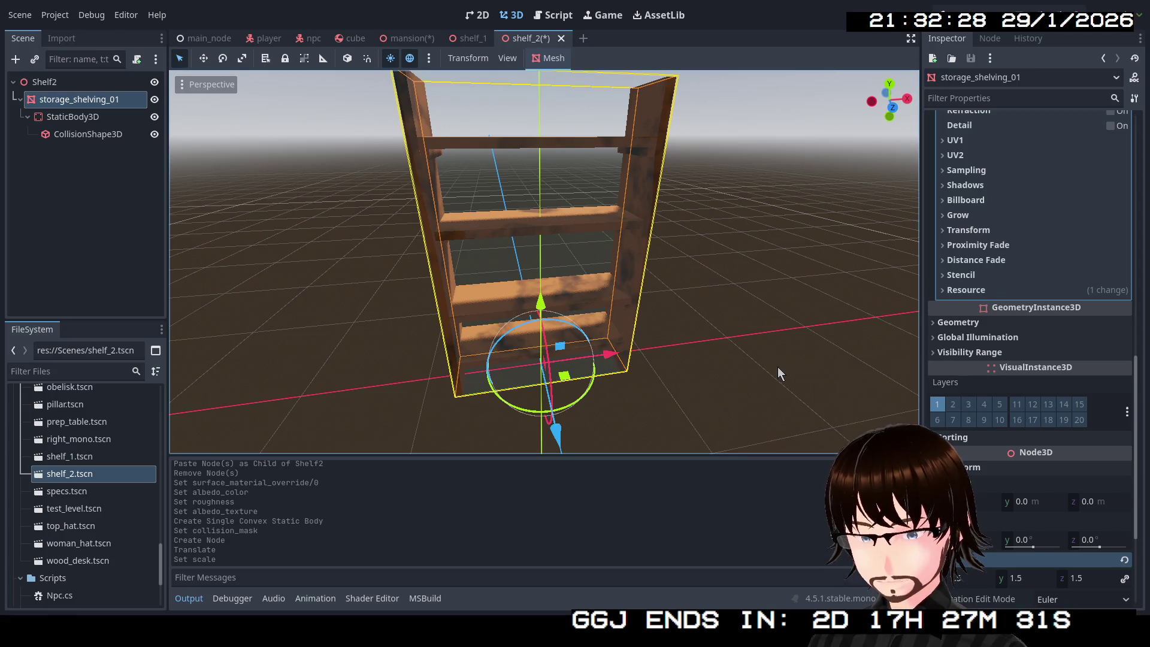
{"action": "left_click", "coordinate": [407, 38]}
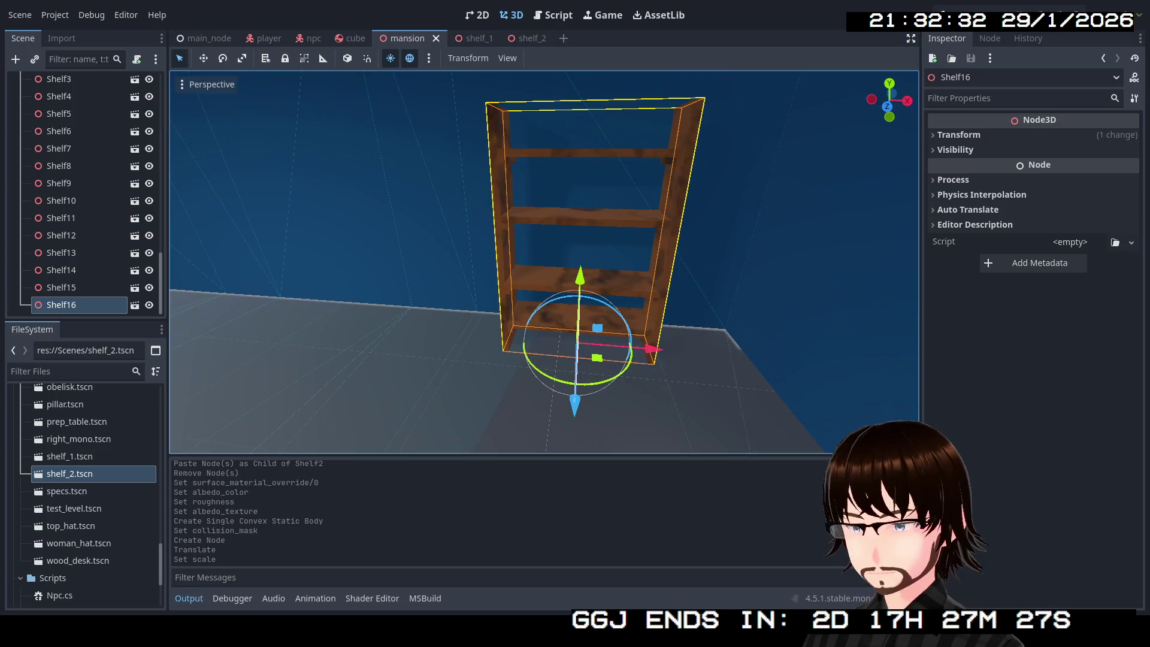
Duplicate the shelf twice, sliding each copy left along X into a row of three.
{"action": "key", "text": "ctrl+d"}
{"action": "left_click_drag", "start_coordinate": [663, 346], "coordinate": [493, 328]}
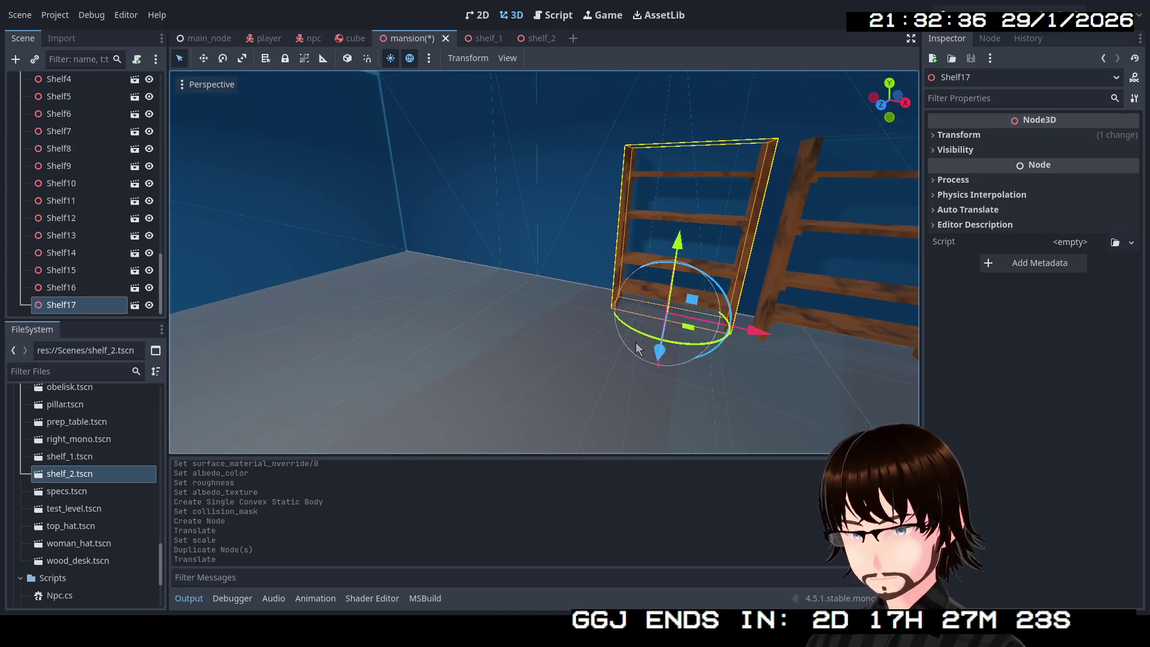
{"action": "key", "text": "ctrl+d"}
{"action": "mouse_move", "coordinate": [750, 328]}
{"action": "left_mouse_down"}
{"action": "mouse_move", "coordinate": [527, 293]}
{"action": "mouse_move", "coordinate": [515, 312]}
{"action": "mouse_move", "coordinate": [608, 302]}
{"action": "left_mouse_up"}
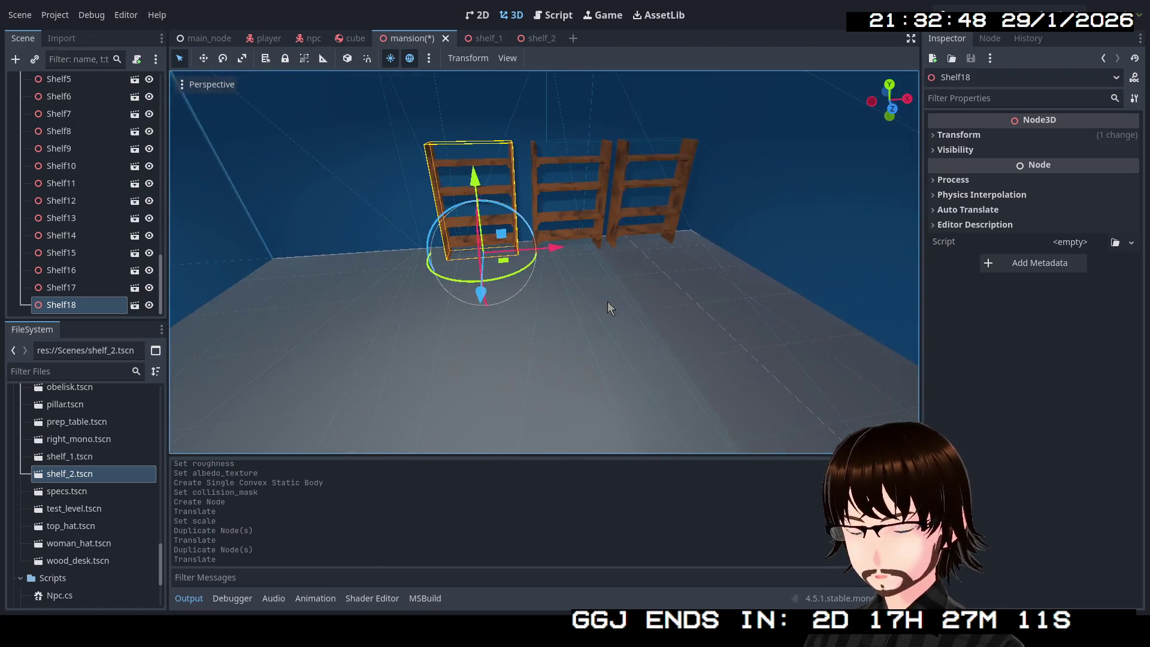
Duplicate the three shelves, rotate the copies about 90 degrees and slide them across the floor.
{"action": "left_click", "coordinate": [84, 275], "text": "shift"}
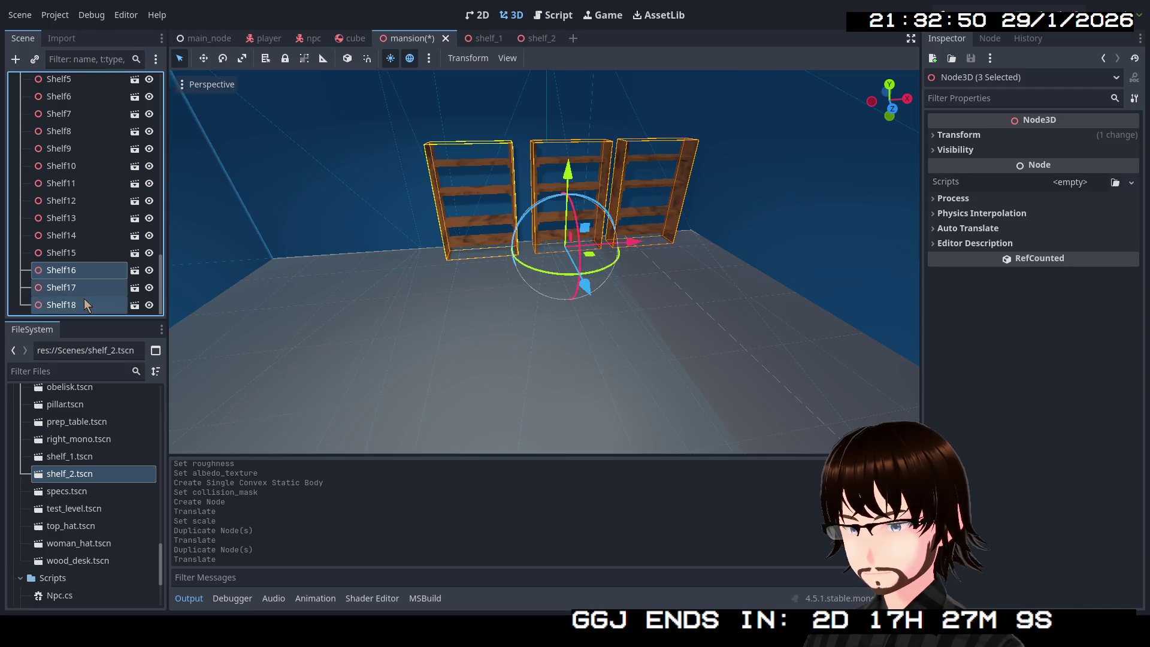
{"action": "key", "text": "ctrl+d"}
{"action": "left_click_drag", "start_coordinate": [355, 293], "coordinate": [355, 293]}
{"action": "left_click_drag", "start_coordinate": [572, 287], "coordinate": [329, 172]}
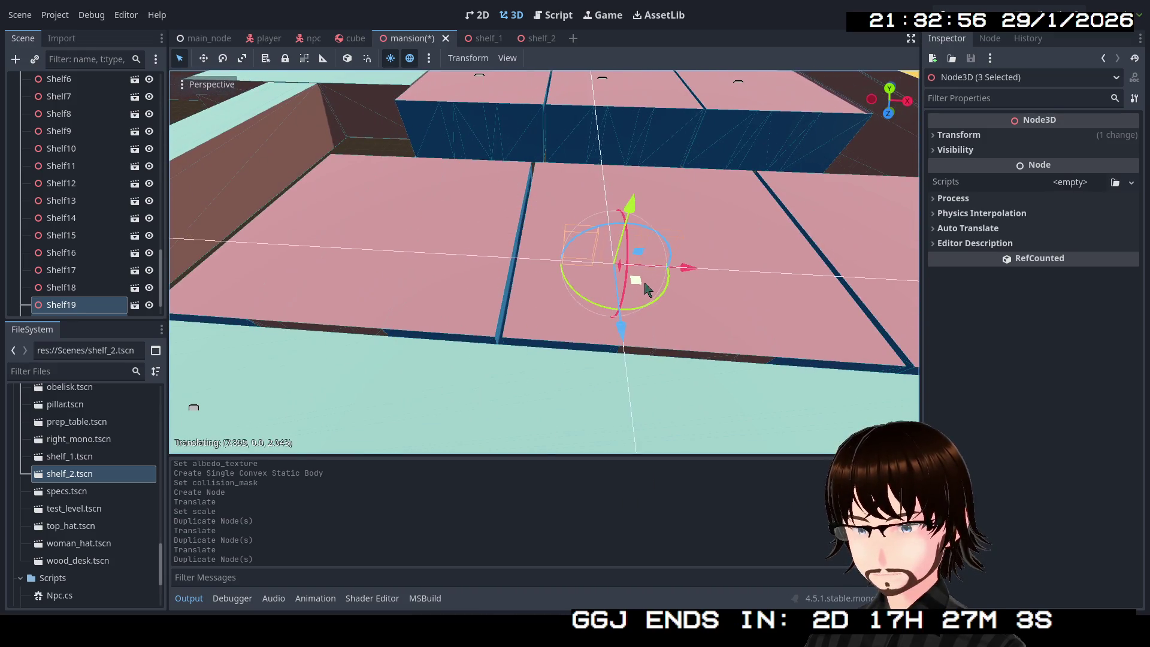
{"action": "left_click", "coordinate": [494, 250]}
{"action": "key", "text": "s"}
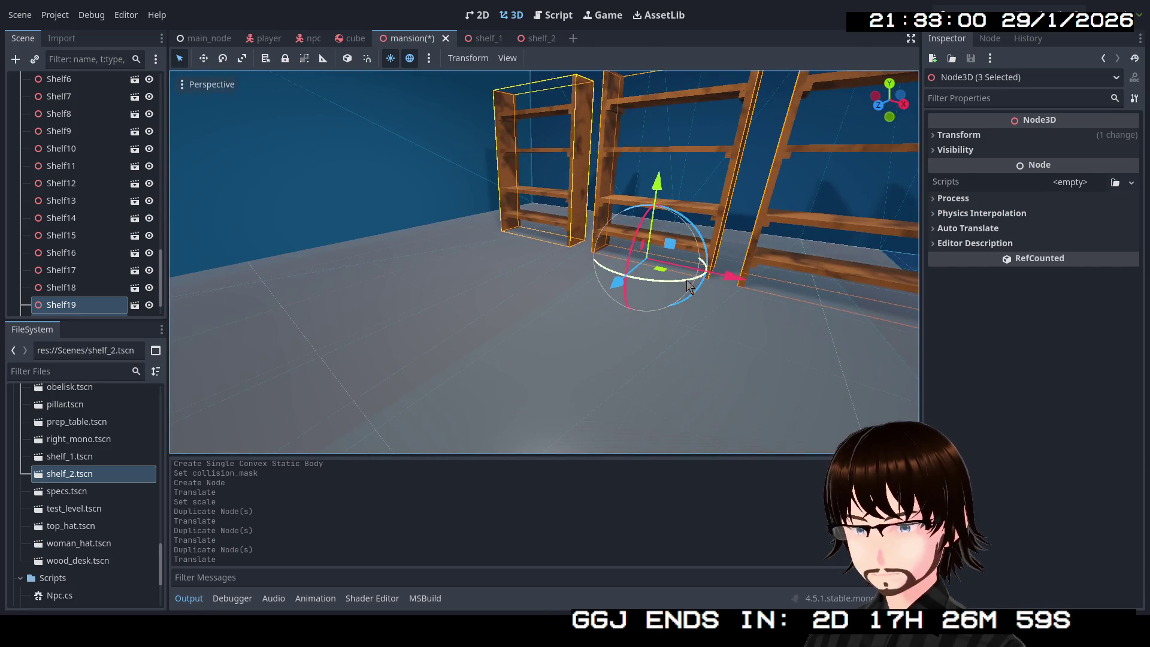
{"action": "mouse_move", "coordinate": [688, 286]}
{"action": "left_mouse_down"}
{"action": "mouse_move", "coordinate": [621, 289]}
{"action": "mouse_move", "coordinate": [631, 289]}
{"action": "left_mouse_up"}
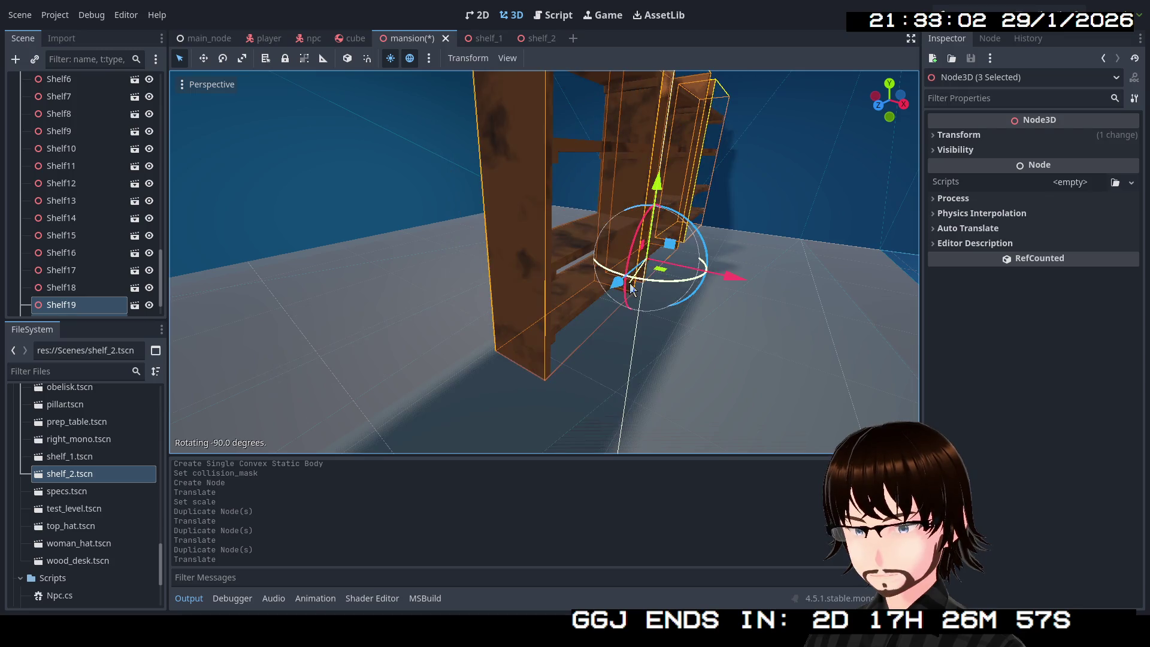
{"action": "key", "text": "s"}
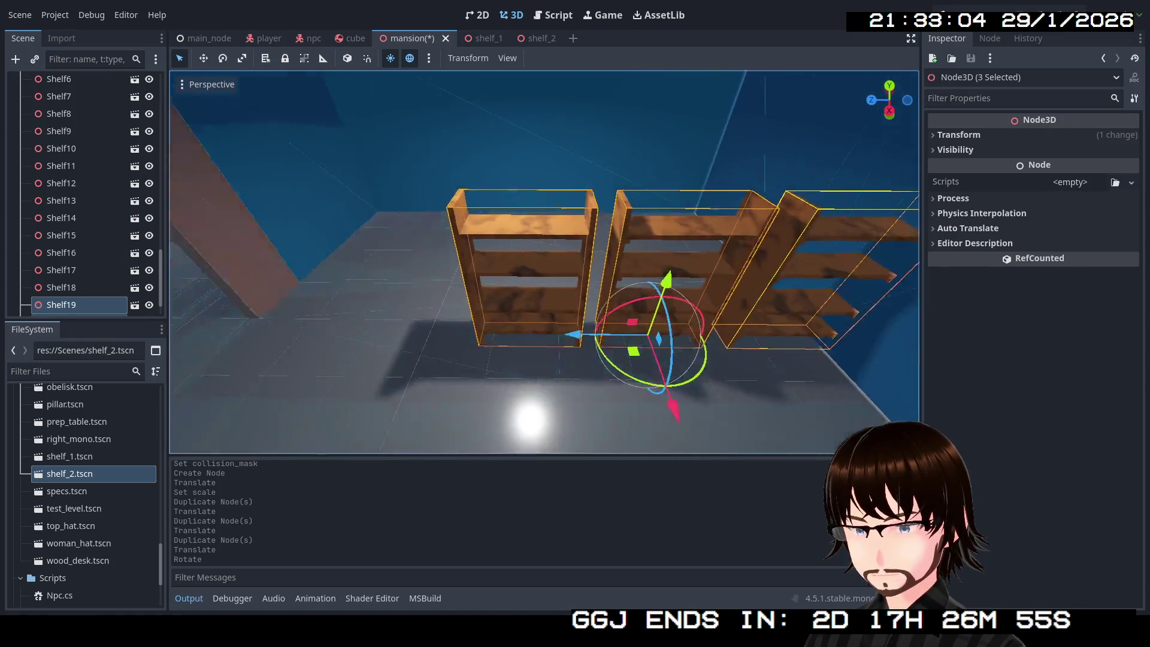
{"action": "mouse_move", "coordinate": [623, 354]}
{"action": "left_mouse_down"}
{"action": "mouse_move", "coordinate": [542, 300]}
{"action": "mouse_move", "coordinate": [541, 228]}
{"action": "left_mouse_up"}
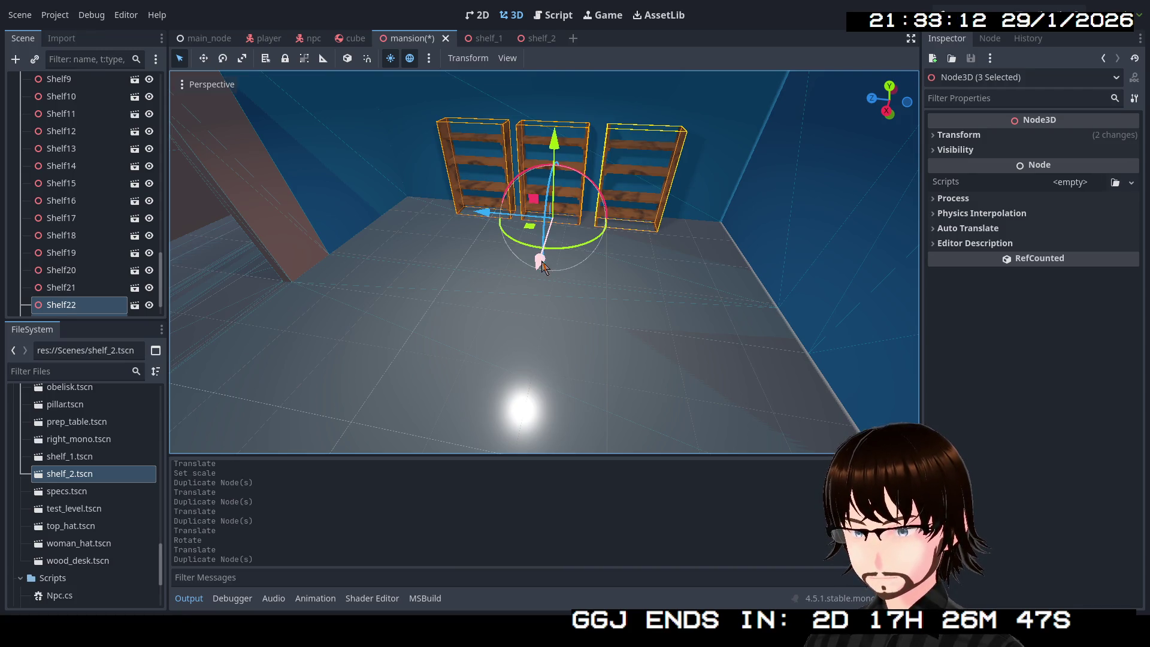
Move the new shelf trio forward into the room and along X, then switch to main_node.
{"action": "mouse_move", "coordinate": [541, 264]}
{"action": "left_mouse_down"}
{"action": "mouse_move", "coordinate": [509, 457]}
{"action": "mouse_move", "coordinate": [527, 433]}
{"action": "left_mouse_up"}
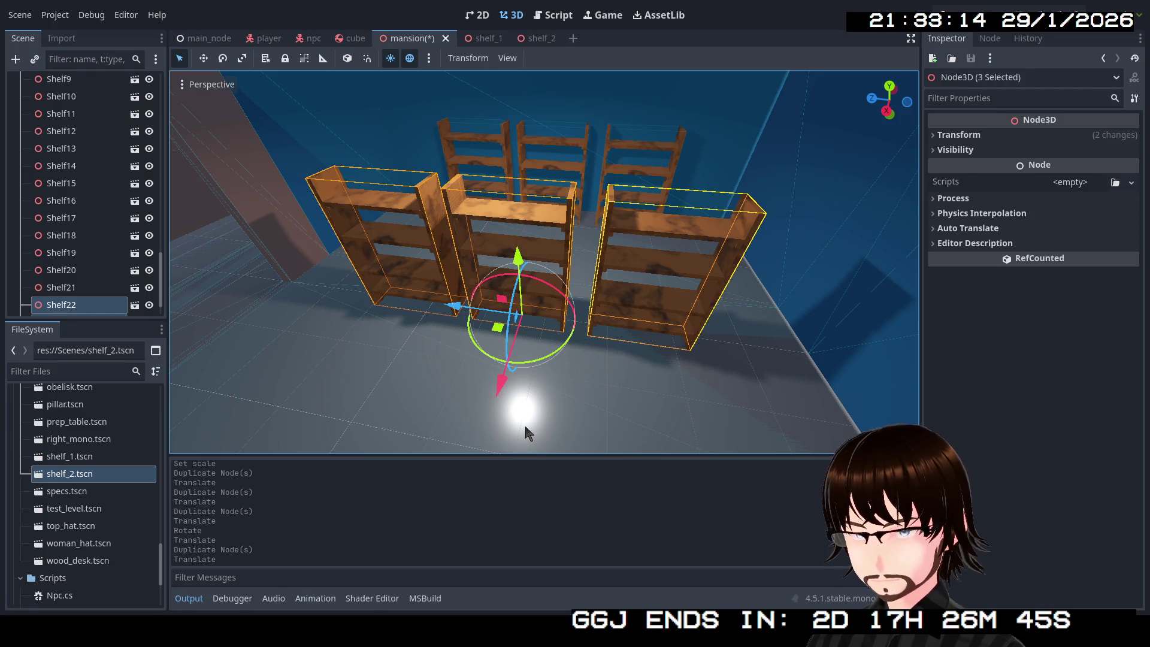
{"action": "left_click", "coordinate": [508, 389]}
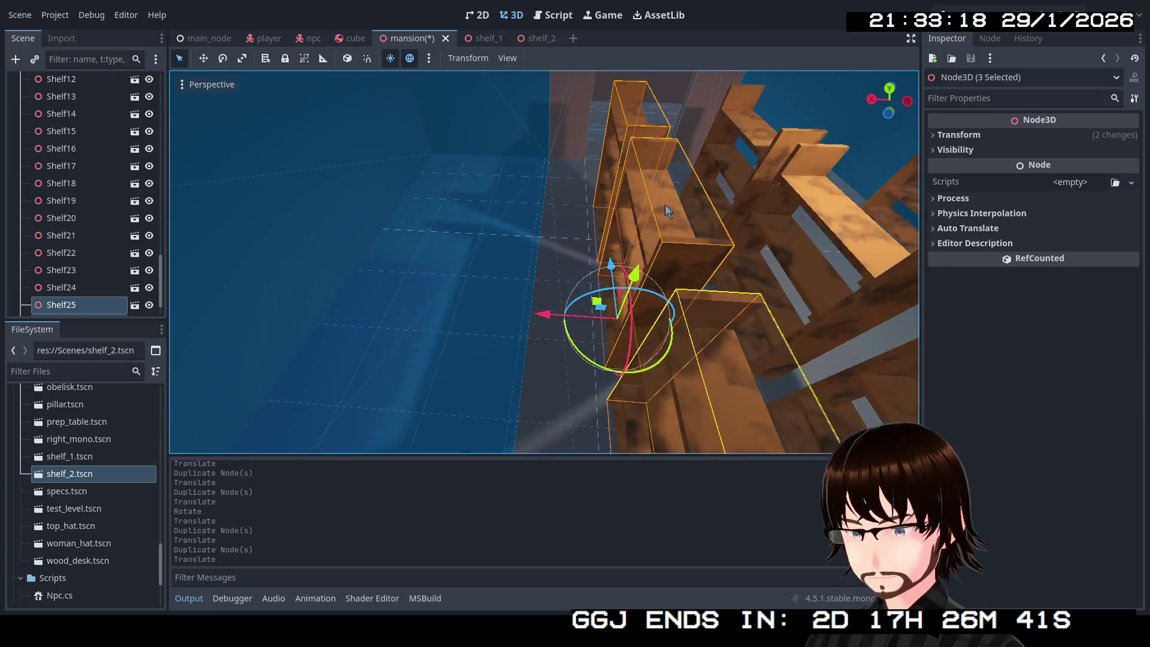
{"action": "mouse_move", "coordinate": [539, 314]}
{"action": "left_mouse_down"}
{"action": "mouse_move", "coordinate": [452, 314]}
{"action": "mouse_move", "coordinate": [469, 319]}
{"action": "left_mouse_up"}
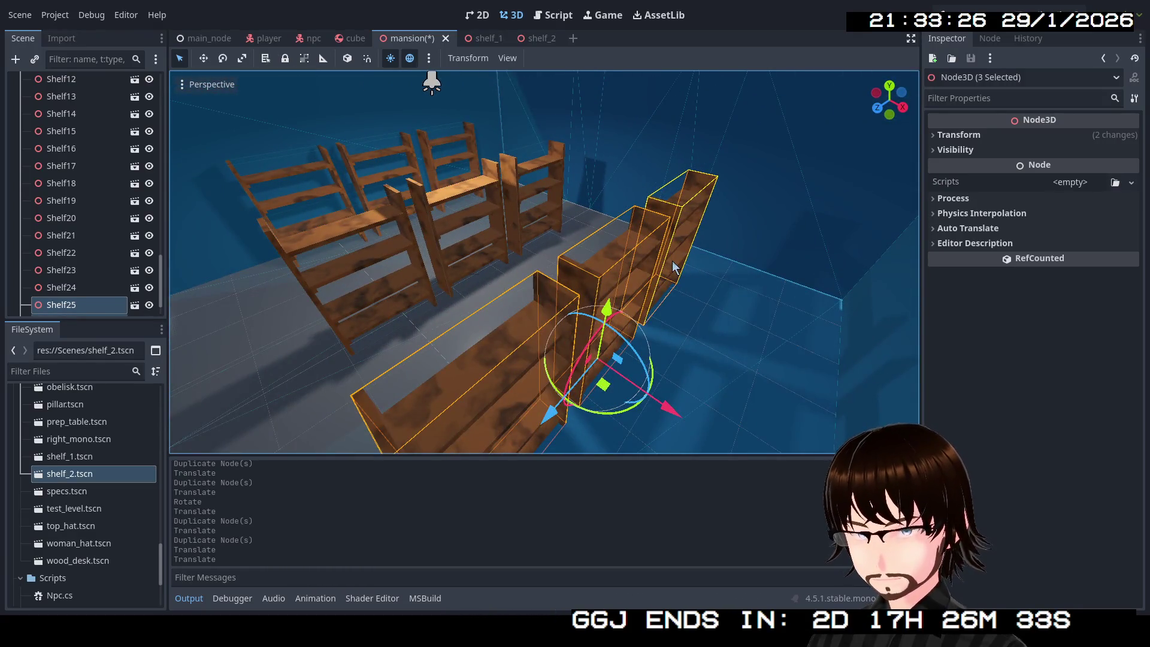
{"action": "left_click", "coordinate": [193, 44]}
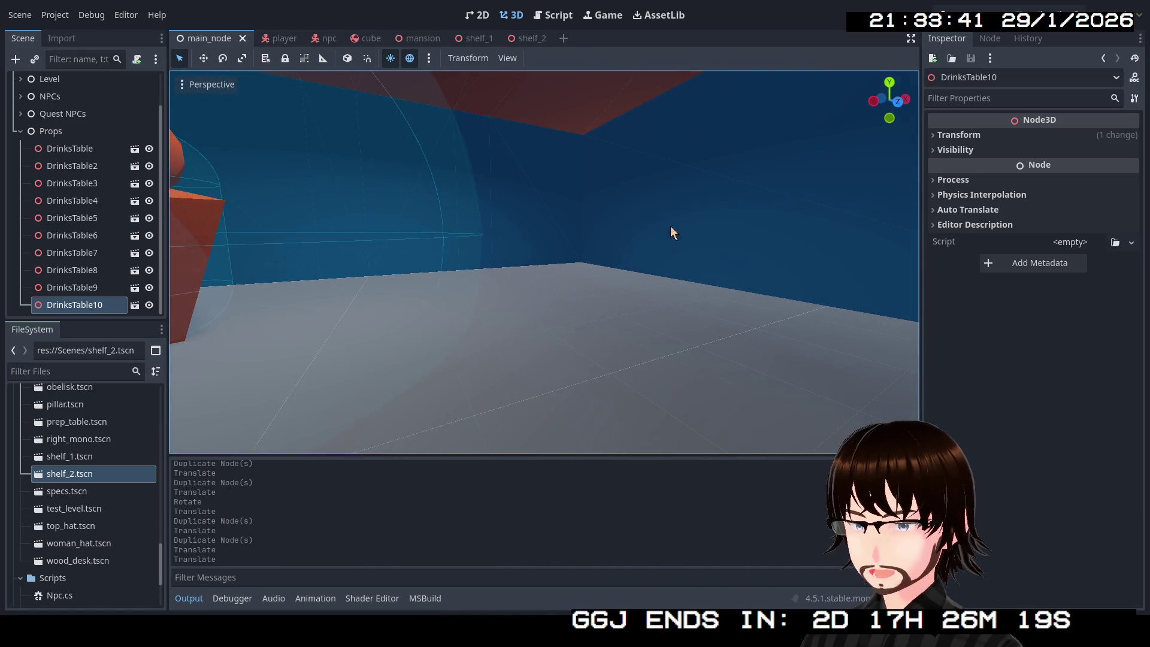
In the mansion scene, slide the copied shelves Shelf26–Shelf28 4.264 units along X.
{"action": "left_click", "coordinate": [422, 41]}
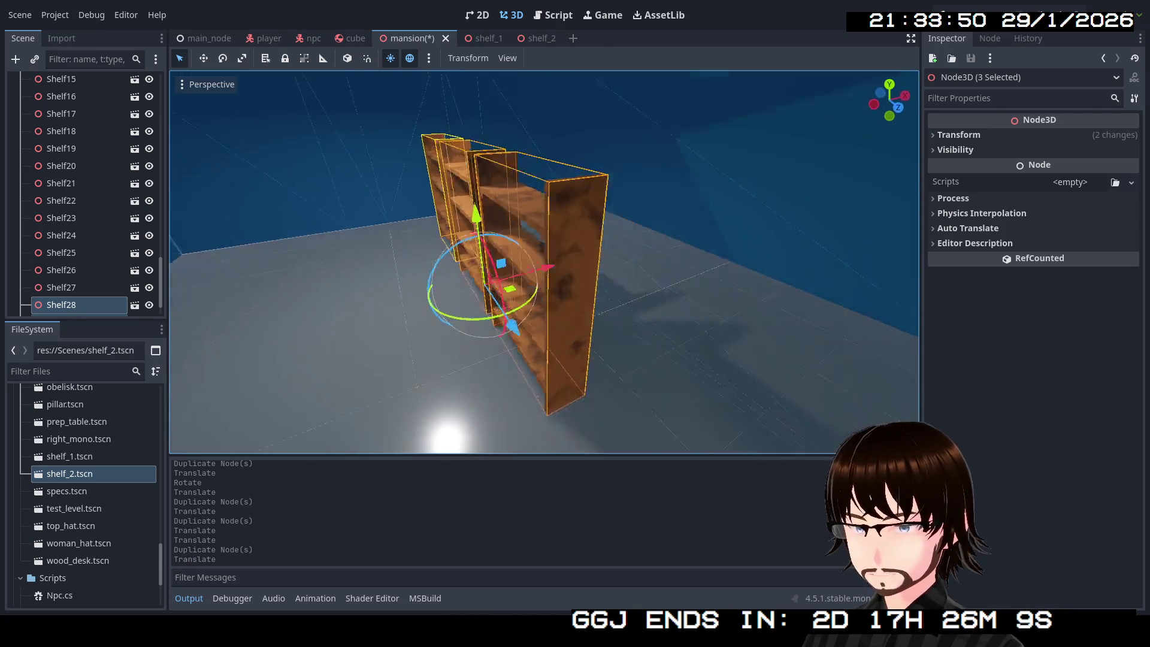
{"action": "mouse_move", "coordinate": [505, 278]}
{"action": "left_mouse_down"}
{"action": "mouse_move", "coordinate": [754, 290]}
{"action": "mouse_move", "coordinate": [749, 304]}
{"action": "left_mouse_up"}
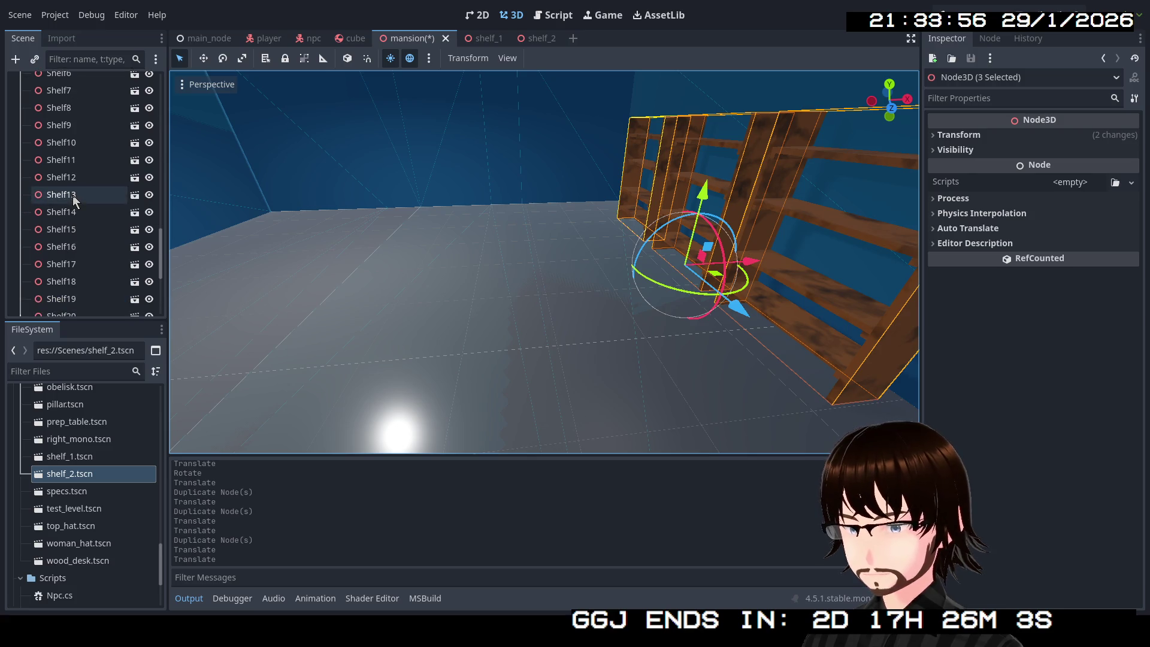
{"action": "scroll", "coordinate": [69, 203], "scroll_direction": "up", "scroll_amount": 5}
{"action": "scroll", "coordinate": [72, 202], "scroll_direction": "up", "scroll_amount": 10}
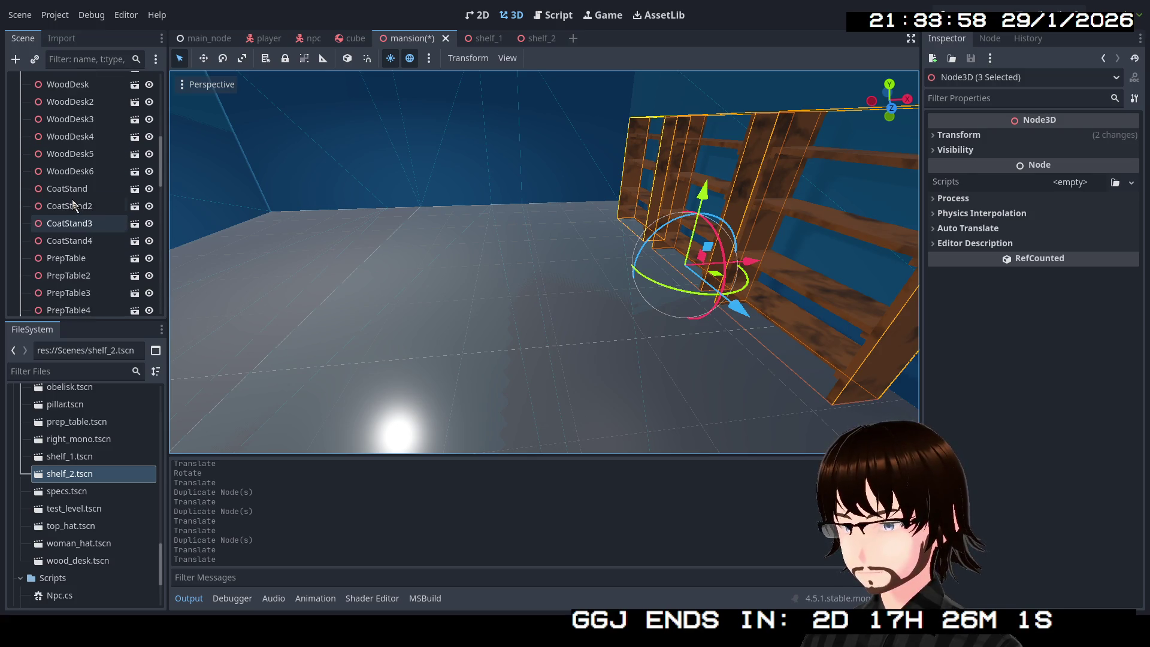
Duplicate WoodDesk6 as WoodDesk7 and slide it along the Z axis to a new floor spot.
{"action": "double_click", "coordinate": [94, 174]}
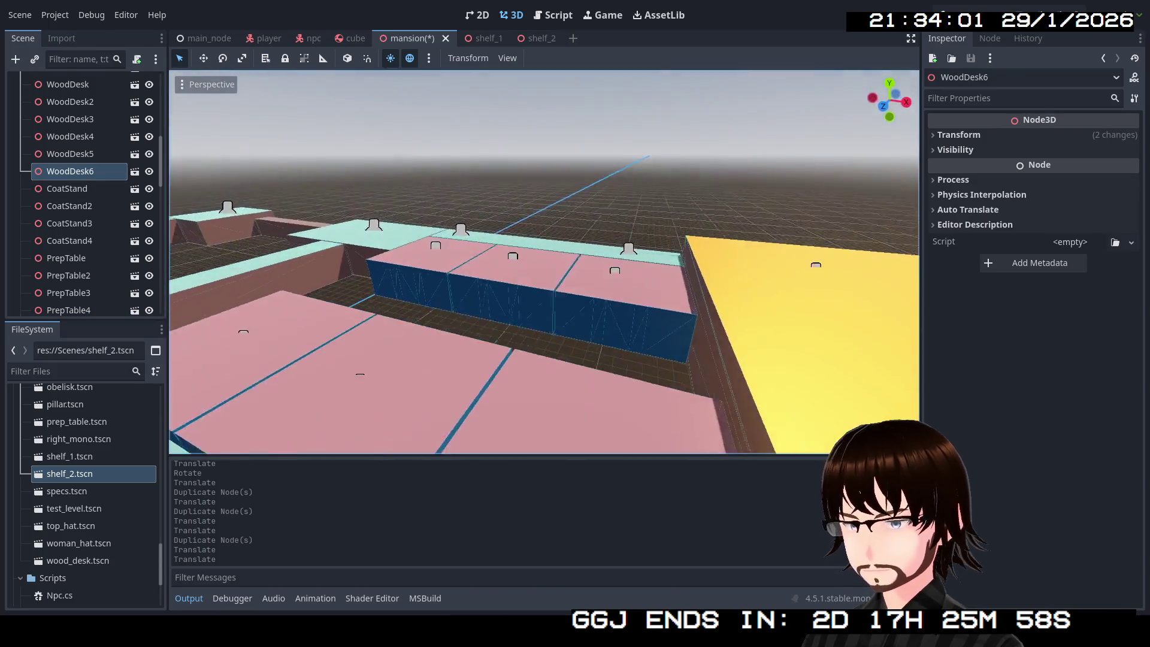
{"action": "left_click_drag", "start_coordinate": [523, 260], "coordinate": [523, 260]}
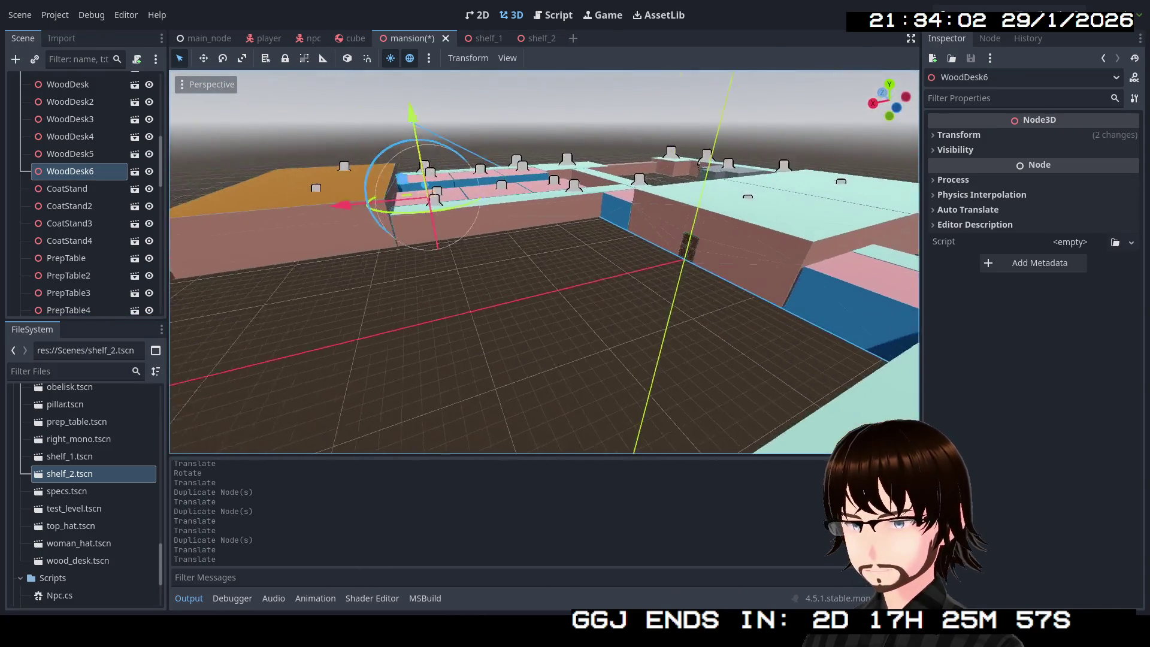
{"action": "key", "text": "ctrl+d"}
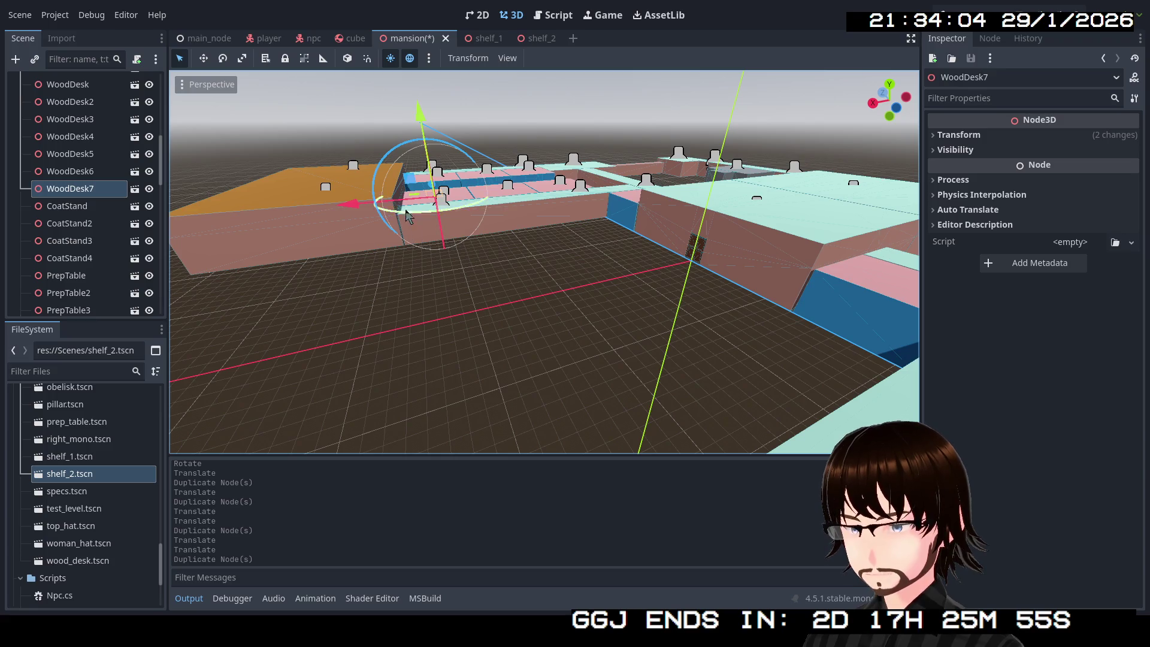
{"action": "left_click_drag", "start_coordinate": [432, 209], "coordinate": [477, 290]}
{"action": "key", "text": "f"}
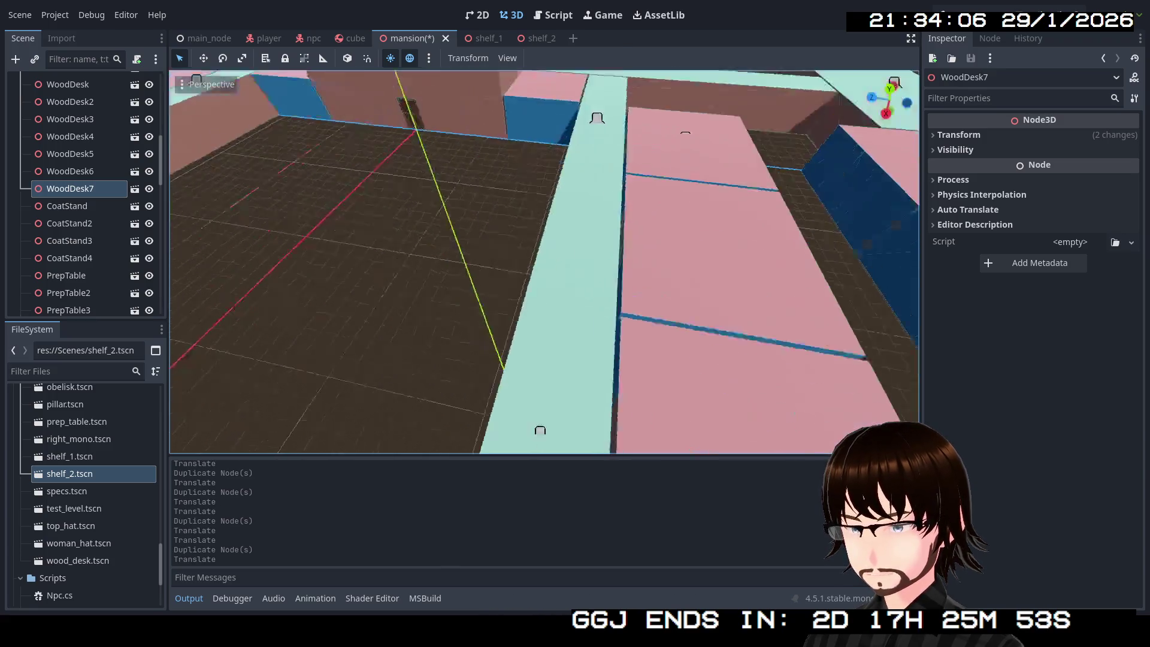
{"action": "mouse_move", "coordinate": [544, 360]}
{"action": "left_mouse_down"}
{"action": "mouse_move", "coordinate": [521, 252]}
{"action": "mouse_move", "coordinate": [480, 317]}
{"action": "mouse_move", "coordinate": [553, 346]}
{"action": "mouse_move", "coordinate": [534, 330]}
{"action": "mouse_move", "coordinate": [557, 342]}
{"action": "mouse_move", "coordinate": [564, 323]}
{"action": "left_mouse_up"}
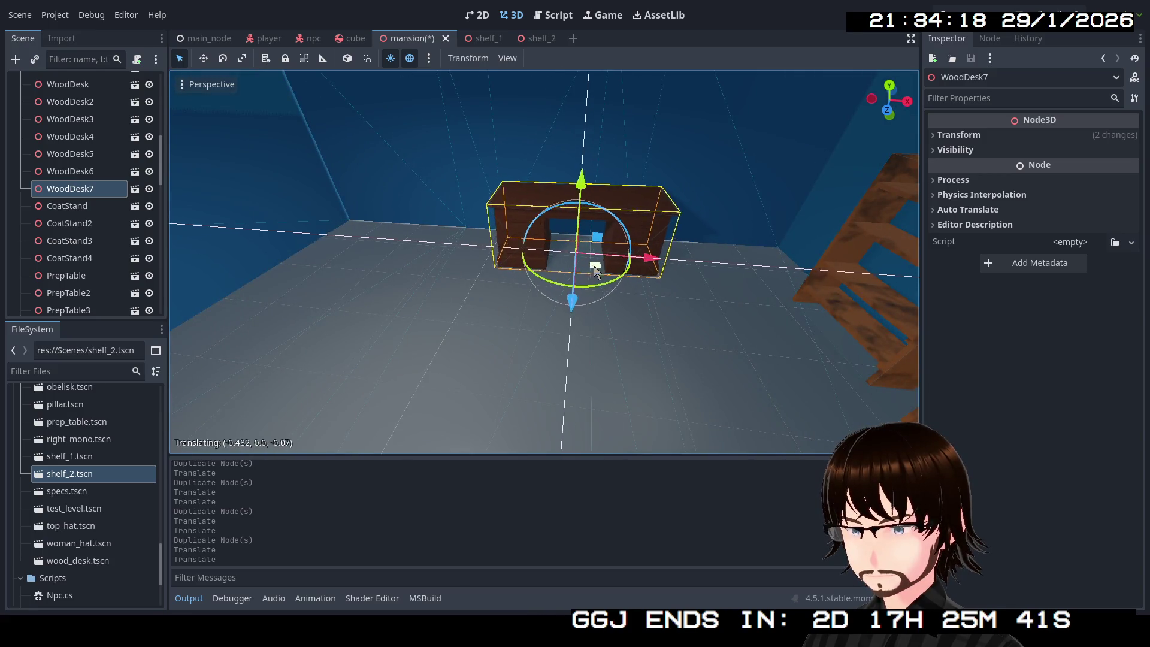
{"action": "left_click_drag", "start_coordinate": [614, 290], "coordinate": [645, 329]}
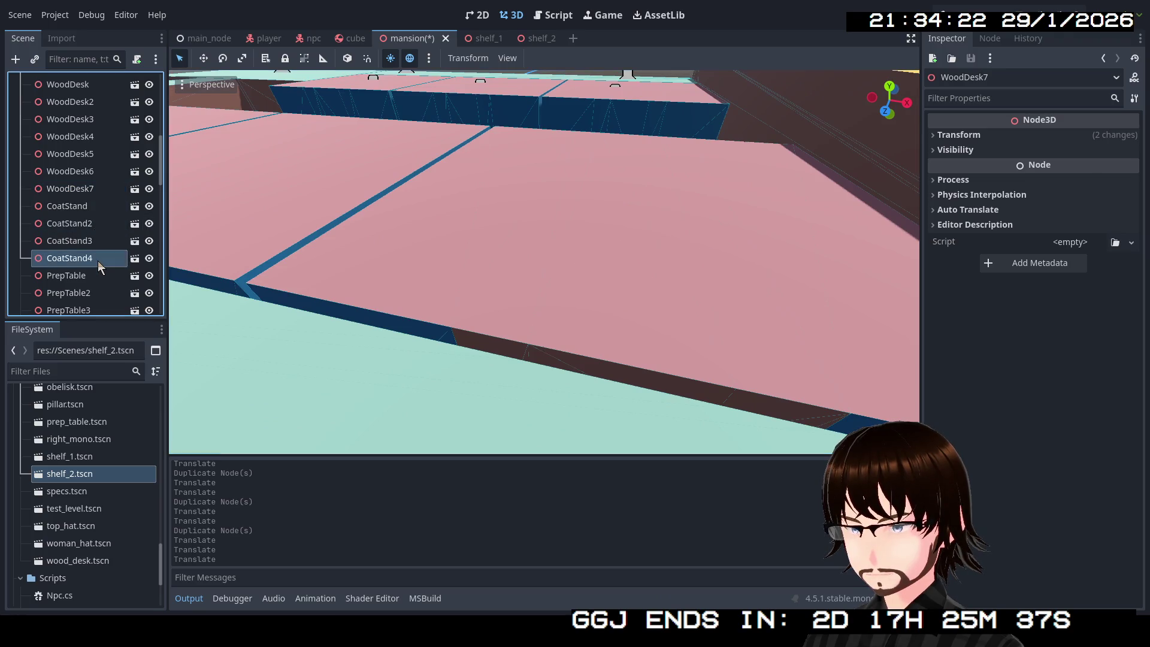
Duplicate CoatStand4 as CoatStand5 and place it beside a wall of the room.
{"action": "key", "text": "ctrl+d"}
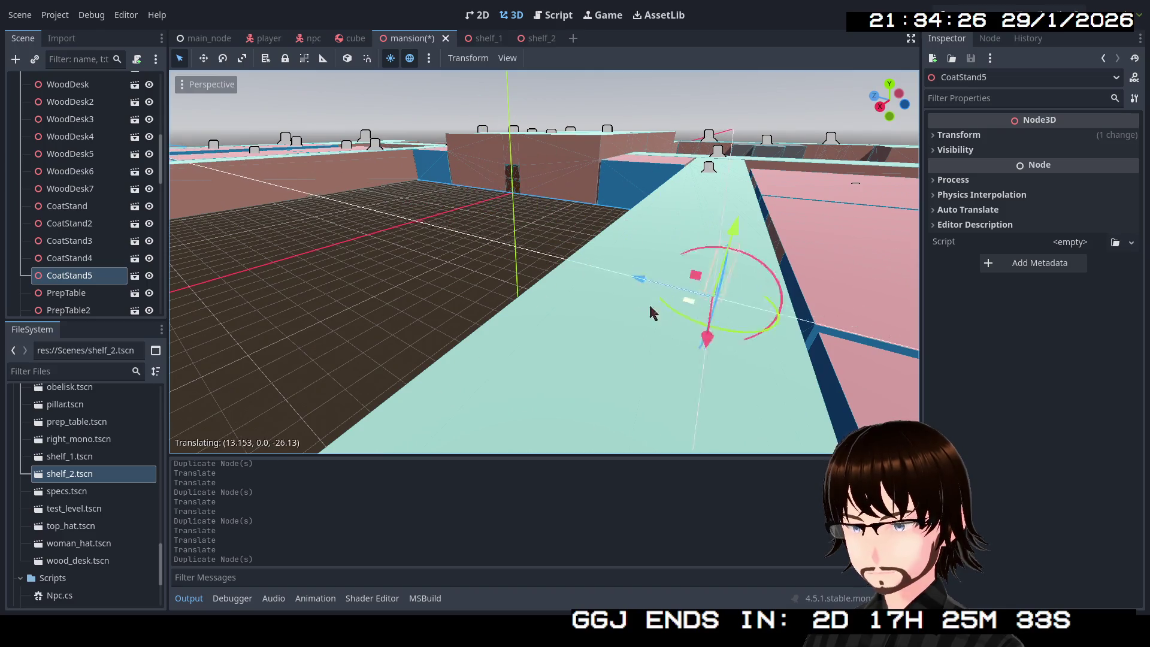
{"action": "left_click", "coordinate": [770, 486]}
{"action": "key", "text": "f"}
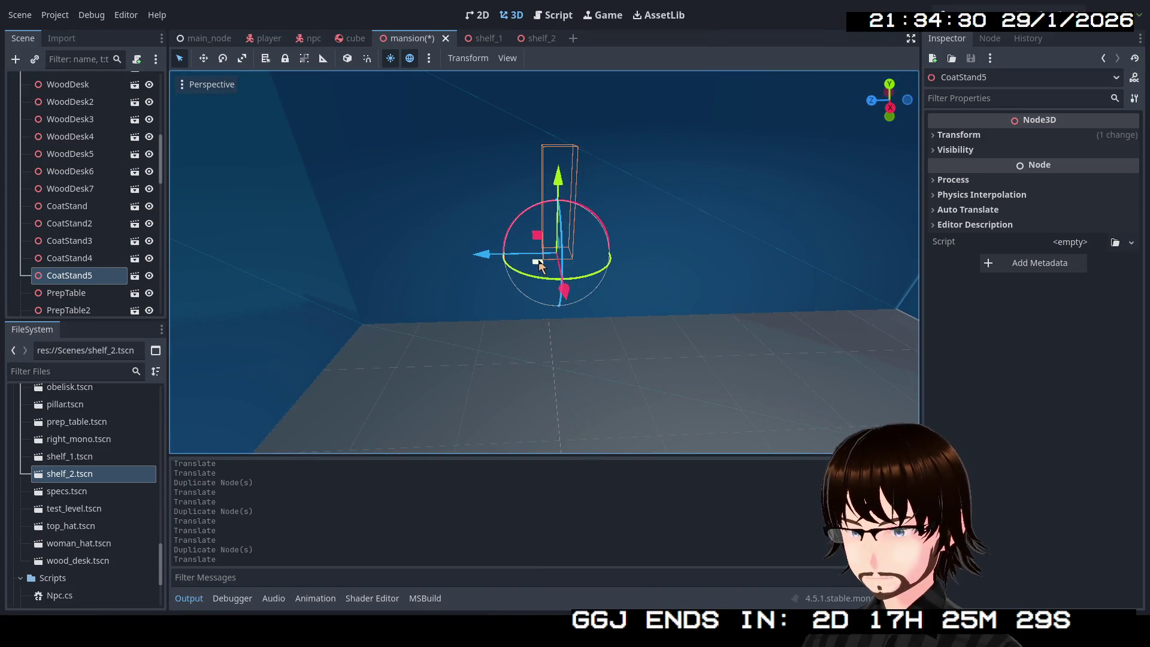
{"action": "left_click", "coordinate": [354, 407]}
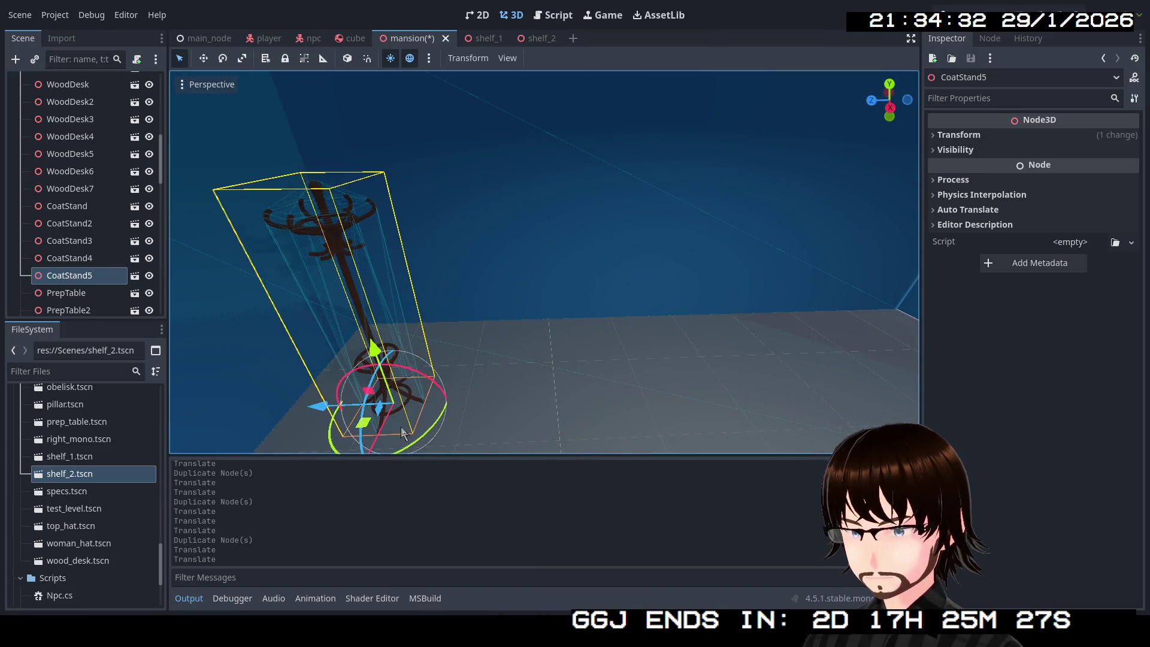
{"action": "left_click_drag", "start_coordinate": [491, 383], "coordinate": [522, 396]}
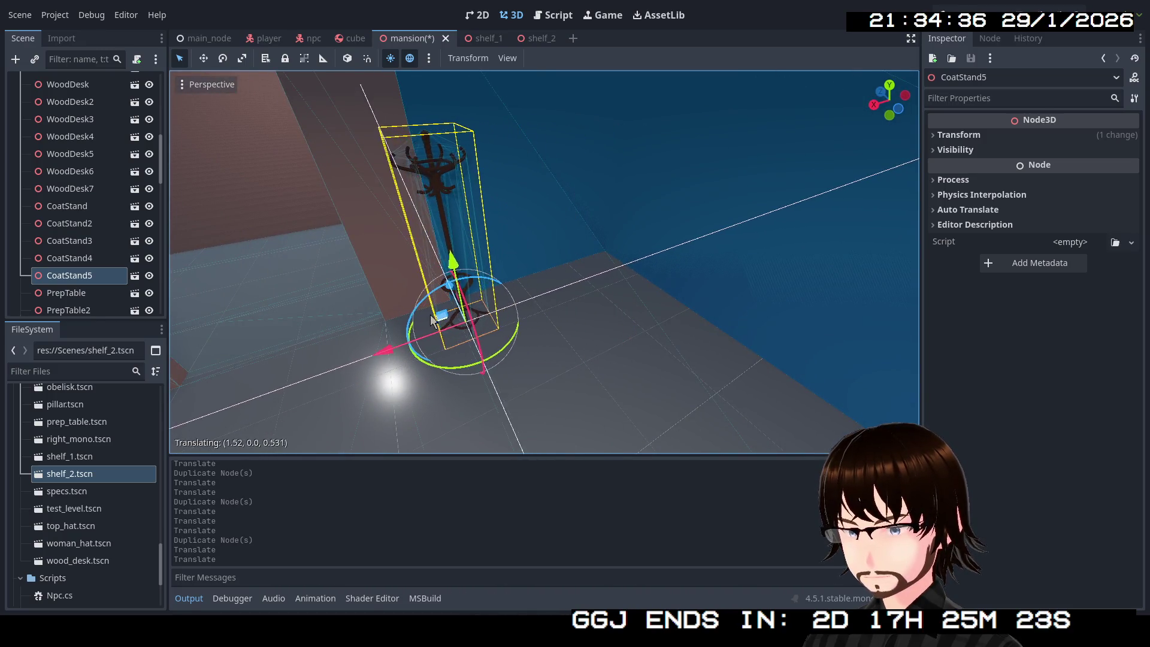
{"action": "left_click", "coordinate": [431, 321]}
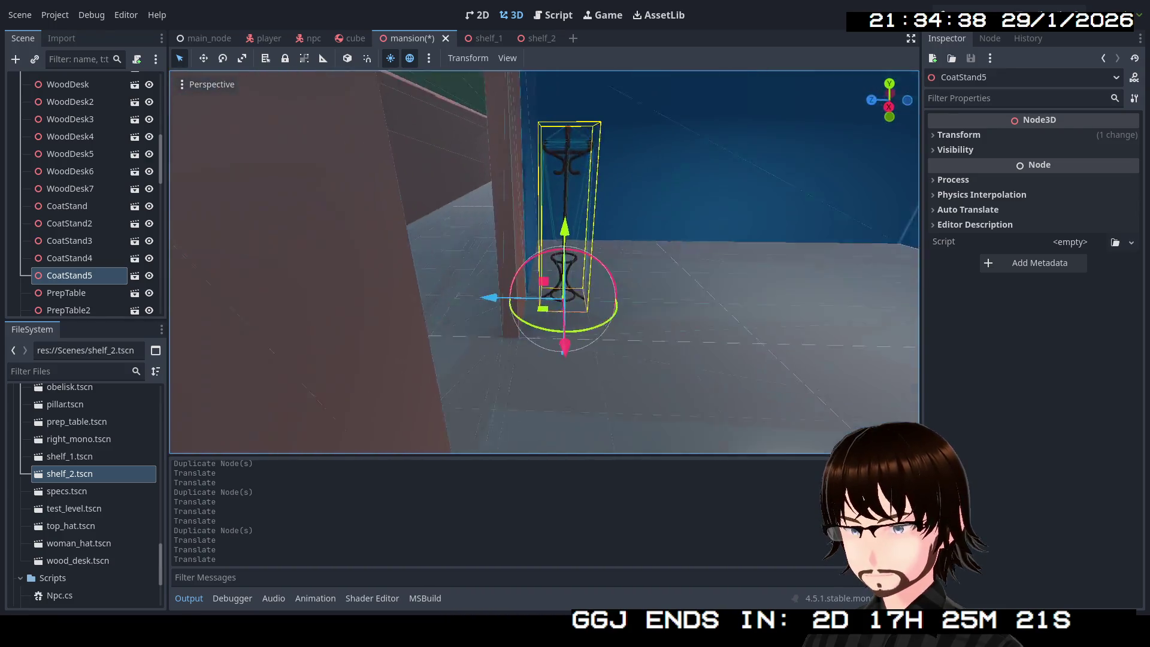
{"action": "left_click_drag", "start_coordinate": [544, 262], "coordinate": [509, 266]}
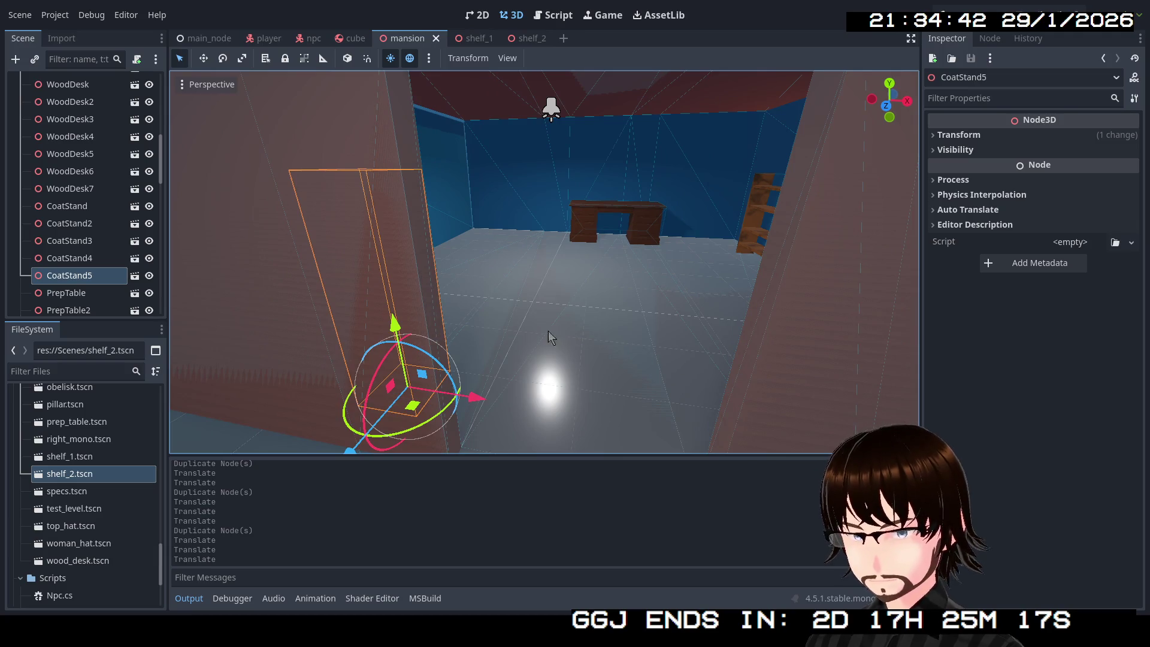
{"action": "left_click", "coordinate": [208, 39]}
{"action": "left_click_drag", "start_coordinate": [529, 201], "coordinate": [509, 204]}
{"action": "left_click_drag", "start_coordinate": [259, 232], "coordinate": [259, 232]}
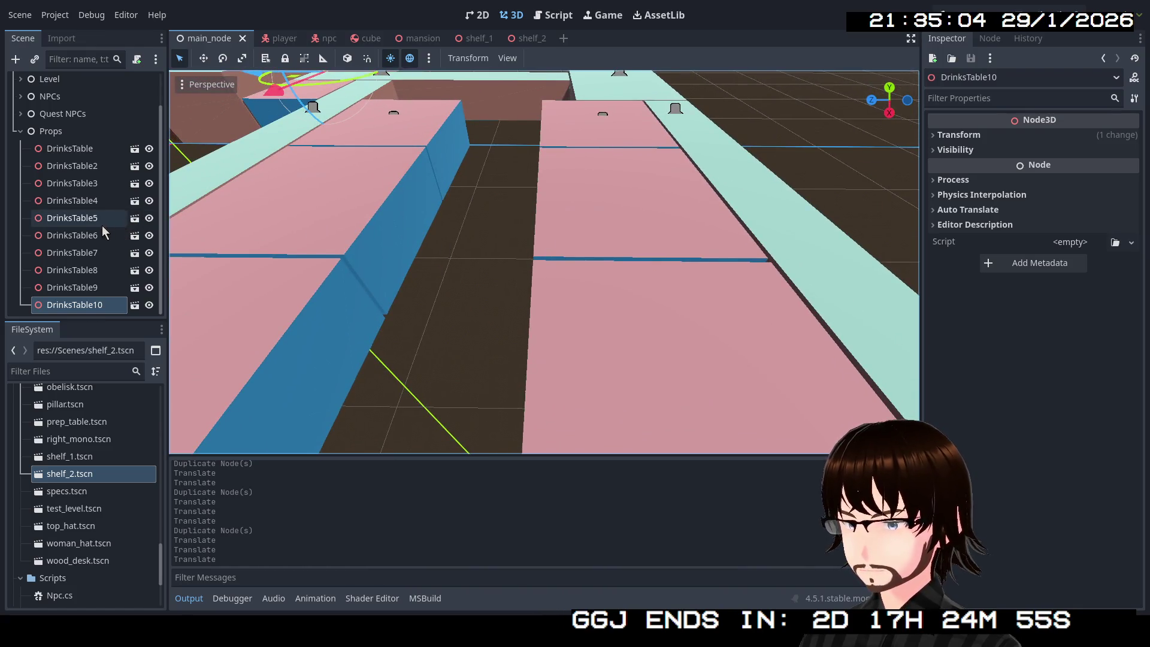
{"action": "left_click", "coordinate": [408, 39]}
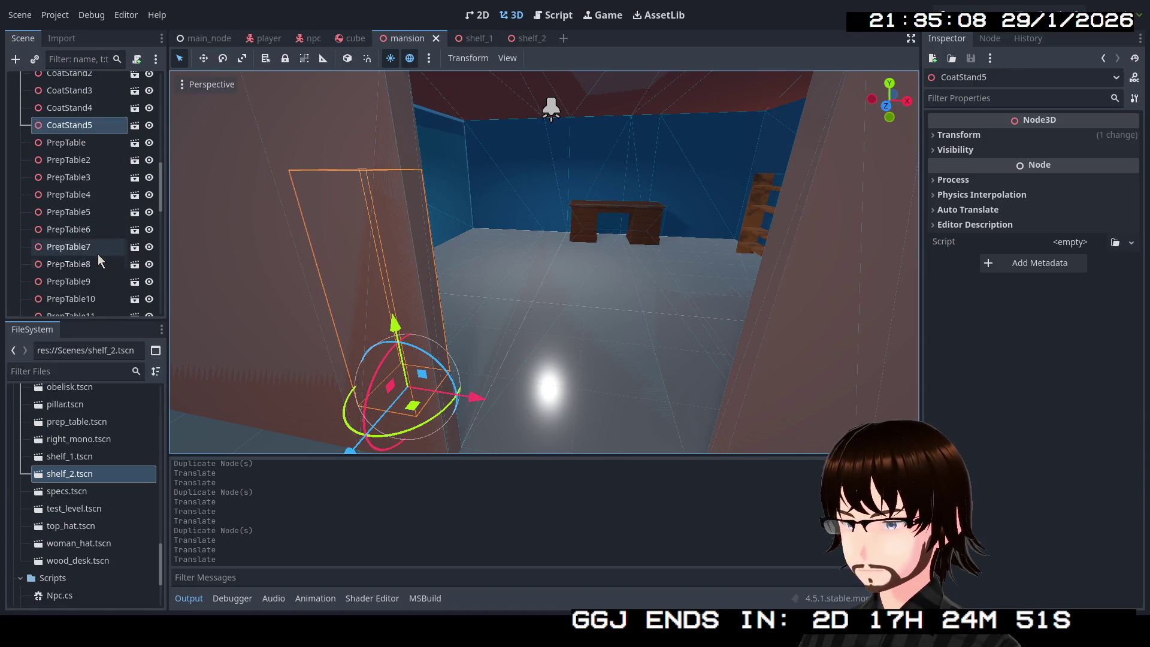
{"action": "scroll", "coordinate": [98, 254], "scroll_direction": "down", "scroll_amount": 15}
{"action": "scroll", "coordinate": [99, 246], "scroll_direction": "up", "scroll_amount": 15}
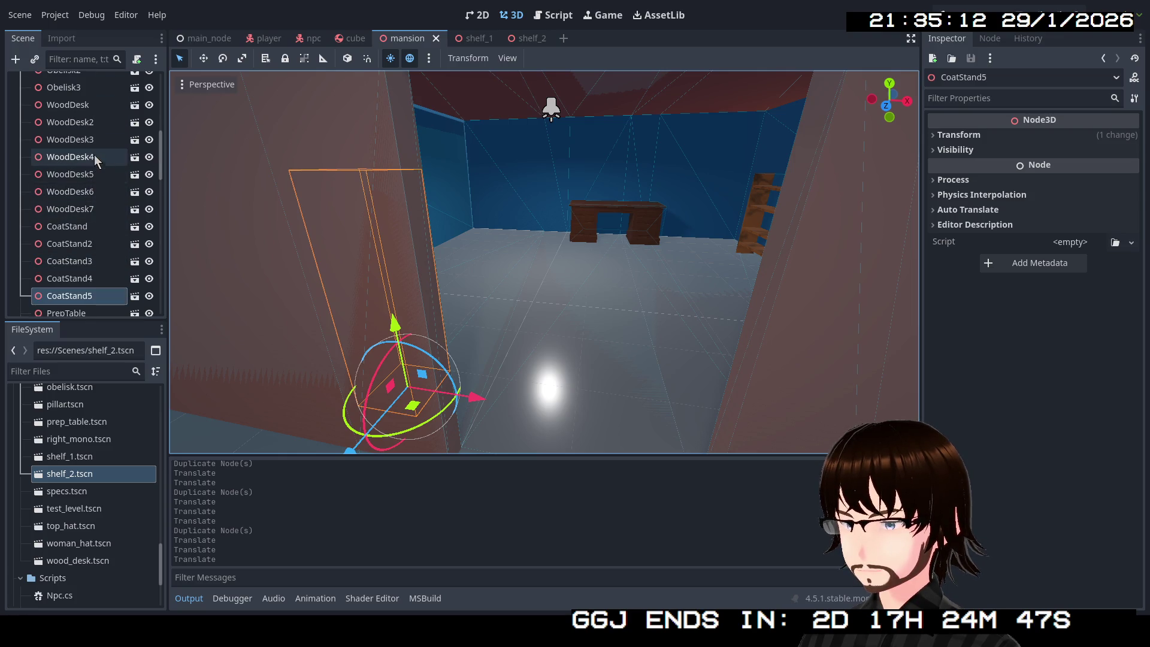
Duplicate WoodDesk7 as WoodDesk8, then move and rotate it to its own spot.
{"action": "left_click", "coordinate": [95, 210]}
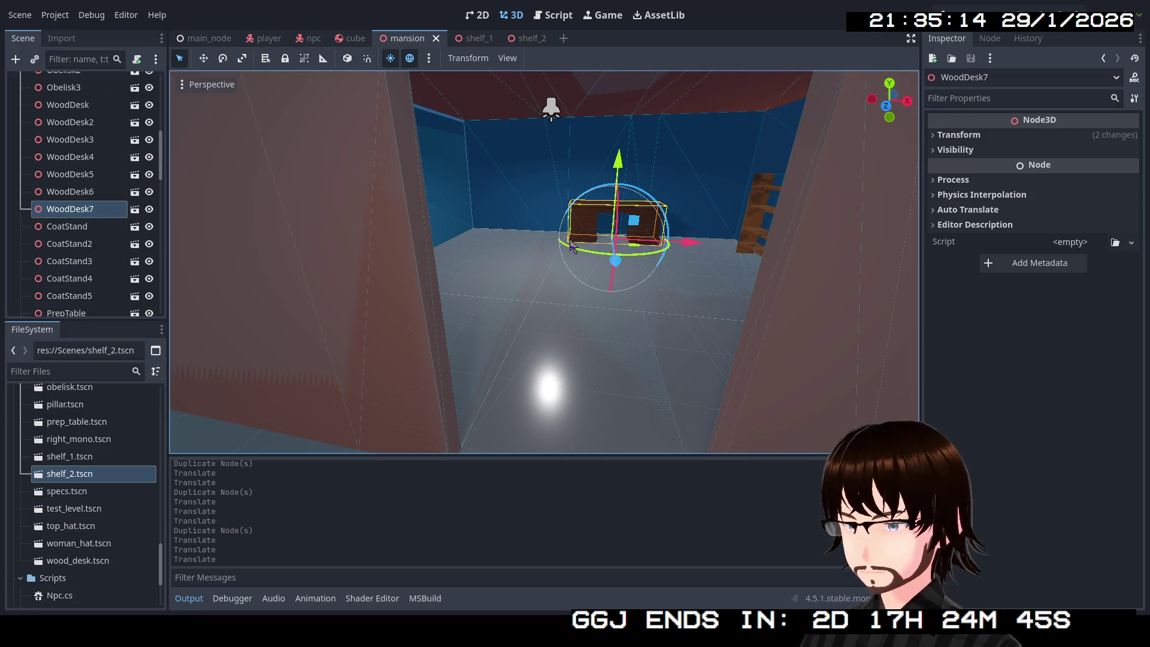
{"action": "left_click_drag", "start_coordinate": [639, 278], "coordinate": [610, 282]}
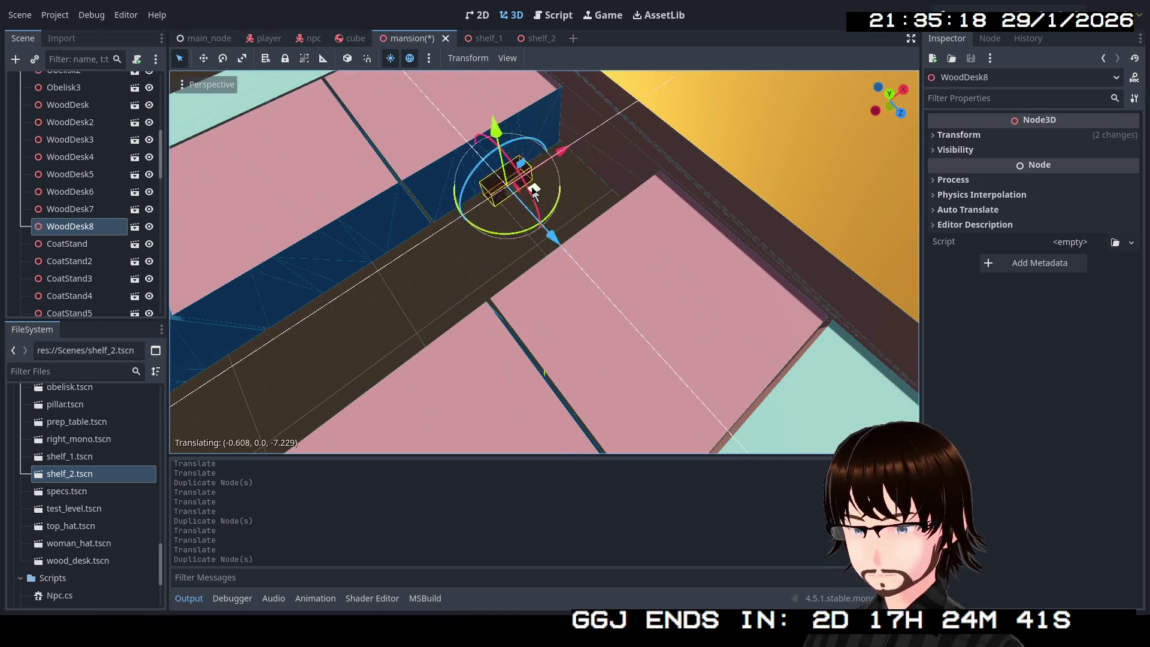
{"action": "left_click_drag", "start_coordinate": [533, 192], "coordinate": [506, 159]}
{"action": "key", "text": "w"}
{"action": "key", "text": "f"}
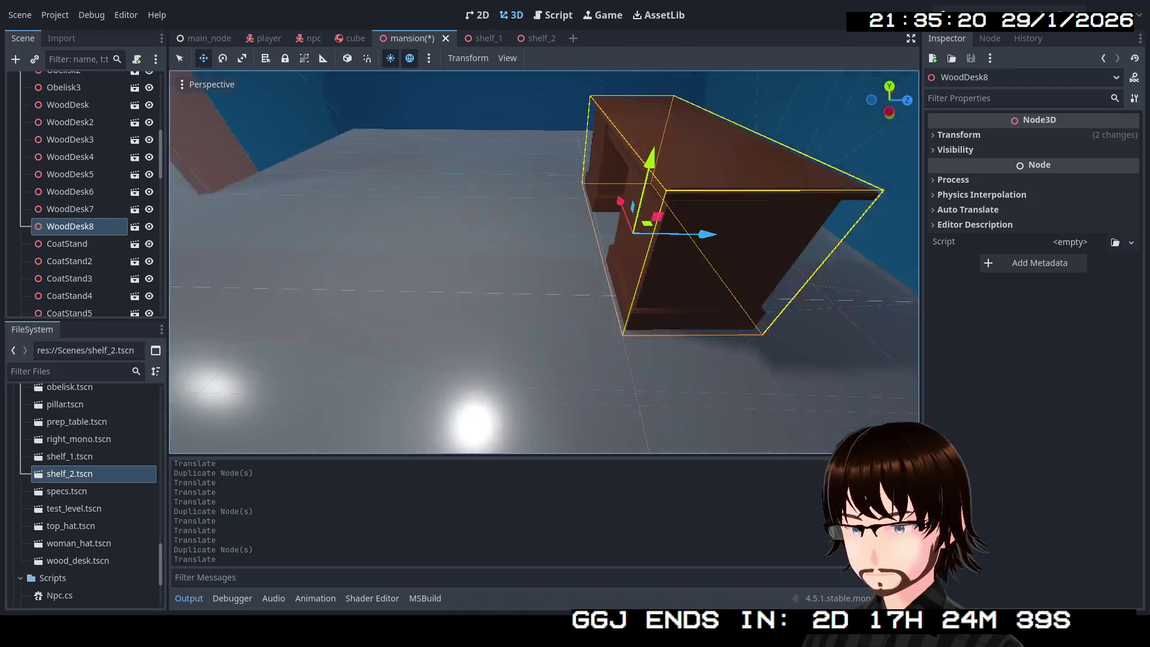
{"action": "mouse_move", "coordinate": [599, 258]}
{"action": "left_mouse_down"}
{"action": "mouse_move", "coordinate": [562, 257]}
{"action": "mouse_move", "coordinate": [636, 222]}
{"action": "mouse_move", "coordinate": [649, 247]}
{"action": "mouse_move", "coordinate": [635, 255]}
{"action": "mouse_move", "coordinate": [769, 234]}
{"action": "left_mouse_up"}
{"action": "mouse_move", "coordinate": [544, 303]}
{"action": "left_mouse_down"}
{"action": "mouse_move", "coordinate": [580, 333]}
{"action": "mouse_move", "coordinate": [563, 330]}
{"action": "mouse_move", "coordinate": [659, 306]}
{"action": "mouse_move", "coordinate": [526, 292]}
{"action": "mouse_move", "coordinate": [468, 265]}
{"action": "left_mouse_up"}
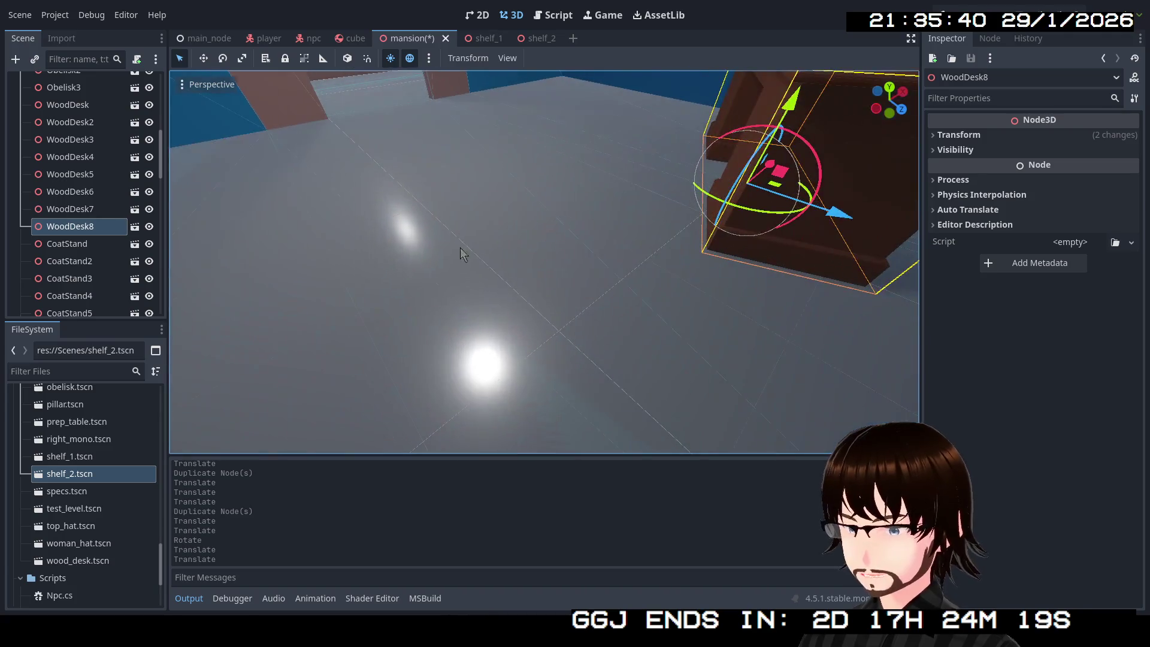
{"action": "scroll", "coordinate": [118, 255], "scroll_direction": "down", "scroll_amount": 5}
{"action": "left_click", "coordinate": [88, 228]}
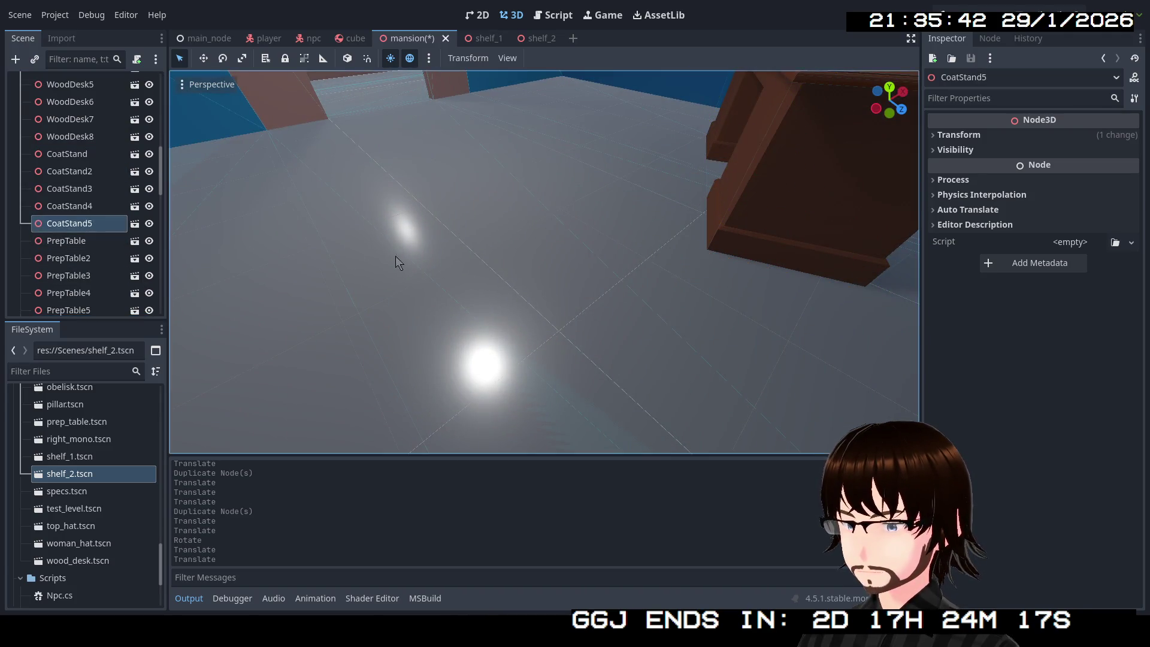
Duplicate CoatStand5 as CoatStand6 and move it across the floor toward the wall.
{"action": "key", "text": "f"}
{"action": "key", "text": "ctrl+d"}
{"action": "key", "text": "f"}
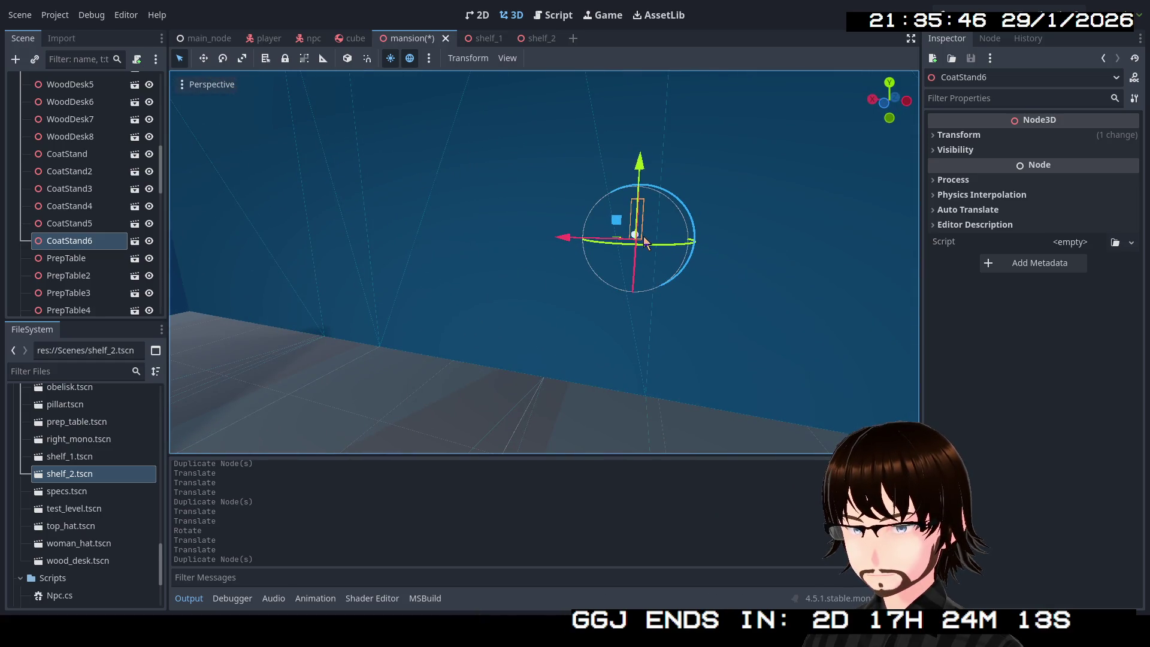
{"action": "left_click", "coordinate": [635, 246]}
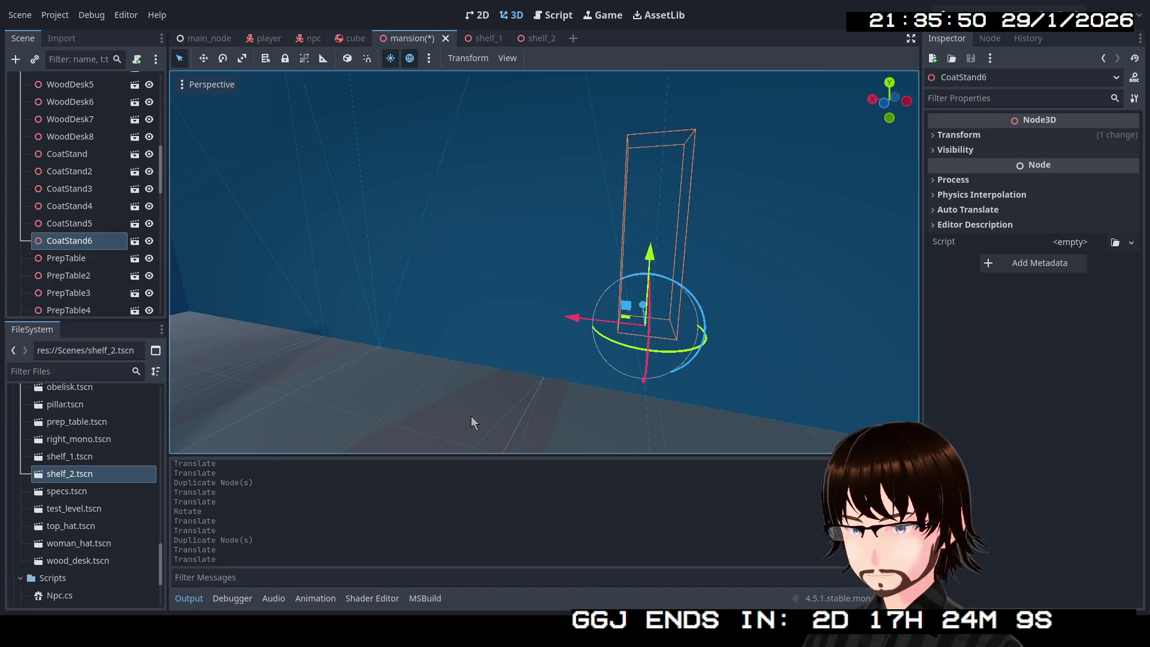
{"action": "left_click_drag", "start_coordinate": [473, 422], "coordinate": [384, 383]}
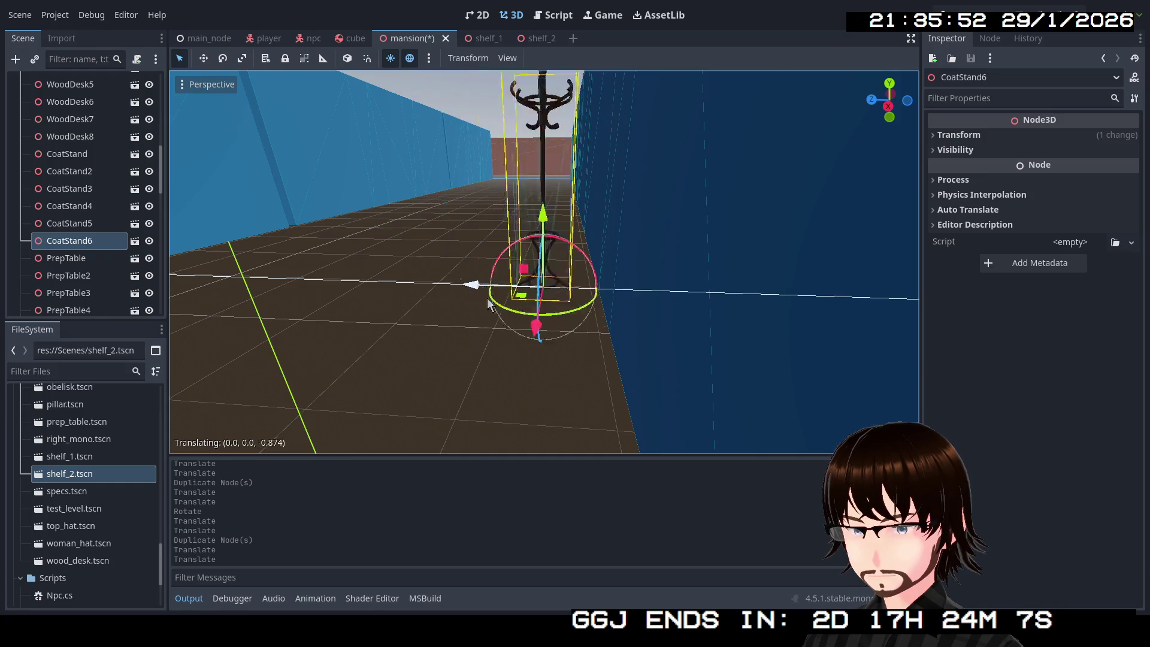
{"action": "mouse_move", "coordinate": [648, 339]}
{"action": "left_mouse_down"}
{"action": "mouse_move", "coordinate": [466, 351]}
{"action": "mouse_move", "coordinate": [311, 413]}
{"action": "mouse_move", "coordinate": [423, 324]}
{"action": "left_mouse_up"}
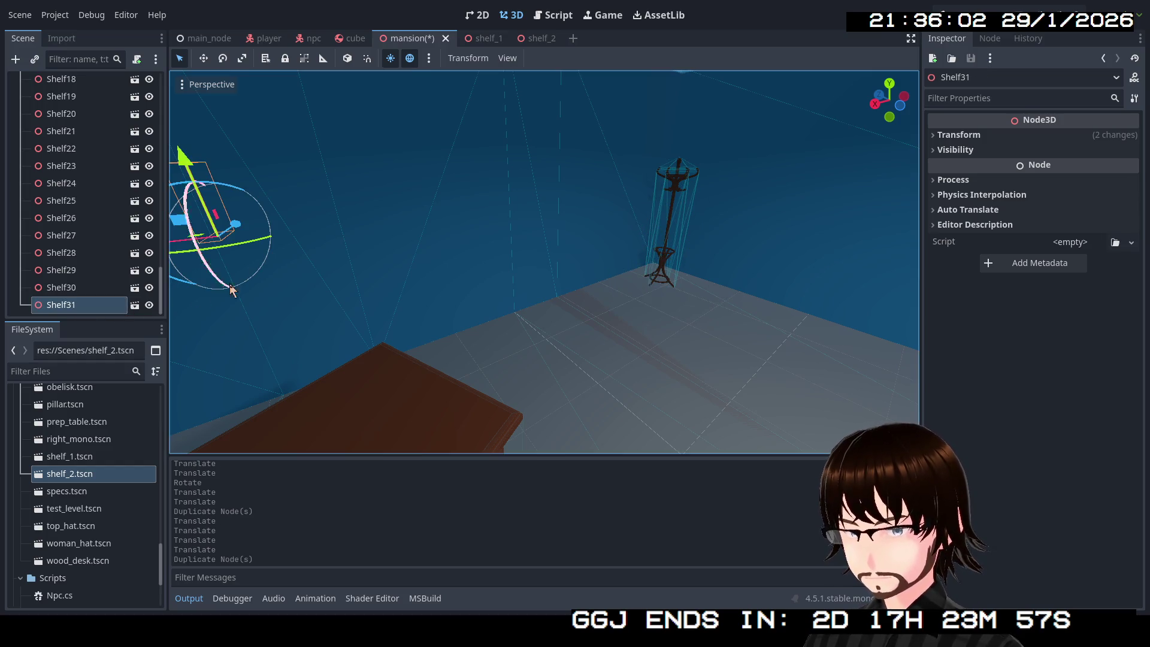
Frame Shelf31 and move it away from the coat stand toward a wall.
{"action": "key", "text": "f"}
{"action": "left_click_drag", "start_coordinate": [270, 264], "coordinate": [374, 202]}
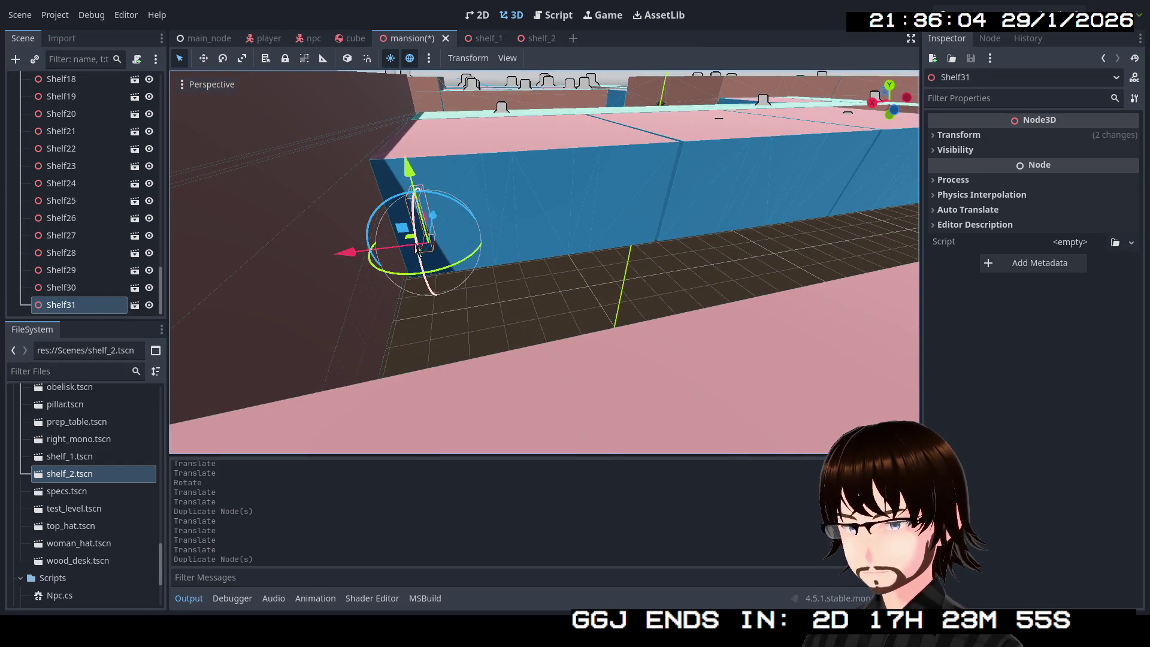
{"action": "key", "text": "f"}
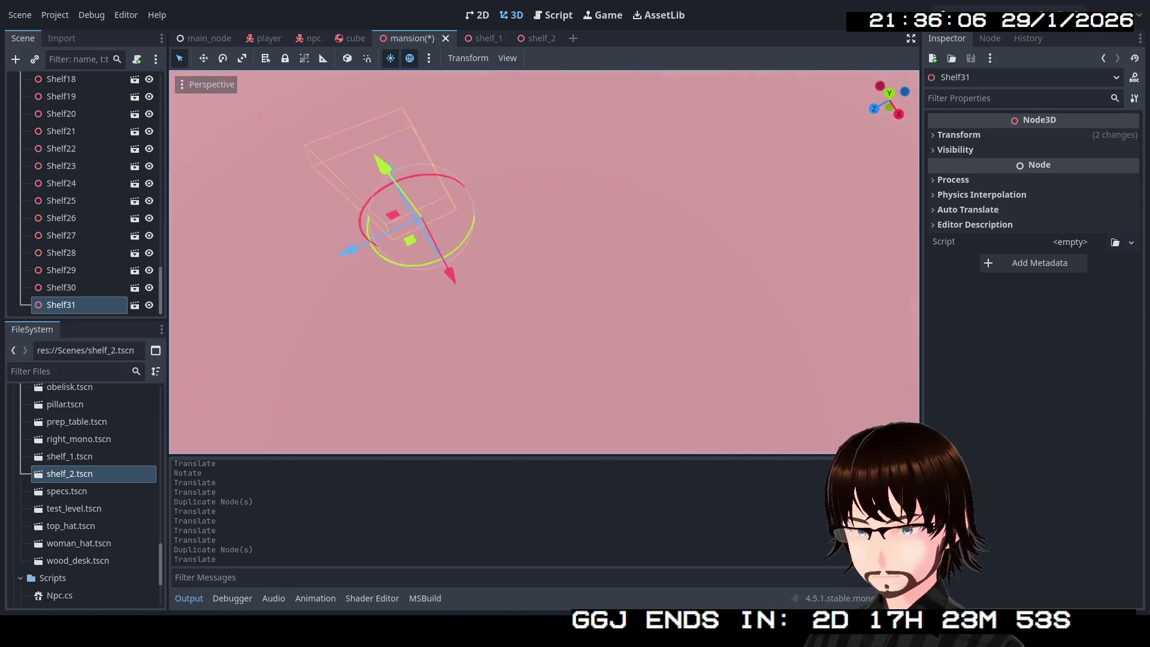
{"action": "left_click_drag", "start_coordinate": [587, 360], "coordinate": [655, 319]}
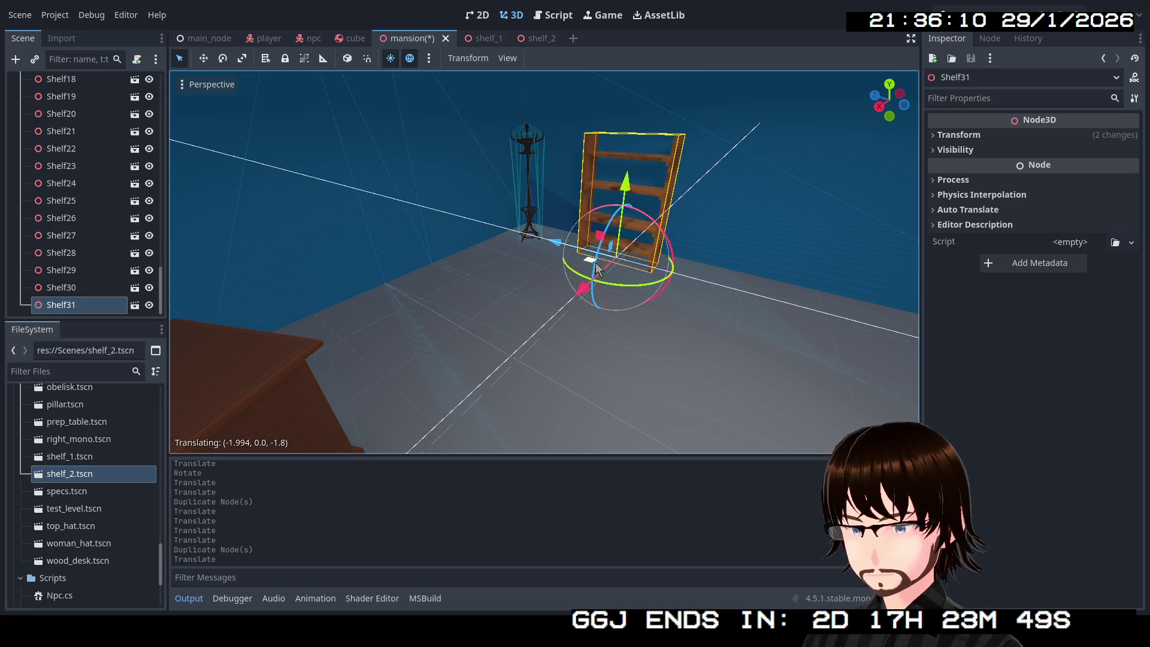
{"action": "mouse_move", "coordinate": [603, 270]}
{"action": "left_mouse_down"}
{"action": "mouse_move", "coordinate": [172, 320]}
{"action": "mouse_move", "coordinate": [436, 303]}
{"action": "mouse_move", "coordinate": [456, 287]}
{"action": "mouse_move", "coordinate": [419, 281]}
{"action": "mouse_move", "coordinate": [455, 275]}
{"action": "mouse_move", "coordinate": [516, 287]}
{"action": "mouse_move", "coordinate": [503, 281]}
{"action": "mouse_move", "coordinate": [617, 282]}
{"action": "left_mouse_up"}
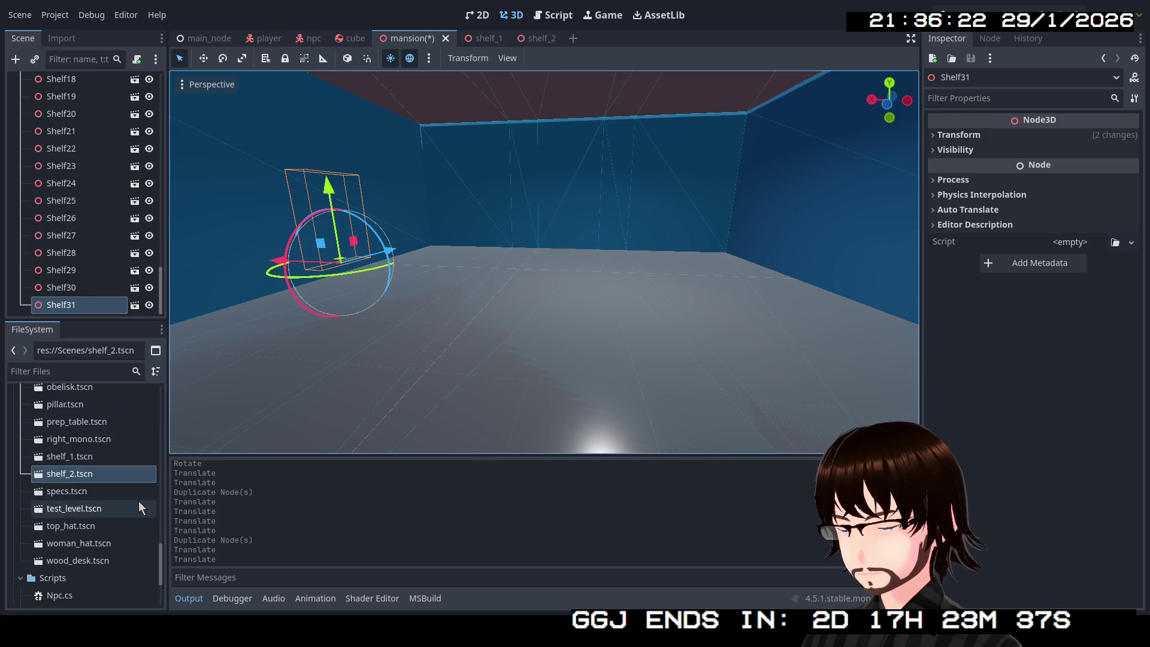
{"action": "scroll", "coordinate": [140, 507], "scroll_direction": "down", "scroll_amount": 1}
{"action": "scroll", "coordinate": [114, 502], "scroll_direction": "up", "scroll_amount": 5}
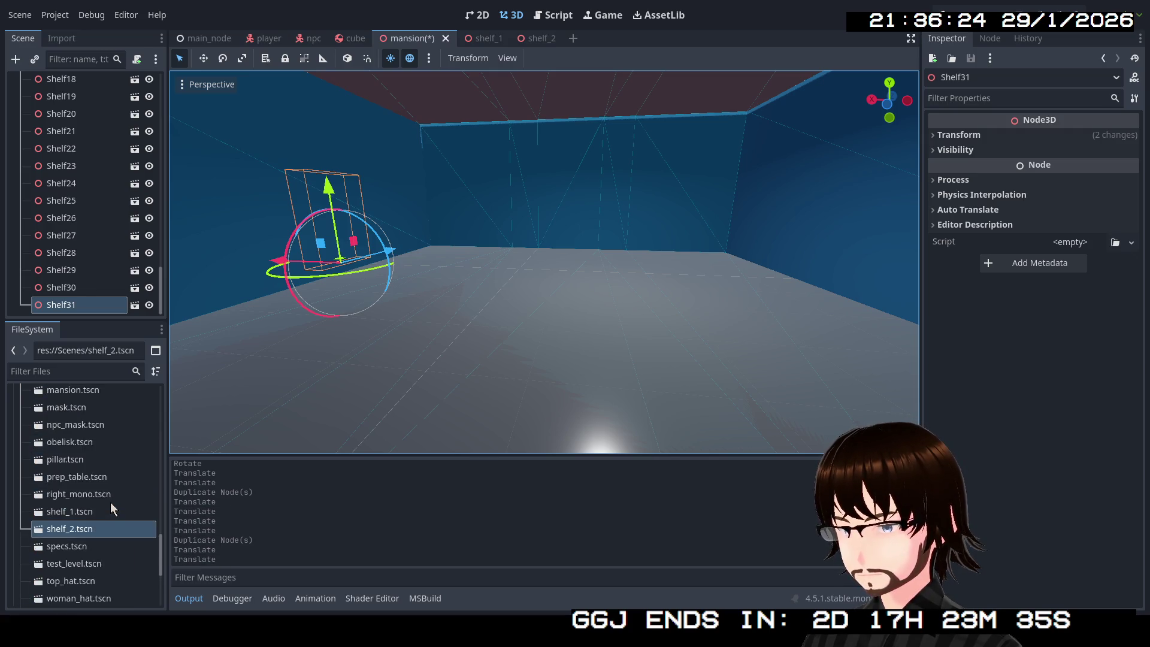
Drop an obelisk.tscn instance into the mansion room and inspect its base.
{"action": "mouse_move", "coordinate": [84, 500]}
{"action": "left_mouse_down"}
{"action": "mouse_move", "coordinate": [123, 509]}
{"action": "mouse_move", "coordinate": [471, 386]}
{"action": "mouse_move", "coordinate": [607, 312]}
{"action": "left_mouse_up"}
{"action": "key", "text": "f"}
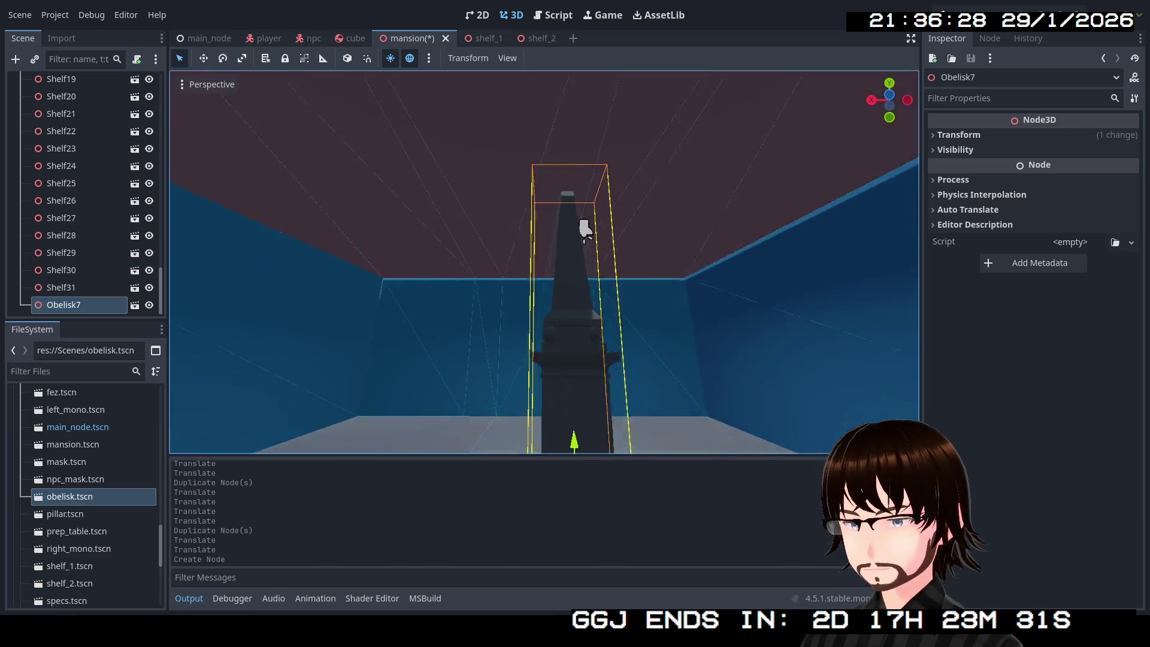
{"action": "mouse_move", "coordinate": [528, 360]}
{"action": "left_mouse_down"}
{"action": "mouse_move", "coordinate": [540, 350]}
{"action": "mouse_move", "coordinate": [492, 377]}
{"action": "mouse_move", "coordinate": [381, 315]}
{"action": "mouse_move", "coordinate": [339, 226]}
{"action": "mouse_move", "coordinate": [324, 229]}
{"action": "left_mouse_up"}
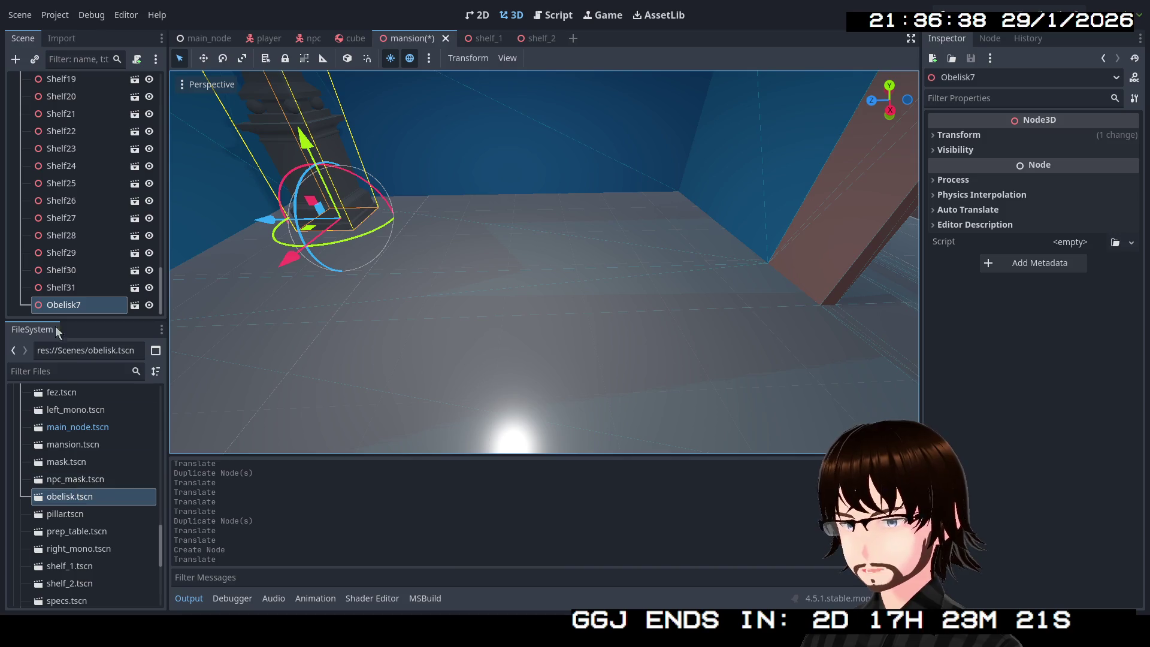
Delete Obelisk7 and place a drinks_table.tscn instance in the room instead.
{"action": "left_click", "coordinate": [51, 306]}
{"action": "key", "text": "Delete"}
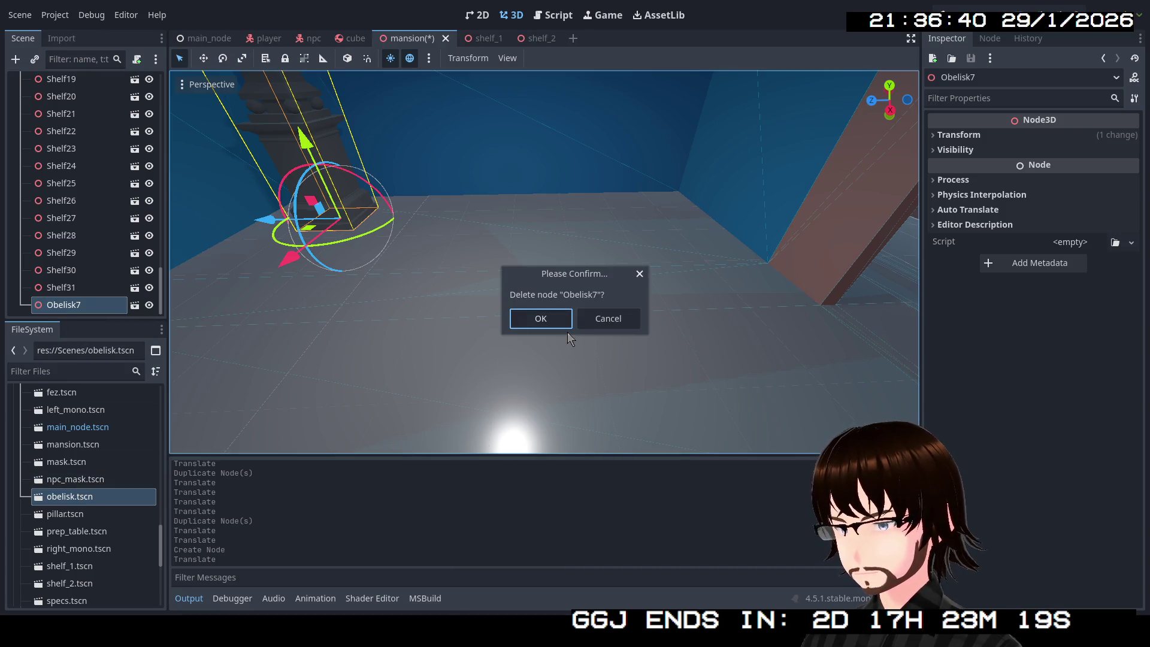
{"action": "left_click", "coordinate": [559, 325]}
{"action": "scroll", "coordinate": [103, 418], "scroll_direction": "up", "scroll_amount": 5}
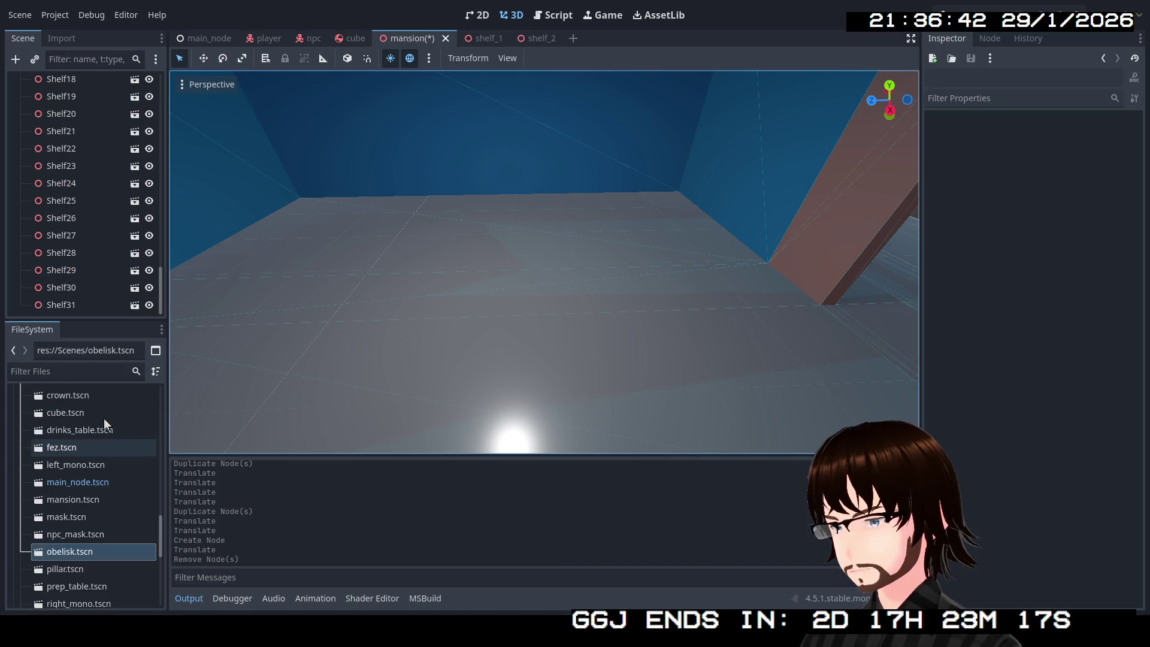
{"action": "mouse_move", "coordinate": [81, 486]}
{"action": "left_mouse_down"}
{"action": "mouse_move", "coordinate": [369, 402]}
{"action": "mouse_move", "coordinate": [415, 260]}
{"action": "mouse_move", "coordinate": [376, 258]}
{"action": "left_mouse_up"}
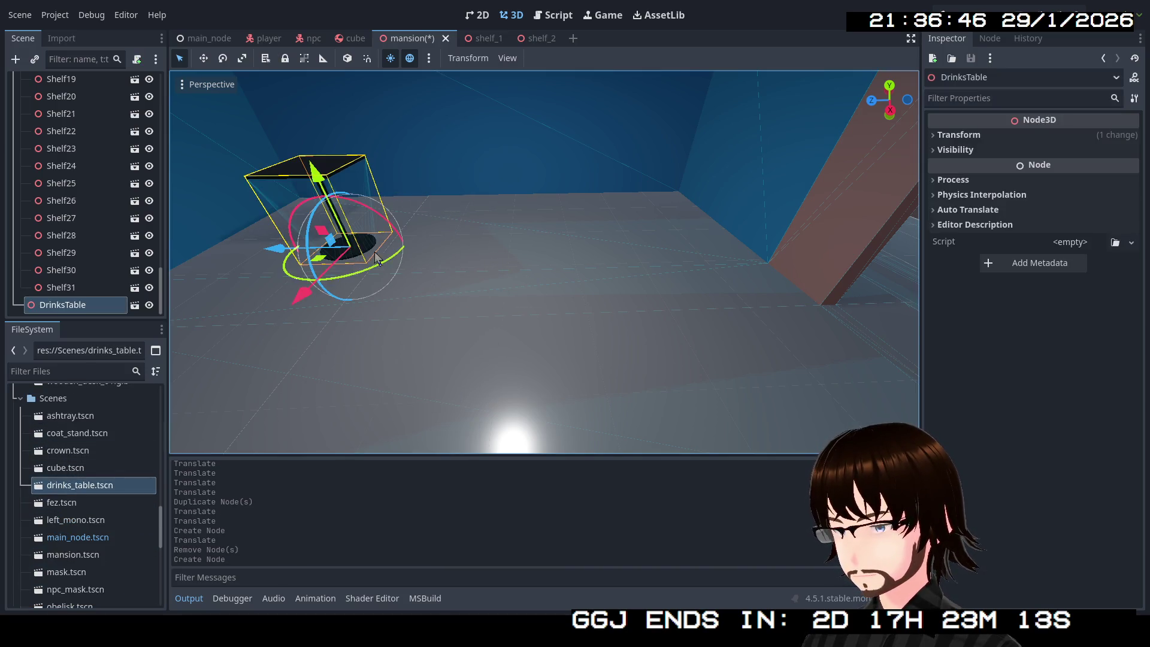